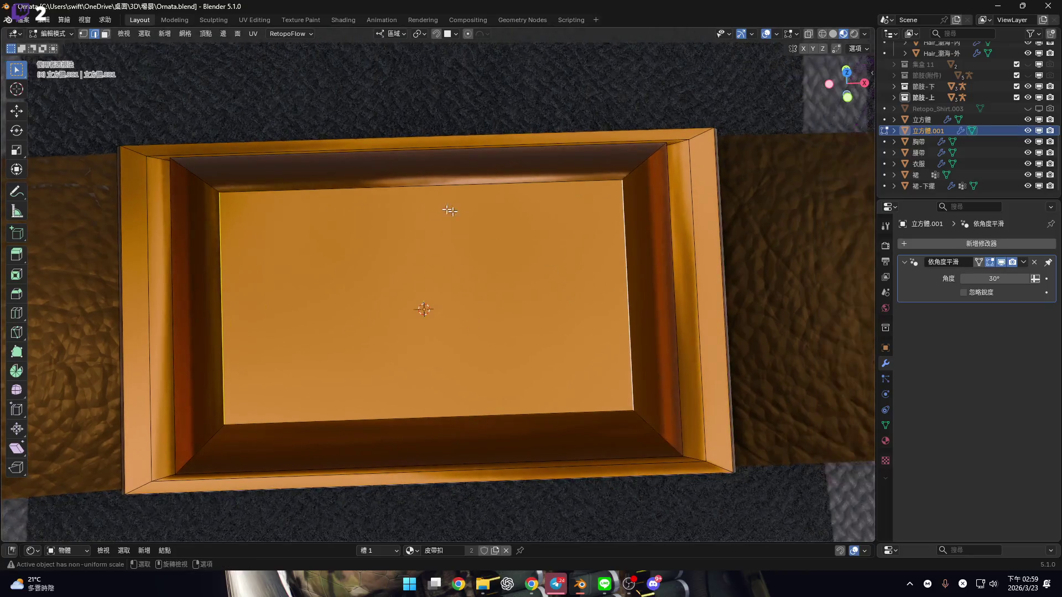
# Try a Subdivide on the floor face, then undo the cross-shaped result
pyautogui.hotkey('ctrl', 'e')
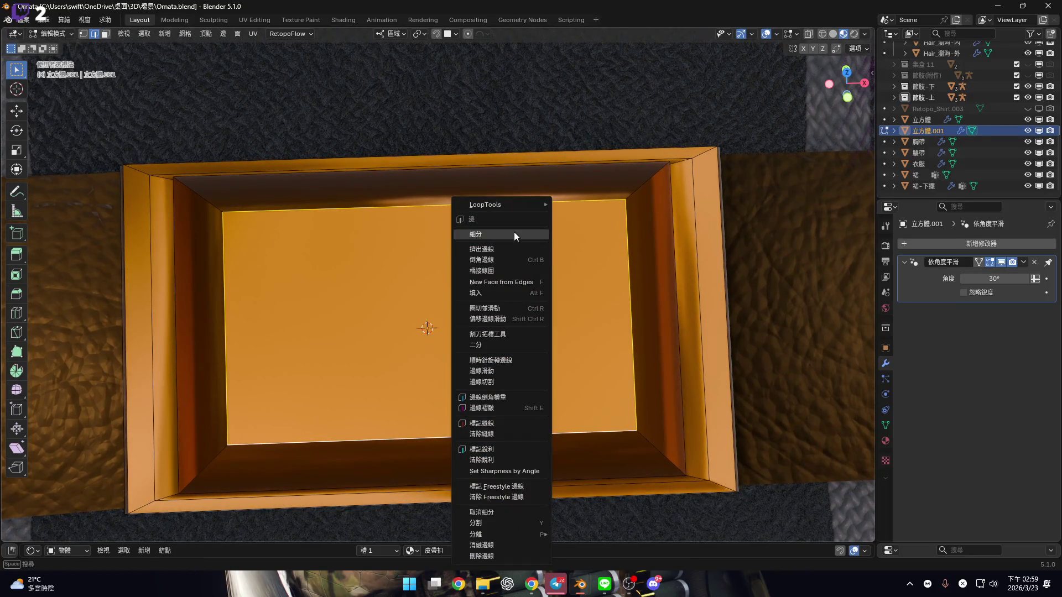
pyautogui.click(515, 236)
pyautogui.keyDown('shift'); pyautogui.moveTo(429, 327); pyautogui.dragTo(467, 324, button='middle'); pyautogui.keyUp('shift')
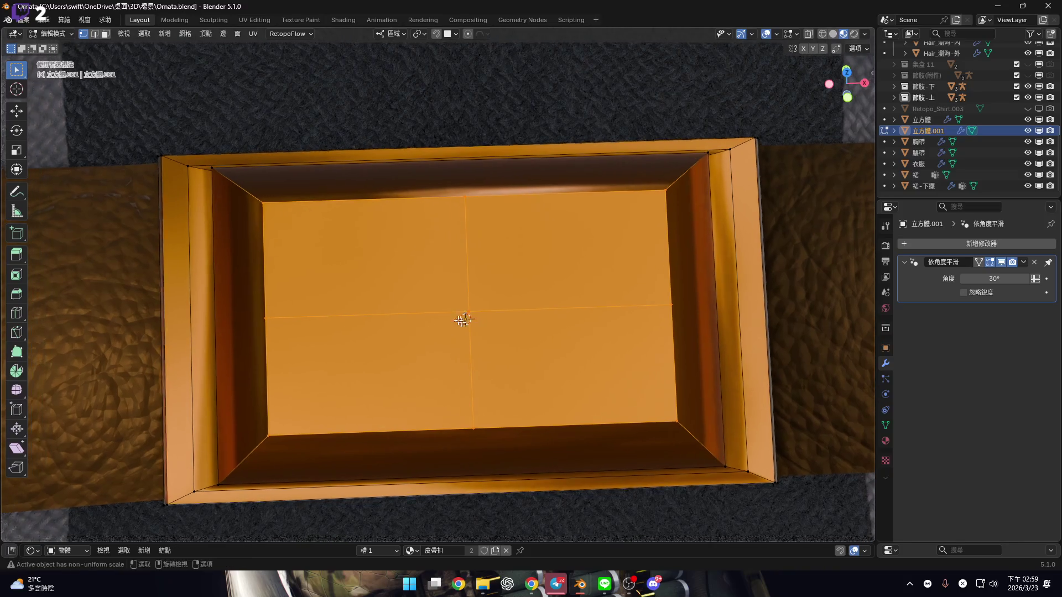
pyautogui.hotkey('ctrl', 'z')
pyautogui.keyDown('shift'); pyautogui.moveTo(278, 296); pyautogui.dragTo(303, 294, button='middle'); pyautogui.keyUp('shift')
# Select the floor's left and right edges and subdivide between them, raising cuts to two
pyautogui.press('2')
pyautogui.keyDown('ctrl'); pyautogui.keyDown('alt'); pyautogui.click(697, 301); pyautogui.keyUp('alt'); pyautogui.keyUp('ctrl')
pyautogui.rightClick(551, 238)
pyautogui.click(551, 238)
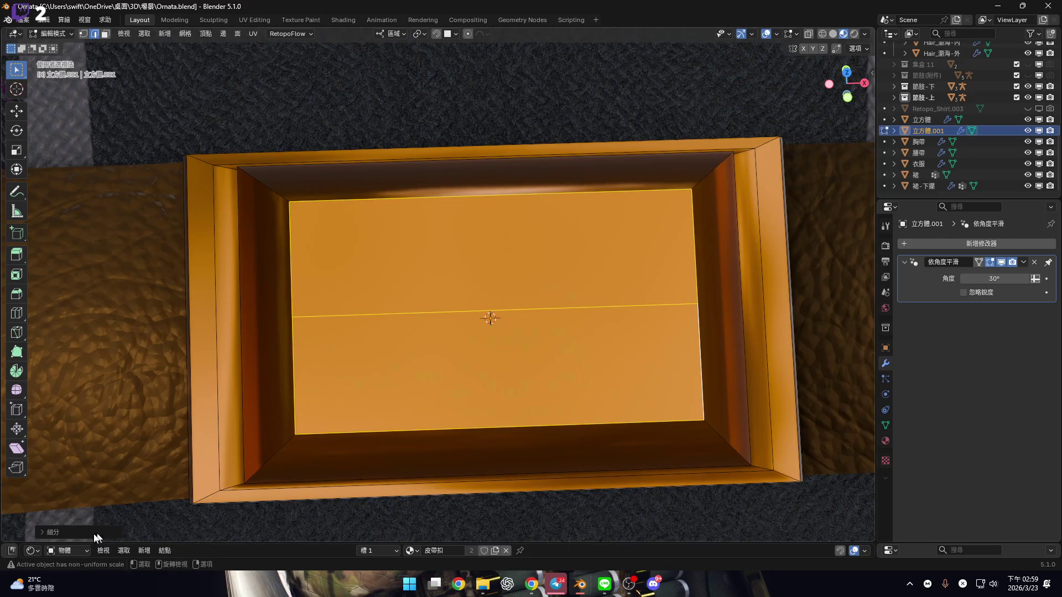
pyautogui.click(41, 531)
pyautogui.click(181, 457)
# Redo the floor-edge Subdivide with 2 cuts, giving three equal strips
pyautogui.keyDown('shift'); pyautogui.moveTo(490, 382); pyautogui.dragTo(448, 390, button='middle'); pyautogui.keyUp('shift')
pyautogui.click(467, 239)
pyautogui.rightClick(528, 229)
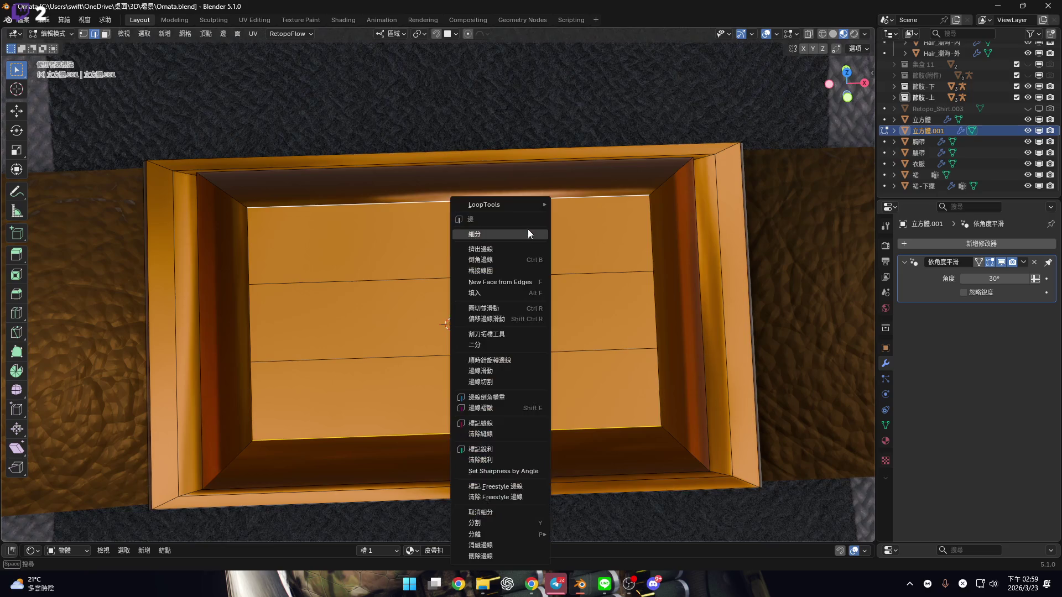
pyautogui.click(528, 229)
pyautogui.click(181, 456)
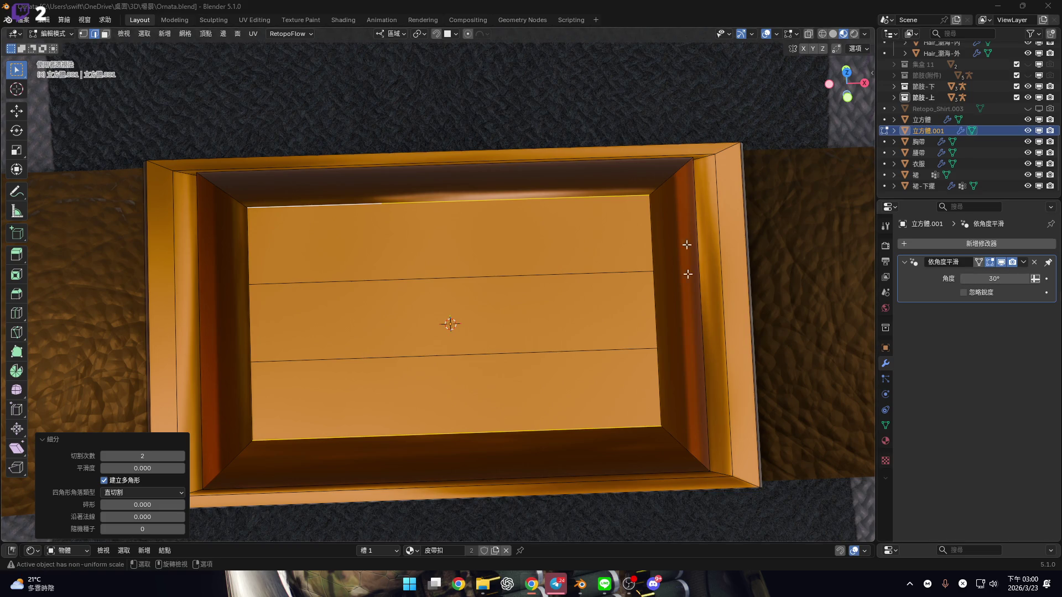
pyautogui.moveTo(545, 292)
pyautogui.mouseDown(button='middle')
pyautogui.moveTo(438, 265)
pyautogui.moveTo(431, 280)
pyautogui.mouseUp(button='middle')
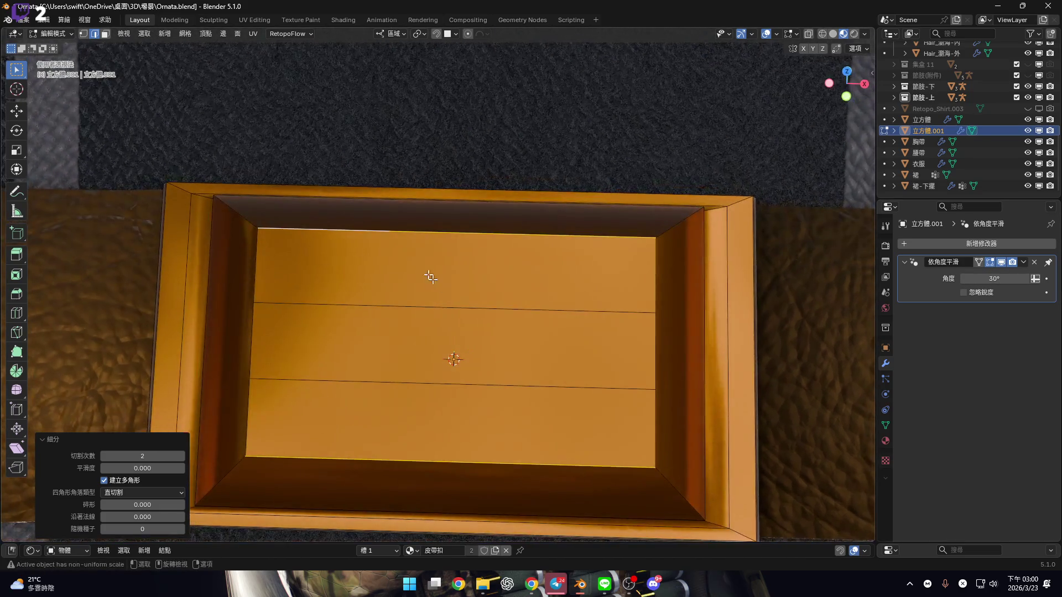
pyautogui.press('1')
pyautogui.moveTo(394, 244)
pyautogui.mouseDown(button='middle')
pyautogui.moveTo(427, 323)
pyautogui.moveTo(472, 310)
pyautogui.moveTo(98, 314)
pyautogui.mouseUp(button='middle')
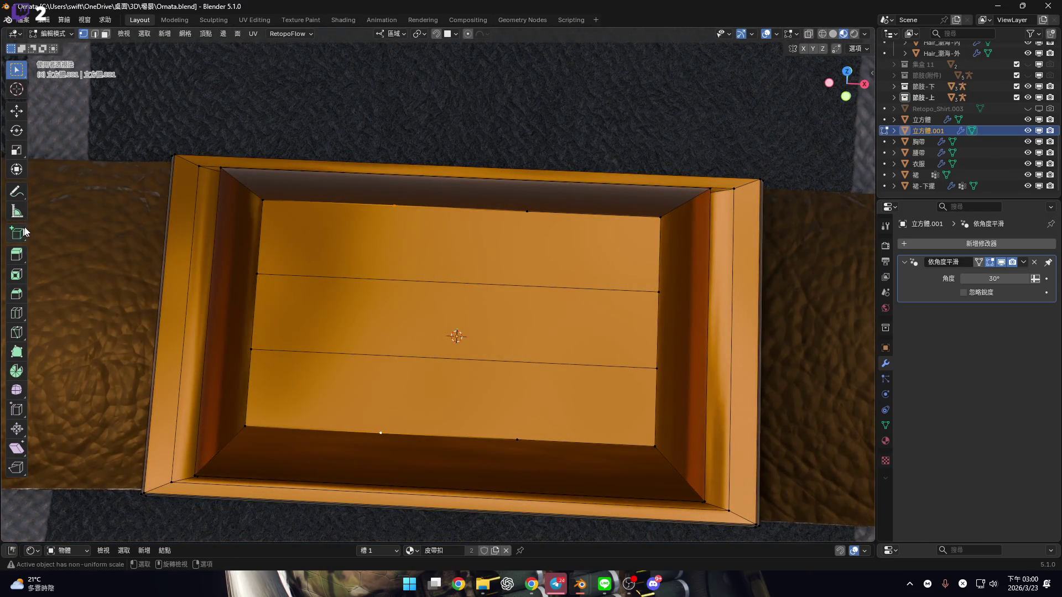
# Knife two vertical cuts across the floor from its top edge to its bottom edge
pyautogui.click(17, 337)
pyautogui.moveTo(520, 282); pyautogui.dragTo(441, 225, button='middle')
pyautogui.click(414, 201)
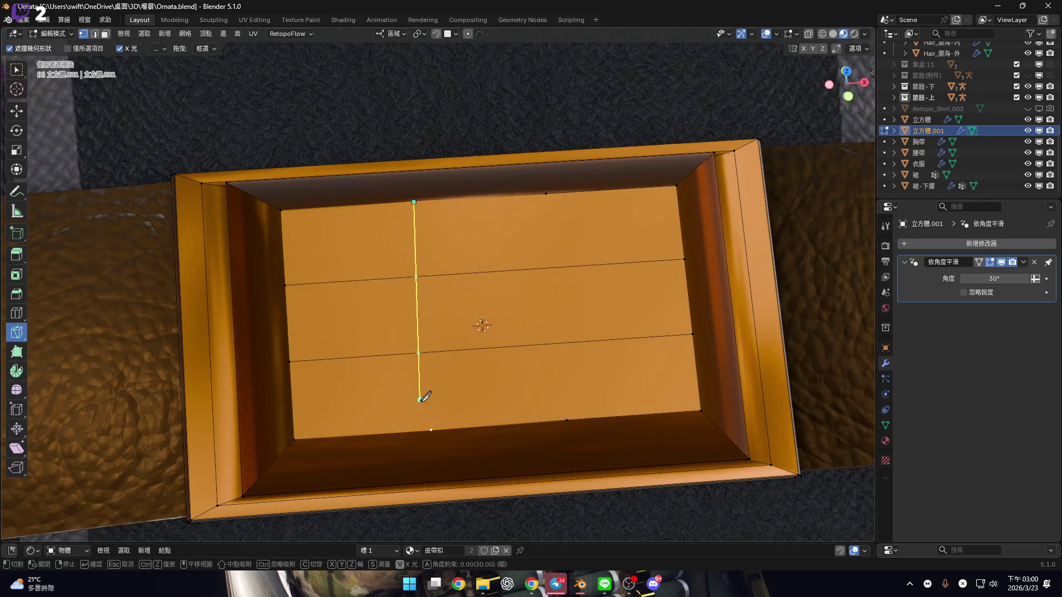
pyautogui.click(432, 429)
pyautogui.press('Return')
pyautogui.click(546, 194)
pyautogui.click(566, 421)
pyautogui.press('Return')
# Select the middle column of faces and keep Median Point as the pivot
pyautogui.click(22, 74)
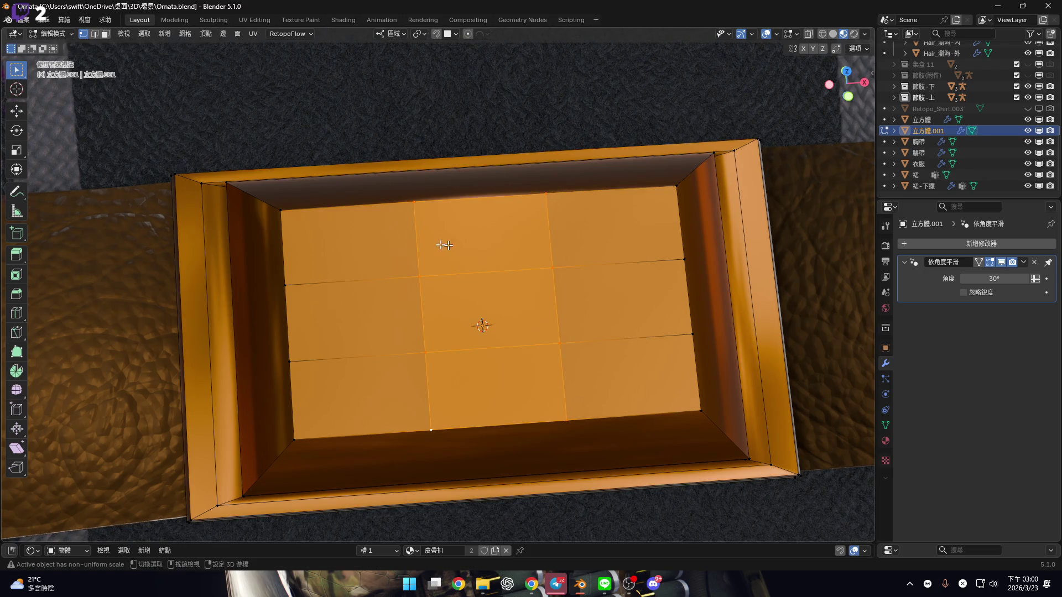
pyautogui.moveTo(388, 210); pyautogui.dragTo(435, 190, button='middle')
pyautogui.keyDown('alt'); pyautogui.click(435, 189); pyautogui.keyUp('alt')
pyautogui.click(423, 35)
pyautogui.click(437, 86)
pyautogui.click(420, 33)
pyautogui.click(440, 95)
# Select both vertical edge lines and start scaling them along X
pyautogui.click(357, 238)
pyautogui.moveTo(367, 247)
pyautogui.mouseDown(button='middle')
pyautogui.moveTo(360, 237)
pyautogui.moveTo(368, 271)
pyautogui.mouseUp(button='middle')
pyautogui.keyDown('ctrl'); pyautogui.click(378, 354); pyautogui.keyUp('ctrl')
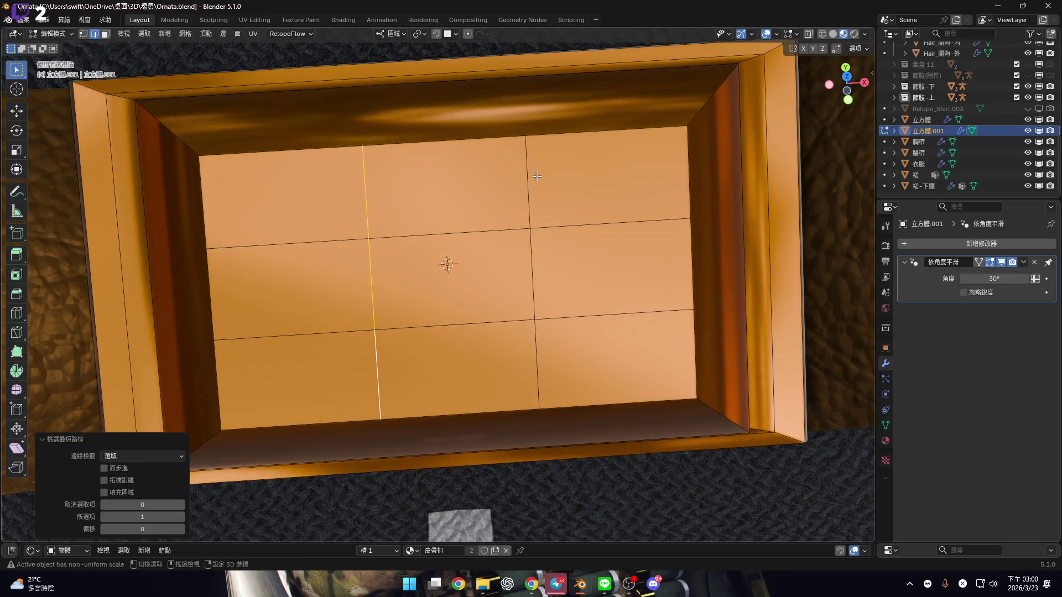
pyautogui.keyDown('shift'); pyautogui.click(518, 207); pyautogui.keyUp('shift')
pyautogui.keyDown('ctrl'); pyautogui.click(542, 316); pyautogui.keyUp('ctrl')
pyautogui.moveTo(526, 291)
pyautogui.mouseDown(button='middle')
pyautogui.moveTo(612, 310)
pyautogui.moveTo(782, 380)
pyautogui.mouseUp(button='middle')
pyautogui.press('s')
pyautogui.press('x')
pyautogui.press('x')
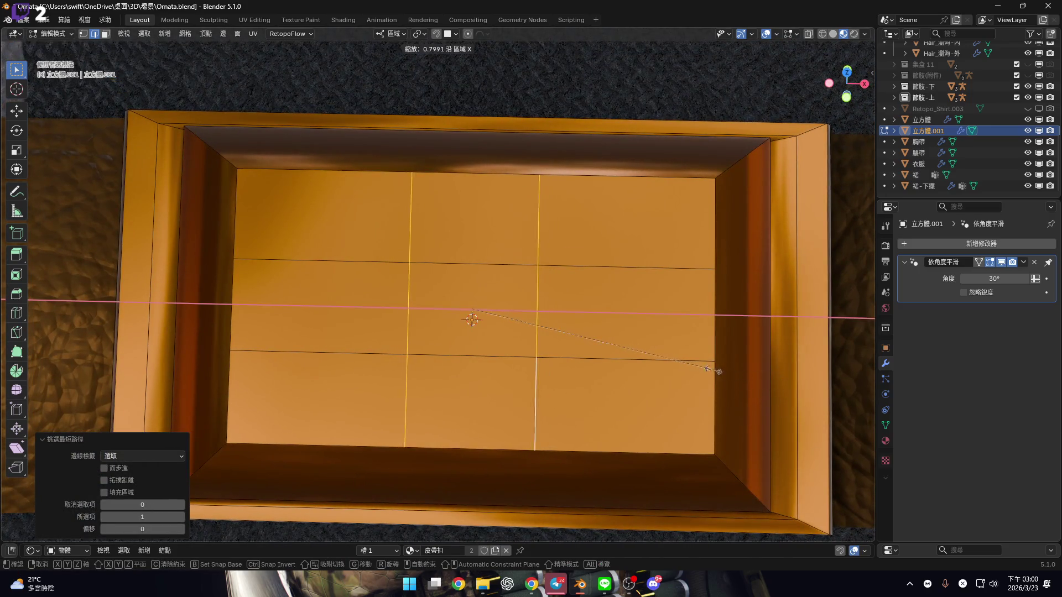
# Narrow the middle column by setting Resize X to 0.5
pyautogui.click(612, 332)
pyautogui.moveTo(736, 318)
pyautogui.mouseDown(button='middle')
pyautogui.moveTo(543, 311)
pyautogui.moveTo(595, 254)
pyautogui.mouseUp(button='middle')
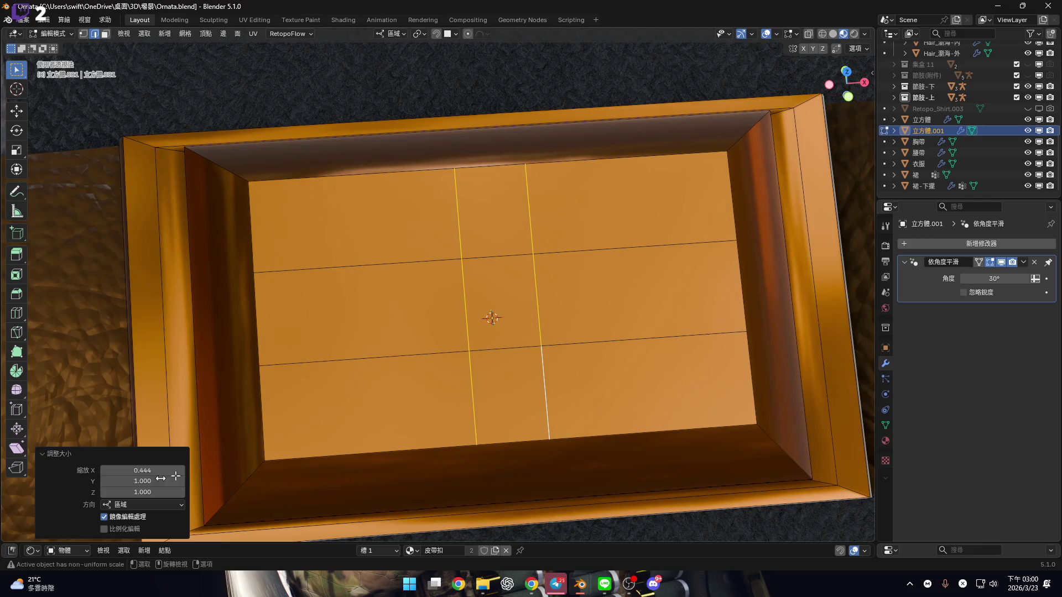
pyautogui.moveTo(143, 470); pyautogui.dragTo(144, 470)
pyautogui.write('.5')
pyautogui.press('Return')
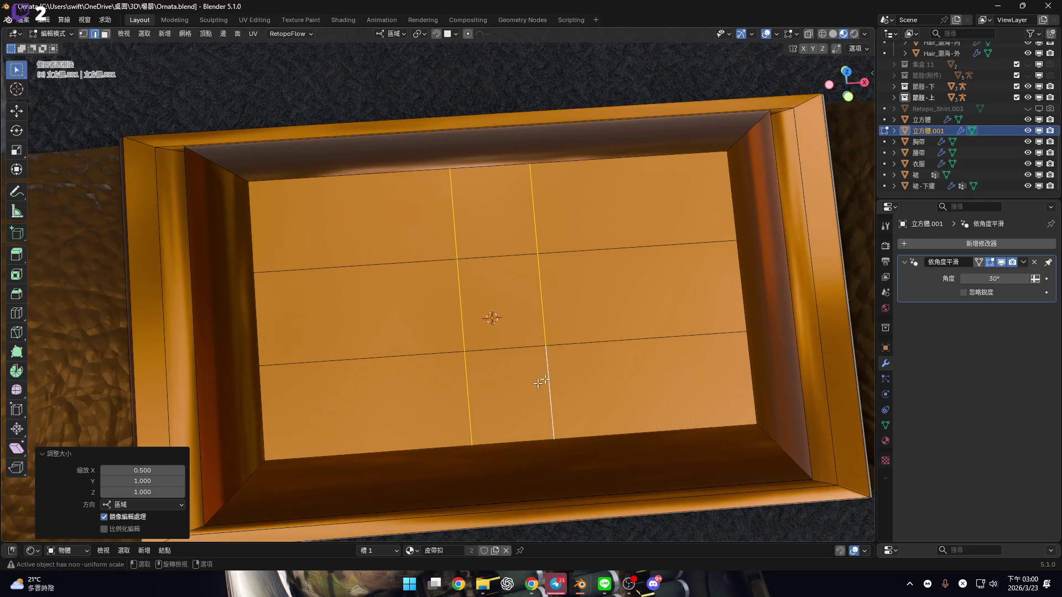
# Select the upper and lower horizontal edge lines of the floor grid
pyautogui.keyDown('shift'); pyautogui.moveTo(511, 386); pyautogui.dragTo(486, 382, button='middle'); pyautogui.keyUp('shift')
pyautogui.click(403, 269)
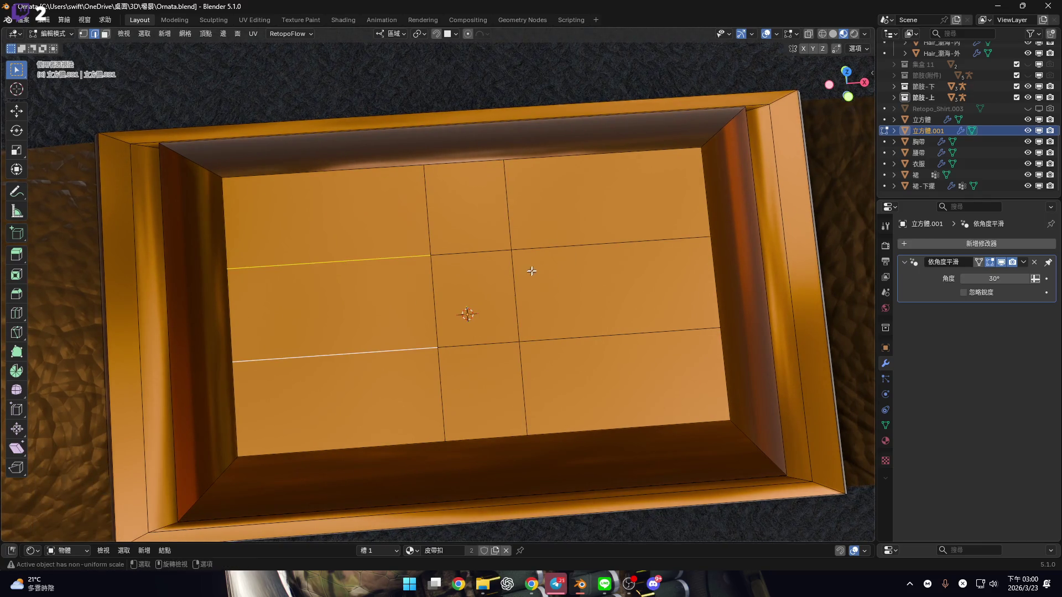
pyautogui.keyDown('ctrl'); pyautogui.click(630, 242); pyautogui.keyUp('ctrl')
pyautogui.keyDown('shift'); pyautogui.click(421, 349); pyautogui.keyUp('shift')
pyautogui.keyDown('ctrl'); pyautogui.click(581, 337); pyautogui.keyUp('ctrl')
pyautogui.keyDown('shift'); pyautogui.moveTo(561, 367); pyautogui.dragTo(558, 380, button='middle'); pyautogui.keyUp('shift')
# Scale the horizontal lines by 0.5 along Z to halve the middle row
pyautogui.press('s')
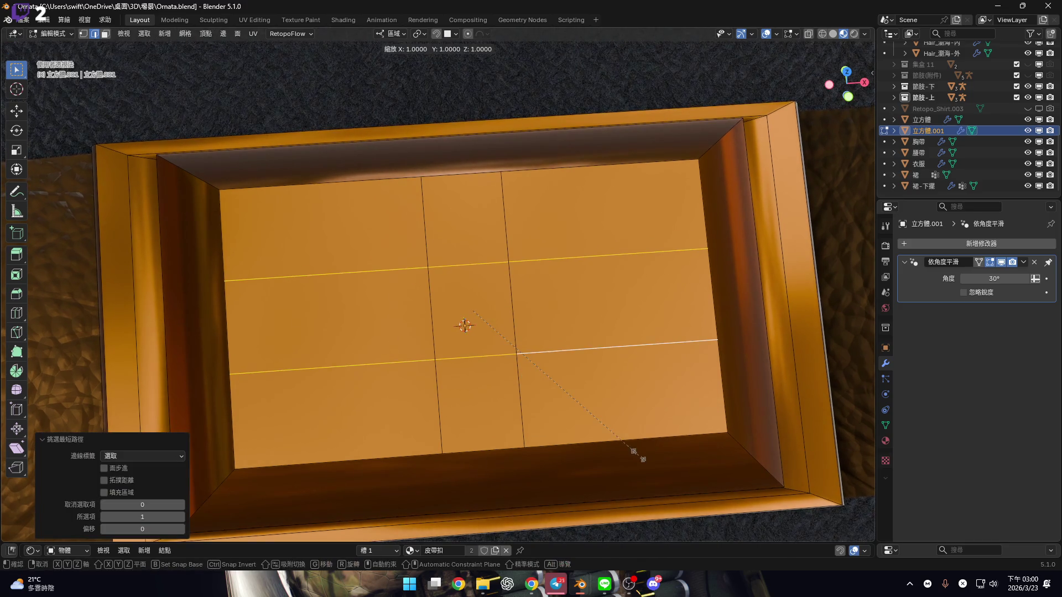
pyautogui.rightClick(642, 458)
pyautogui.moveTo(642, 459)
pyautogui.mouseDown(button='middle')
pyautogui.moveTo(640, 391)
pyautogui.moveTo(629, 415)
pyautogui.moveTo(818, 417)
pyautogui.moveTo(516, 315)
pyautogui.moveTo(500, 415)
pyautogui.moveTo(628, 391)
pyautogui.mouseUp(button='middle')
pyautogui.press('s')
pyautogui.press('z')
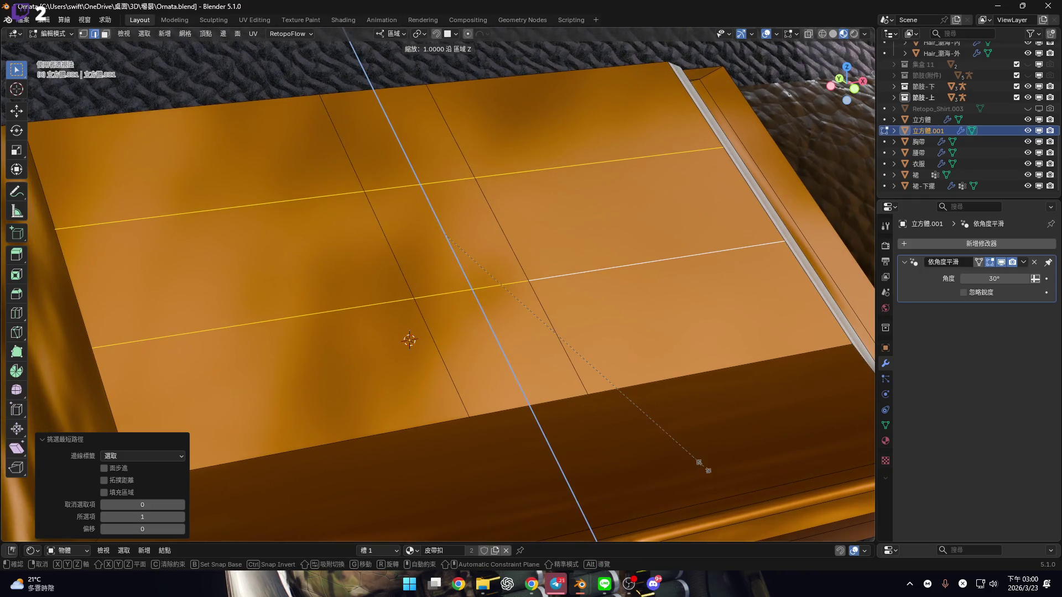
pyautogui.write('.5')
pyautogui.press('Return')
pyautogui.moveTo(546, 415)
pyautogui.mouseDown(button='middle')
pyautogui.moveTo(531, 332)
pyautogui.moveTo(684, 293)
pyautogui.mouseUp(button='middle')
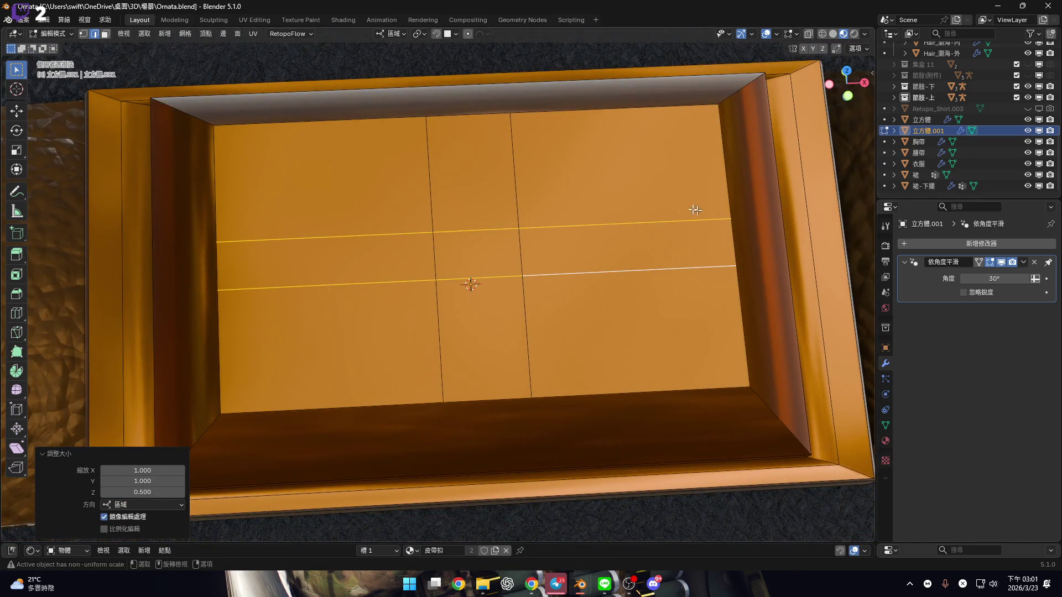
pyautogui.press('3')
pyautogui.scroll(5, 556, 274)
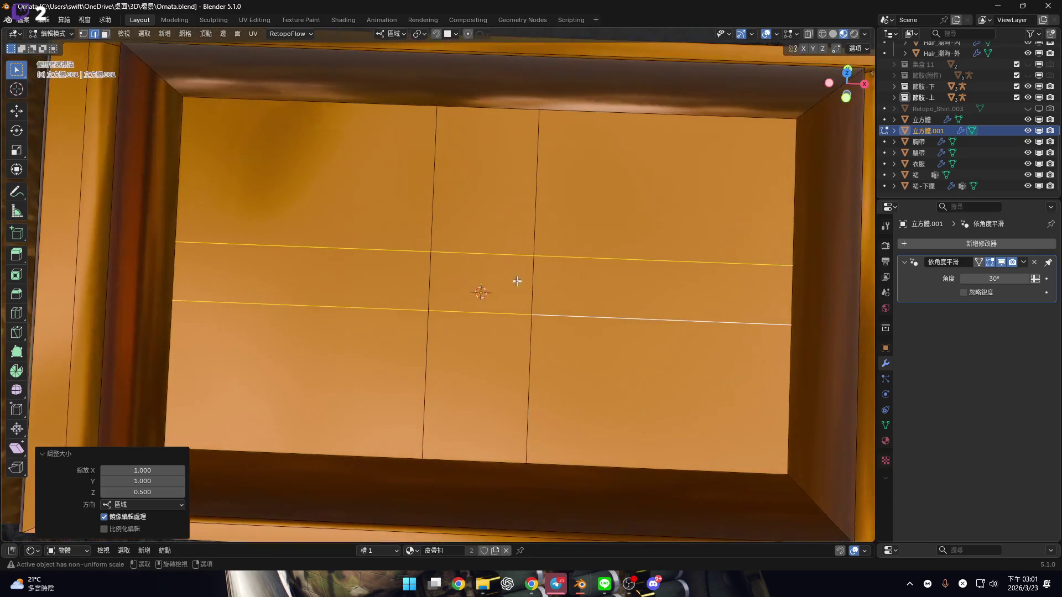
pyautogui.keyDown('shift'); pyautogui.moveTo(497, 298); pyautogui.dragTo(524, 296, button='middle'); pyautogui.keyUp('shift')
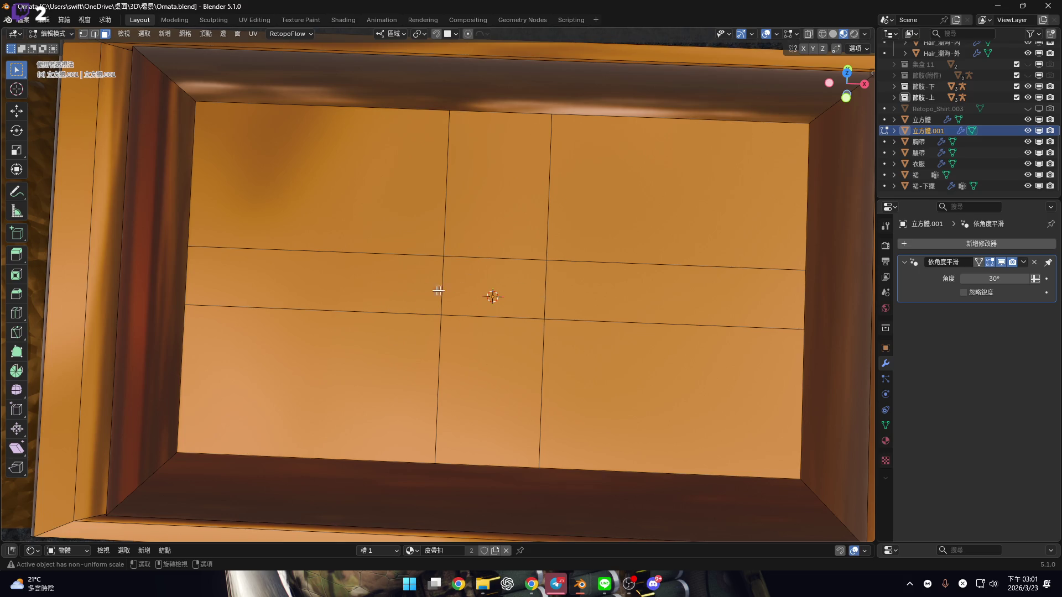
# Select the four faces left, above, below and right of the centre square
pyautogui.click(412, 292)
pyautogui.keyDown('shift'); pyautogui.click(495, 226); pyautogui.keyUp('shift')
pyautogui.keyDown('shift'); pyautogui.click(516, 345); pyautogui.keyUp('shift')
pyautogui.keyDown('shift'); pyautogui.click(564, 314); pyautogui.keyUp('shift')
pyautogui.moveTo(564, 313)
pyautogui.mouseDown(button='middle')
pyautogui.moveTo(490, 265)
pyautogui.moveTo(529, 339)
pyautogui.moveTo(619, 380)
pyautogui.mouseUp(button='middle')
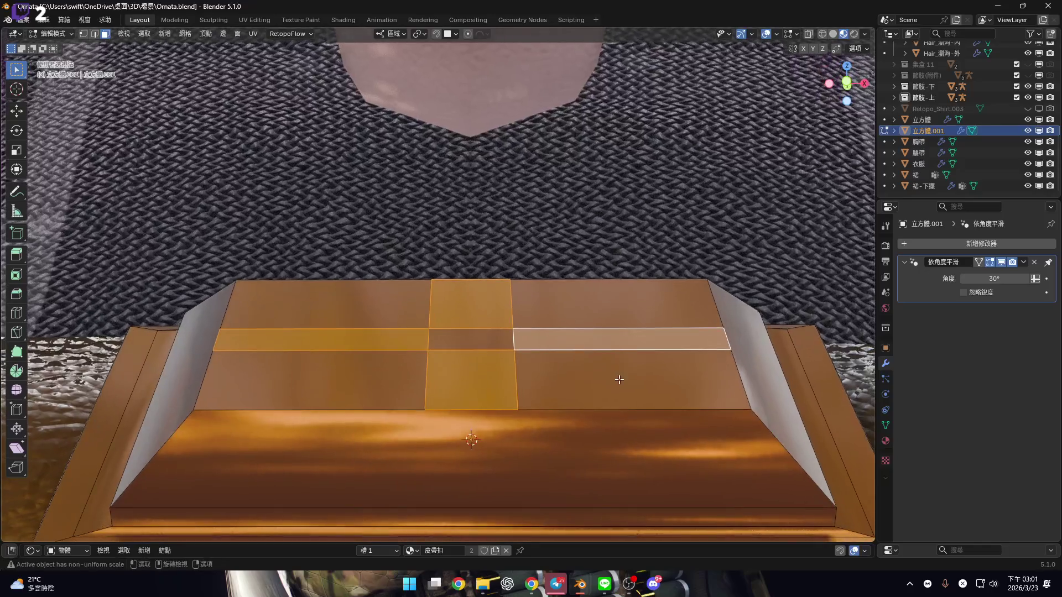
# Extrude the four faces upward by 0.5 into a raised cross
pyautogui.press('g')
pyautogui.press('z')
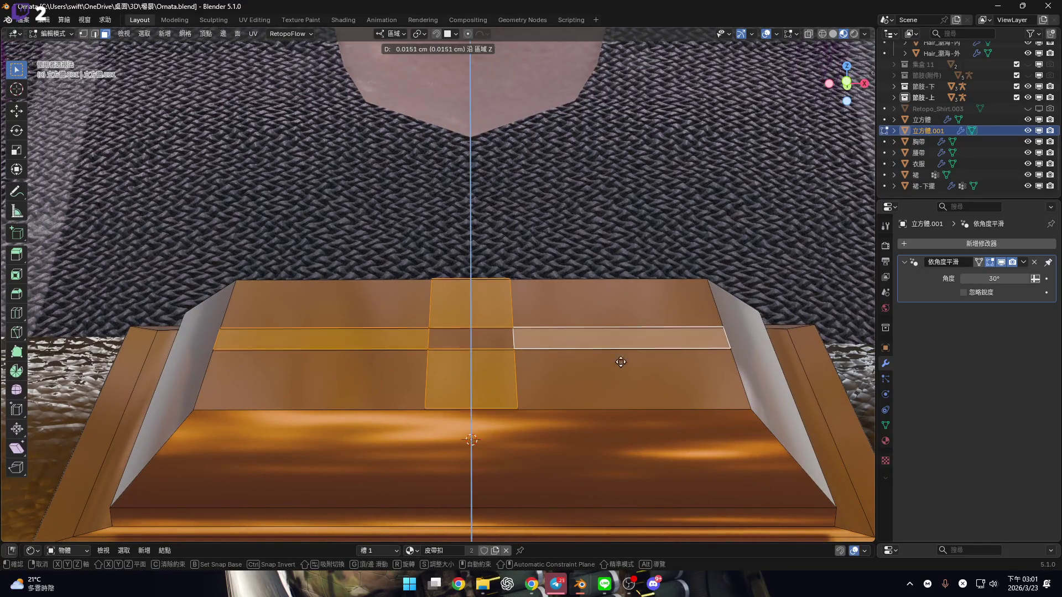
pyautogui.press('Escape')
pyautogui.moveTo(622, 325)
pyautogui.mouseDown(button='middle')
pyautogui.moveTo(467, 327)
pyautogui.moveTo(535, 341)
pyautogui.moveTo(515, 355)
pyautogui.moveTo(554, 332)
pyautogui.mouseUp(button='middle')
pyautogui.press('e')
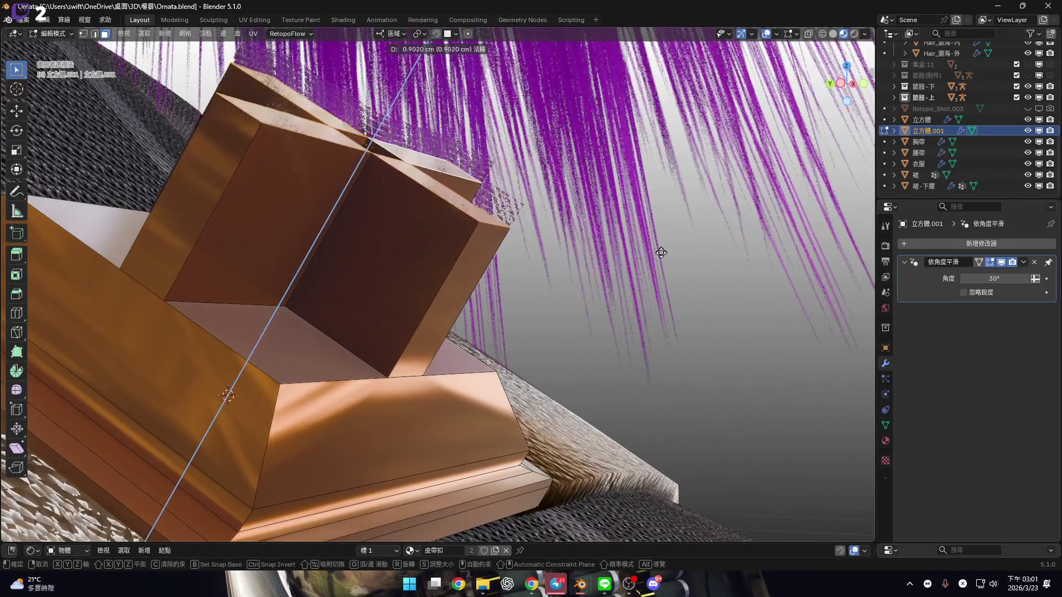
pyautogui.click(461, 294)
pyautogui.moveTo(461, 294)
pyautogui.mouseDown(button='middle')
pyautogui.moveTo(396, 304)
pyautogui.moveTo(618, 290)
pyautogui.moveTo(389, 316)
pyautogui.moveTo(365, 332)
pyautogui.moveTo(472, 301)
pyautogui.moveTo(447, 259)
pyautogui.moveTo(447, 224)
pyautogui.moveTo(454, 273)
pyautogui.mouseUp(button='middle')
pyautogui.write('.5')
pyautogui.press('Return')
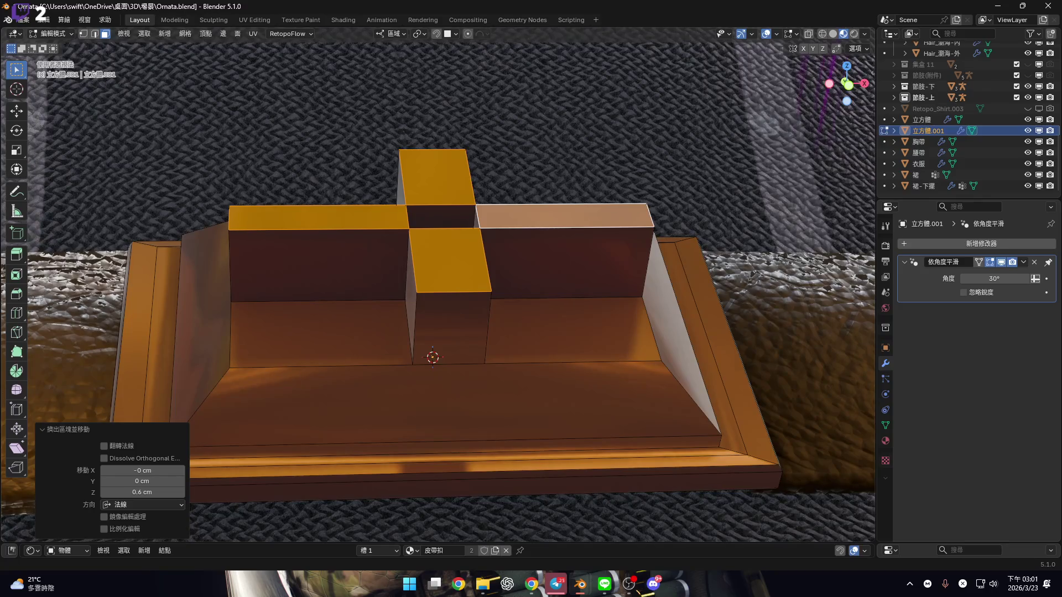
pyautogui.moveTo(490, 270)
pyautogui.mouseDown(button='middle')
pyautogui.moveTo(438, 327)
pyautogui.moveTo(434, 293)
pyautogui.moveTo(466, 295)
pyautogui.moveTo(435, 300)
pyautogui.moveTo(452, 339)
pyautogui.moveTo(474, 334)
pyautogui.moveTo(458, 332)
pyautogui.moveTo(457, 271)
pyautogui.moveTo(446, 280)
pyautogui.moveTo(439, 243)
pyautogui.mouseUp(button='middle')
pyautogui.scroll(5, 457, 271)
pyautogui.click(400, 249)
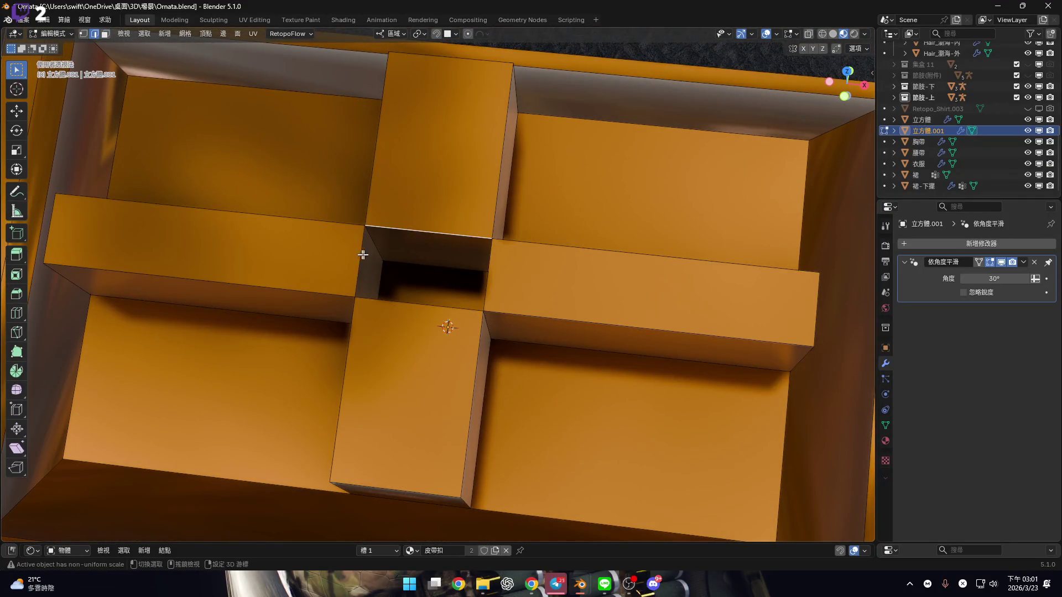
pyautogui.moveTo(423, 323)
pyautogui.mouseDown(button='middle')
pyautogui.moveTo(500, 330)
pyautogui.moveTo(550, 349)
pyautogui.mouseUp(button='middle')
pyautogui.hotkey('ctrl', 'b')
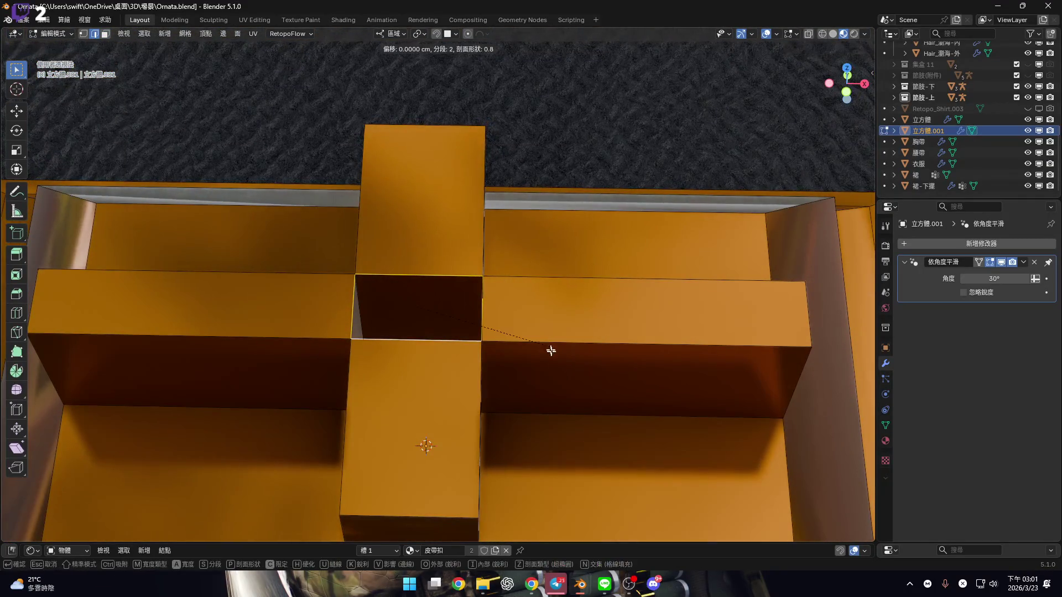
pyautogui.press('Escape')
pyautogui.moveTo(493, 332); pyautogui.dragTo(564, 316, button='middle')
pyautogui.moveTo(497, 283)
pyautogui.mouseDown(button='middle')
pyautogui.moveTo(510, 284)
pyautogui.moveTo(432, 275)
pyautogui.mouseUp(button='middle')
pyautogui.click(15, 299)
pyautogui.moveTo(432, 275); pyautogui.dragTo(434, 269)
pyautogui.press('Escape')
pyautogui.scroll(2, 429, 247)
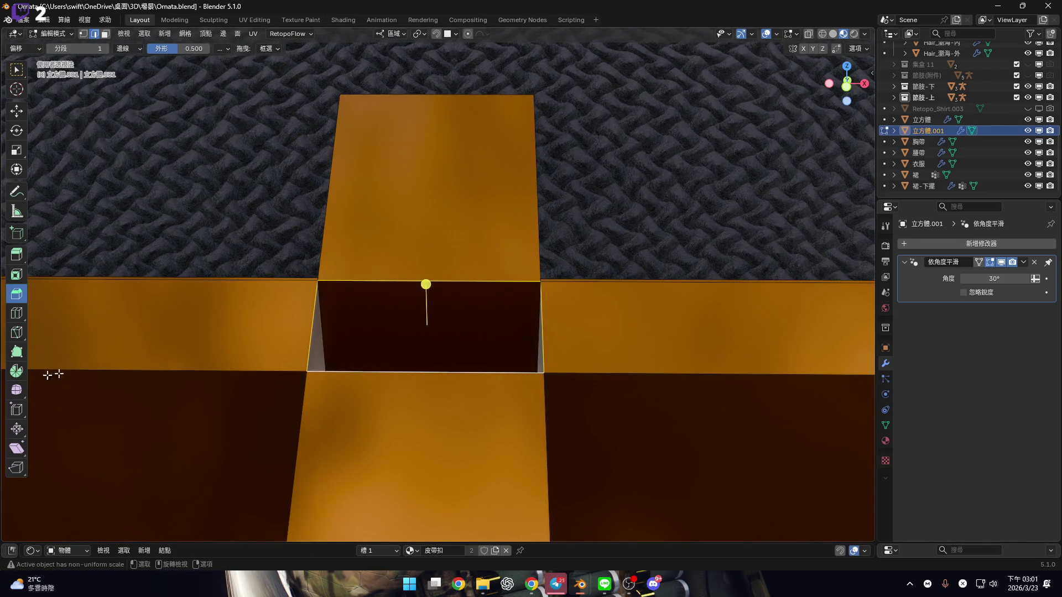
pyautogui.click(13, 70)
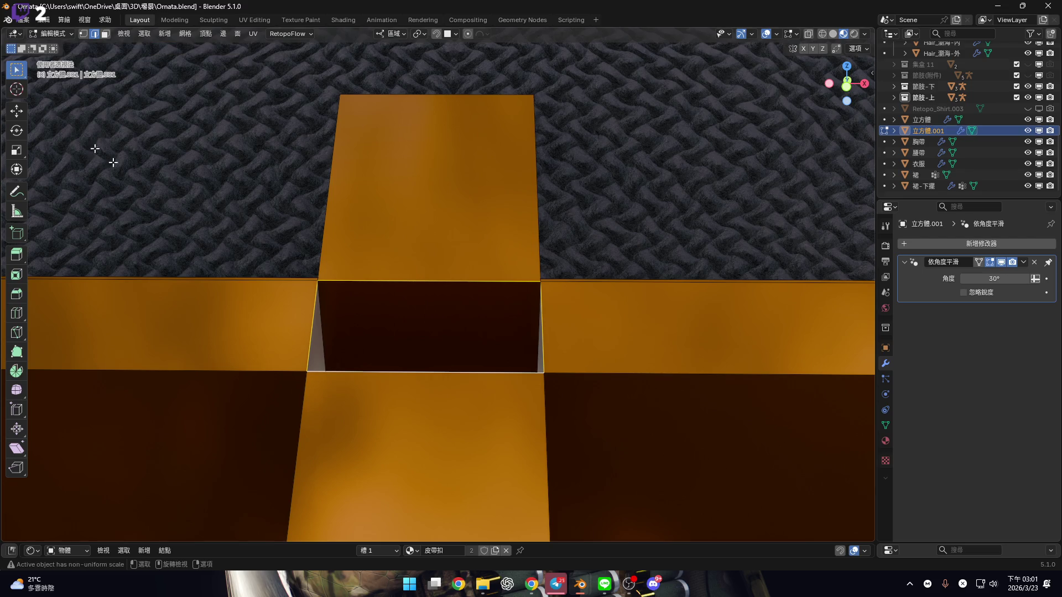
pyautogui.hotkey('ctrl', 'b')
pyautogui.click(528, 367)
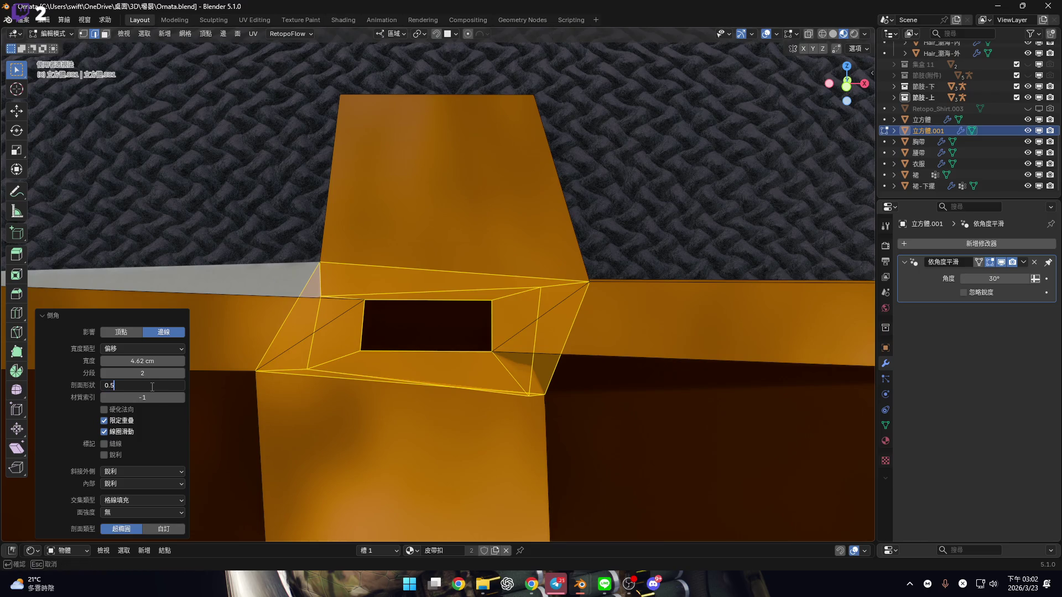
pyautogui.press('Return')
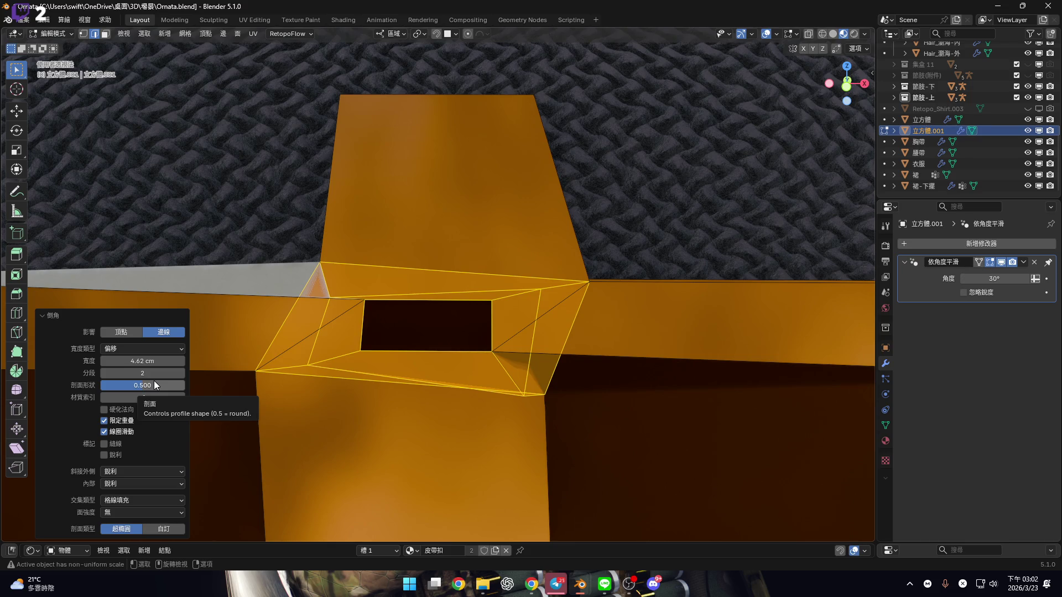
pyautogui.moveTo(159, 386); pyautogui.dragTo(123, 385)
pyautogui.press('Escape')
pyautogui.scroll(4, 477, 325)
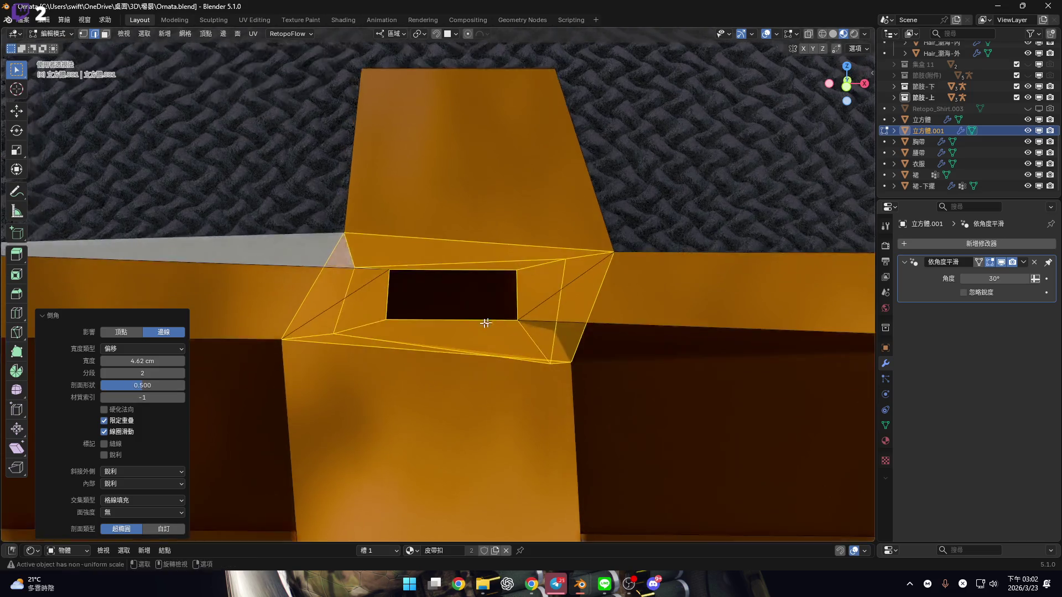
pyautogui.scroll(-3, 477, 324)
pyautogui.moveTo(505, 370); pyautogui.dragTo(498, 360, button='middle')
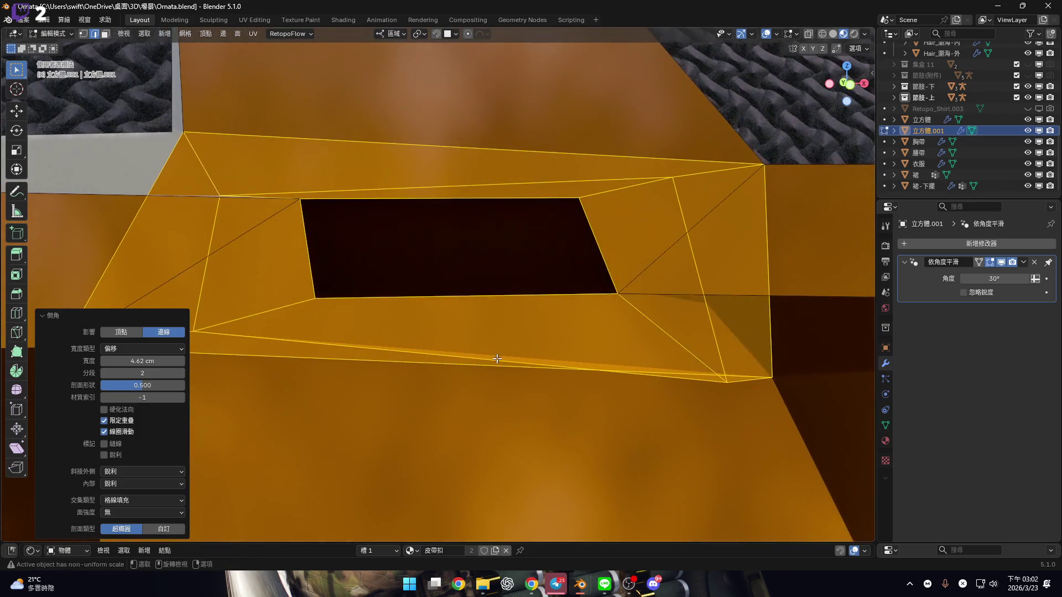
pyautogui.hotkey('ctrl', 'z')
pyautogui.scroll(4, 461, 363)
pyautogui.scroll(-3, 460, 364)
pyautogui.click(777, 34)
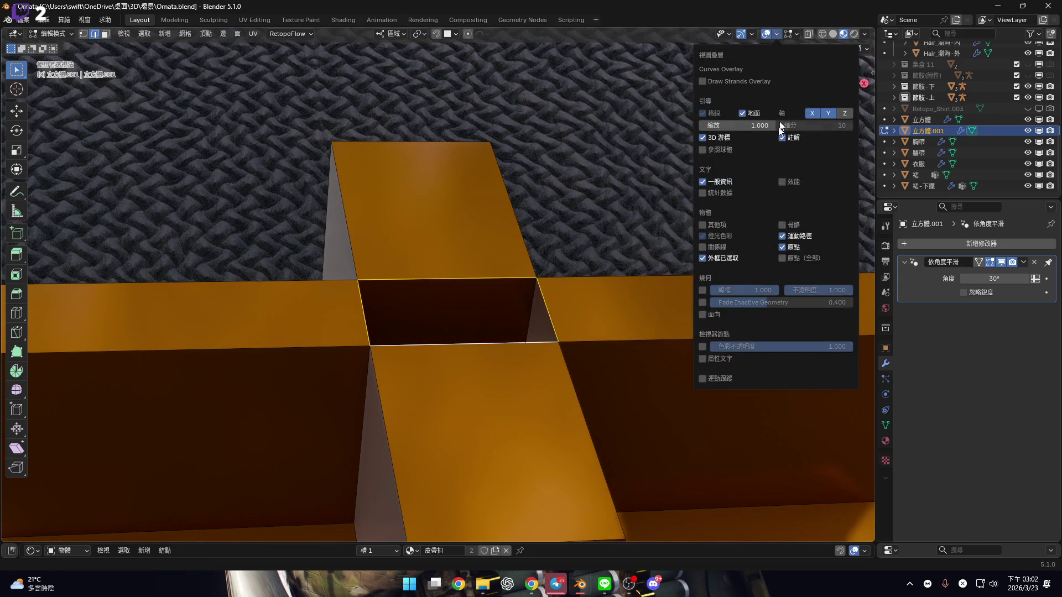
pyautogui.moveTo(500, 240)
pyautogui.mouseDown(button='middle')
pyautogui.moveTo(487, 231)
pyautogui.moveTo(415, 237)
pyautogui.moveTo(460, 230)
pyautogui.moveTo(451, 196)
pyautogui.mouseUp(button='middle')
pyautogui.scroll(3, 451, 196)
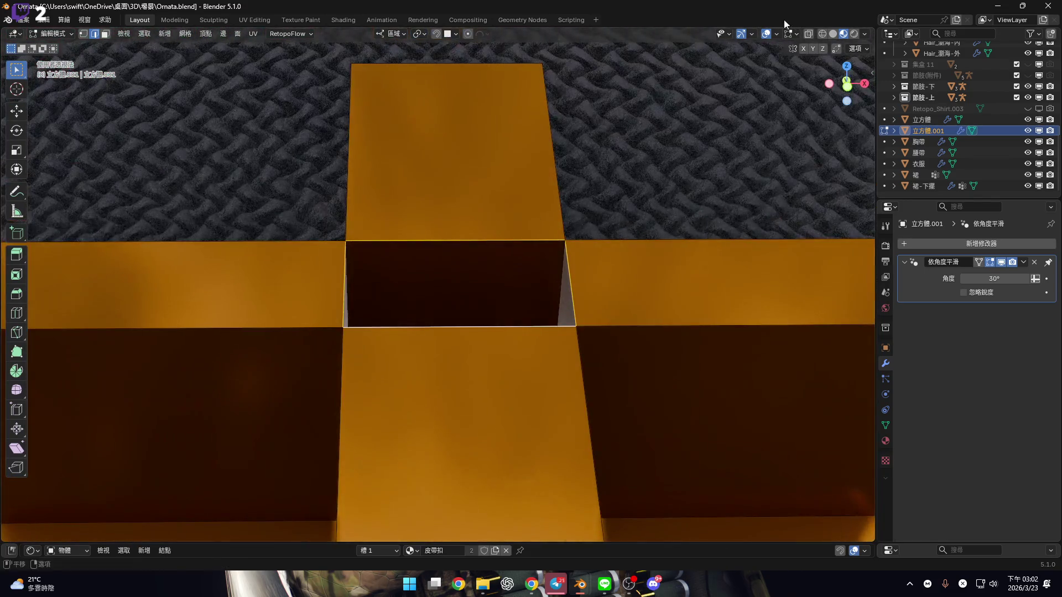
# Select the hole's two bottom corner vertices and move them into alignment
pyautogui.click(776, 35)
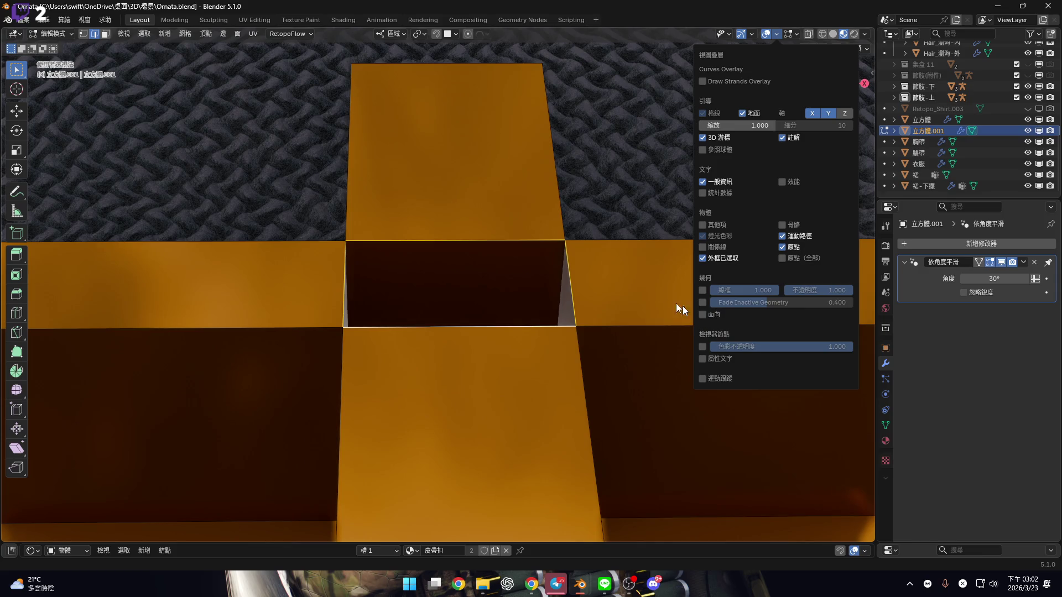
pyautogui.moveTo(393, 280); pyautogui.dragTo(358, 249, button='middle')
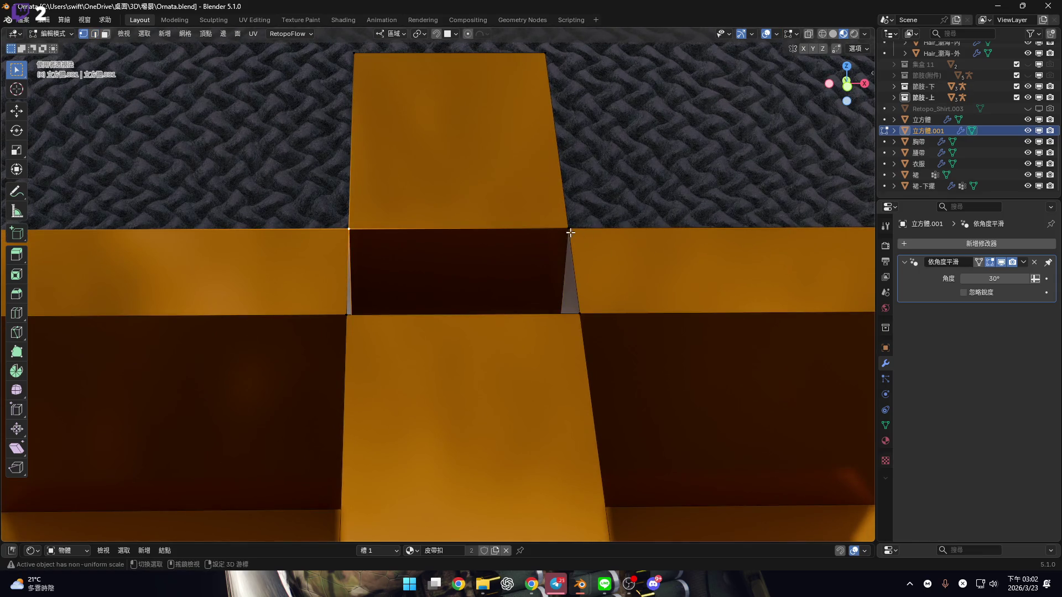
pyautogui.keyDown('shift'); pyautogui.click(349, 324); pyautogui.keyUp('shift')
pyautogui.keyDown('shift'); pyautogui.click(587, 326); pyautogui.keyUp('shift')
pyautogui.press('v')
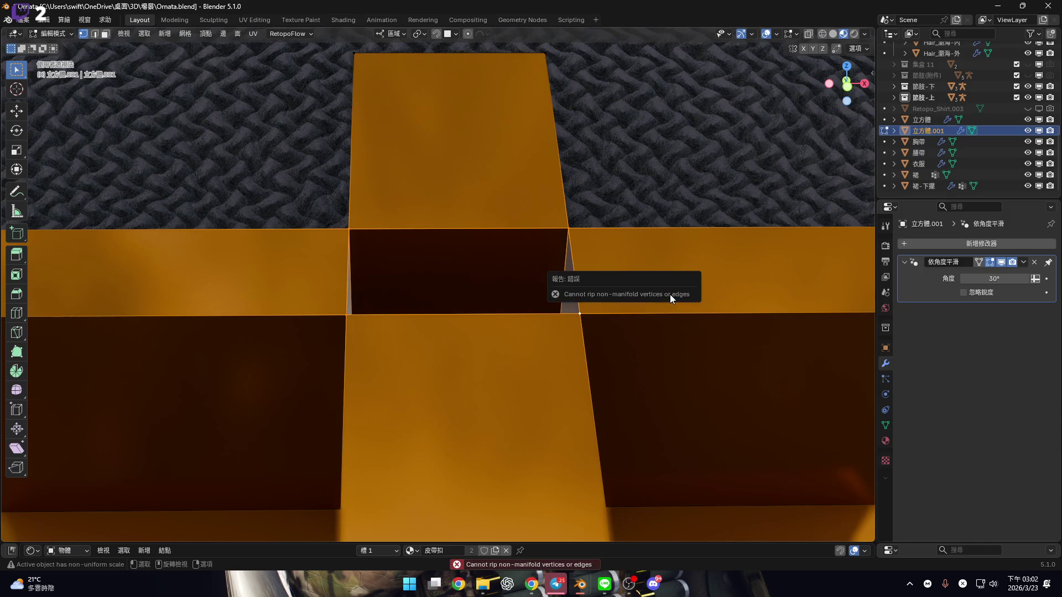
pyautogui.press('g')
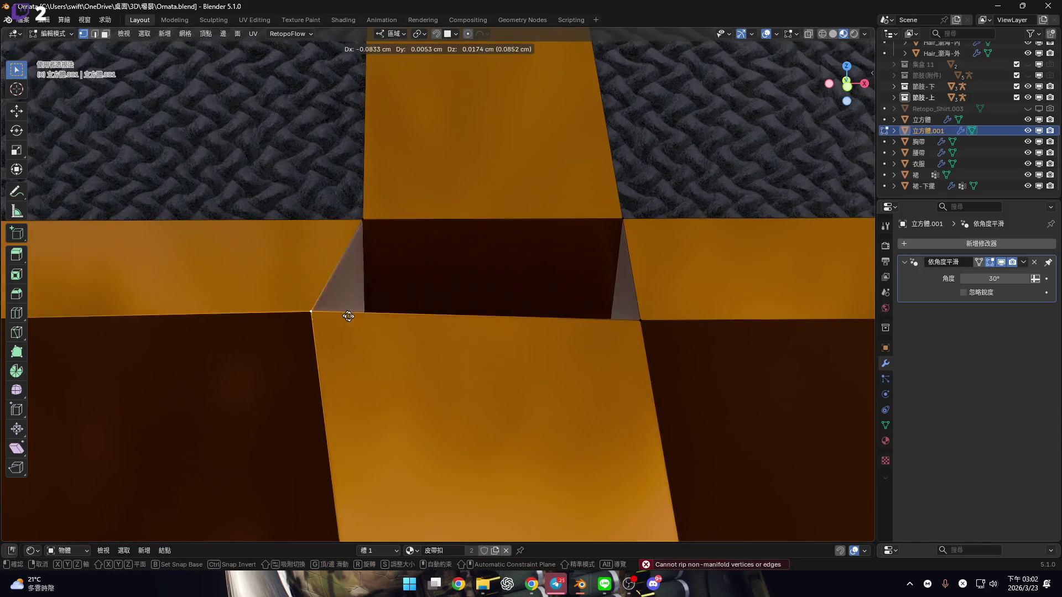
pyautogui.click(402, 271)
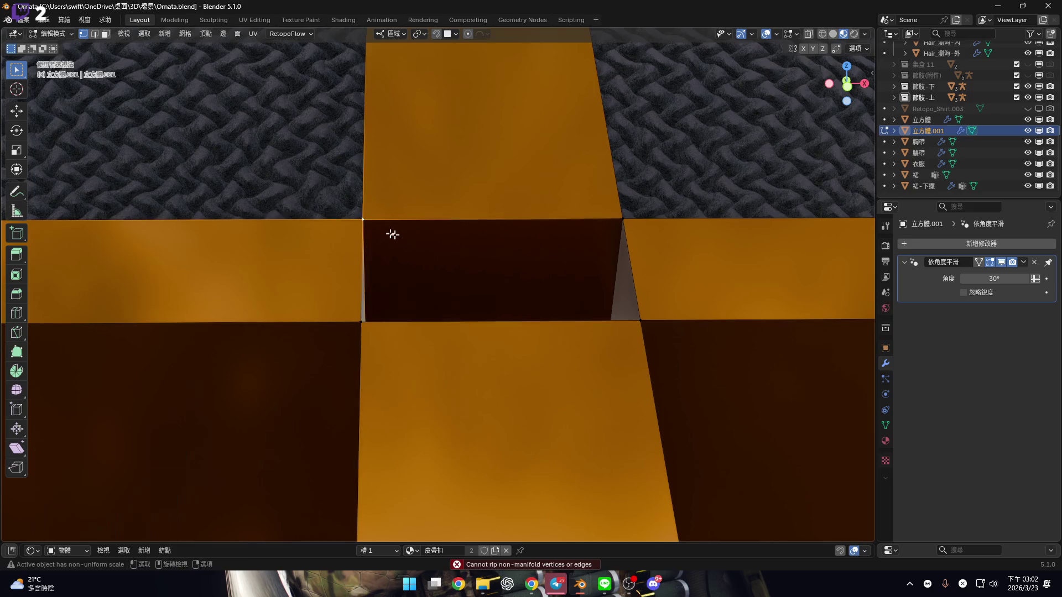
# Cancel a second move of the hole vertices and select the hole's top edge
pyautogui.moveTo(458, 244)
pyautogui.mouseDown(button='middle')
pyautogui.moveTo(541, 240)
pyautogui.moveTo(592, 268)
pyautogui.moveTo(570, 320)
pyautogui.mouseUp(button='middle')
pyautogui.press('g')
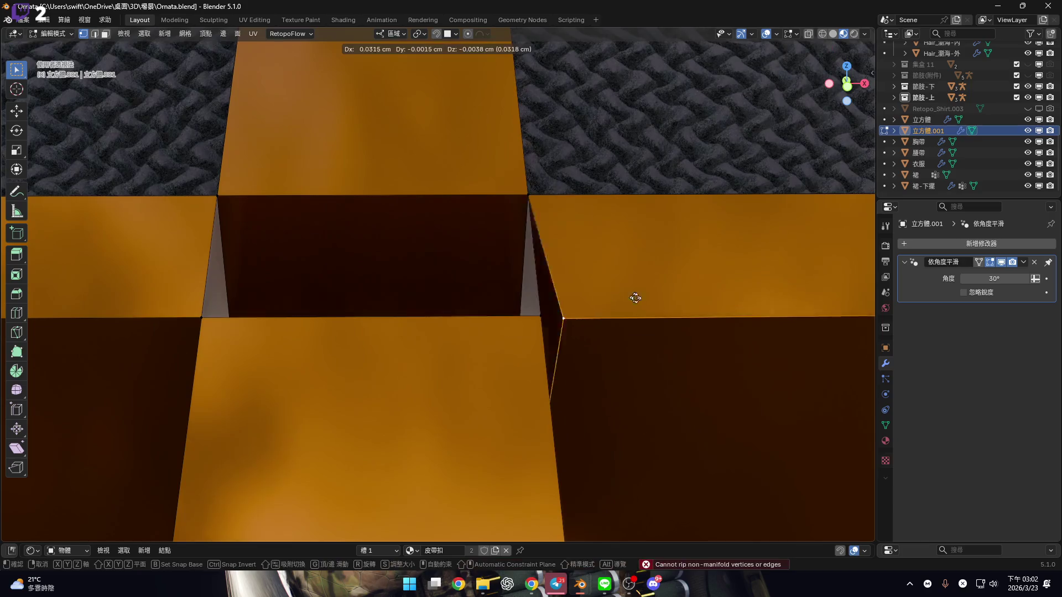
pyautogui.press('Escape')
pyautogui.moveTo(557, 254)
pyautogui.mouseDown(button='middle')
pyautogui.moveTo(570, 301)
pyautogui.moveTo(514, 266)
pyautogui.moveTo(565, 266)
pyautogui.moveTo(512, 261)
pyautogui.moveTo(539, 262)
pyautogui.mouseUp(button='middle')
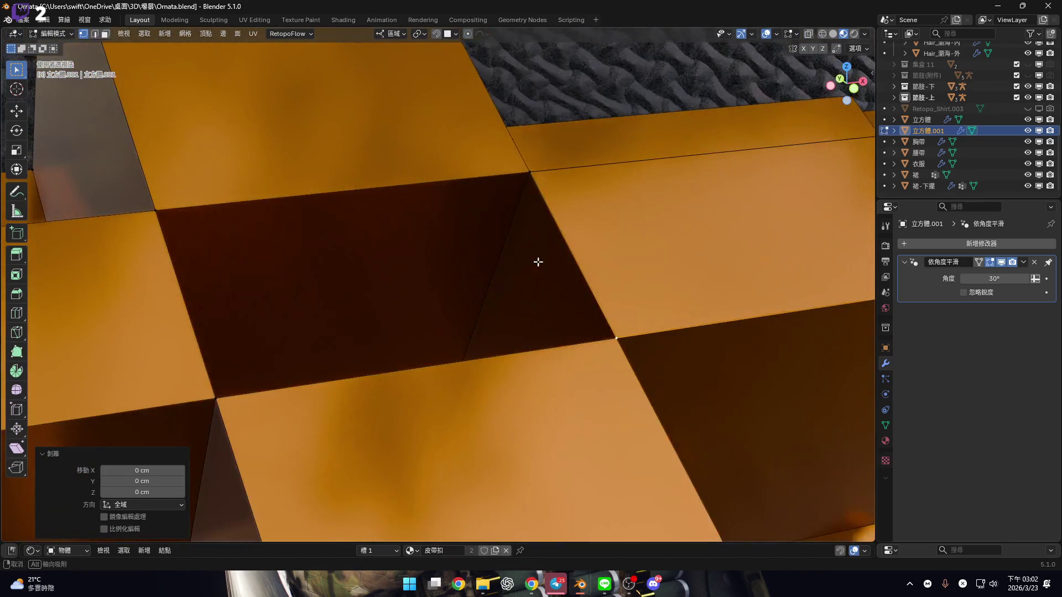
pyautogui.press('2')
pyautogui.click(404, 176)
pyautogui.moveTo(403, 176)
pyautogui.mouseDown(button='middle')
pyautogui.moveTo(472, 299)
pyautogui.moveTo(483, 289)
pyautogui.moveTo(541, 379)
pyautogui.moveTo(514, 280)
pyautogui.moveTo(426, 287)
pyautogui.moveTo(439, 296)
pyautogui.mouseUp(button='middle')
pyautogui.moveTo(604, 282)
pyautogui.mouseDown(button='middle')
pyautogui.moveTo(586, 275)
pyautogui.moveTo(593, 231)
pyautogui.moveTo(571, 287)
pyautogui.moveTo(563, 206)
pyautogui.moveTo(597, 261)
pyautogui.moveTo(569, 244)
pyautogui.moveTo(602, 230)
pyautogui.moveTo(492, 226)
pyautogui.moveTo(374, 168)
pyautogui.mouseUp(button='middle')
# Hide the top strip and the four side wall strips of the mesh
pyautogui.press('3')
pyautogui.keyDown('shift'); pyautogui.click(374, 169); pyautogui.keyUp('shift')
pyautogui.moveTo(474, 225); pyautogui.dragTo(505, 230, button='middle')
pyautogui.press('h')
pyautogui.moveTo(574, 228)
pyautogui.mouseDown(button='middle')
pyautogui.moveTo(503, 238)
pyautogui.moveTo(536, 256)
pyautogui.moveTo(553, 288)
pyautogui.mouseUp(button='middle')
pyautogui.click(553, 287)
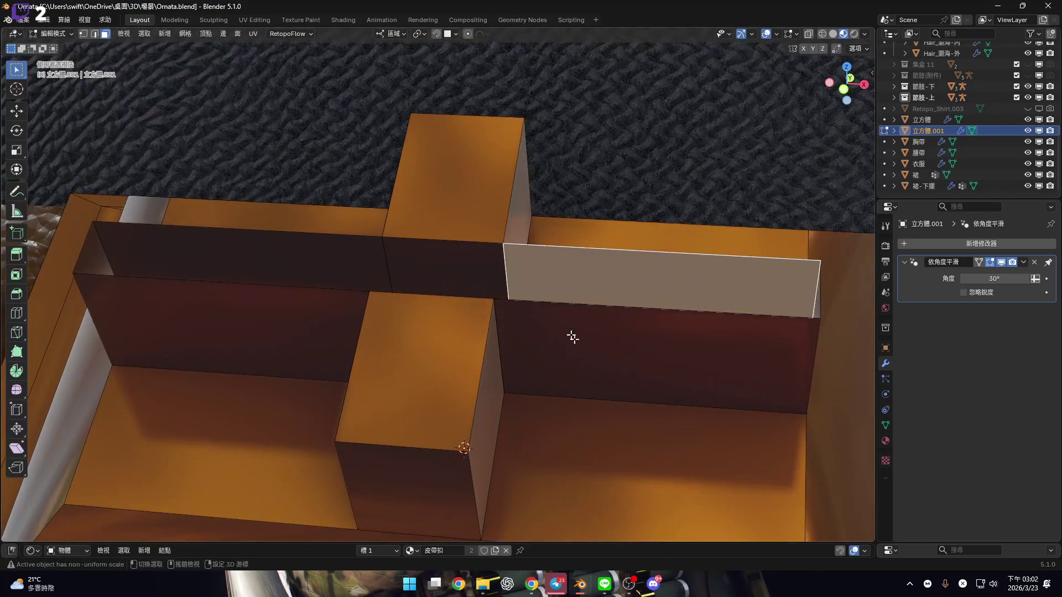
pyautogui.keyDown('shift'); pyautogui.click(574, 339); pyautogui.keyUp('shift')
pyautogui.keyDown('shift'); pyautogui.click(283, 271); pyautogui.keyUp('shift')
pyautogui.keyDown('shift'); pyautogui.click(267, 335); pyautogui.keyUp('shift')
pyautogui.press('h')
# Box-select the centre vertices in X-ray and merge them At Center
pyautogui.moveTo(475, 264)
pyautogui.mouseDown(button='middle')
pyautogui.moveTo(384, 273)
pyautogui.moveTo(430, 284)
pyautogui.moveTo(352, 271)
pyautogui.mouseUp(button='middle')
pyautogui.scroll(5, 384, 273)
pyautogui.moveTo(352, 271); pyautogui.dragTo(387, 292)
pyautogui.moveTo(387, 293); pyautogui.dragTo(508, 249, button='middle')
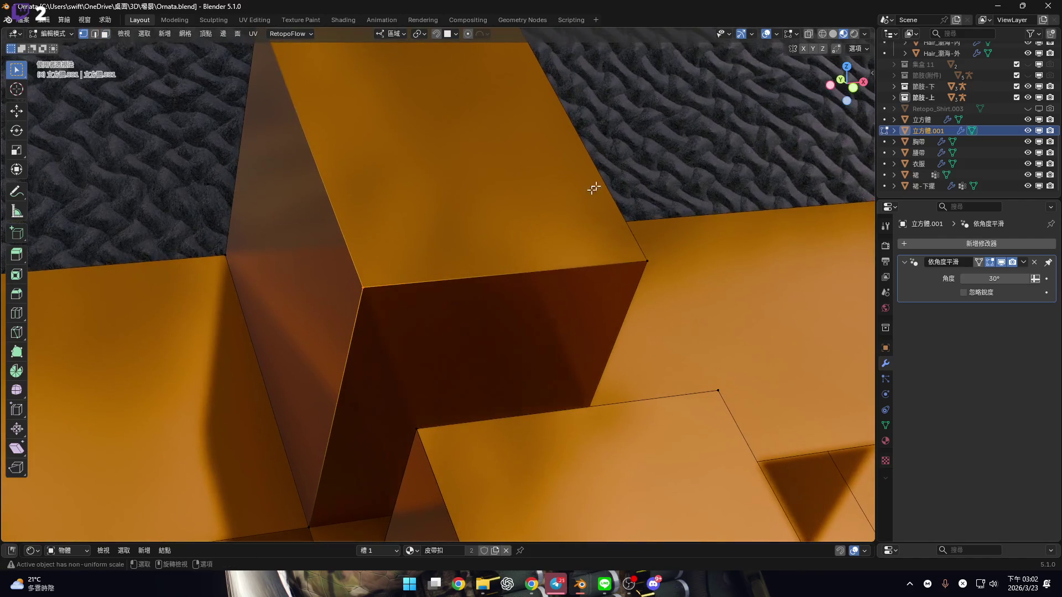
pyautogui.click(808, 33)
pyautogui.moveTo(426, 310)
pyautogui.mouseDown(button='middle')
pyautogui.moveTo(384, 310)
pyautogui.moveTo(432, 295)
pyautogui.moveTo(423, 281)
pyautogui.mouseUp(button='middle')
pyautogui.press('m')
pyautogui.moveTo(534, 284)
pyautogui.mouseDown(button='middle')
pyautogui.moveTo(431, 275)
pyautogui.moveTo(557, 268)
pyautogui.mouseUp(button='middle')
pyautogui.moveTo(390, 424)
pyautogui.mouseDown(button='middle')
pyautogui.moveTo(466, 292)
pyautogui.moveTo(433, 321)
pyautogui.moveTo(504, 308)
pyautogui.moveTo(444, 257)
pyautogui.mouseUp(button='middle')
# Switch to edge mode, turn off X-ray, and cancel a trial edge bevel
pyautogui.moveTo(482, 236); pyautogui.dragTo(481, 237)
pyautogui.press('2')
pyautogui.moveTo(482, 237)
pyautogui.mouseDown(button='middle')
pyautogui.moveTo(474, 309)
pyautogui.moveTo(492, 300)
pyautogui.mouseUp(button='middle')
pyautogui.keyDown('shift'); pyautogui.moveTo(446, 250); pyautogui.dragTo(484, 313, button='middle'); pyautogui.keyUp('shift')
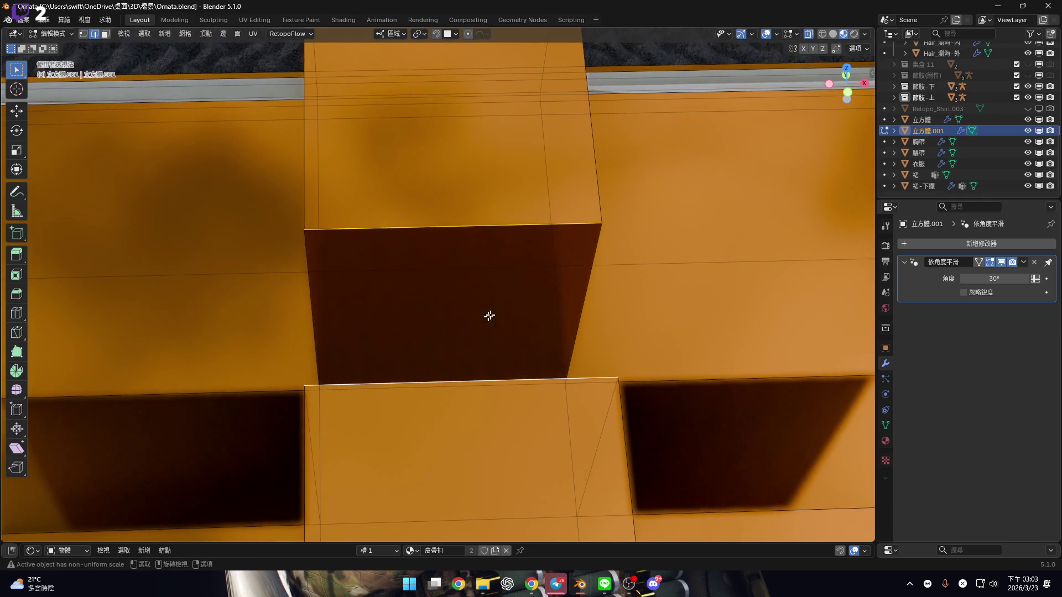
pyautogui.click(809, 34)
pyautogui.moveTo(500, 353); pyautogui.dragTo(510, 307, button='middle')
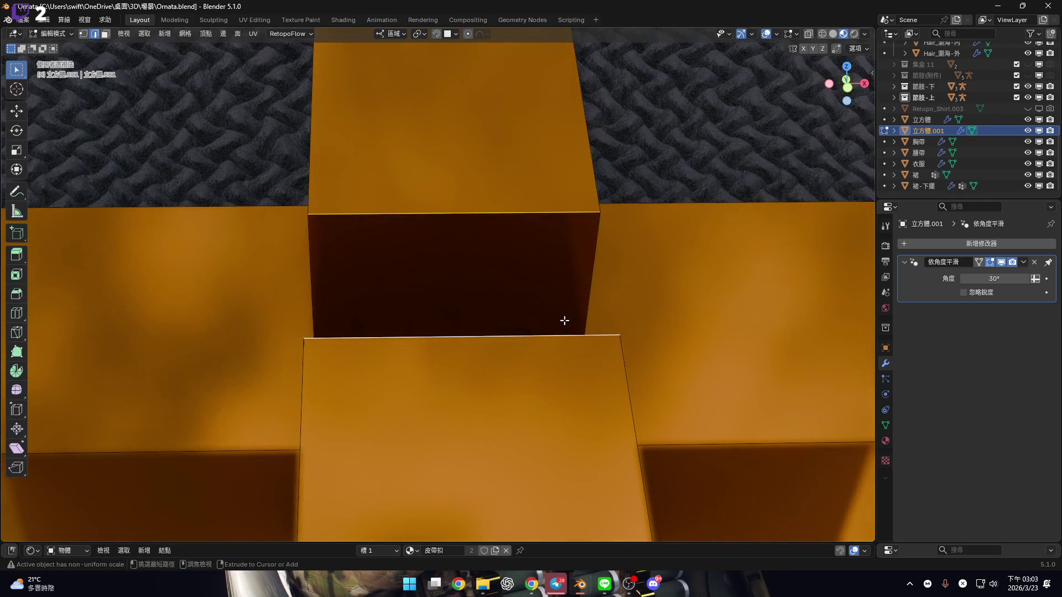
pyautogui.hotkey('ctrl', 'b')
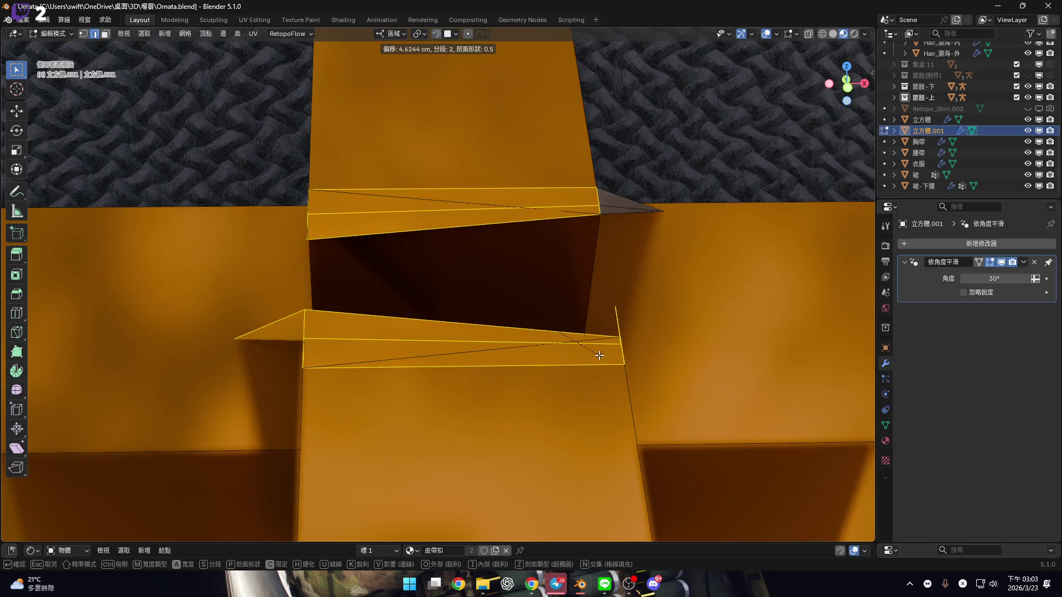
pyautogui.press('Escape')
# Select the box's corner and apply a bevel to it
pyautogui.moveTo(596, 360)
pyautogui.mouseDown(button='middle')
pyautogui.moveTo(524, 320)
pyautogui.moveTo(433, 339)
pyautogui.moveTo(593, 349)
pyautogui.mouseUp(button='middle')
pyautogui.click(599, 332)
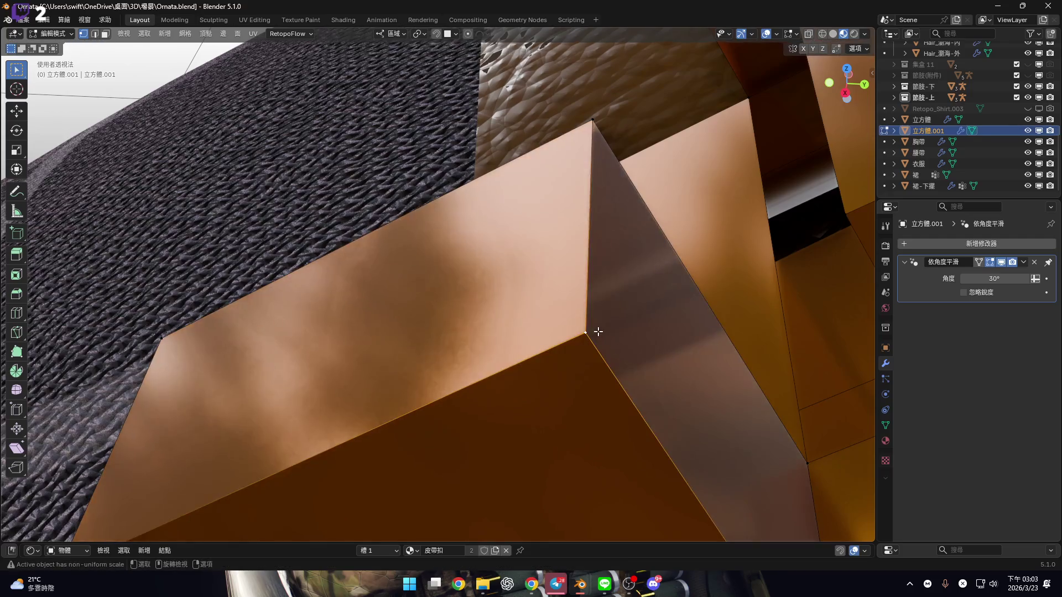
pyautogui.moveTo(620, 293)
pyautogui.mouseDown(button='middle')
pyautogui.moveTo(592, 292)
pyautogui.moveTo(612, 290)
pyautogui.mouseUp(button='middle')
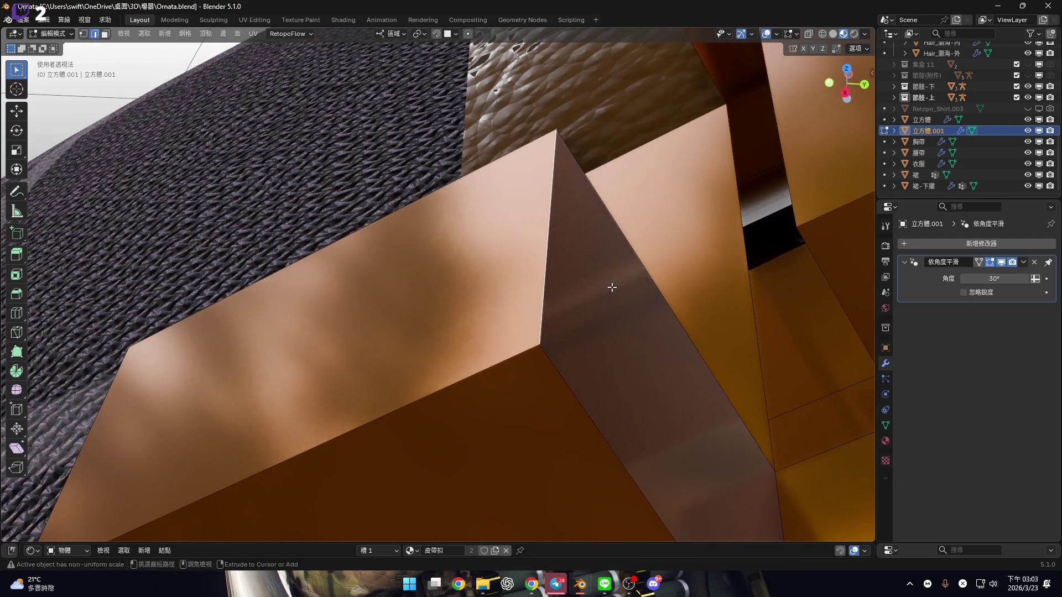
pyautogui.hotkey('ctrl', 'b')
pyautogui.click(709, 341)
pyautogui.moveTo(710, 341)
pyautogui.mouseDown(button='middle')
pyautogui.moveTo(545, 268)
pyautogui.moveTo(284, 383)
pyautogui.mouseUp(button='middle')
pyautogui.moveTo(299, 300)
pyautogui.mouseDown(button='middle')
pyautogui.moveTo(586, 251)
pyautogui.moveTo(593, 261)
pyautogui.moveTo(509, 281)
pyautogui.moveTo(487, 309)
pyautogui.moveTo(499, 216)
pyautogui.mouseUp(button='middle')
# Bevel a single box edge into a narrow face with the Bevel tool, then undo it
pyautogui.click(519, 245)
pyautogui.click(21, 297)
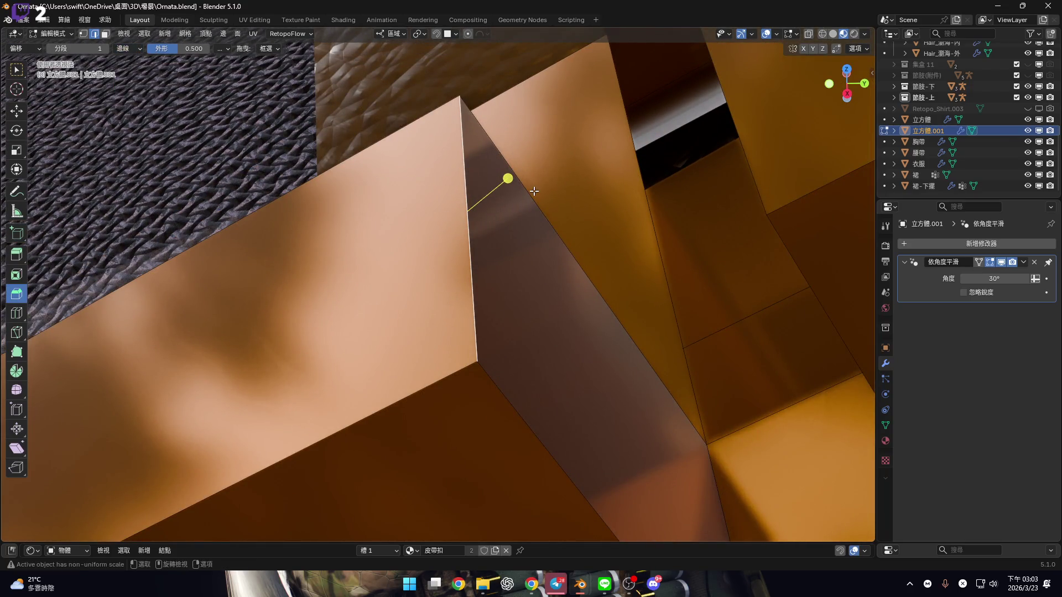
pyautogui.moveTo(520, 172); pyautogui.dragTo(602, 491)
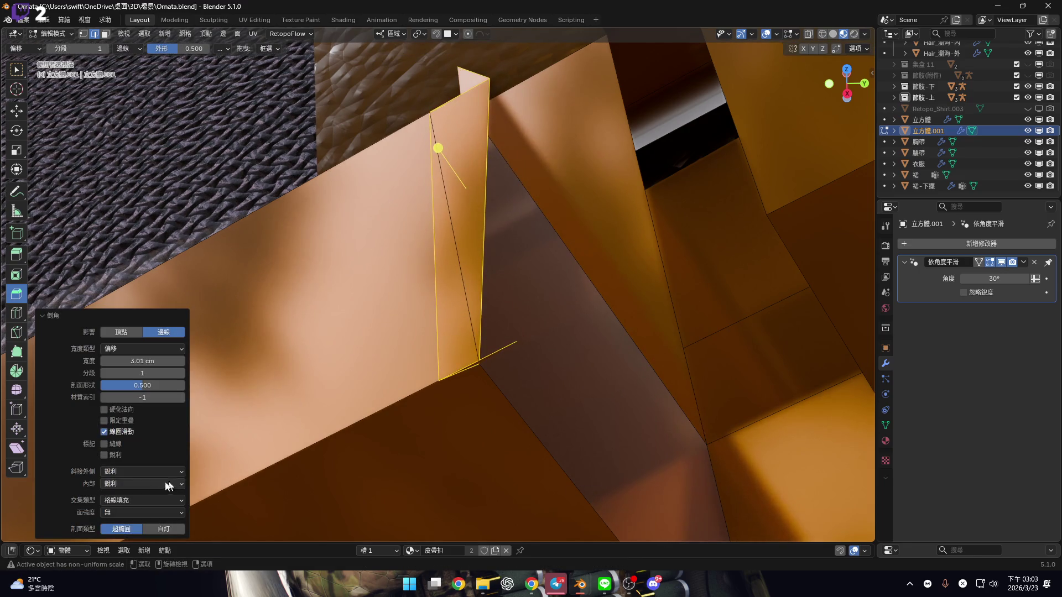
pyautogui.hotkey('ctrl', 'z')
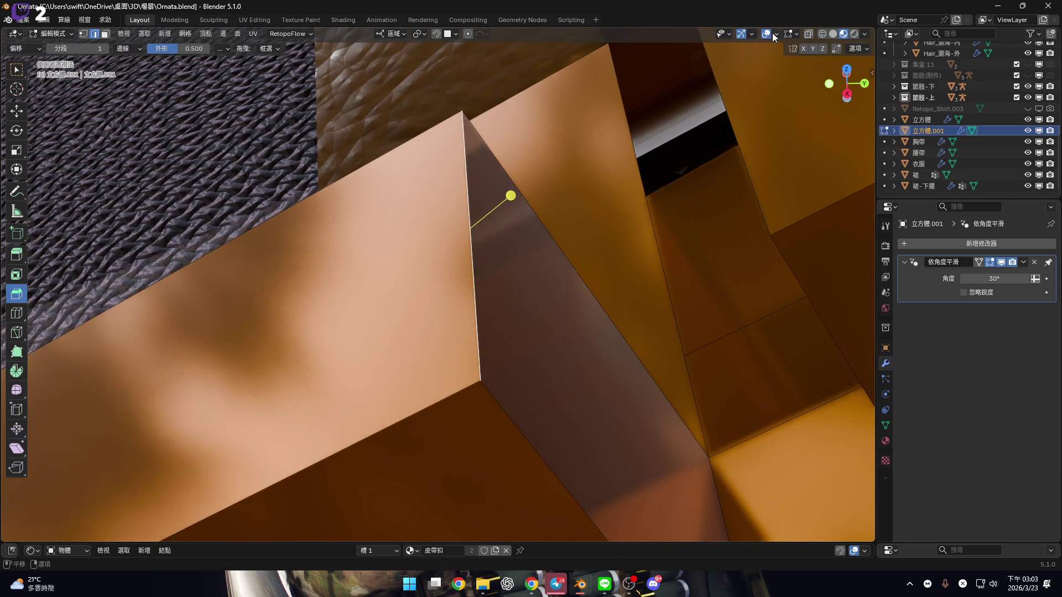
# Turn on Face Orientation in the viewport overlays
pyautogui.click(775, 33)
pyautogui.click(702, 314)
pyautogui.moveTo(611, 221)
pyautogui.mouseDown(button='middle')
pyautogui.moveTo(583, 244)
pyautogui.moveTo(526, 244)
pyautogui.moveTo(553, 216)
pyautogui.moveTo(540, 199)
pyautogui.moveTo(668, 225)
pyautogui.moveTo(749, 204)
pyautogui.moveTo(669, 213)
pyautogui.moveTo(557, 330)
pyautogui.moveTo(562, 249)
pyautogui.moveTo(573, 288)
pyautogui.moveTo(521, 301)
pyautogui.moveTo(635, 349)
pyautogui.moveTo(588, 220)
pyautogui.moveTo(443, 313)
pyautogui.moveTo(446, 304)
pyautogui.moveTo(233, 332)
pyautogui.moveTo(4, 65)
pyautogui.mouseUp(button='middle')
pyautogui.moveTo(273, 334)
pyautogui.mouseDown(button='middle')
pyautogui.moveTo(640, 251)
pyautogui.moveTo(612, 171)
pyautogui.moveTo(562, 141)
pyautogui.moveTo(486, 260)
pyautogui.moveTo(510, 218)
pyautogui.moveTo(630, 317)
pyautogui.moveTo(220, 344)
pyautogui.moveTo(367, 320)
pyautogui.moveTo(403, 288)
pyautogui.moveTo(486, 297)
pyautogui.moveTo(531, 288)
pyautogui.mouseUp(button='middle')
pyautogui.hotkey('ctrl', 'b')
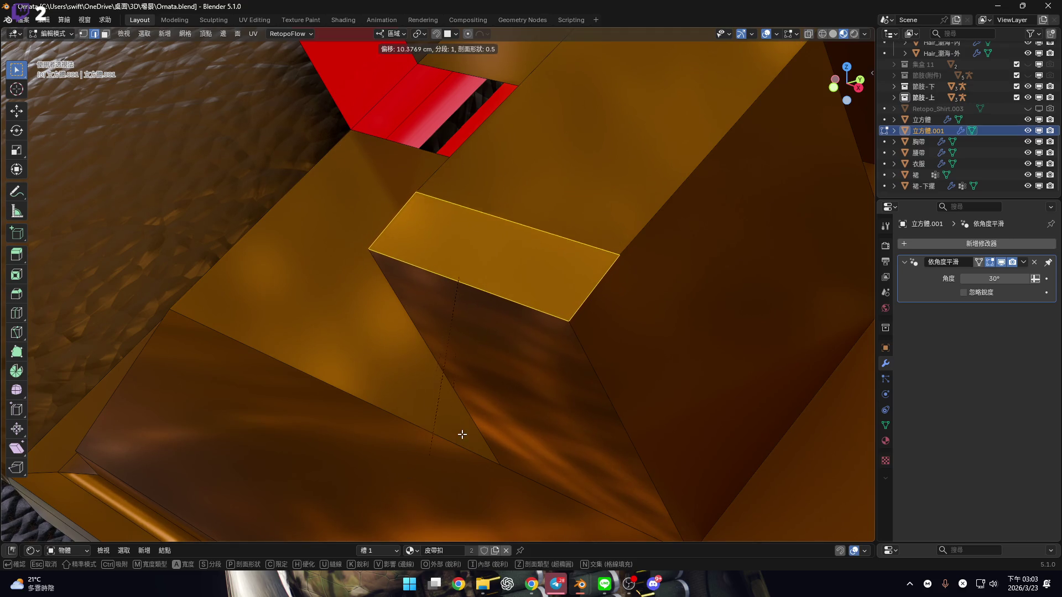
pyautogui.press('h')
pyautogui.press('h')
pyautogui.press('h')
pyautogui.press('h')
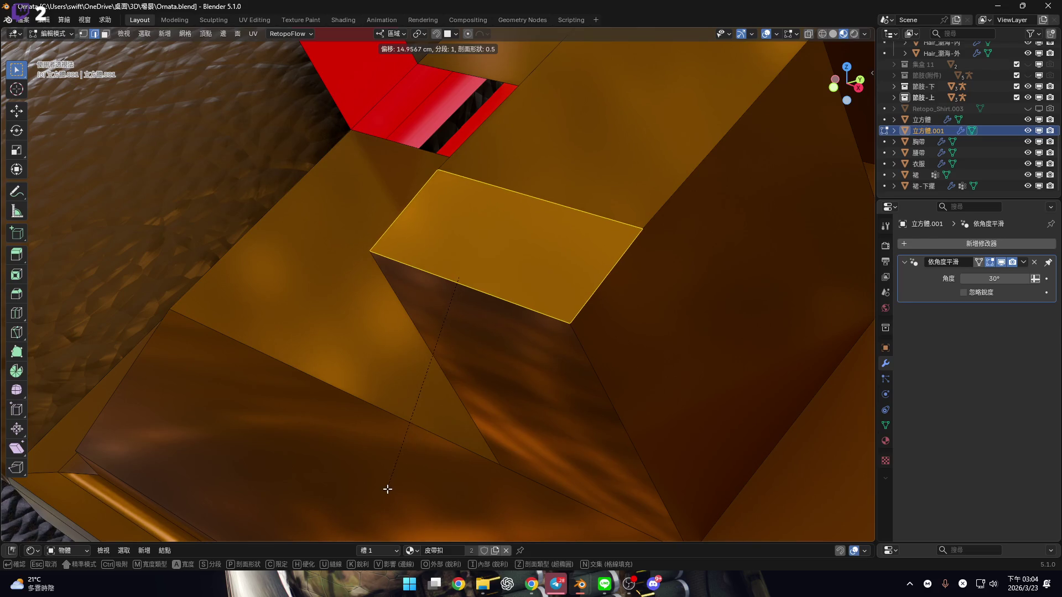
pyautogui.press('s')
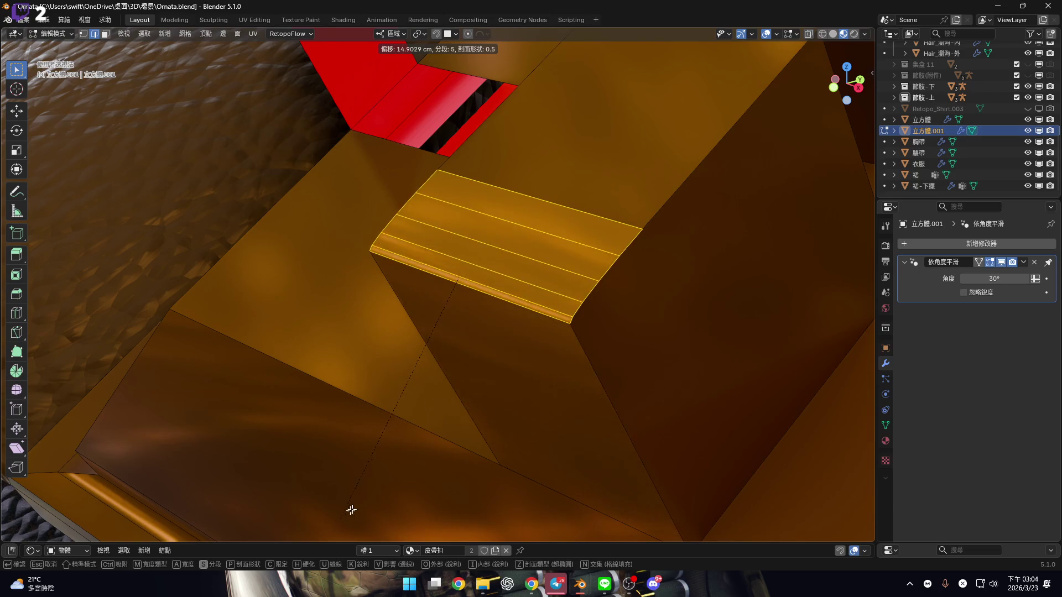
pyautogui.press('a')
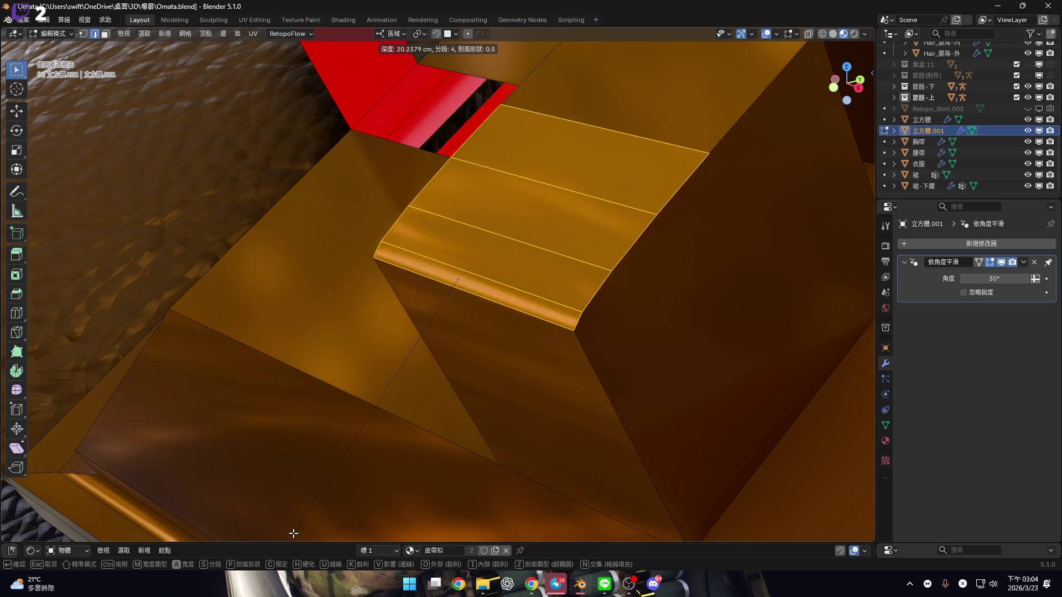
pyautogui.press('m')
pyautogui.press('m')
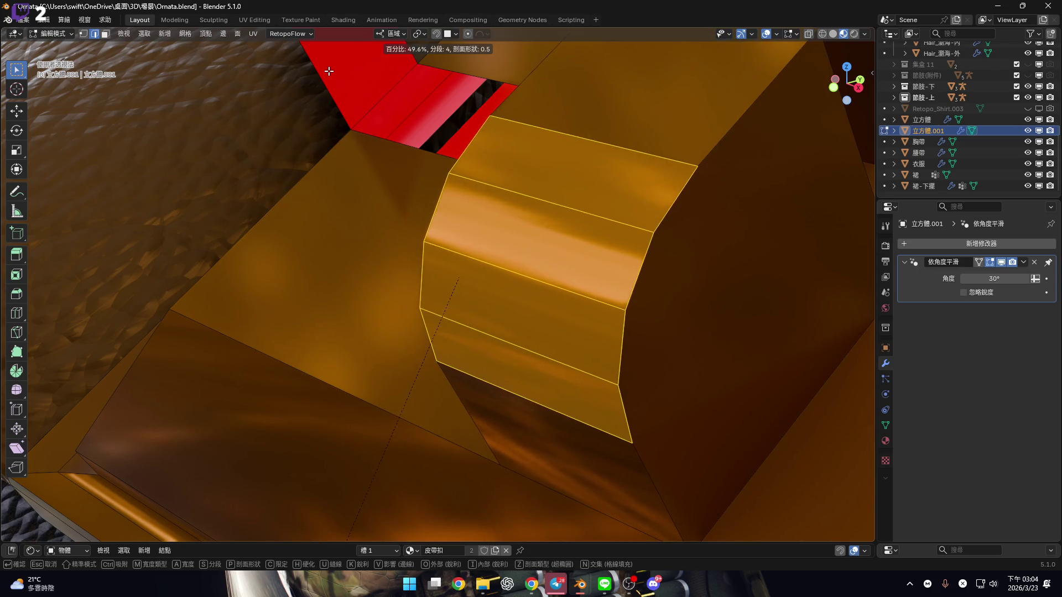
pyautogui.press('Escape')
pyautogui.moveTo(335, 66)
pyautogui.mouseDown(button='middle')
pyautogui.moveTo(446, 306)
pyautogui.moveTo(520, 226)
pyautogui.moveTo(445, 235)
pyautogui.mouseUp(button='middle')
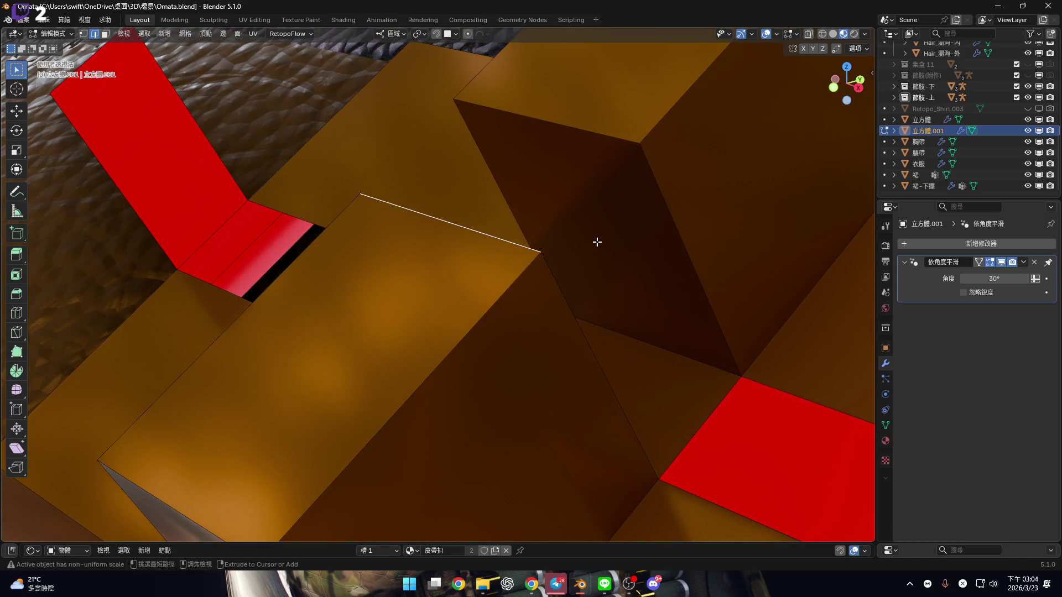
# Confirm the single-segment 8.32 cm bevel on the box edge and inspect it
pyautogui.click(653, 249)
pyautogui.moveTo(653, 249)
pyautogui.mouseDown(button='middle')
pyautogui.moveTo(443, 287)
pyautogui.moveTo(553, 268)
pyautogui.moveTo(481, 265)
pyautogui.mouseUp(button='middle')
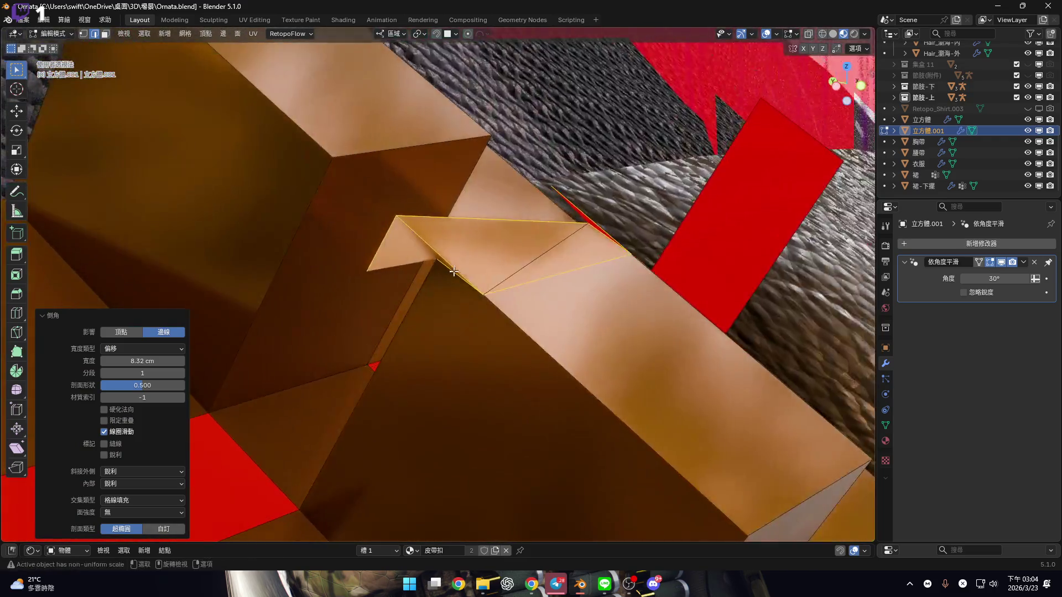
pyautogui.scroll(3, 481, 266)
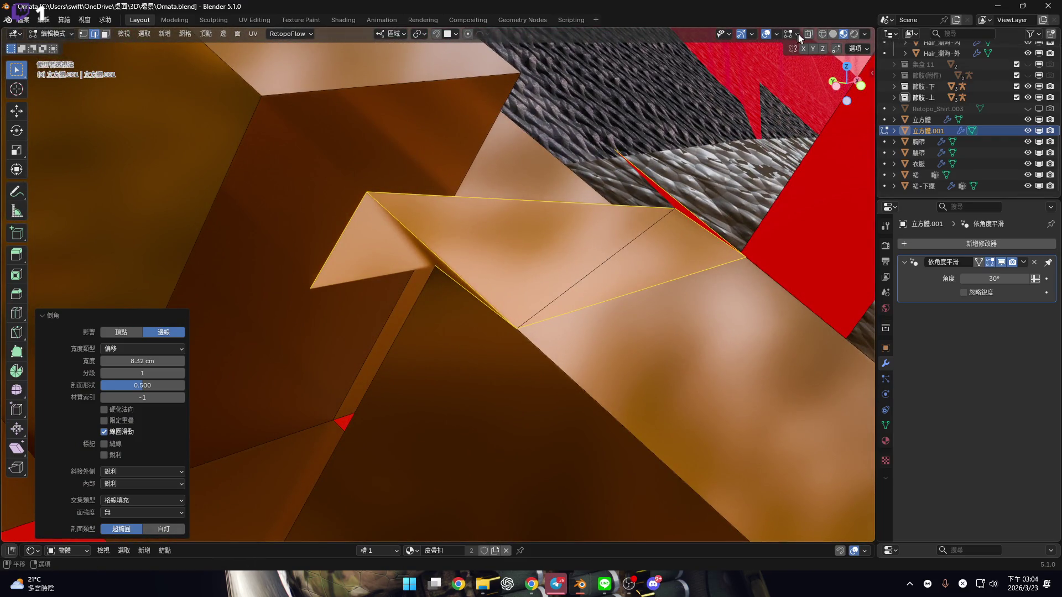
# Check the edit-mode and viewport Overlays popovers, then orbit to a different angle
pyautogui.click(798, 35)
pyautogui.click(779, 34)
pyautogui.click(777, 34)
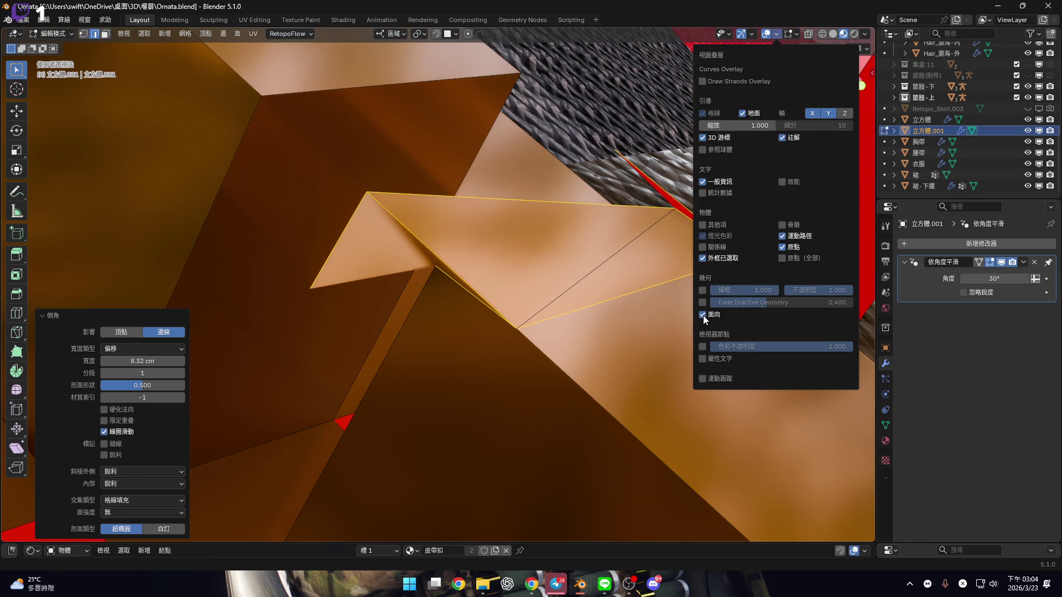
pyautogui.moveTo(432, 314)
pyautogui.mouseDown(button='middle')
pyautogui.moveTo(481, 339)
pyautogui.moveTo(524, 320)
pyautogui.moveTo(399, 312)
pyautogui.moveTo(560, 322)
pyautogui.moveTo(383, 306)
pyautogui.moveTo(470, 297)
pyautogui.moveTo(399, 310)
pyautogui.moveTo(445, 306)
pyautogui.moveTo(457, 287)
pyautogui.mouseUp(button='middle')
# Undo the bevel and move the box geometry slightly
pyautogui.hotkey('ctrl', 'z')
pyautogui.press('g')
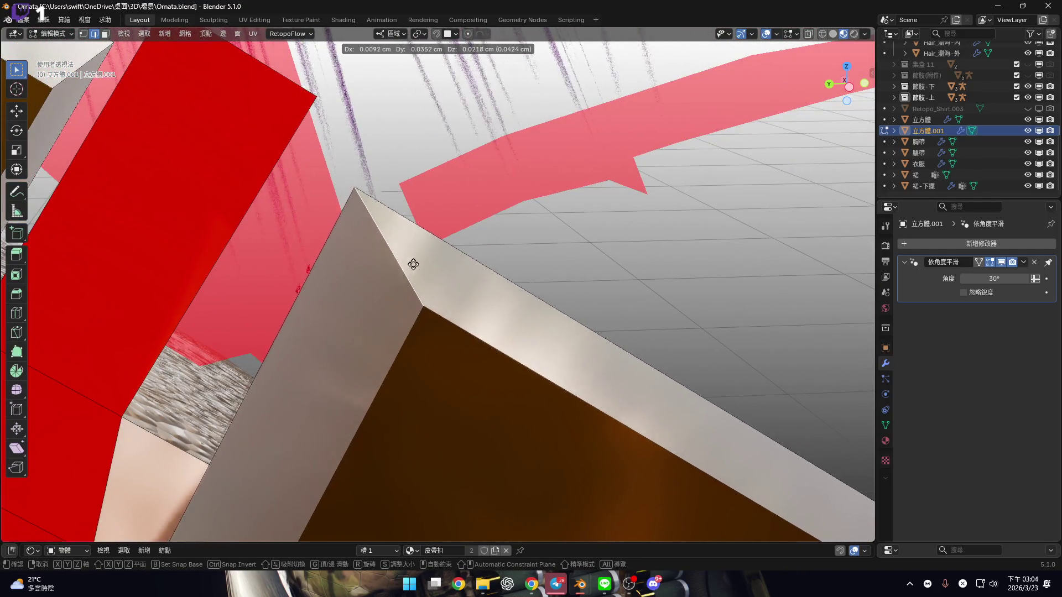
pyautogui.click(432, 278)
pyautogui.moveTo(506, 306); pyautogui.dragTo(496, 298, button='middle')
pyautogui.moveTo(677, 298)
pyautogui.mouseDown(button='middle')
pyautogui.moveTo(526, 360)
pyautogui.moveTo(438, 268)
pyautogui.moveTo(391, 313)
pyautogui.moveTo(495, 259)
pyautogui.moveTo(503, 265)
pyautogui.mouseUp(button='middle')
# Flip the box faces' normals, then flip the red faces' normals back
pyautogui.hotkey('alt', 'n')
pyautogui.click(502, 264)
pyautogui.moveTo(441, 284); pyautogui.dragTo(439, 302, button='middle')
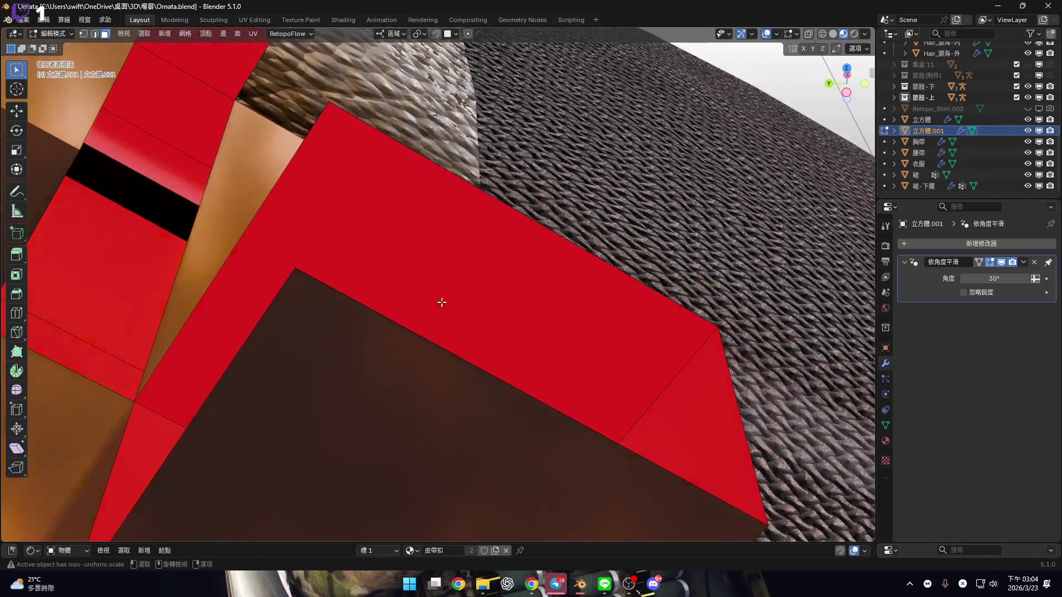
pyautogui.press('2')
pyautogui.hotkey('alt', 'n')
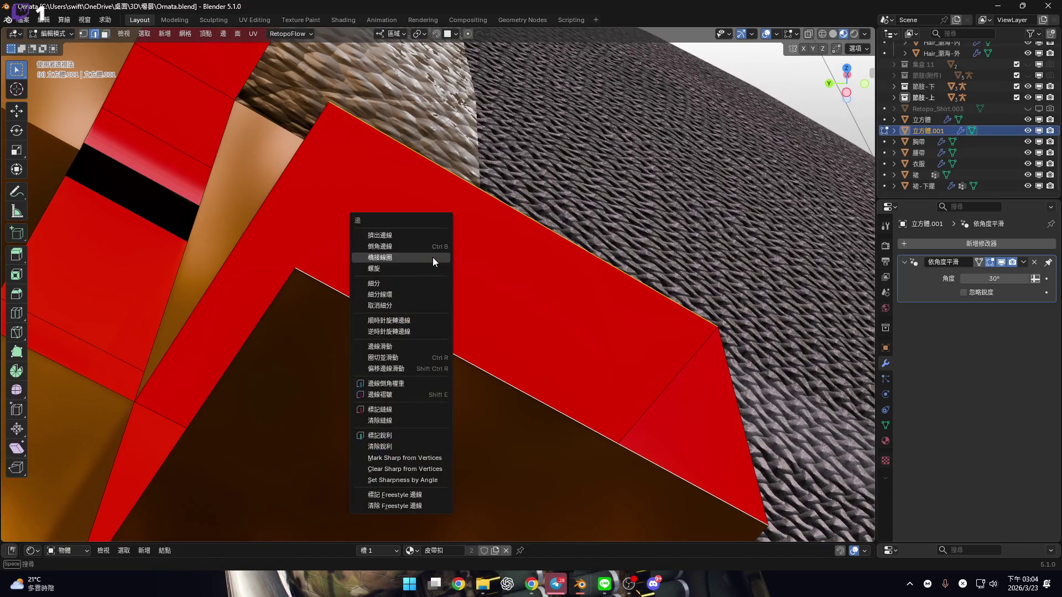
pyautogui.click(433, 258)
pyautogui.moveTo(433, 257); pyautogui.dragTo(355, 351, button='middle')
# Bridge two pairs of selected edge loops on the tray
pyautogui.hotkey('ctrl', 'e')
pyautogui.click(507, 218)
pyautogui.moveTo(507, 218)
pyautogui.mouseDown(button='middle')
pyautogui.moveTo(474, 290)
pyautogui.moveTo(417, 300)
pyautogui.moveTo(412, 272)
pyautogui.moveTo(371, 233)
pyautogui.mouseUp(button='middle')
pyautogui.moveTo(360, 339)
pyautogui.mouseDown(button='middle')
pyautogui.moveTo(483, 235)
pyautogui.moveTo(490, 266)
pyautogui.moveTo(429, 314)
pyautogui.moveTo(368, 320)
pyautogui.moveTo(201, 277)
pyautogui.moveTo(479, 282)
pyautogui.moveTo(429, 270)
pyautogui.moveTo(517, 301)
pyautogui.moveTo(549, 296)
pyautogui.moveTo(377, 241)
pyautogui.mouseUp(button='middle')
pyautogui.hotkey('ctrl', 'e')
pyautogui.click(483, 235)
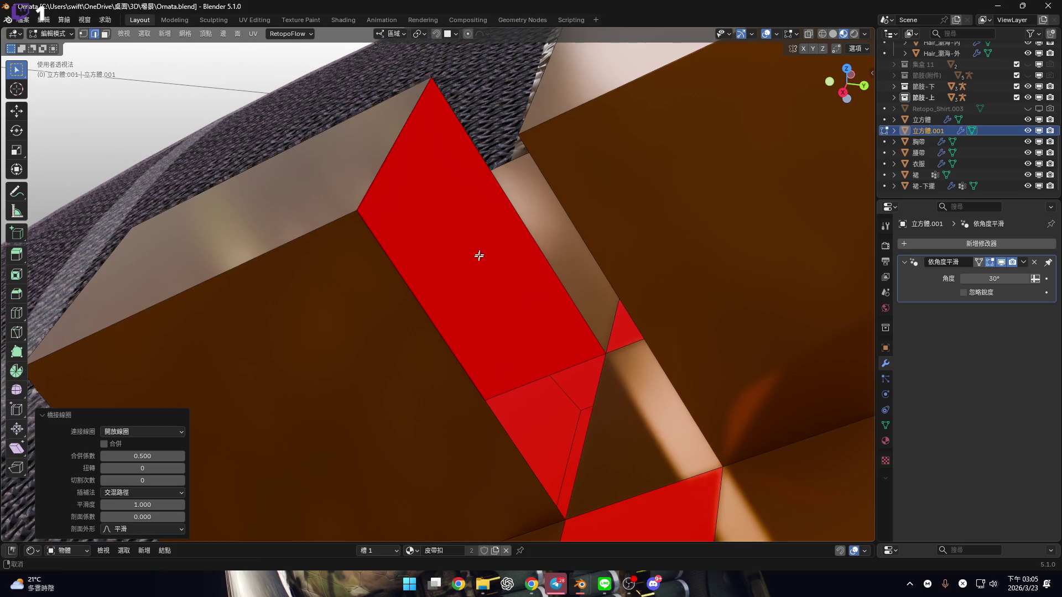
# Select the edge along the red face and reveal all hidden geometry with Alt+H
pyautogui.moveTo(480, 251); pyautogui.dragTo(497, 258, button='middle')
pyautogui.click(490, 221)
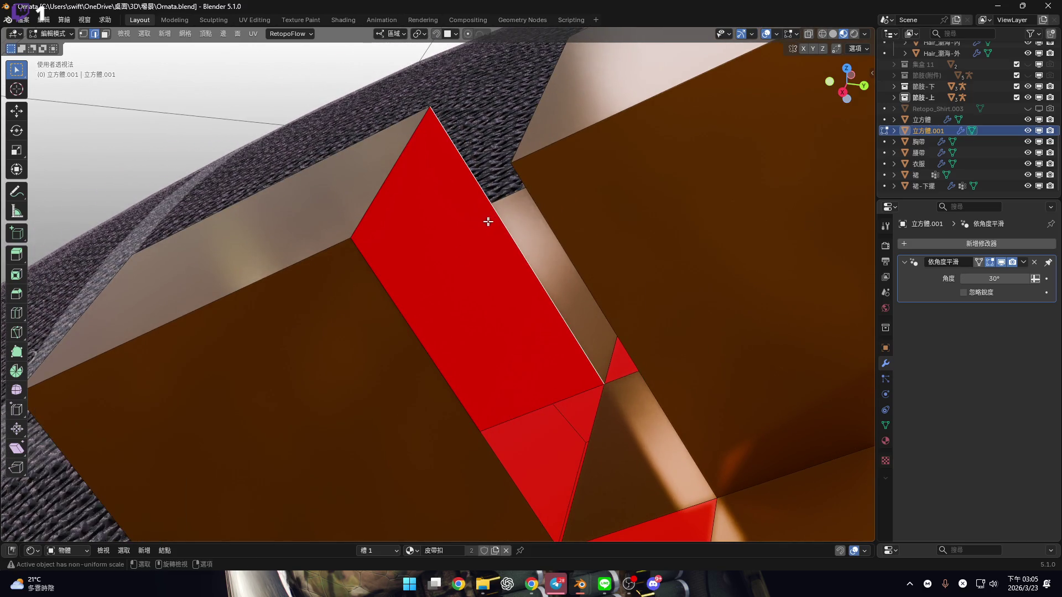
pyautogui.moveTo(459, 245); pyautogui.dragTo(454, 255, button='middle')
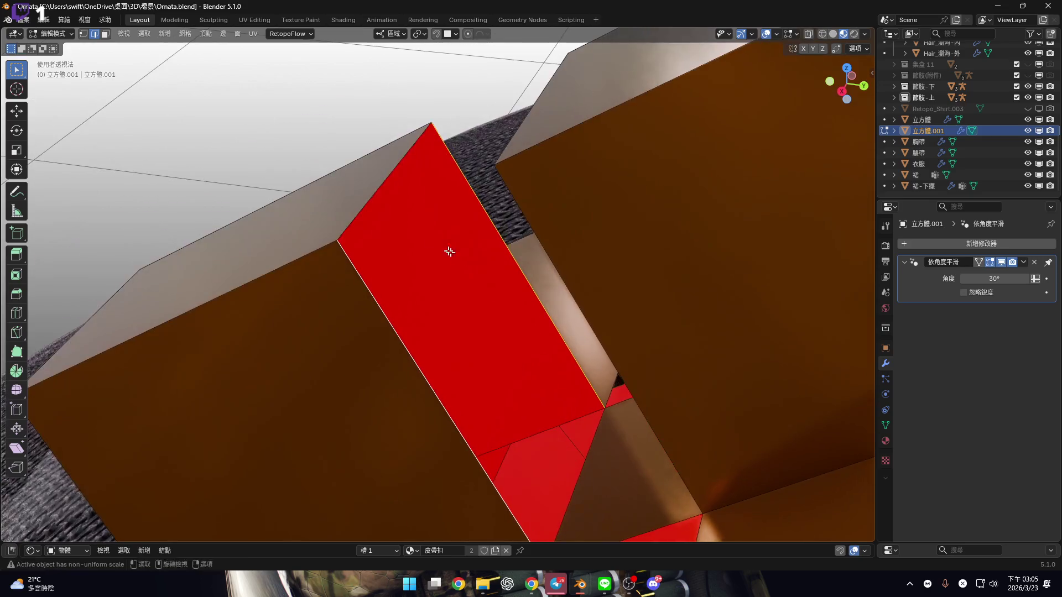
pyautogui.moveTo(581, 418)
pyautogui.keyDown('shift'); pyautogui.mouseDown(button='middle')
pyautogui.moveTo(548, 289)
pyautogui.moveTo(771, 422)
pyautogui.moveTo(564, 350)
pyautogui.moveTo(616, 366)
pyautogui.moveTo(481, 372)
pyautogui.moveTo(367, 354)
pyautogui.moveTo(631, 372)
pyautogui.moveTo(575, 320)
pyautogui.moveTo(640, 316)
pyautogui.moveTo(507, 339)
pyautogui.moveTo(548, 335)
pyautogui.moveTo(553, 321)
pyautogui.moveTo(586, 380)
pyautogui.moveTo(640, 368)
pyautogui.moveTo(645, 346)
pyautogui.moveTo(526, 311)
pyautogui.moveTo(575, 365)
pyautogui.mouseUp(button='middle'); pyautogui.keyUp('shift')
pyautogui.hotkey('alt', 'h')
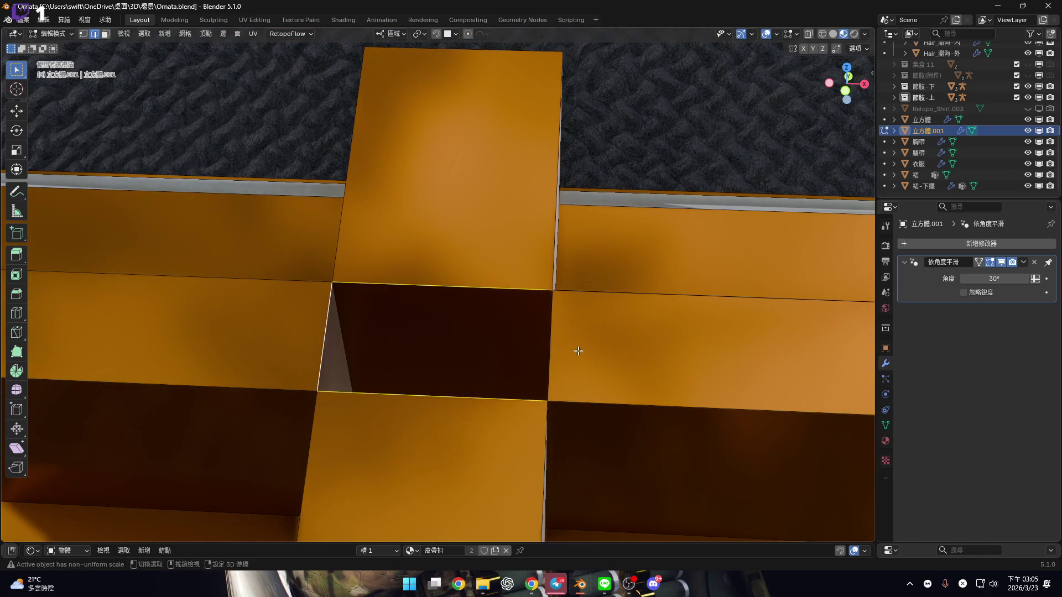
# Switch to the Bevel tool and select two faces on the cross's arms
pyautogui.moveTo(540, 323); pyautogui.dragTo(540, 320, button='middle')
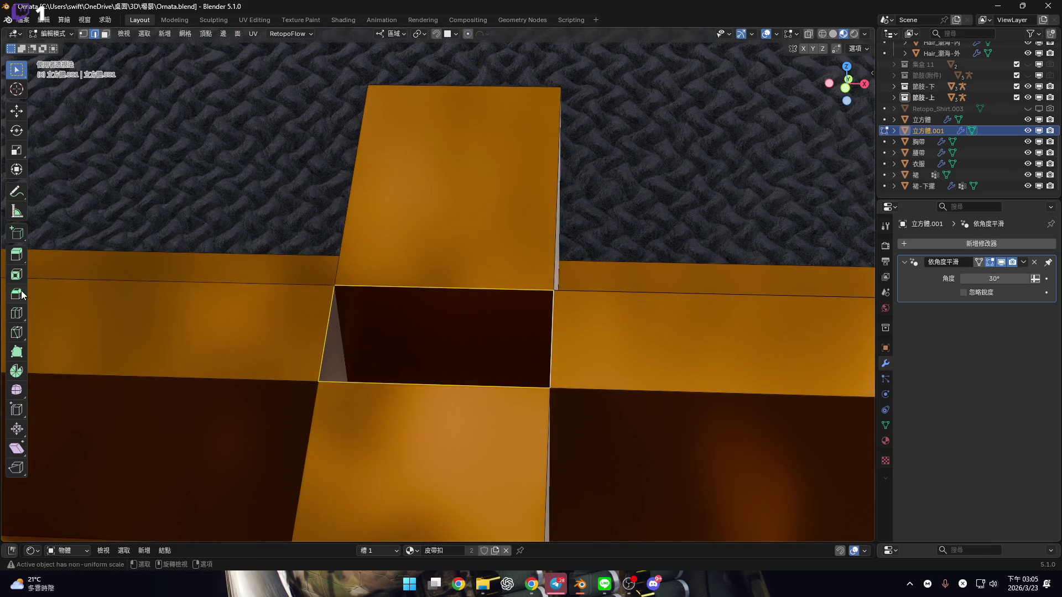
pyautogui.click(473, 265)
pyautogui.moveTo(555, 353)
pyautogui.mouseDown(button='middle')
pyautogui.moveTo(619, 350)
pyautogui.moveTo(548, 373)
pyautogui.moveTo(430, 321)
pyautogui.mouseUp(button='middle')
pyautogui.scroll(-5, 619, 351)
pyautogui.scroll(6, 430, 320)
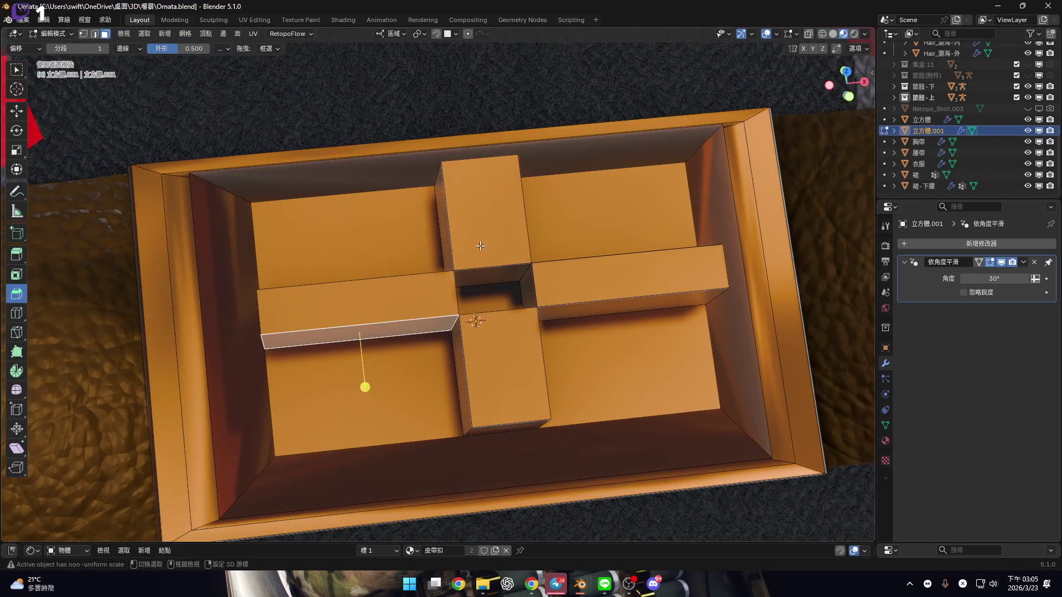
pyautogui.click(498, 360)
pyautogui.click(630, 276)
pyautogui.scroll(5, 552, 306)
# Bring up the Delete options, then select an edge of the red strip
pyautogui.press('x')
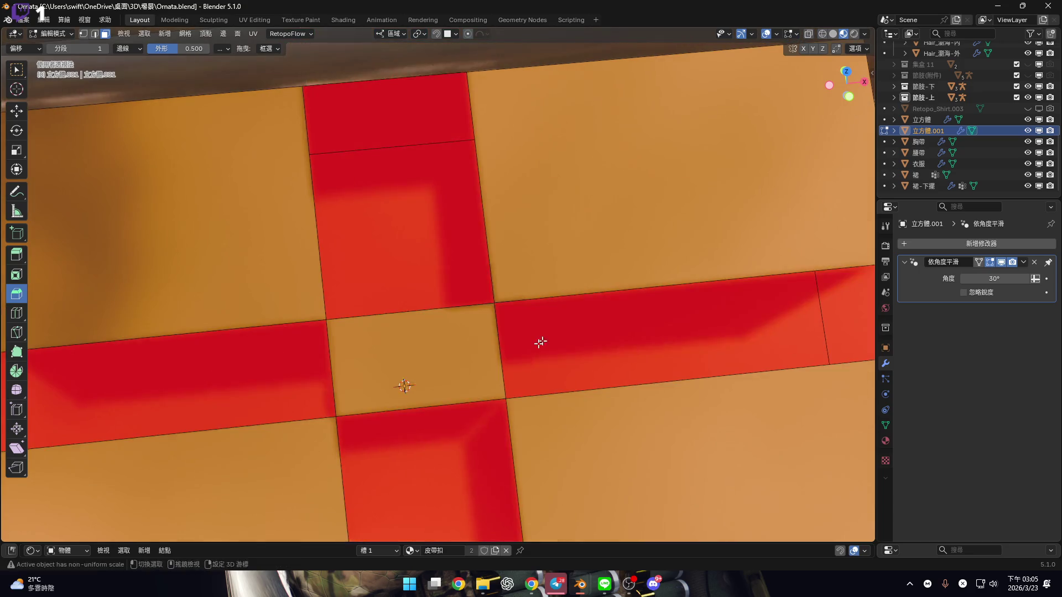
pyautogui.scroll(-3, 457, 265)
pyautogui.moveTo(444, 242); pyautogui.dragTo(516, 280, button='middle')
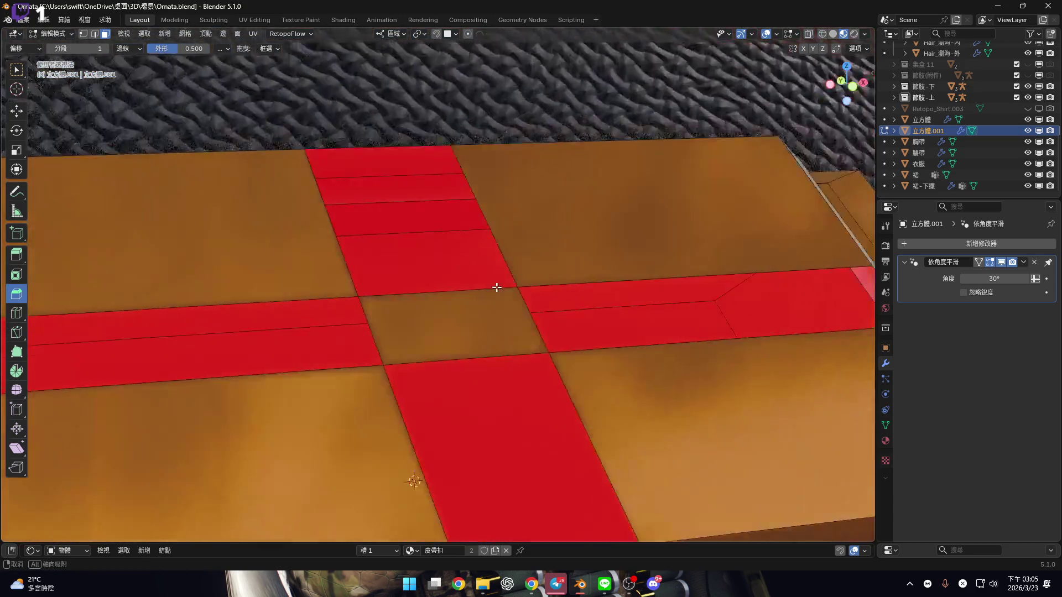
pyautogui.scroll(4, 526, 244)
pyautogui.press('2')
pyautogui.click(527, 244)
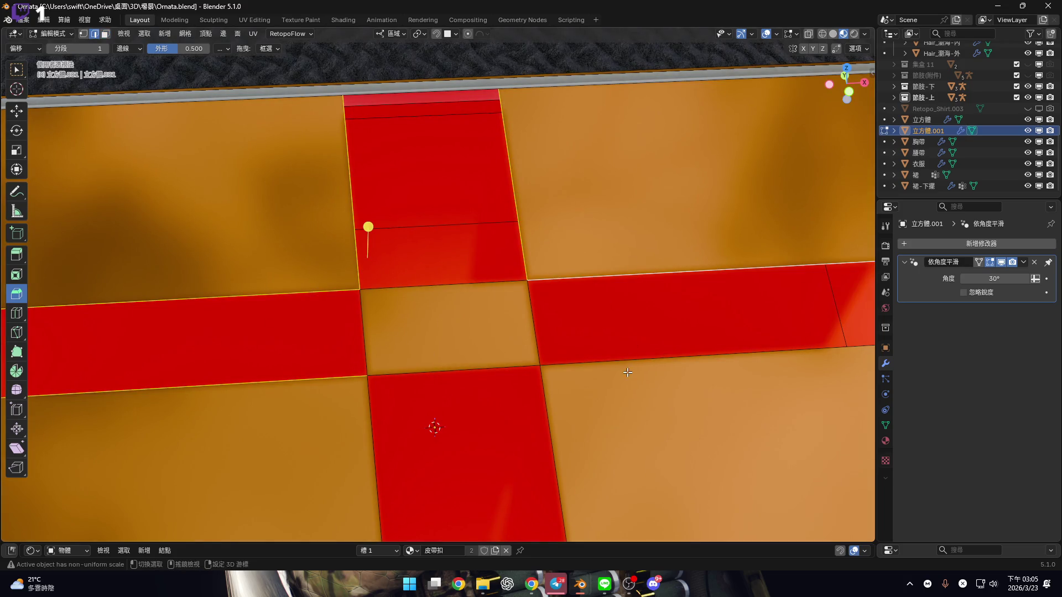
pyautogui.scroll(-3, 435, 329)
# Try a raised extrusion along Z from a low side view, then cancel it
pyautogui.moveTo(375, 465)
pyautogui.mouseDown(button='middle')
pyautogui.moveTo(361, 491)
pyautogui.moveTo(555, 344)
pyautogui.mouseUp(button='middle')
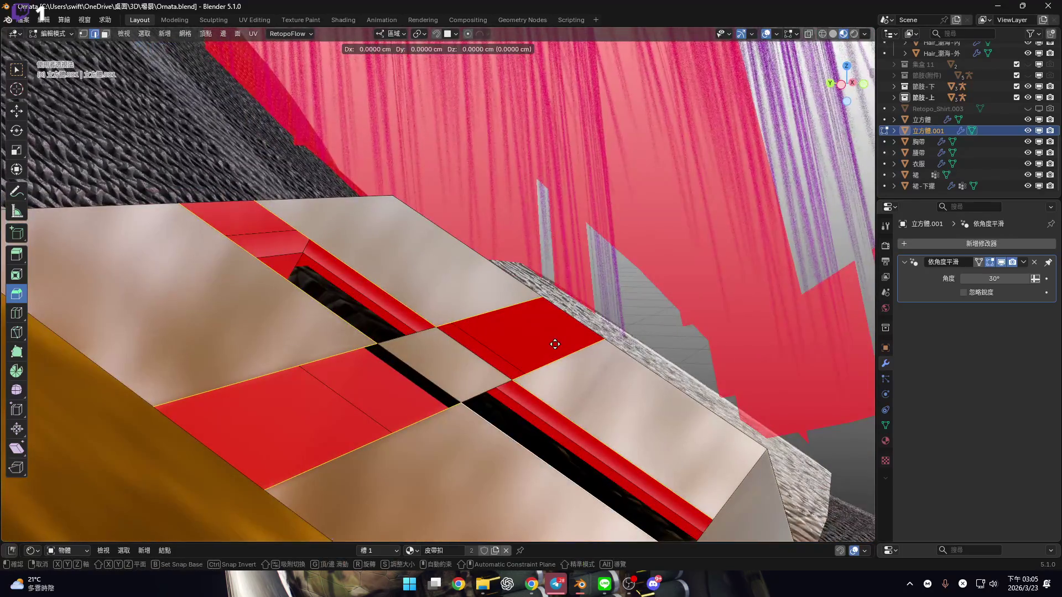
pyautogui.press('z')
pyautogui.press('z')
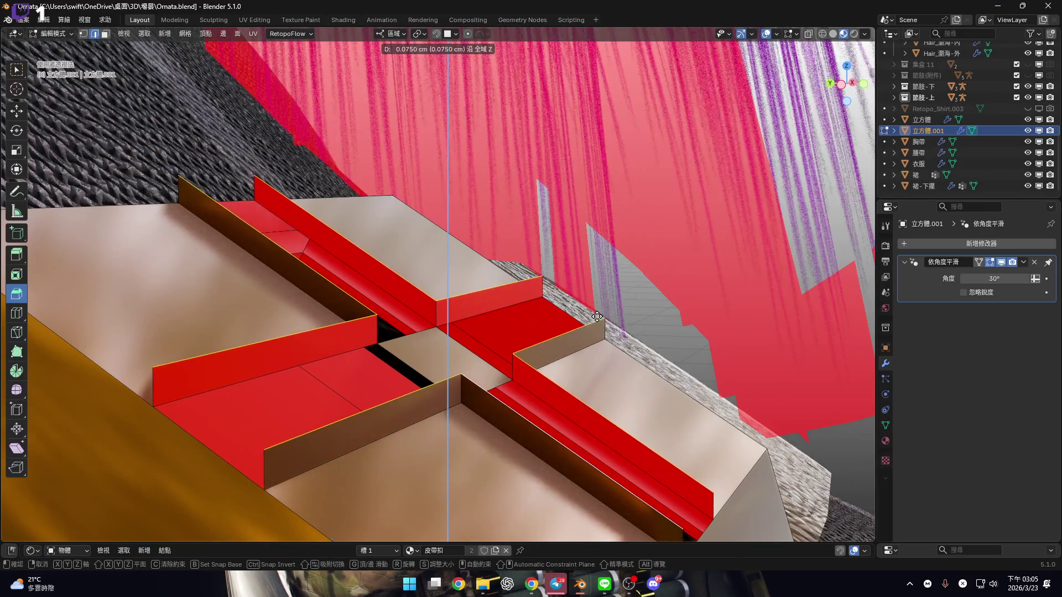
pyautogui.press('Escape')
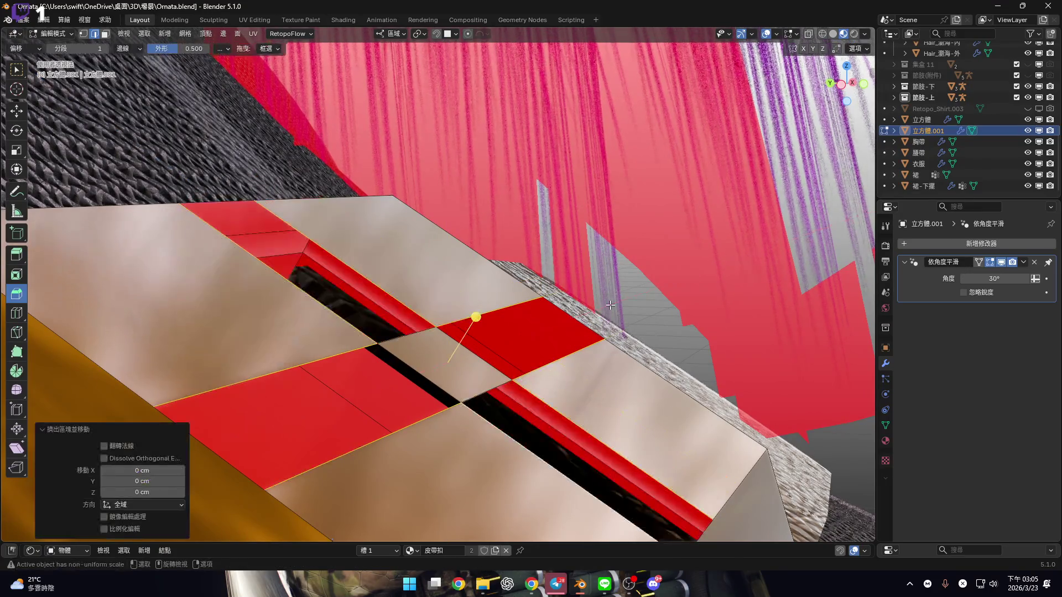
pyautogui.moveTo(508, 341); pyautogui.dragTo(495, 353, button='middle')
# Undo the strip edits back to a single whole face
pyautogui.hotkey('ctrl', 'z')
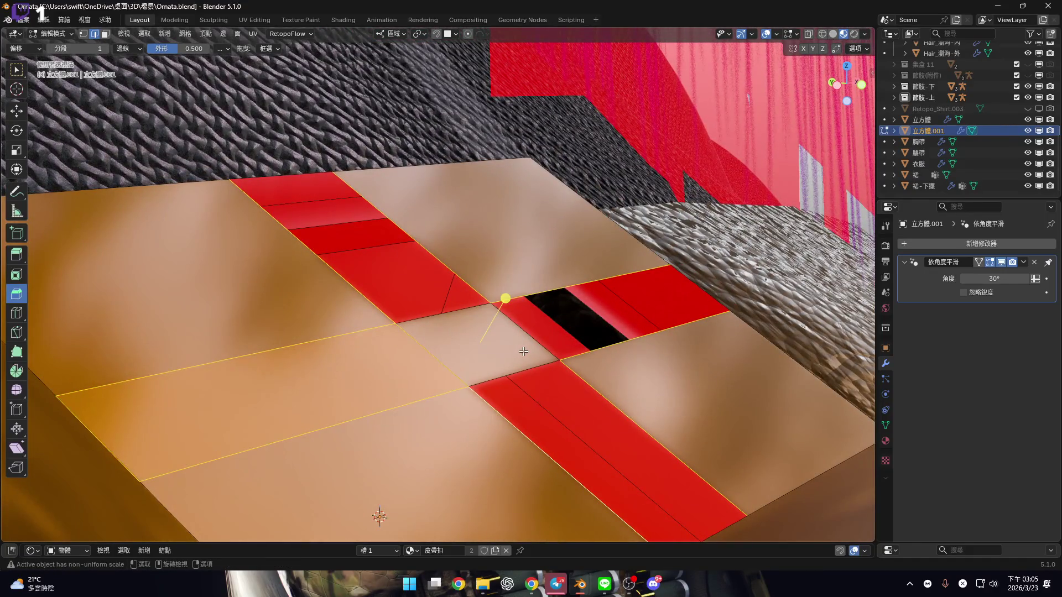
pyautogui.hotkey('ctrl', 'z')
pyautogui.moveTo(585, 358); pyautogui.dragTo(585, 354, button='middle')
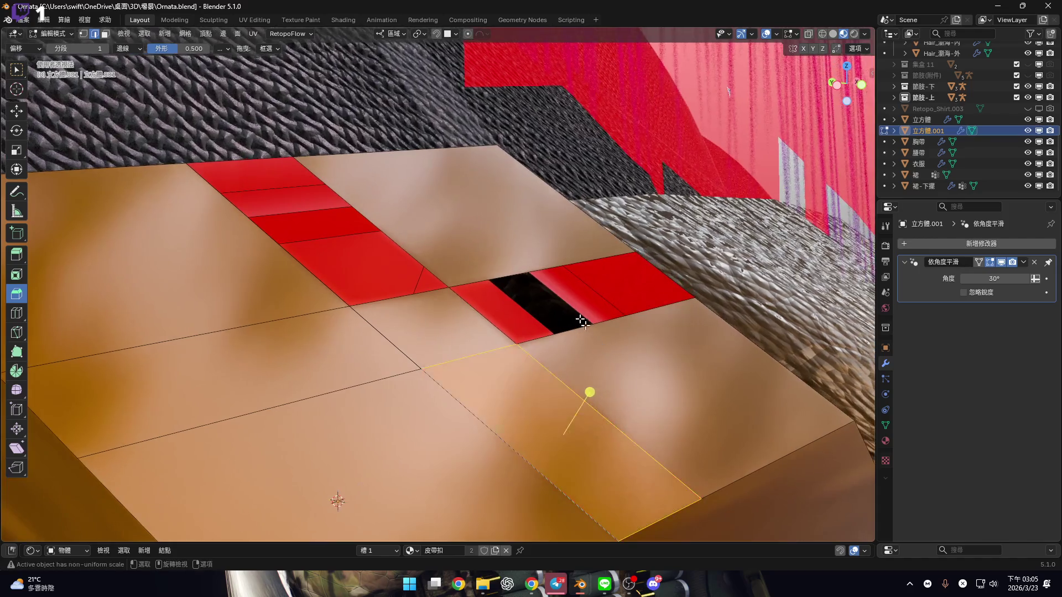
pyautogui.hotkey('ctrl', 'z')
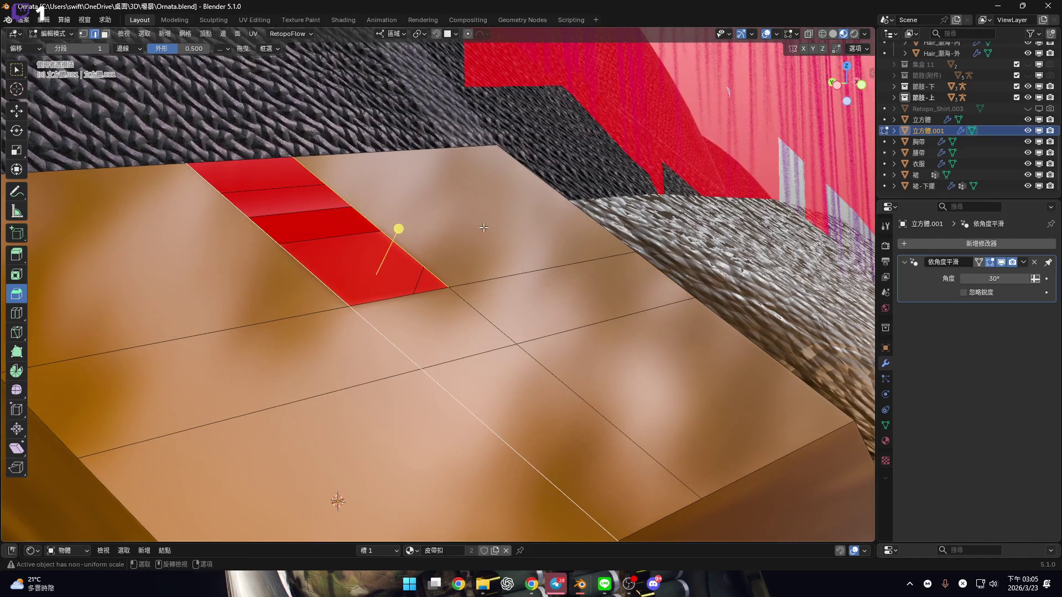
pyautogui.hotkey('ctrl', 'z')
pyautogui.hotkey('ctrl', 'shift', 'z')
pyautogui.moveTo(484, 227); pyautogui.dragTo(486, 270, button='middle')
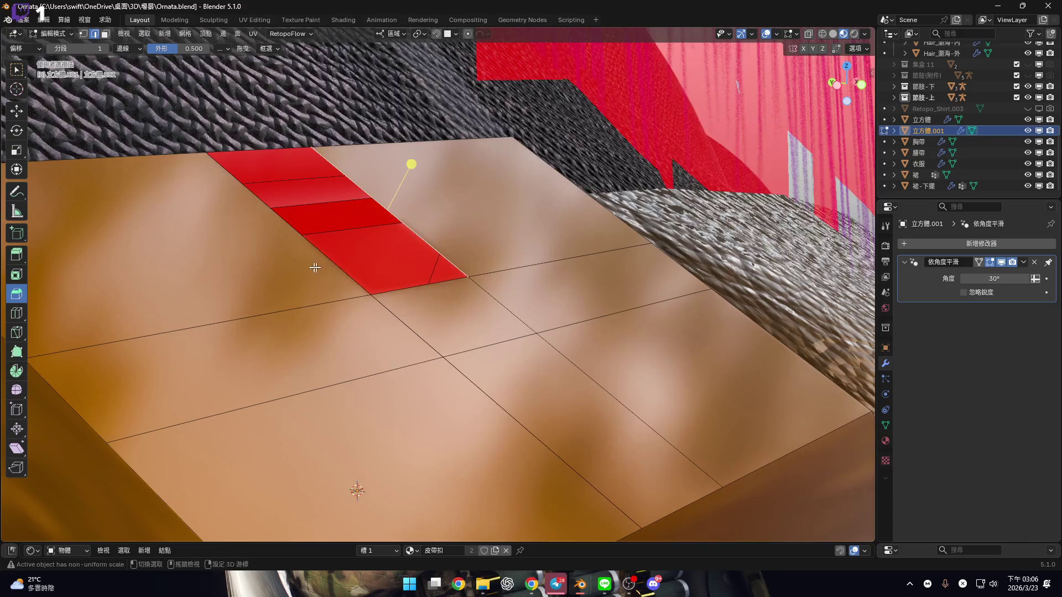
pyautogui.hotkey('ctrl', 'z')
pyautogui.moveTo(398, 321)
pyautogui.mouseDown(button='middle')
pyautogui.moveTo(396, 330)
pyautogui.moveTo(533, 356)
pyautogui.moveTo(510, 325)
pyautogui.moveTo(575, 283)
pyautogui.moveTo(565, 313)
pyautogui.mouseUp(button='middle')
# Extrude the centre faces 0.5 cm along their normal, then set the height to 0.6 cm
pyautogui.press('e')
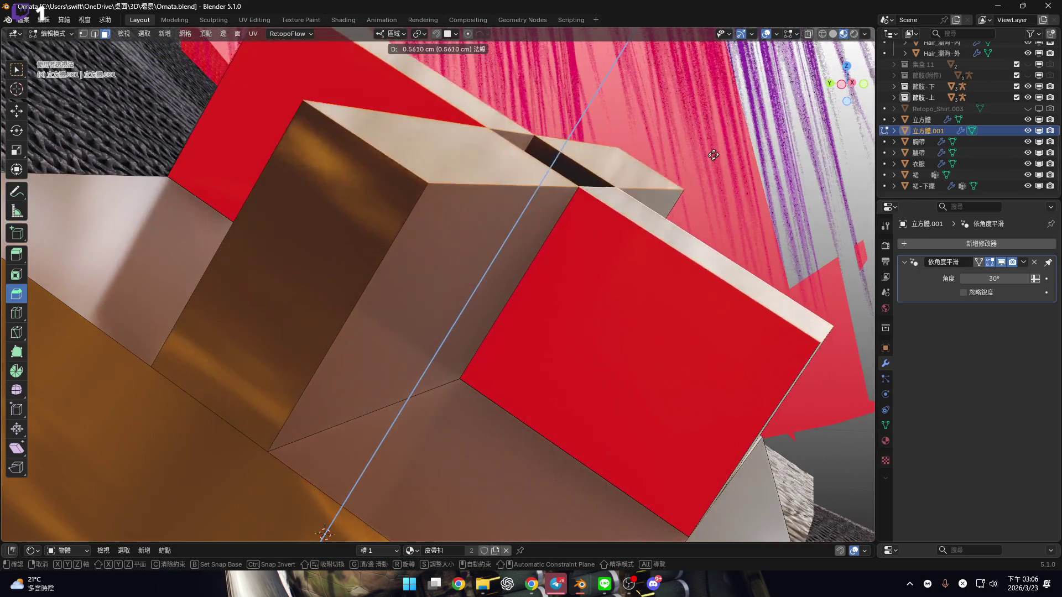
pyautogui.write('0.5')
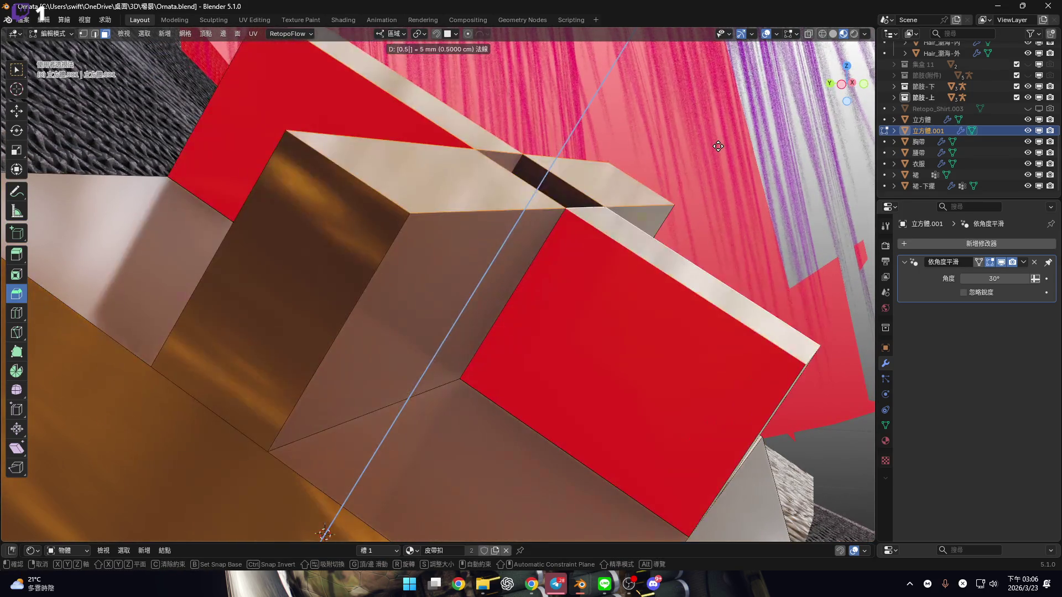
pyautogui.press('Return')
pyautogui.keyDown('shift'); pyautogui.moveTo(605, 239); pyautogui.dragTo(574, 284, button='middle'); pyautogui.keyUp('shift')
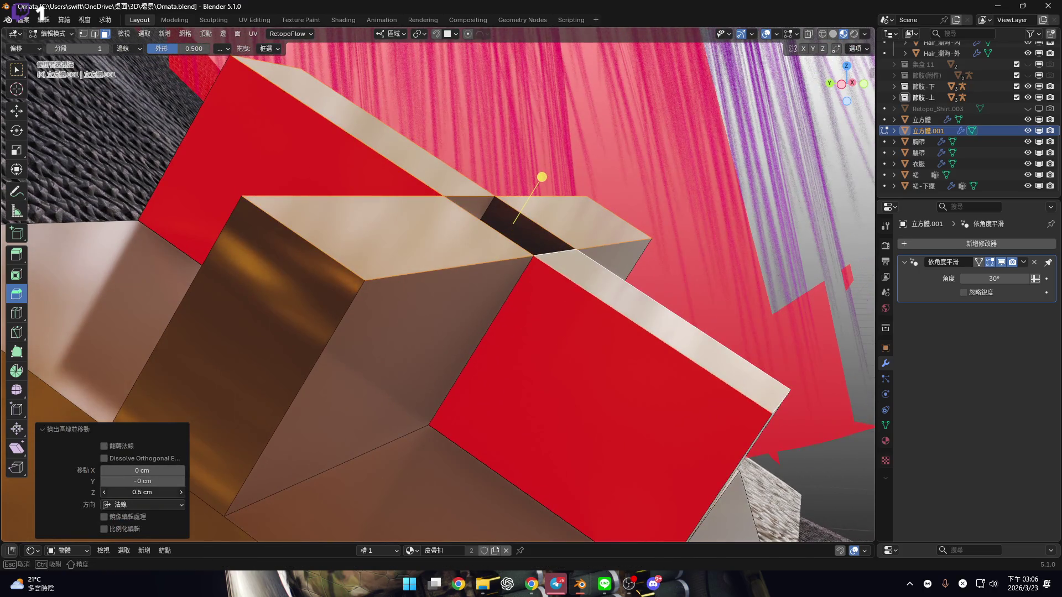
pyautogui.press('Return')
pyautogui.moveTo(274, 446)
pyautogui.mouseDown(button='middle')
pyautogui.moveTo(505, 303)
pyautogui.moveTo(433, 323)
pyautogui.moveTo(536, 382)
pyautogui.moveTo(463, 380)
pyautogui.moveTo(467, 366)
pyautogui.mouseUp(button='middle')
pyautogui.scroll(-5, 509, 375)
pyautogui.scroll(4, 487, 368)
pyautogui.scroll(5, 467, 365)
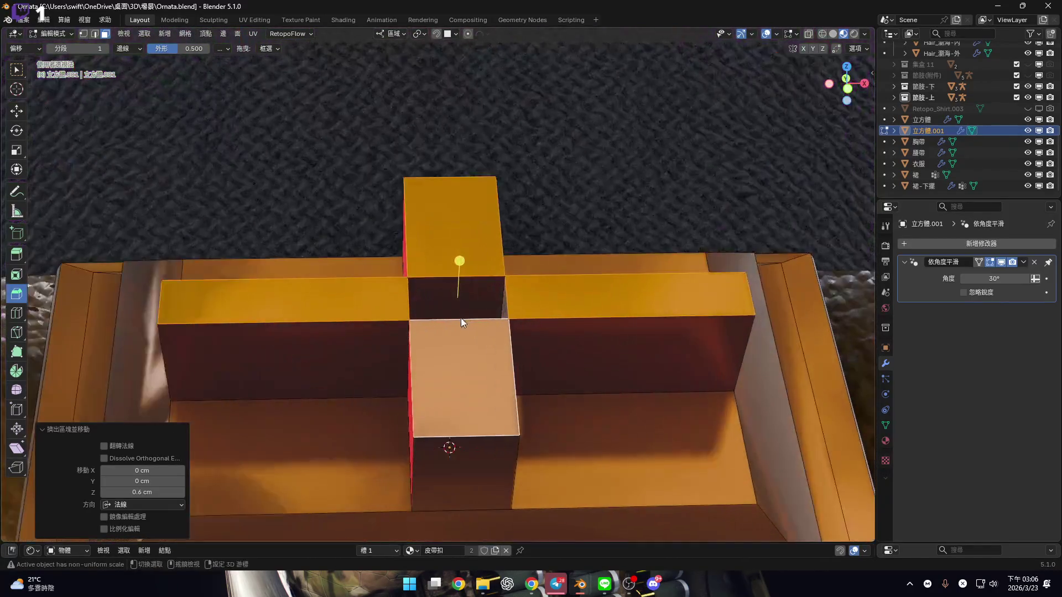
pyautogui.scroll(2, 465, 343)
# Bevel the edge at the cross's centre hole to 5.91 cm with one segment
pyautogui.click(433, 304)
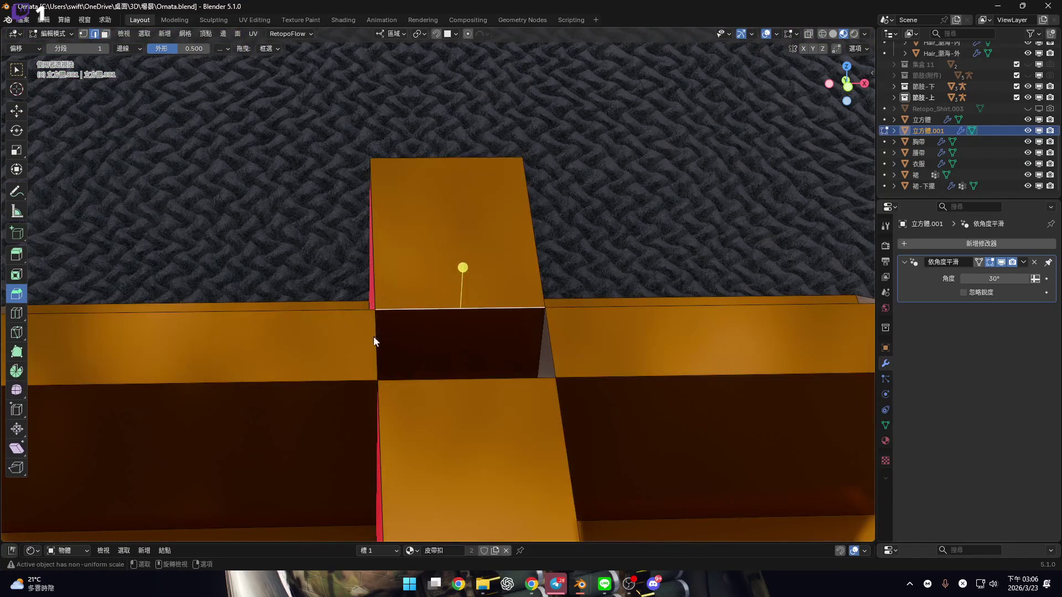
pyautogui.moveTo(460, 269); pyautogui.dragTo(467, 224)
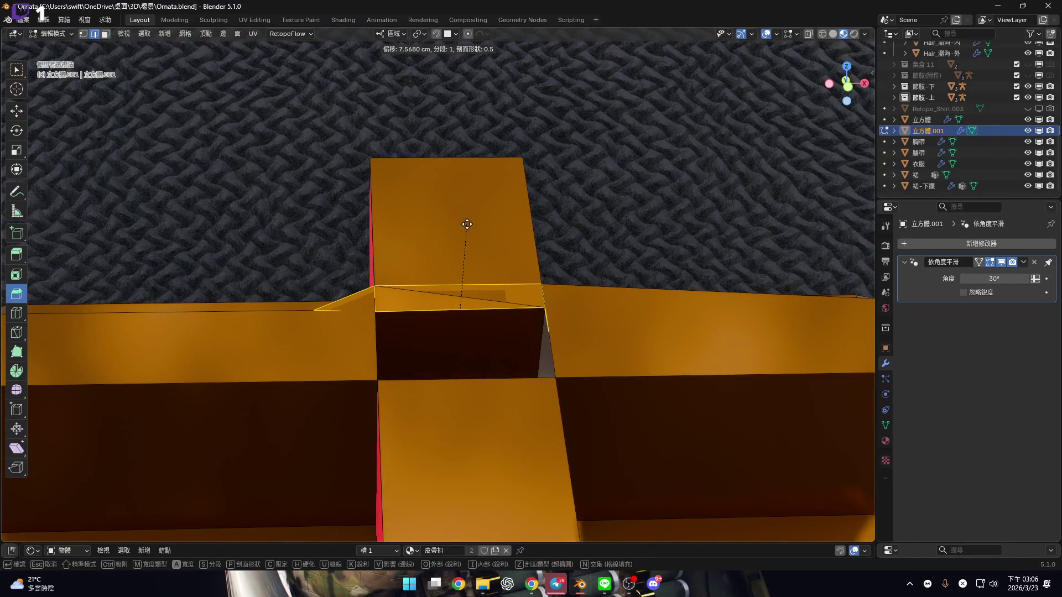
pyautogui.click(467, 224)
pyautogui.moveTo(533, 367)
pyautogui.mouseDown(button='middle')
pyautogui.moveTo(520, 318)
pyautogui.moveTo(526, 353)
pyautogui.moveTo(441, 346)
pyautogui.moveTo(582, 353)
pyautogui.moveTo(643, 382)
pyautogui.moveTo(515, 382)
pyautogui.moveTo(457, 356)
pyautogui.moveTo(509, 367)
pyautogui.moveTo(506, 338)
pyautogui.mouseUp(button='middle')
pyautogui.hotkey('ctrl', 'b')
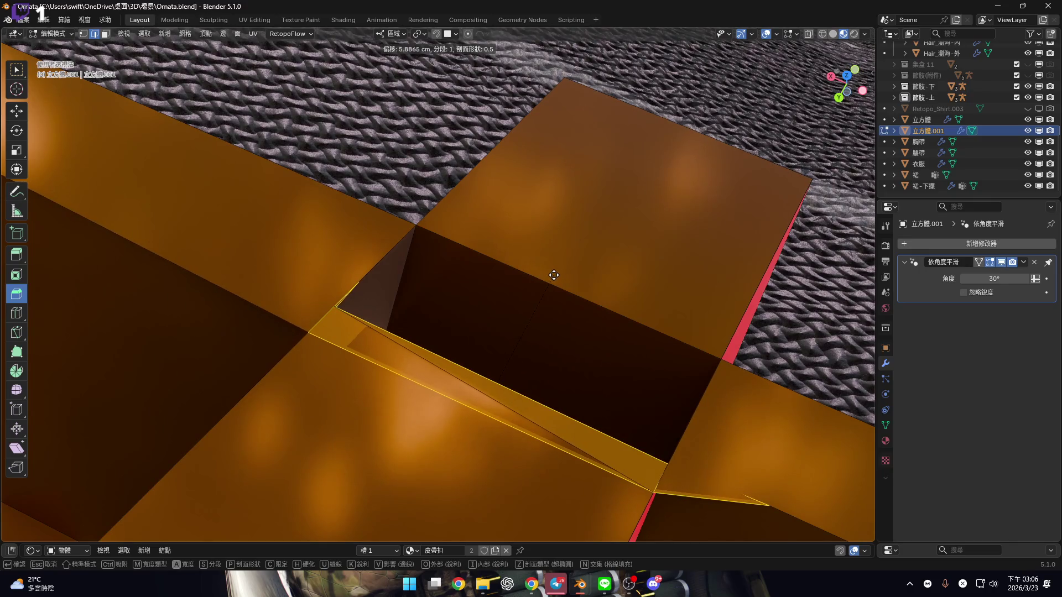
pyautogui.click(554, 275)
pyautogui.moveTo(495, 505)
pyautogui.mouseDown(button='middle')
pyautogui.moveTo(515, 396)
pyautogui.moveTo(467, 380)
pyautogui.moveTo(517, 284)
pyautogui.moveTo(500, 284)
pyautogui.mouseUp(button='middle')
# Dismiss the bevel adjustments and select the two red flipped faces
pyautogui.click(540, 313)
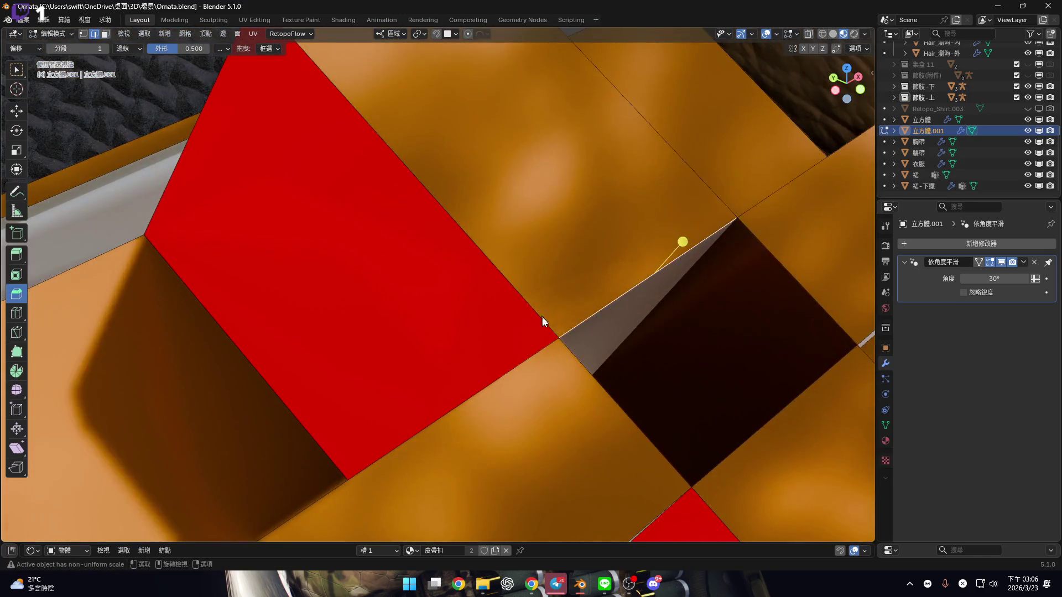
pyautogui.scroll(-5, 540, 313)
pyautogui.moveTo(552, 330)
pyautogui.mouseDown(button='middle')
pyautogui.moveTo(490, 253)
pyautogui.moveTo(484, 279)
pyautogui.mouseUp(button='middle')
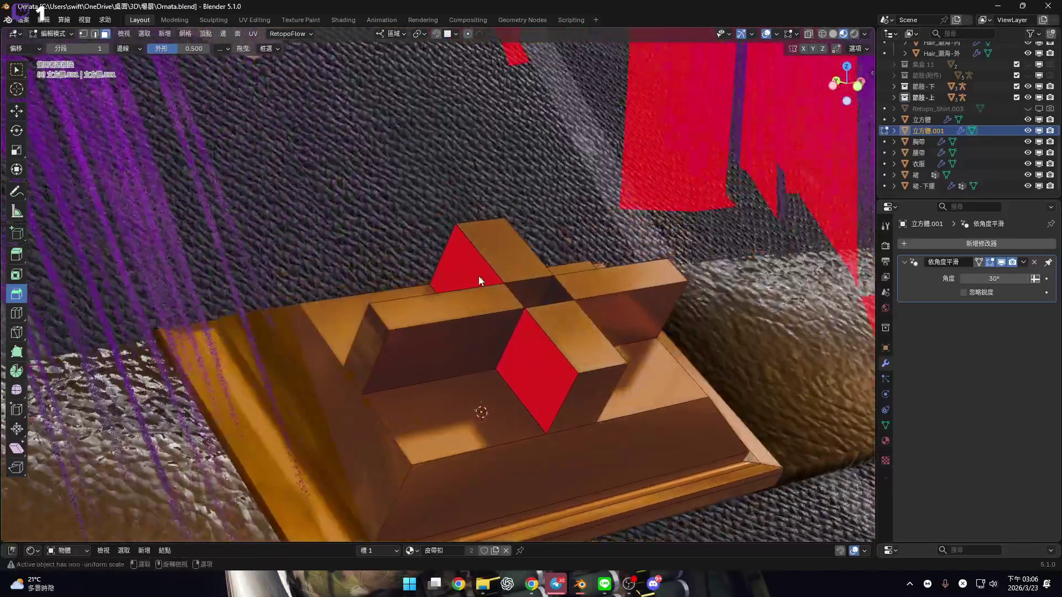
pyautogui.click(547, 339)
pyautogui.moveTo(547, 340)
pyautogui.mouseDown(button='middle')
pyautogui.moveTo(446, 316)
pyautogui.moveTo(487, 310)
pyautogui.moveTo(558, 331)
pyautogui.mouseUp(button='middle')
pyautogui.press('Escape')
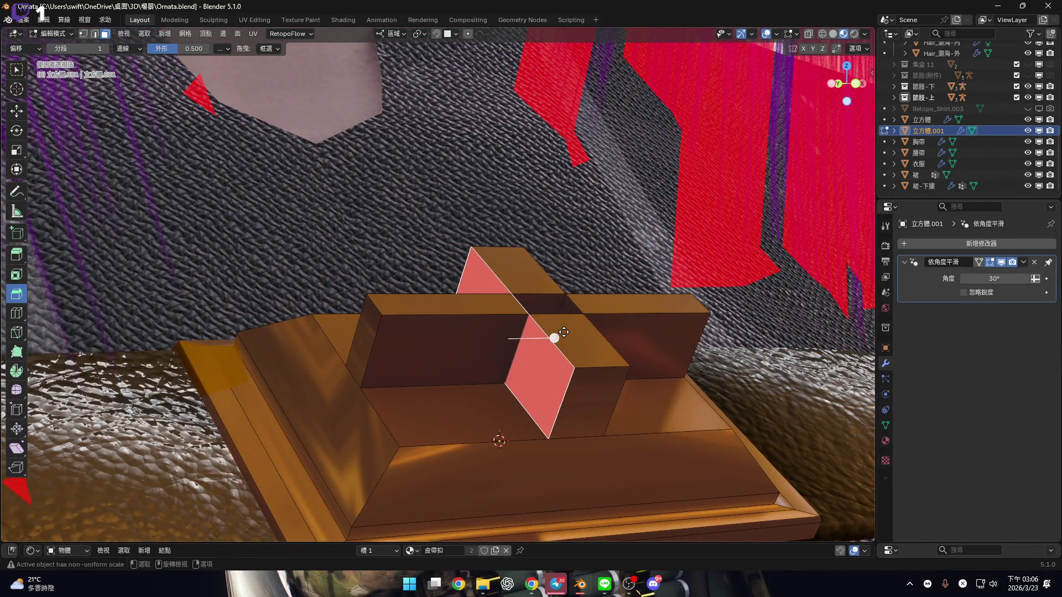
# Recalculate the selected faces' normals outward with Shift+N and inspect the cross
pyautogui.hotkey('shift', 'n')
pyautogui.scroll(4, 564, 344)
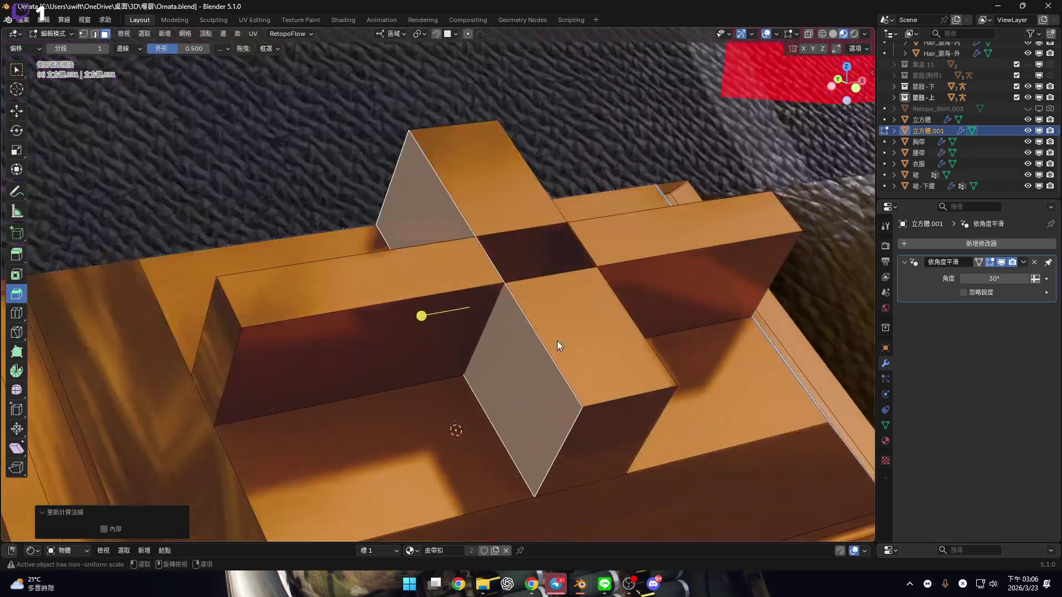
pyautogui.scroll(-2, 556, 343)
pyautogui.moveTo(506, 297)
pyautogui.mouseDown(button='middle')
pyautogui.moveTo(443, 342)
pyautogui.moveTo(486, 343)
pyautogui.moveTo(426, 341)
pyautogui.mouseUp(button='middle')
pyautogui.scroll(4, 427, 342)
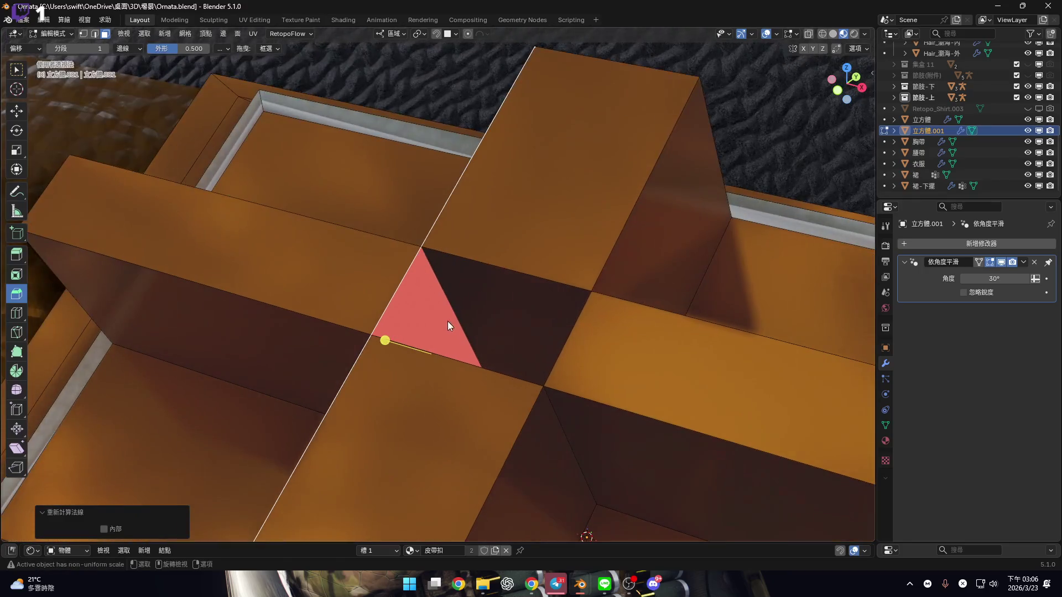
pyautogui.scroll(-2, 447, 320)
pyautogui.moveTo(537, 344)
pyautogui.mouseDown(button='middle')
pyautogui.moveTo(565, 351)
pyautogui.moveTo(513, 360)
pyautogui.moveTo(532, 334)
pyautogui.moveTo(552, 348)
pyautogui.moveTo(529, 344)
pyautogui.mouseUp(button='middle')
pyautogui.scroll(2, 530, 344)
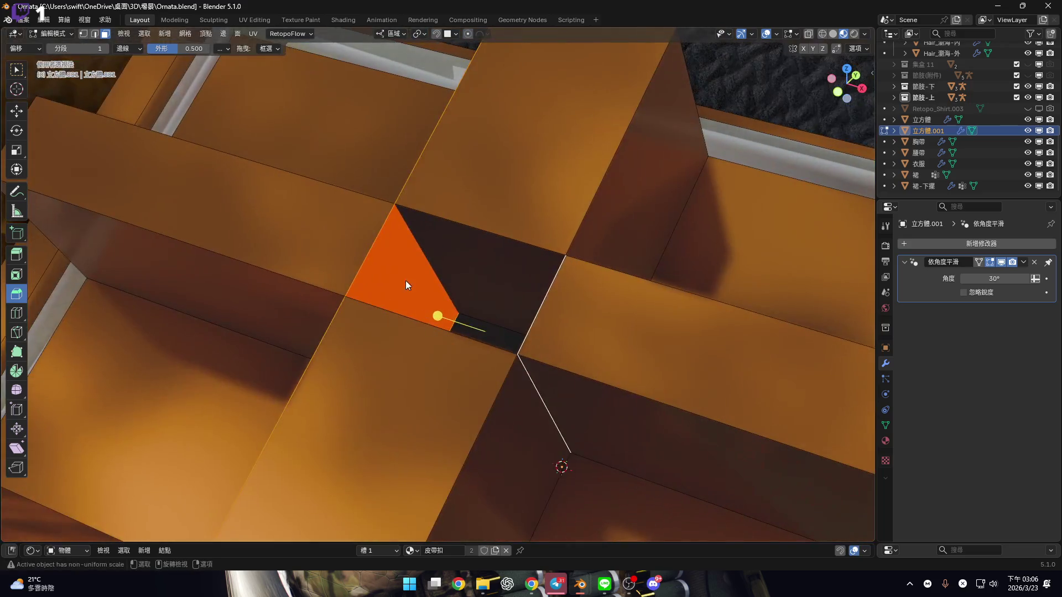
# Select the face above the dark square and the dark square face itself
pyautogui.rightClick(470, 315)
pyautogui.moveTo(612, 237)
pyautogui.mouseDown(button='middle')
pyautogui.moveTo(507, 264)
pyautogui.moveTo(576, 260)
pyautogui.moveTo(470, 297)
pyautogui.moveTo(459, 254)
pyautogui.mouseUp(button='middle')
pyautogui.click(460, 254)
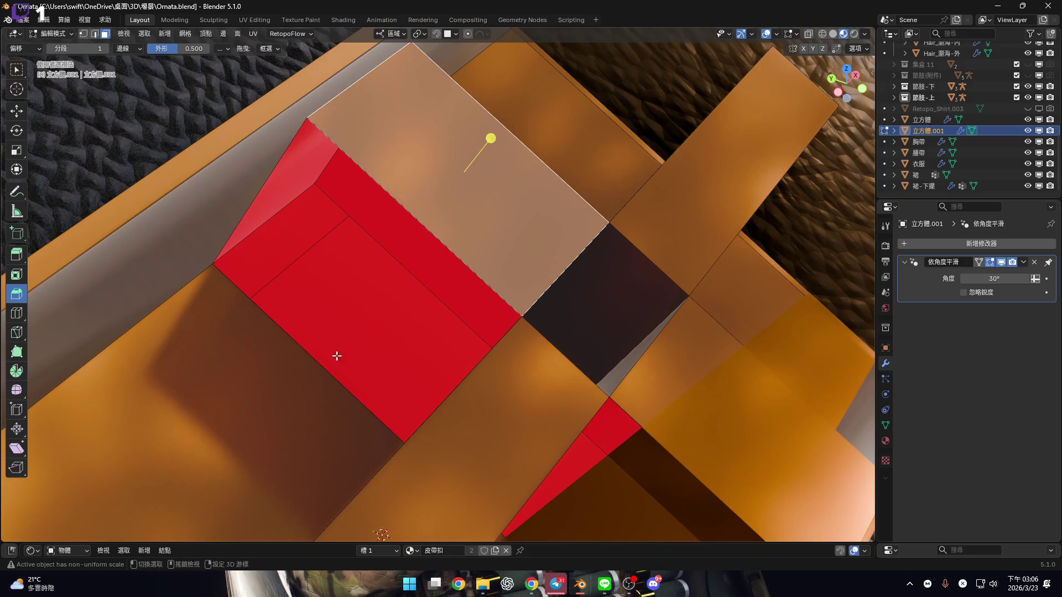
pyautogui.click(341, 352)
pyautogui.moveTo(520, 372)
pyautogui.mouseDown(button='middle')
pyautogui.moveTo(396, 348)
pyautogui.moveTo(389, 332)
pyautogui.moveTo(646, 378)
pyautogui.moveTo(505, 334)
pyautogui.moveTo(503, 301)
pyautogui.moveTo(488, 291)
pyautogui.moveTo(514, 243)
pyautogui.moveTo(501, 343)
pyautogui.moveTo(492, 295)
pyautogui.moveTo(522, 301)
pyautogui.moveTo(498, 332)
pyautogui.mouseUp(button='middle')
# Try moving the red boundary edge upward, cancel it, and open the viewport overlay settings
pyautogui.press('2')
pyautogui.moveTo(417, 250)
pyautogui.mouseDown(button='middle')
pyautogui.moveTo(370, 284)
pyautogui.moveTo(400, 326)
pyautogui.mouseUp(button='middle')
pyautogui.click(400, 303)
pyautogui.press('g')
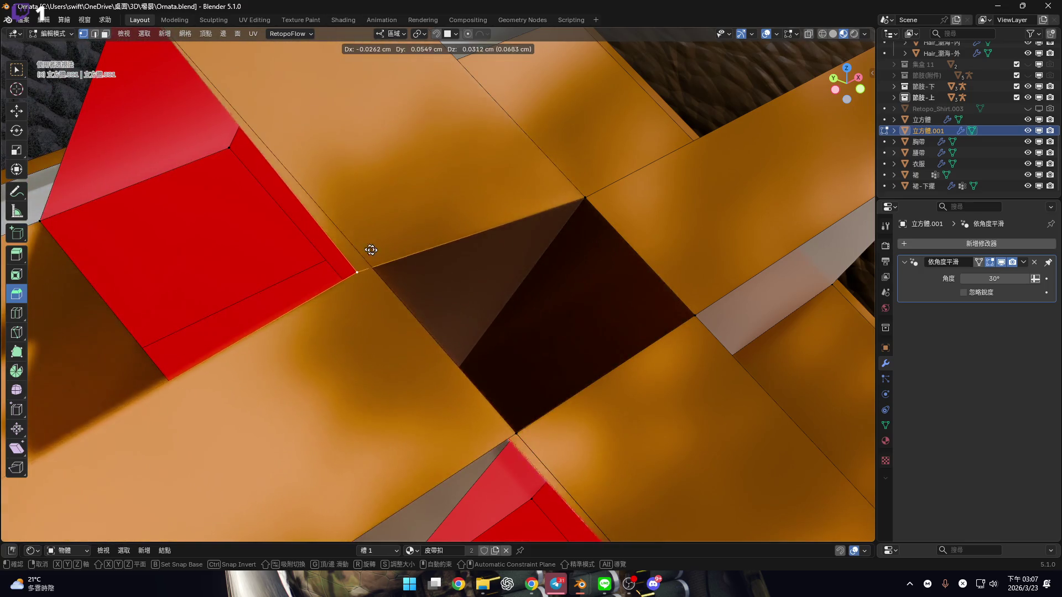
pyautogui.rightClick(356, 256)
pyautogui.moveTo(356, 256)
pyautogui.mouseDown(button='middle')
pyautogui.moveTo(408, 298)
pyautogui.moveTo(320, 315)
pyautogui.moveTo(443, 331)
pyautogui.moveTo(379, 303)
pyautogui.moveTo(332, 308)
pyautogui.mouseUp(button='middle')
pyautogui.click(777, 33)
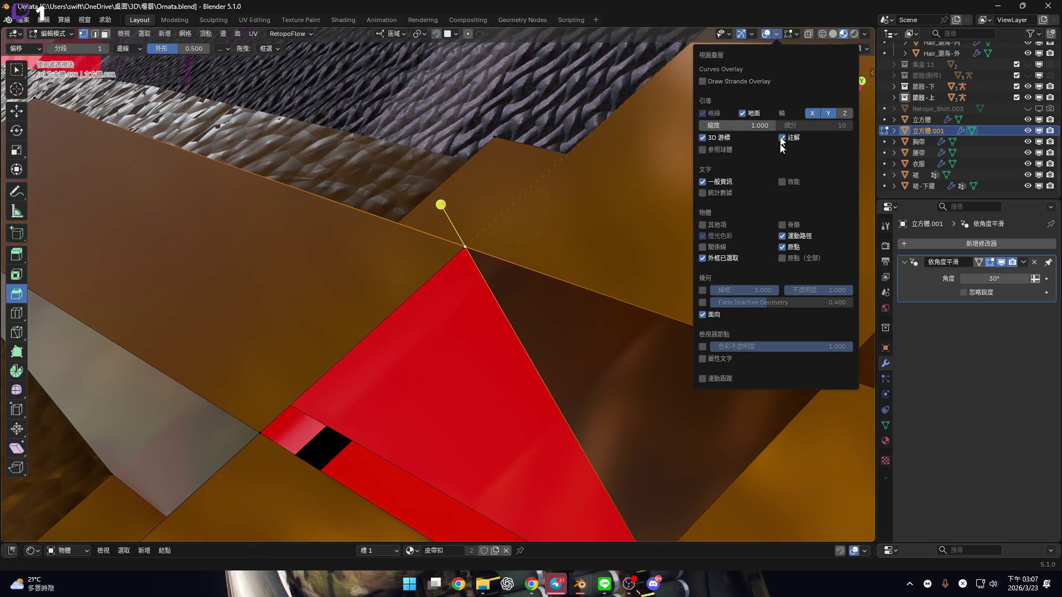
# Switch to solid shading and delete the faces of the old raised cross
pyautogui.click(702, 314)
pyautogui.moveTo(533, 266)
pyautogui.mouseDown(button='middle')
pyautogui.moveTo(581, 195)
pyautogui.moveTo(813, 30)
pyautogui.mouseUp(button='middle')
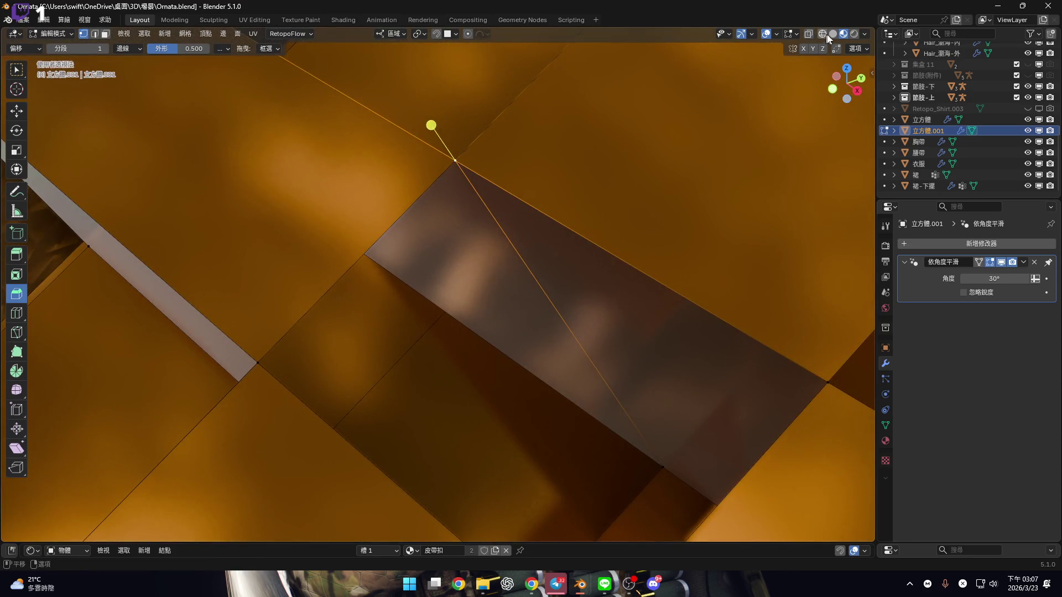
pyautogui.click(832, 34)
pyautogui.moveTo(528, 254)
pyautogui.mouseDown(button='middle')
pyautogui.moveTo(538, 241)
pyautogui.moveTo(590, 240)
pyautogui.moveTo(543, 247)
pyautogui.moveTo(581, 254)
pyautogui.moveTo(583, 283)
pyautogui.mouseUp(button='middle')
pyautogui.scroll(-5, 583, 283)
pyautogui.moveTo(543, 218)
pyautogui.mouseDown(button='middle')
pyautogui.moveTo(536, 268)
pyautogui.moveTo(536, 238)
pyautogui.mouseUp(button='middle')
pyautogui.press('3')
pyautogui.click(536, 238)
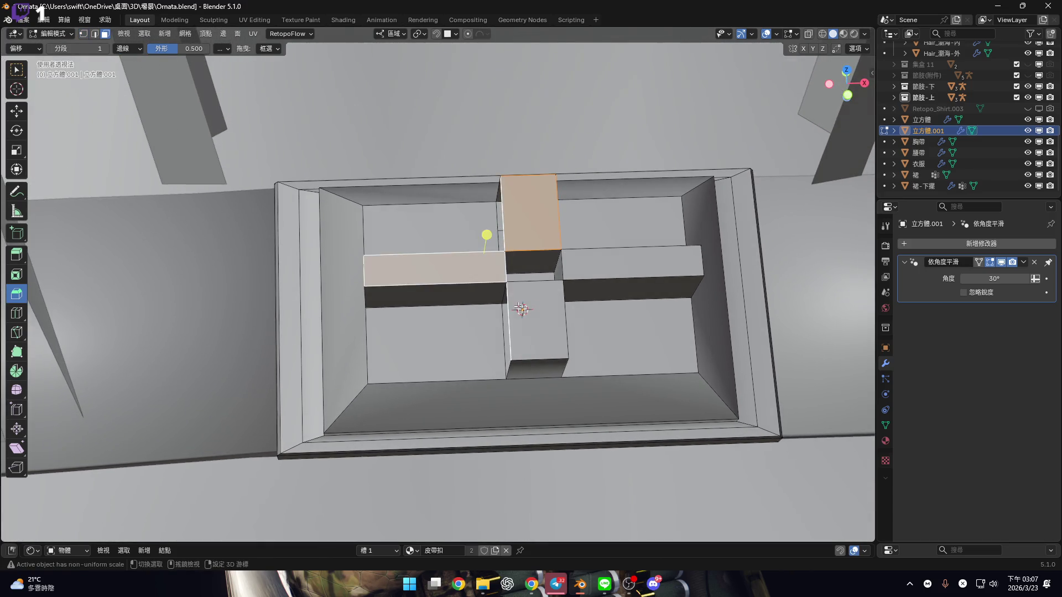
pyautogui.hotkey('ctrl', 'l')
pyautogui.press('x')
pyautogui.click(581, 275)
# Select a floor face, then back out of deleting it
pyautogui.scroll(4, 590, 274)
pyautogui.moveTo(564, 320)
pyautogui.mouseDown(button='middle')
pyautogui.moveTo(580, 290)
pyautogui.moveTo(493, 324)
pyautogui.moveTo(507, 340)
pyautogui.mouseUp(button='middle')
pyautogui.click(503, 354)
pyautogui.press('x')
pyautogui.click(487, 354)
pyautogui.hotkey('ctrl', 'z')
# Select the edges on both sides of the first floor gap and bridge them with a face
pyautogui.press('2')
pyautogui.scroll(2, 493, 354)
pyautogui.click(453, 343)
pyautogui.scroll(4, 453, 343)
pyautogui.press('1')
pyautogui.click(427, 307)
pyautogui.keyDown('shift'); pyautogui.moveTo(593, 387); pyautogui.dragTo(435, 354, button='middle'); pyautogui.keyUp('shift')
pyautogui.scroll(-6, 476, 348)
pyautogui.press('2')
pyautogui.keyDown('shift'); pyautogui.click(553, 332); pyautogui.keyUp('shift')
pyautogui.keyDown('shift'); pyautogui.click(383, 310); pyautogui.keyUp('shift')
pyautogui.moveTo(387, 308)
pyautogui.mouseDown(button='middle')
pyautogui.moveTo(391, 332)
pyautogui.moveTo(590, 308)
pyautogui.moveTo(602, 325)
pyautogui.moveTo(572, 299)
pyautogui.moveTo(583, 414)
pyautogui.mouseUp(button='middle')
pyautogui.rightClick(593, 305)
pyautogui.click(593, 304)
# Fill the next floor gap with a face between its two side edges
pyautogui.click(584, 413)
pyautogui.keyDown('shift'); pyautogui.click(470, 413); pyautogui.keyUp('shift')
pyautogui.rightClick(613, 386)
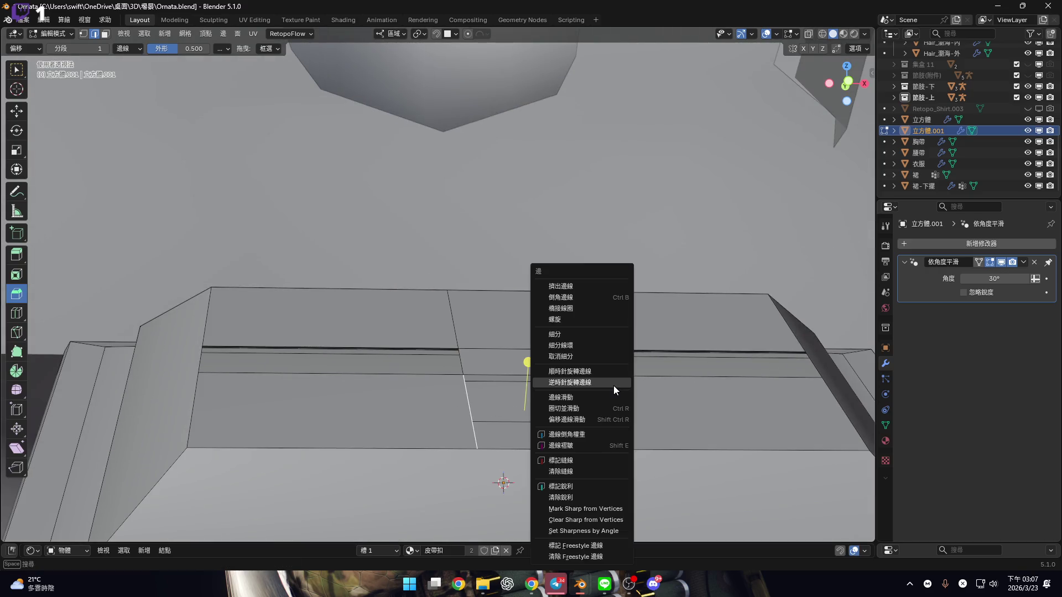
pyautogui.click(603, 308)
# Extrude the upper and lower centre faces upward by 0.6 cm
pyautogui.press('3')
pyautogui.keyDown('shift'); pyautogui.click(498, 327); pyautogui.keyUp('shift')
pyautogui.keyDown('shift'); pyautogui.click(600, 369); pyautogui.keyUp('shift')
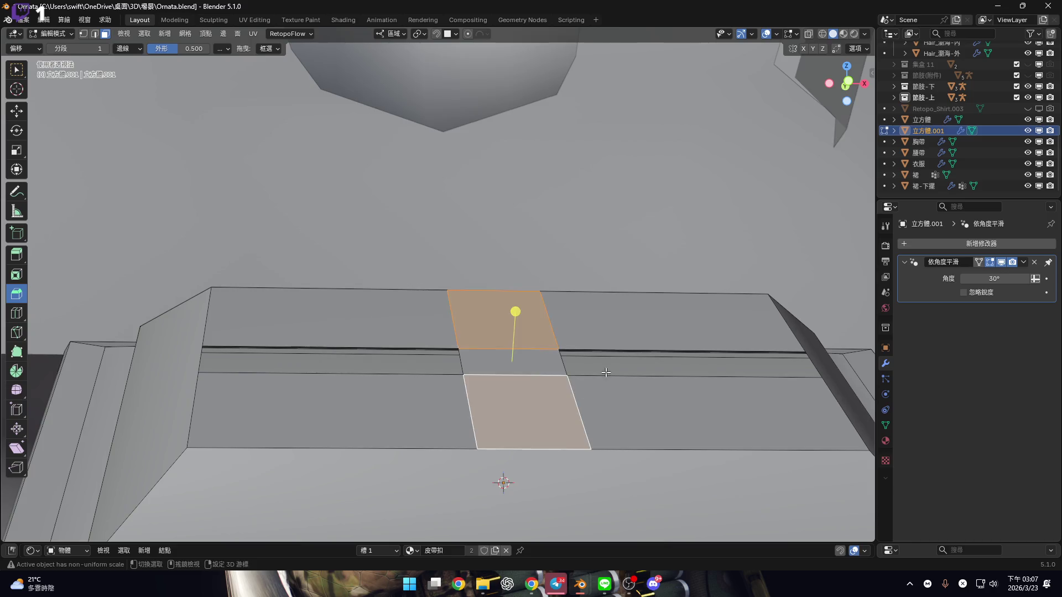
pyautogui.moveTo(601, 370); pyautogui.dragTo(578, 391, button='middle')
pyautogui.press('e')
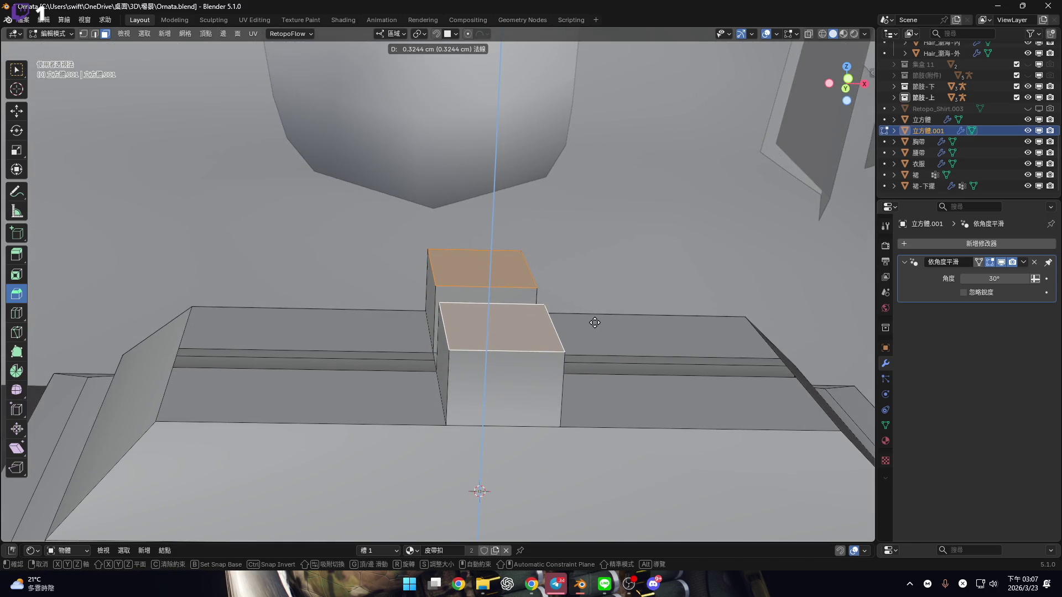
pyautogui.write('0.6')
pyautogui.press('Return')
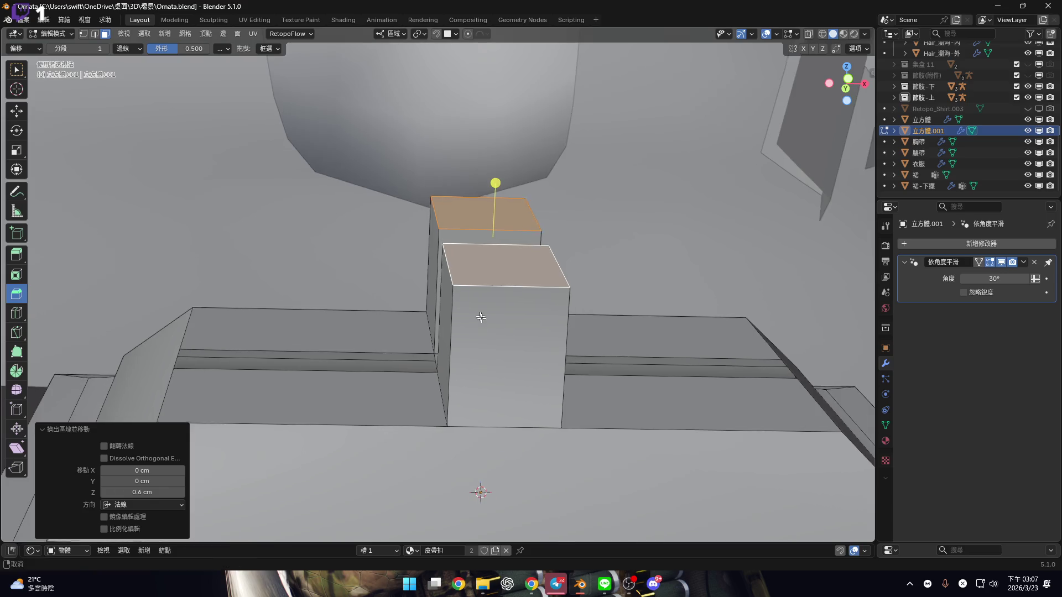
# Bevel the raised blocks' inner top edges at 32% width in Percent mode
pyautogui.moveTo(590, 321); pyautogui.dragTo(463, 253, button='middle')
pyautogui.scroll(3, 463, 252)
pyautogui.press('2')
pyautogui.keyDown('ctrl'); pyautogui.keyDown('alt'); pyautogui.click(497, 255); pyautogui.keyUp('alt'); pyautogui.keyUp('ctrl')
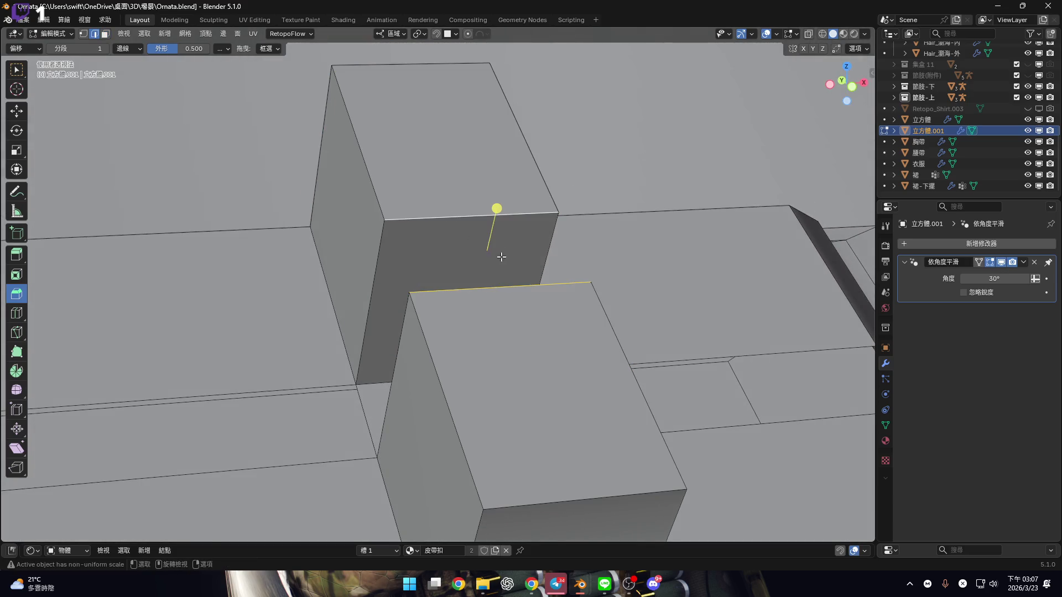
pyautogui.hotkey('ctrl', 'b')
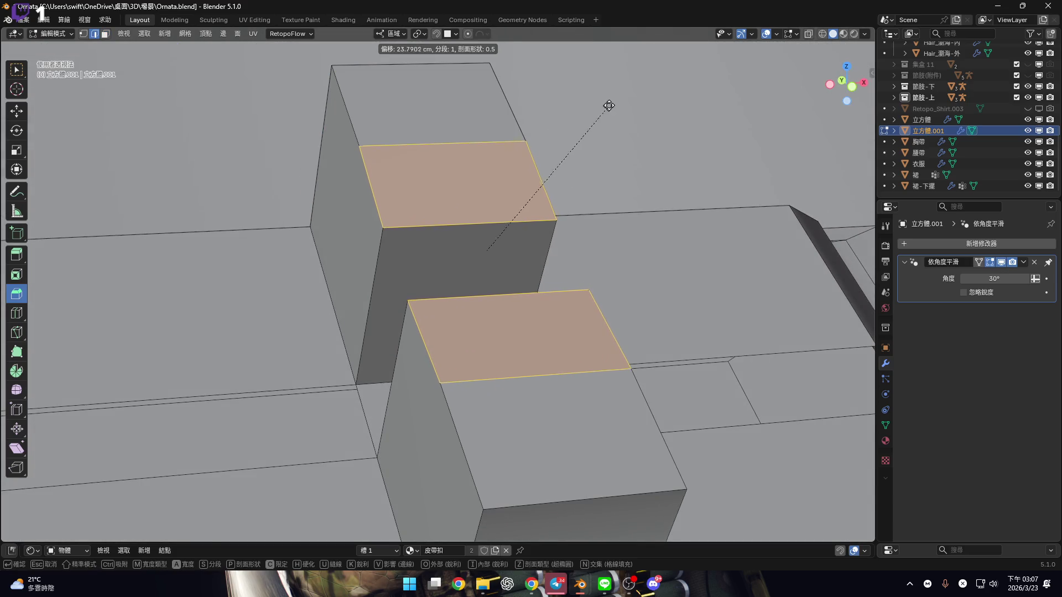
pyautogui.press('m')
pyautogui.press('m')
pyautogui.press('m')
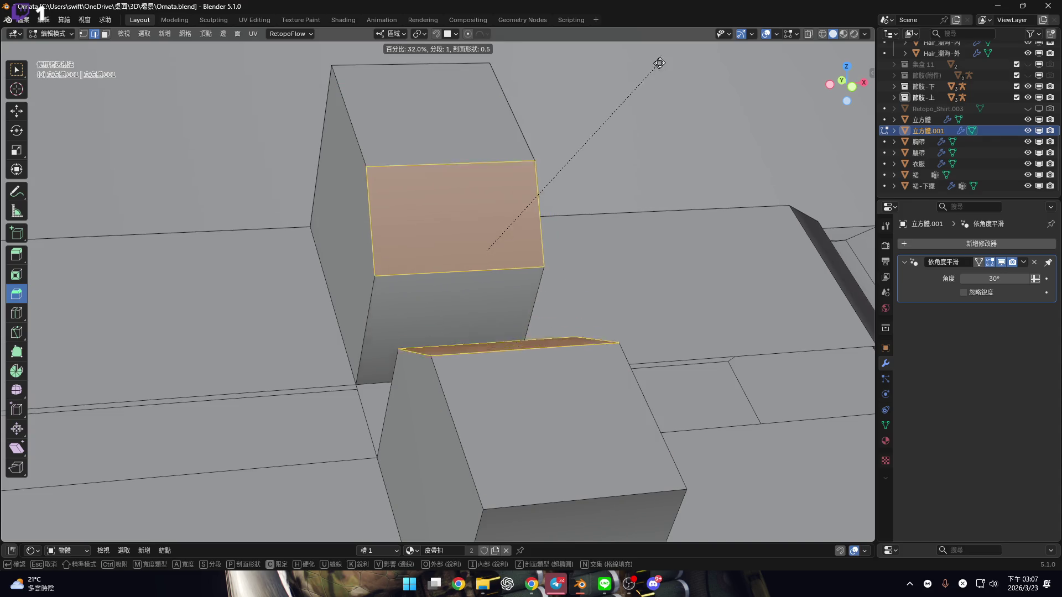
pyautogui.click(667, 58)
pyautogui.scroll(3, 526, 189)
pyautogui.moveTo(526, 190)
pyautogui.mouseDown(button='middle')
pyautogui.moveTo(579, 241)
pyautogui.moveTo(550, 283)
pyautogui.mouseUp(button='middle')
# Bridge the upper and lower strip edges into a new face, redoing one wrong bridge
pyautogui.click(545, 332)
pyautogui.keyDown('shift'); pyautogui.click(468, 434); pyautogui.keyUp('shift')
pyautogui.moveTo(468, 433)
pyautogui.mouseDown(button='middle')
pyautogui.moveTo(617, 220)
pyautogui.moveTo(474, 254)
pyautogui.mouseUp(button='middle')
pyautogui.hotkey('ctrl', 'e')
pyautogui.click(608, 245)
pyautogui.hotkey('ctrl', 'z')
pyautogui.hotkey('ctrl', 'e')
pyautogui.click(617, 221)
# Extrude both side strip faces upward by 0.6 cm
pyautogui.press('3')
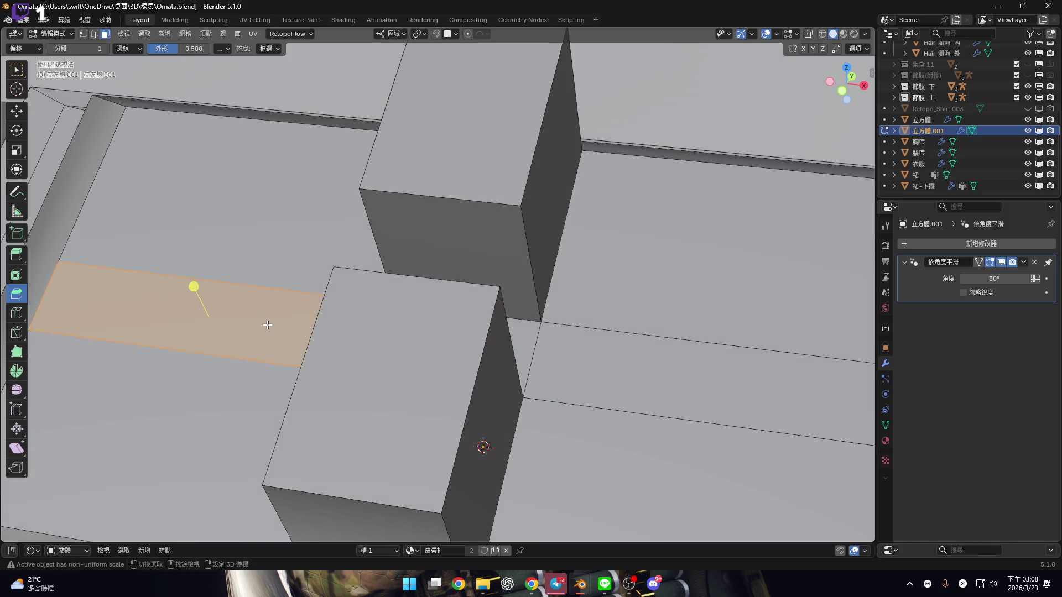
pyautogui.keyDown('shift'); pyautogui.click(609, 375); pyautogui.keyUp('shift')
pyautogui.moveTo(608, 375)
pyautogui.mouseDown(button='middle')
pyautogui.moveTo(553, 315)
pyautogui.moveTo(562, 332)
pyautogui.moveTo(455, 262)
pyautogui.moveTo(454, 235)
pyautogui.mouseUp(button='middle')
pyautogui.write('e0.6')
pyautogui.press('Return')
pyautogui.scroll(2, 564, 337)
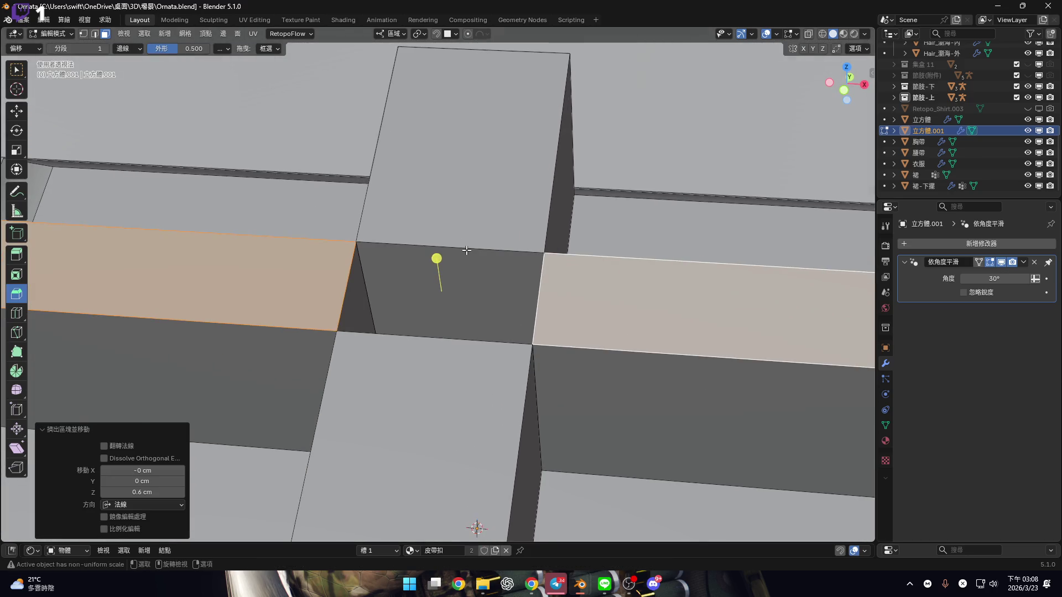
# Select the edge loop around the centre face and bevel it in Percent width mode
pyautogui.press('2')
pyautogui.click(466, 250)
pyautogui.keyDown('alt'); pyautogui.click(443, 338); pyautogui.keyUp('alt')
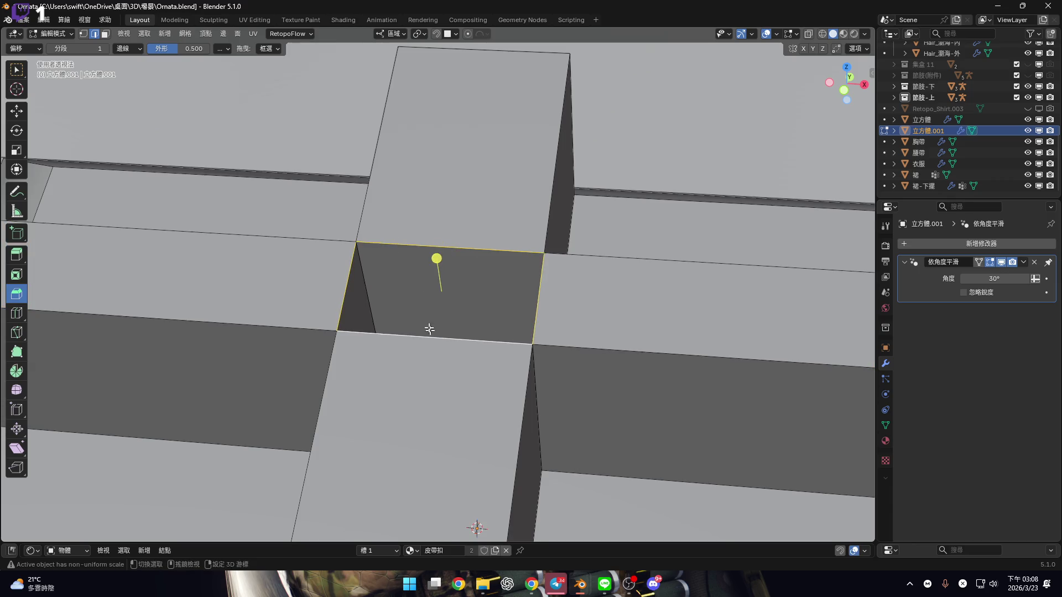
pyautogui.moveTo(443, 338); pyautogui.dragTo(440, 314, button='middle')
pyautogui.moveTo(440, 314)
pyautogui.mouseDown()
pyautogui.moveTo(450, 182)
pyautogui.moveTo(476, 141)
pyautogui.mouseUp()
pyautogui.press('m')
pyautogui.press('m')
# Confirm the centre bevel and set its Width Percent to exactly 75 in the redo panel
pyautogui.press('w')
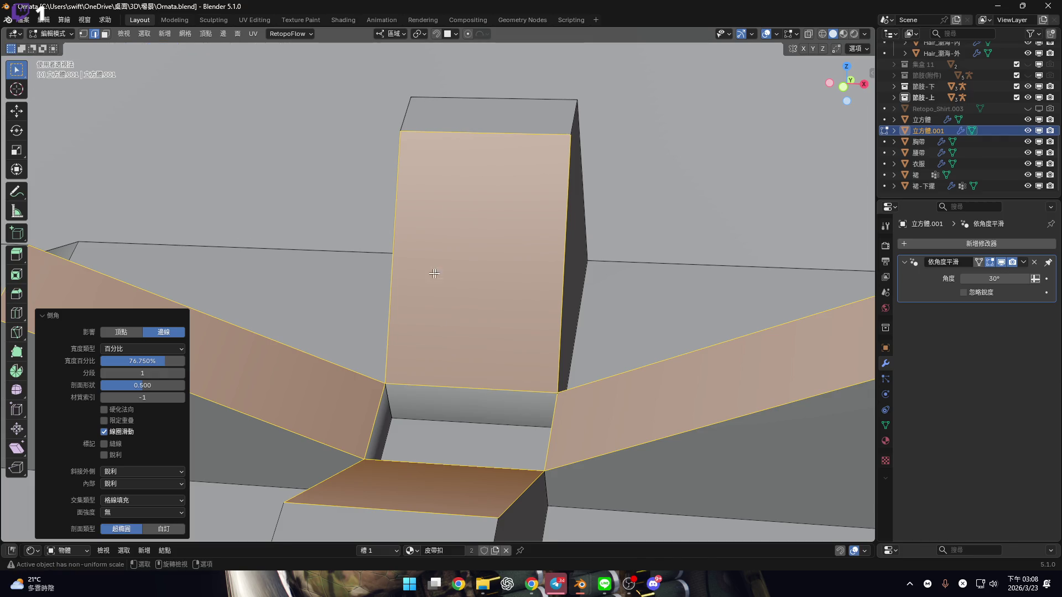
pyautogui.moveTo(446, 323); pyautogui.dragTo(456, 288, button='middle')
pyautogui.scroll(-4, 455, 288)
pyautogui.doubleClick(163, 364)
pyautogui.write('75')
pyautogui.press('Return')
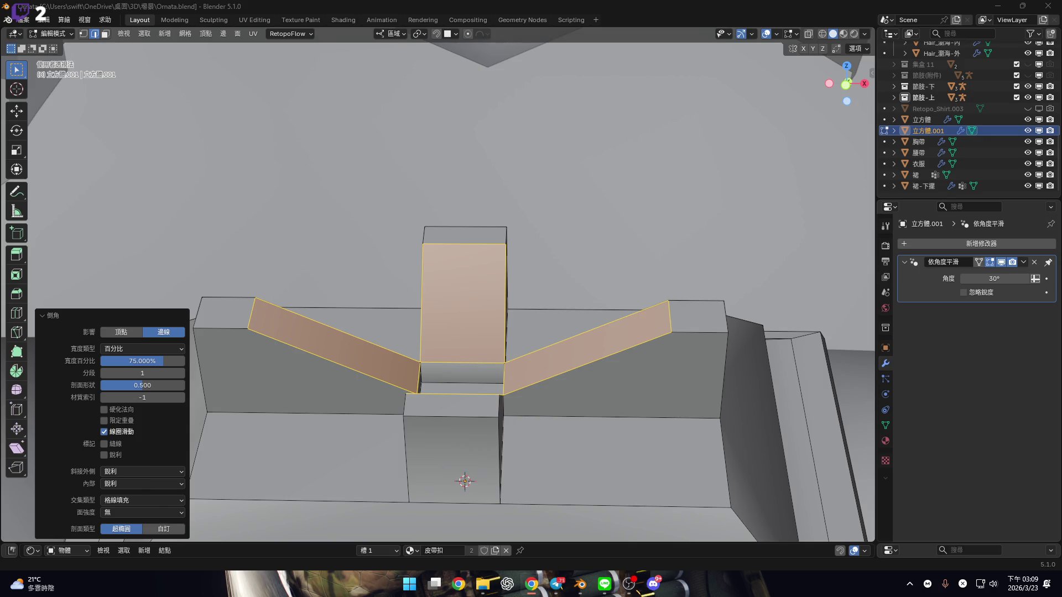
pyautogui.moveTo(692, 332)
pyautogui.mouseDown(button='middle')
pyautogui.moveTo(621, 366)
pyautogui.moveTo(576, 286)
pyautogui.moveTo(581, 302)
pyautogui.mouseUp(button='middle')
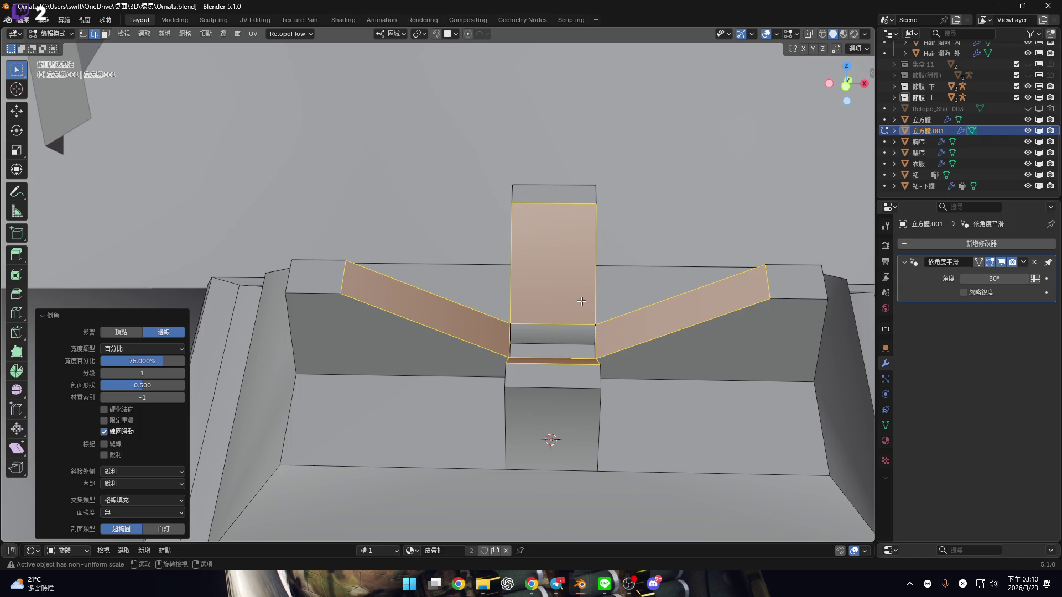
pyautogui.moveTo(514, 300)
pyautogui.mouseDown(button='middle')
pyautogui.moveTo(545, 387)
pyautogui.moveTo(533, 440)
pyautogui.moveTo(560, 422)
pyautogui.moveTo(550, 349)
pyautogui.moveTo(531, 354)
pyautogui.moveTo(543, 360)
pyautogui.moveTo(549, 347)
pyautogui.mouseUp(button='middle')
pyautogui.scroll(5, 531, 351)
pyautogui.moveTo(614, 379)
pyautogui.mouseDown(button='middle')
pyautogui.moveTo(680, 386)
pyautogui.moveTo(554, 441)
pyautogui.moveTo(615, 259)
pyautogui.mouseUp(button='middle')
pyautogui.scroll(-5, 555, 441)
pyautogui.moveTo(643, 343)
pyautogui.mouseDown(button='middle')
pyautogui.moveTo(621, 296)
pyautogui.moveTo(577, 354)
pyautogui.mouseUp(button='middle')
pyautogui.scroll(6, 576, 331)
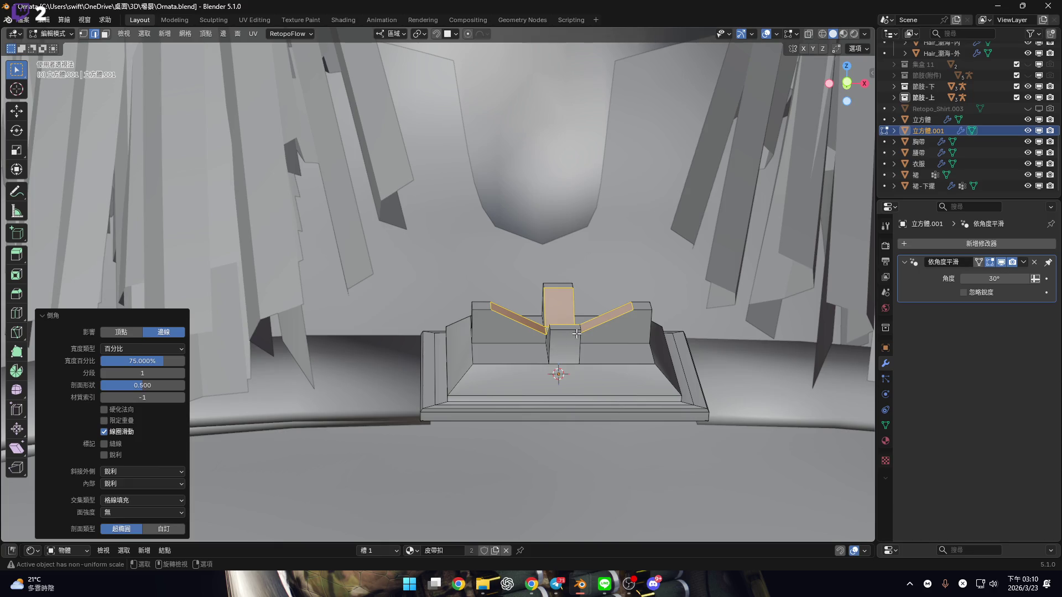
pyautogui.moveTo(584, 343); pyautogui.dragTo(549, 396, button='middle')
pyautogui.scroll(4, 549, 396)
pyautogui.scroll(5, 550, 396)
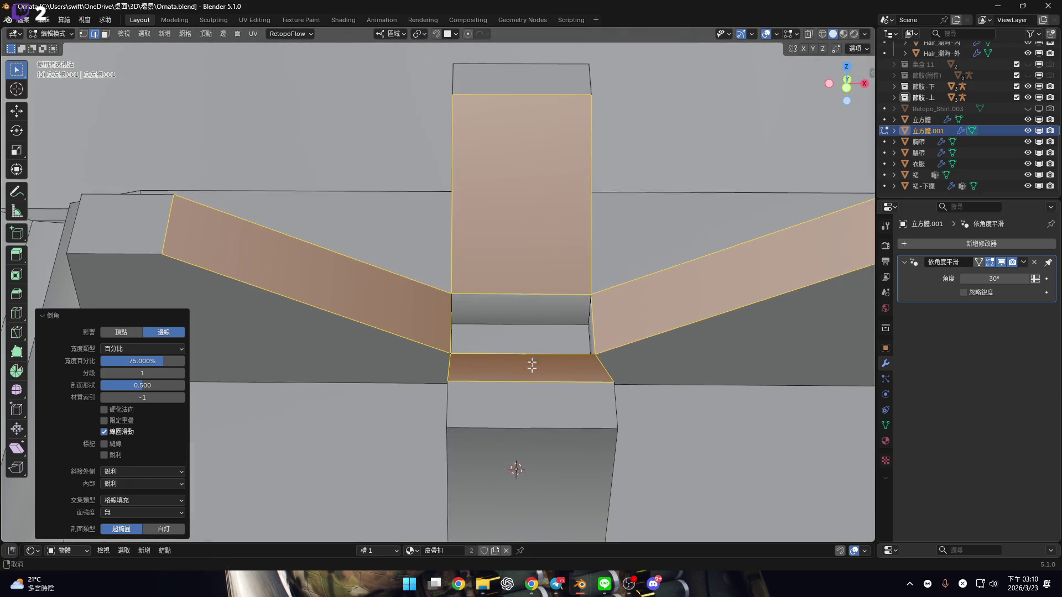
pyautogui.press('3')
pyautogui.click(531, 382)
# Extrude the centre block's top face 0.8 cm, then adjust the raise to 1 cm
pyautogui.moveTo(531, 382); pyautogui.dragTo(556, 342, button='middle')
pyautogui.scroll(-3, 557, 342)
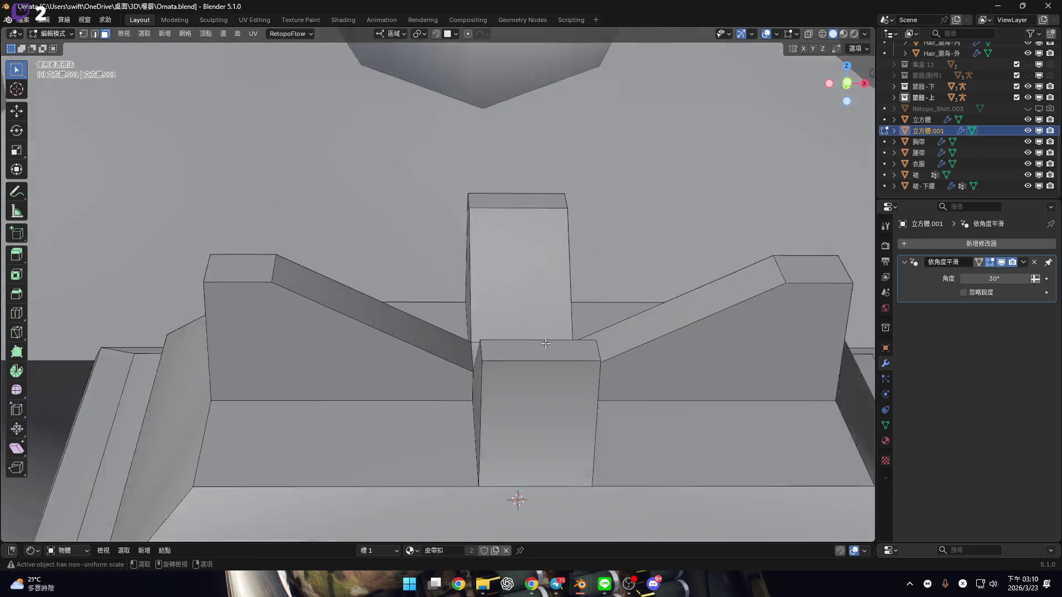
pyautogui.scroll(2, 583, 297)
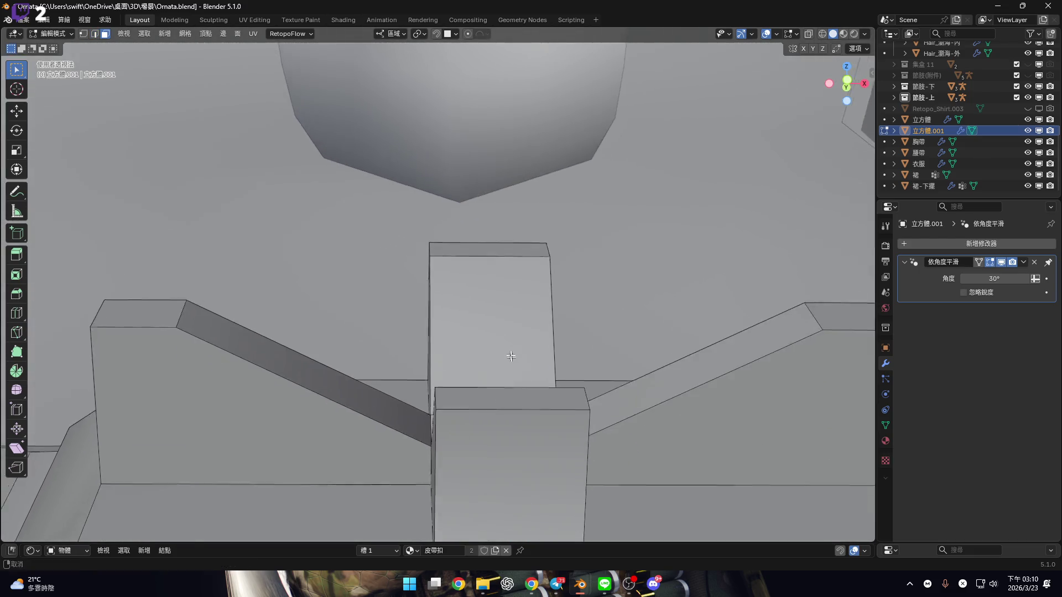
pyautogui.press('e')
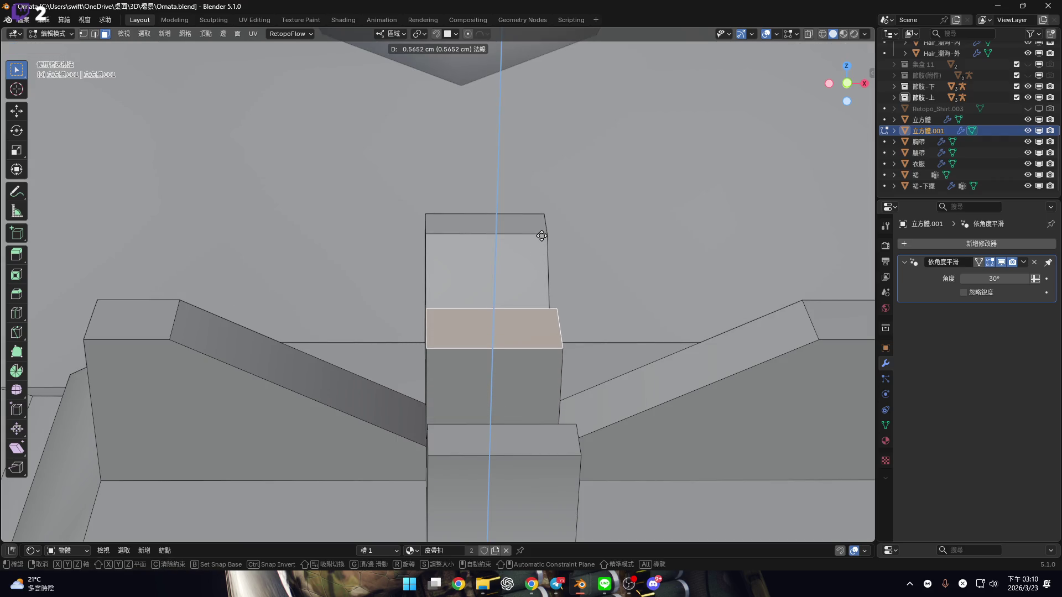
pyautogui.write('0.')
pyautogui.write('8')
pyautogui.press('Return')
pyautogui.moveTo(408, 347)
pyautogui.mouseDown(button='middle')
pyautogui.moveTo(434, 324)
pyautogui.moveTo(387, 343)
pyautogui.mouseUp(button='middle')
pyautogui.click(136, 492)
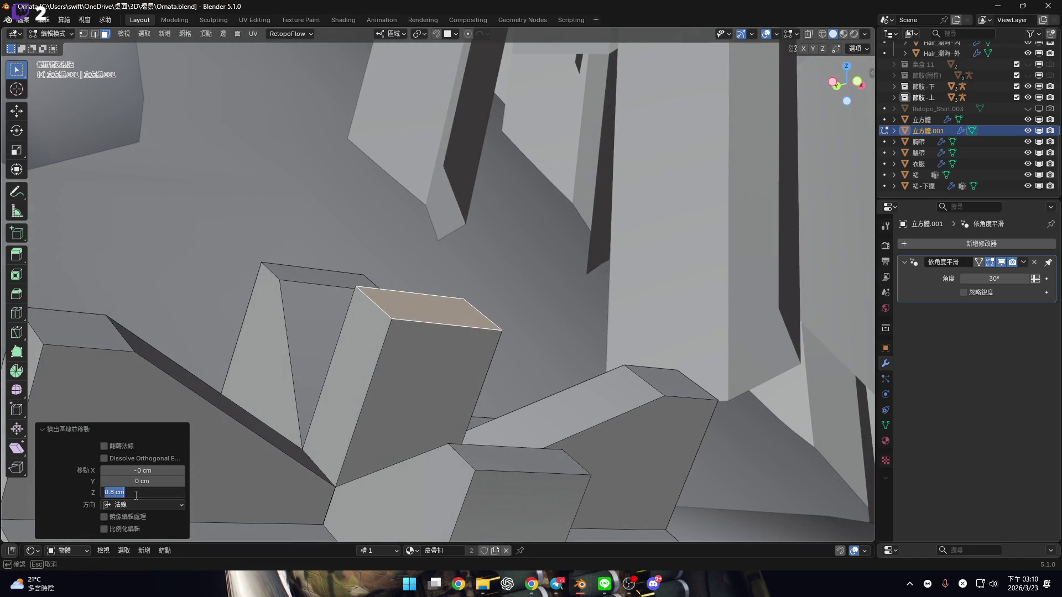
pyautogui.press('Return')
# Add three centred loop cuts around the block and fatten one middle loop outward
pyautogui.moveTo(410, 288)
pyautogui.mouseDown(button='middle')
pyautogui.moveTo(422, 267)
pyautogui.moveTo(449, 342)
pyautogui.mouseUp(button='middle')
pyautogui.hotkey('ctrl', 'r')
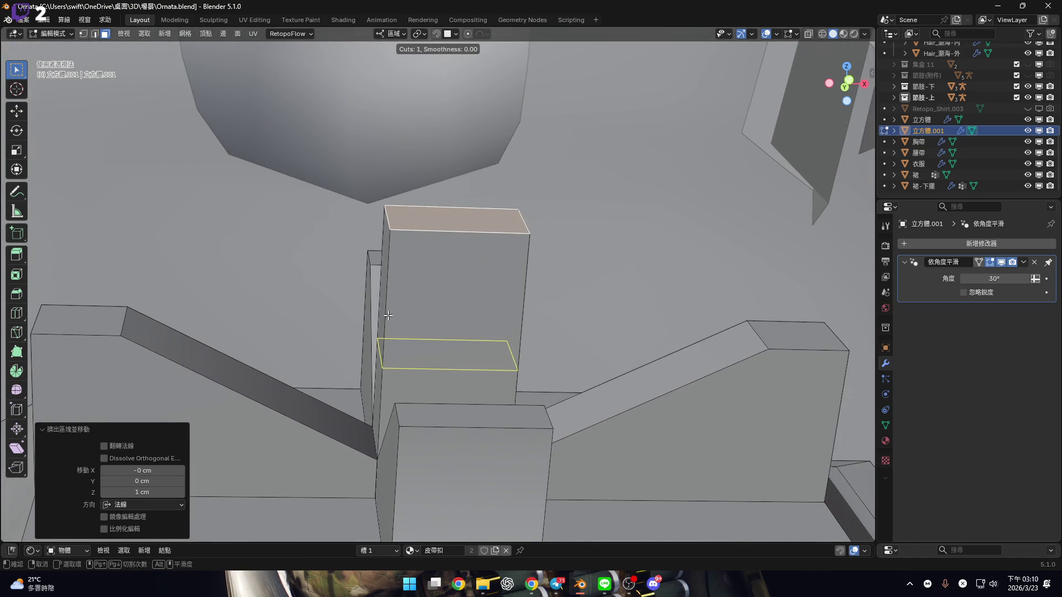
pyautogui.scroll(2, 388, 316)
pyautogui.click(388, 315)
pyautogui.rightClick(389, 316)
pyautogui.moveTo(388, 315)
pyautogui.mouseDown(button='middle')
pyautogui.moveTo(458, 387)
pyautogui.moveTo(473, 384)
pyautogui.mouseUp(button='middle')
pyautogui.keyDown('alt'); pyautogui.click(447, 371); pyautogui.keyUp('alt')
pyautogui.hotkey('alt', 's')
pyautogui.moveTo(197, 46)
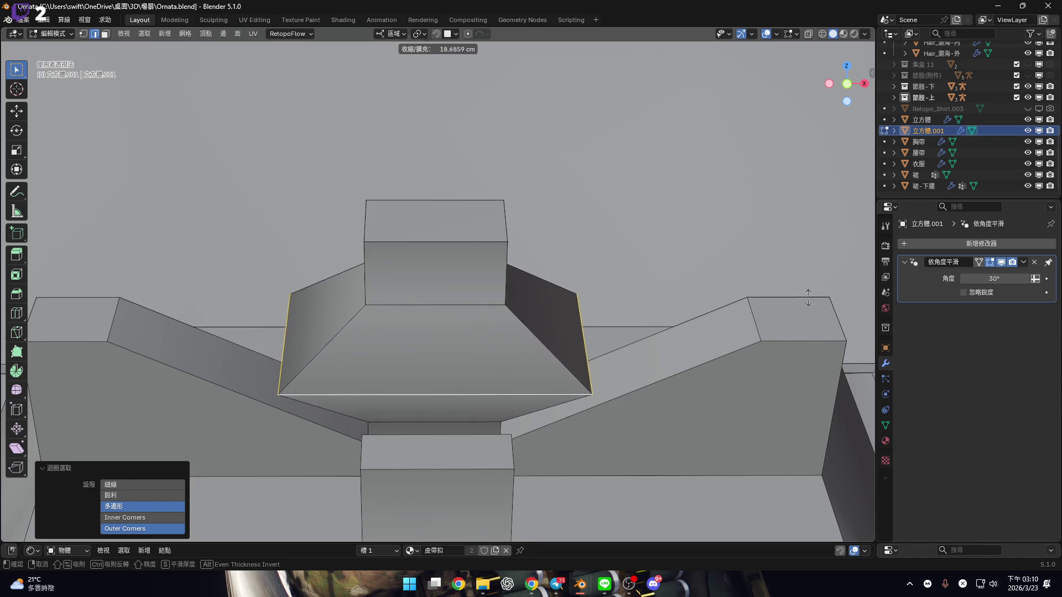
# Set the Shrink/Fatten offset to 20 cm with Even Offset enabled
pyautogui.click(586, 78)
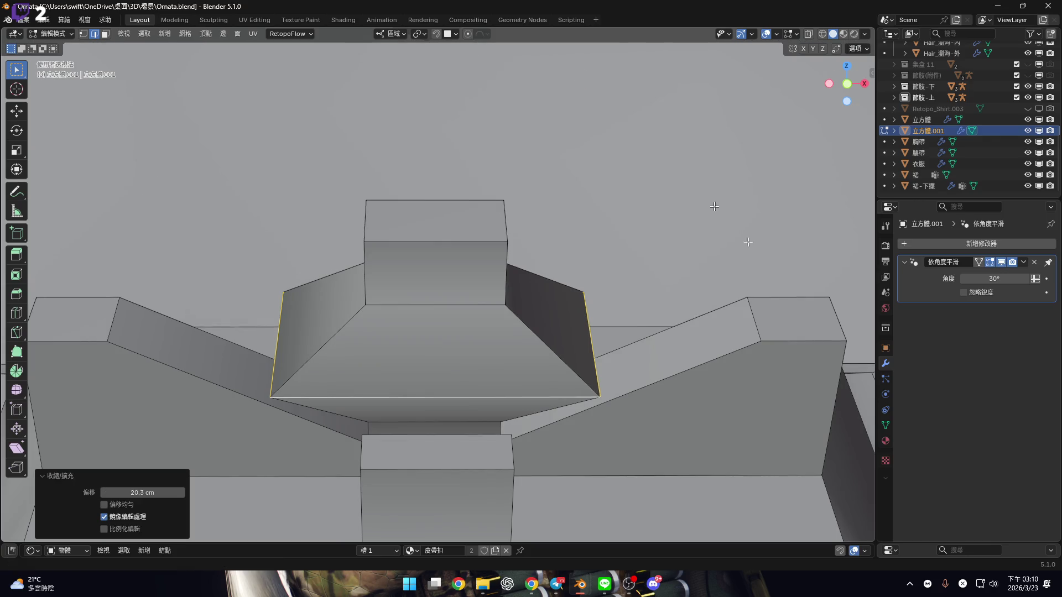
pyautogui.keyDown('shift'); pyautogui.moveTo(450, 356); pyautogui.dragTo(468, 368, button='middle'); pyautogui.keyUp('shift')
pyautogui.click(140, 490)
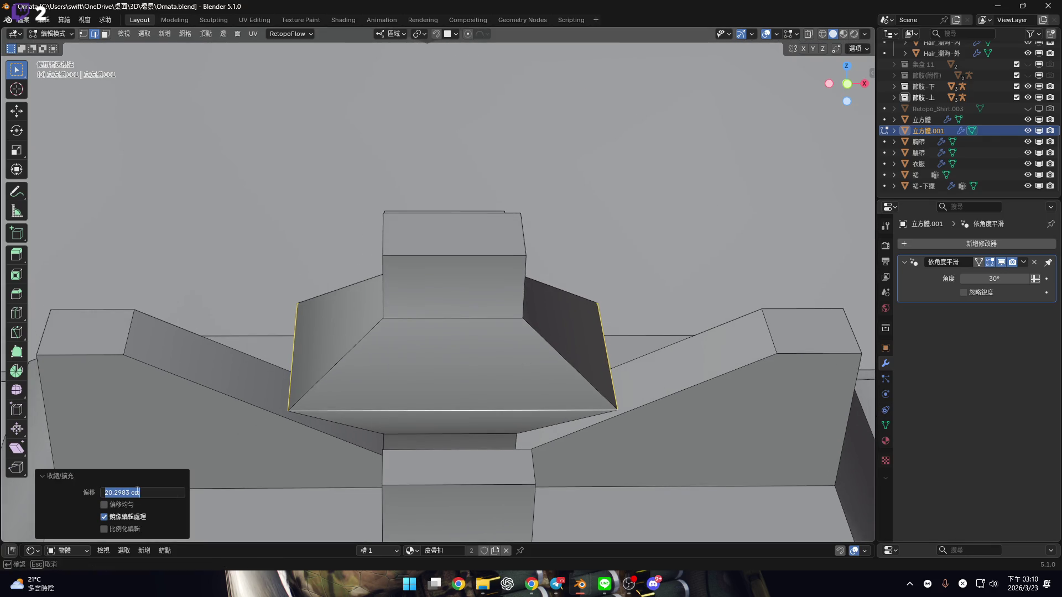
pyautogui.press('Return')
pyautogui.click(104, 504)
pyautogui.moveTo(475, 365)
pyautogui.mouseDown(button='middle')
pyautogui.moveTo(480, 344)
pyautogui.moveTo(441, 375)
pyautogui.moveTo(465, 387)
pyautogui.moveTo(446, 507)
pyautogui.moveTo(327, 295)
pyautogui.moveTo(419, 327)
pyautogui.moveTo(453, 360)
pyautogui.mouseUp(button='middle')
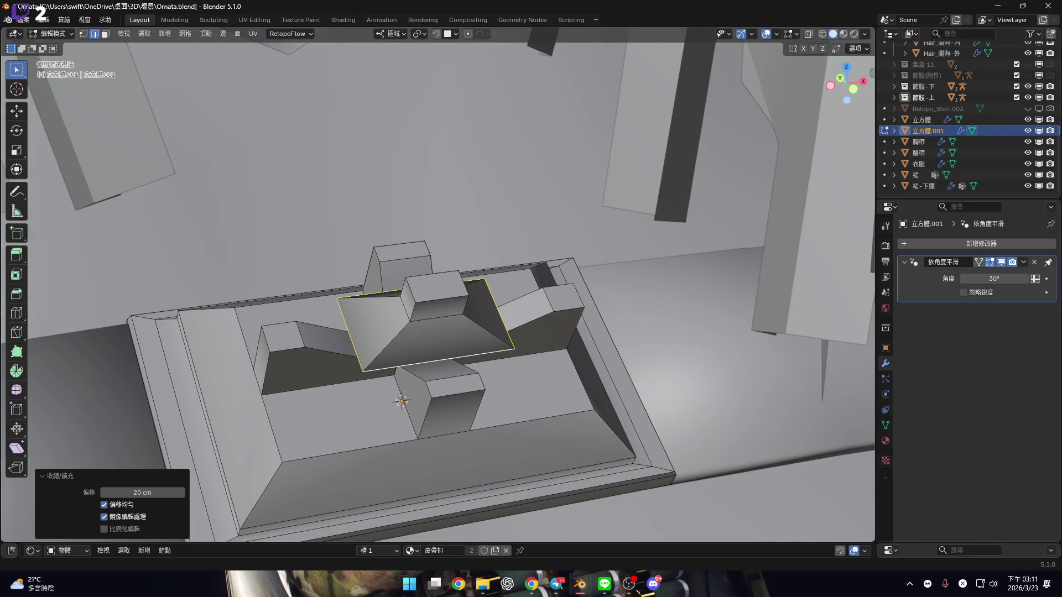
# Inspect the brim from several angles and grow the selection to the brim faces
pyautogui.moveTo(315, 325)
pyautogui.mouseDown(button='middle')
pyautogui.moveTo(443, 334)
pyautogui.moveTo(426, 327)
pyautogui.mouseUp(button='middle')
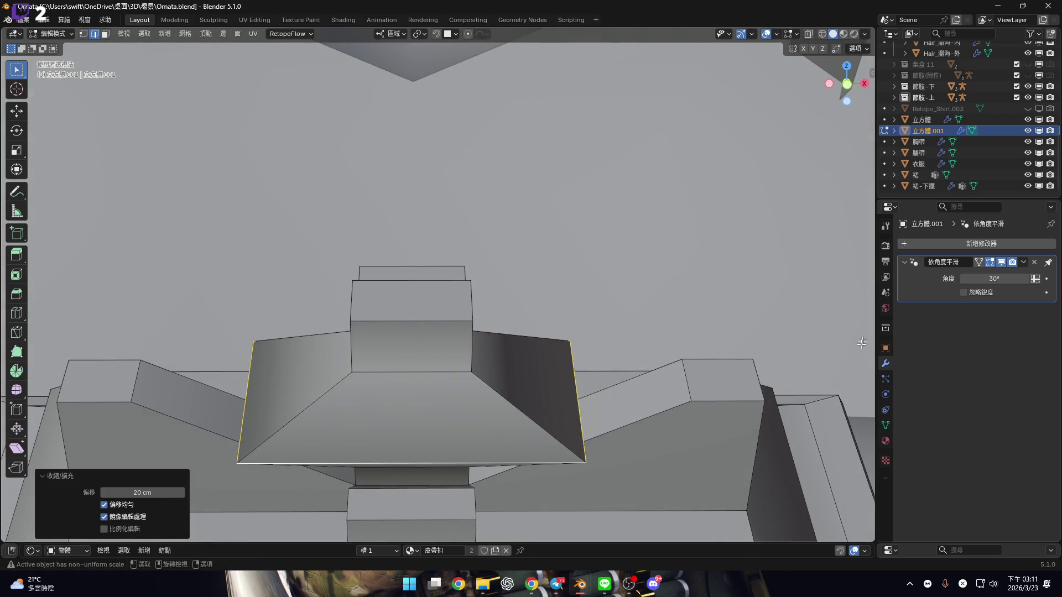
pyautogui.scroll(3, 367, 308)
pyautogui.moveTo(486, 289)
pyautogui.mouseDown(button='middle')
pyautogui.moveTo(504, 240)
pyautogui.moveTo(536, 254)
pyautogui.mouseUp(button='middle')
pyautogui.scroll(-2, 500, 223)
pyautogui.moveTo(500, 223)
pyautogui.mouseDown(button='middle')
pyautogui.moveTo(502, 213)
pyautogui.moveTo(535, 260)
pyautogui.moveTo(523, 244)
pyautogui.moveTo(520, 261)
pyautogui.moveTo(561, 267)
pyautogui.mouseUp(button='middle')
pyautogui.press('ctrl+KP_Add')
# Separate the selected brim faces into the new object 立方體.002 and return to Object Mode
pyautogui.rightClick(535, 260)
pyautogui.press('Escape')
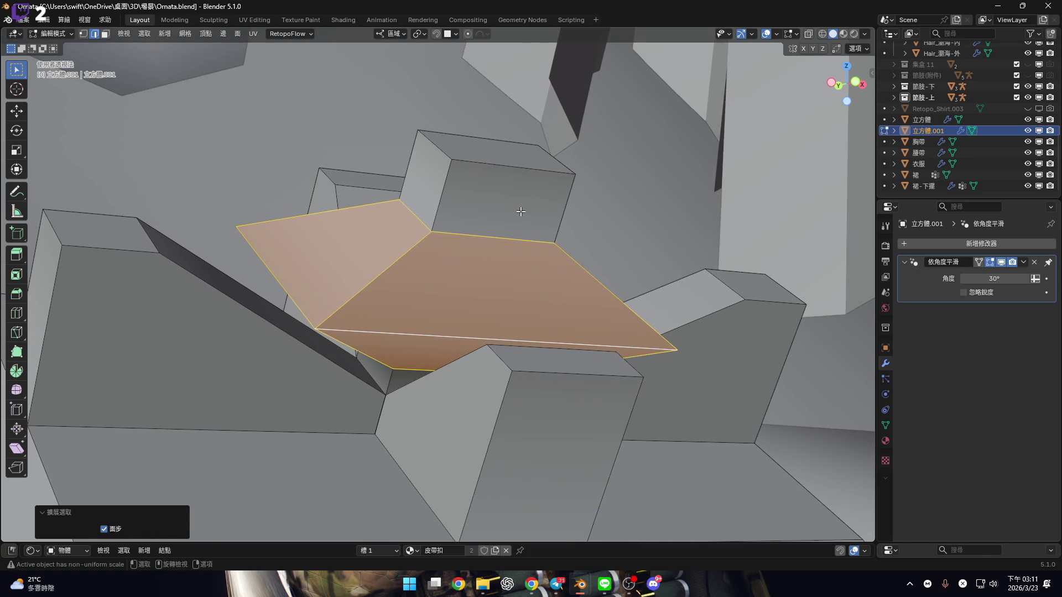
pyautogui.moveTo(520, 211)
pyautogui.mouseDown(button='middle')
pyautogui.moveTo(481, 252)
pyautogui.moveTo(467, 230)
pyautogui.moveTo(465, 217)
pyautogui.moveTo(542, 221)
pyautogui.moveTo(588, 267)
pyautogui.moveTo(711, 498)
pyautogui.moveTo(657, 221)
pyautogui.moveTo(619, 202)
pyautogui.moveTo(486, 482)
pyautogui.moveTo(583, 239)
pyautogui.moveTo(474, 333)
pyautogui.moveTo(524, 322)
pyautogui.moveTo(510, 330)
pyautogui.mouseUp(button='middle')
pyautogui.press('3')
pyautogui.press('p')
pyautogui.press('Return')
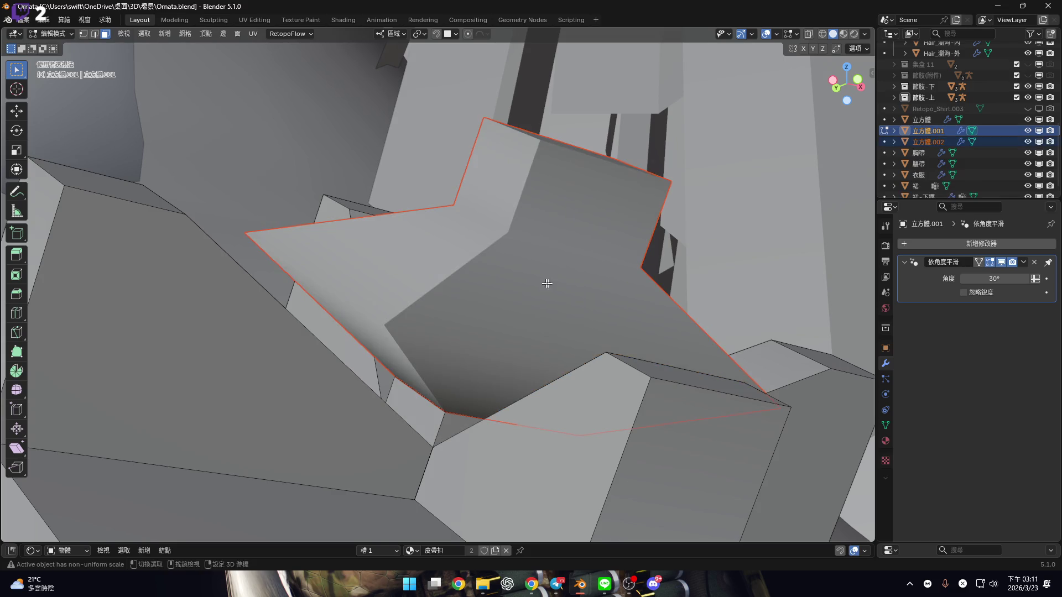
pyautogui.moveTo(562, 296); pyautogui.dragTo(579, 317, button='middle')
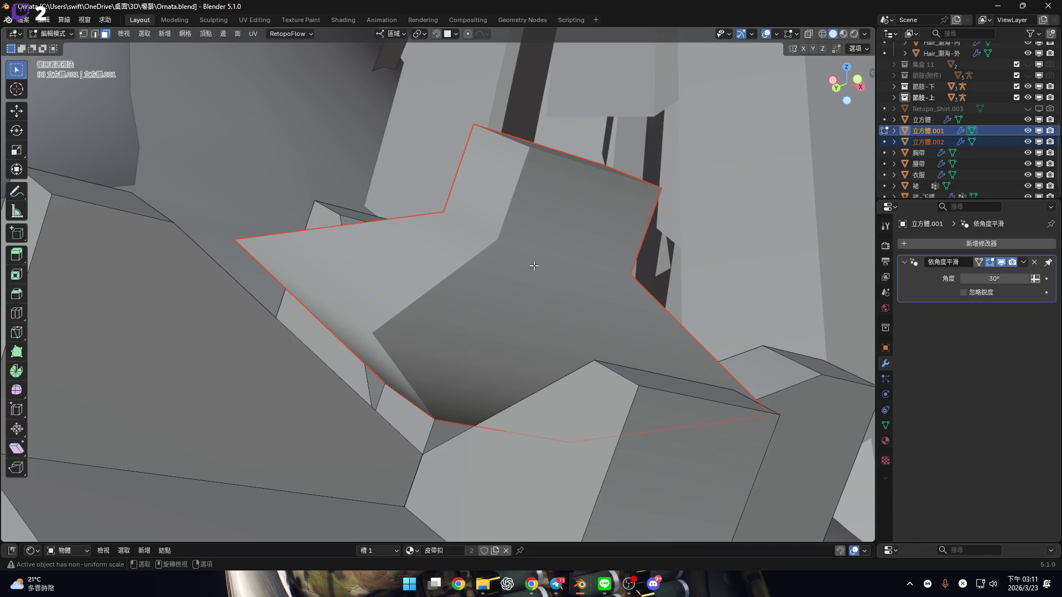
pyautogui.press('Tab')
# Give 立方體.002 auto smooth shading and a Subdivision Surface modifier
pyautogui.click(515, 318)
pyautogui.press('KP_Decimal')
pyautogui.rightClick(553, 274)
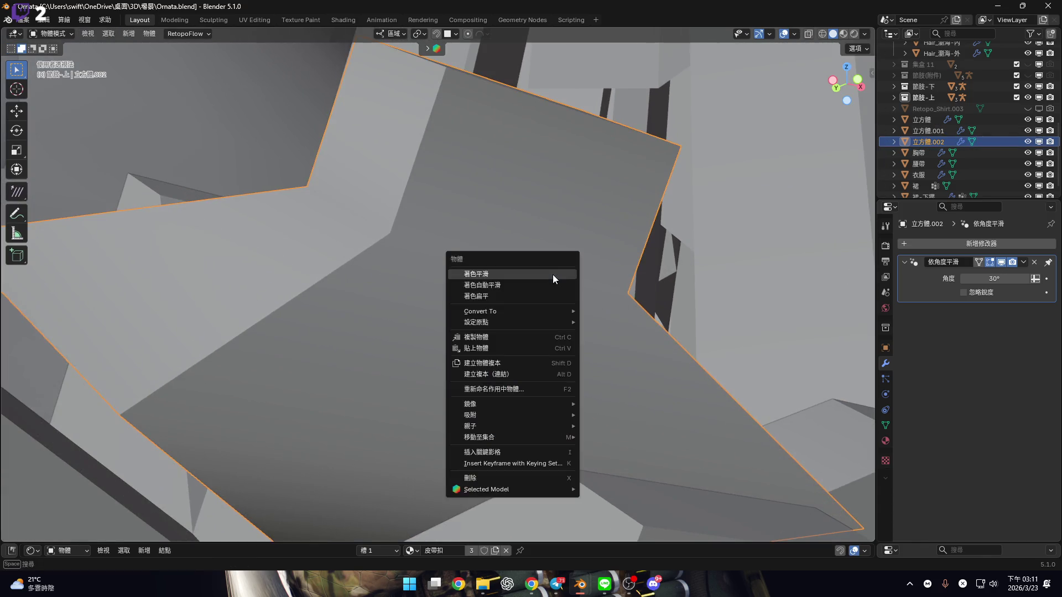
pyautogui.click(543, 285)
pyautogui.scroll(-3, 554, 314)
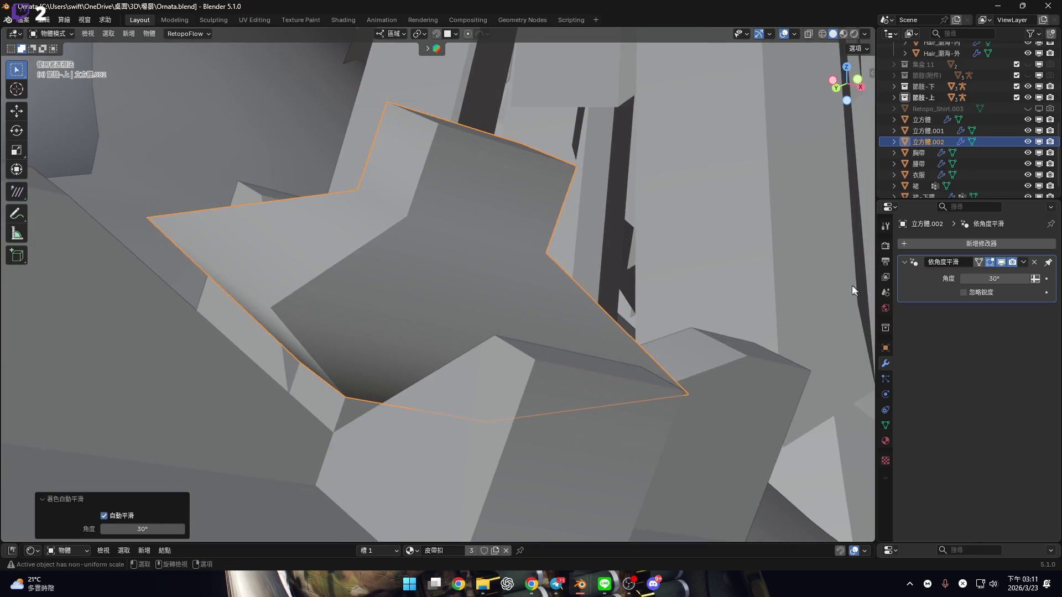
pyautogui.click(965, 244)
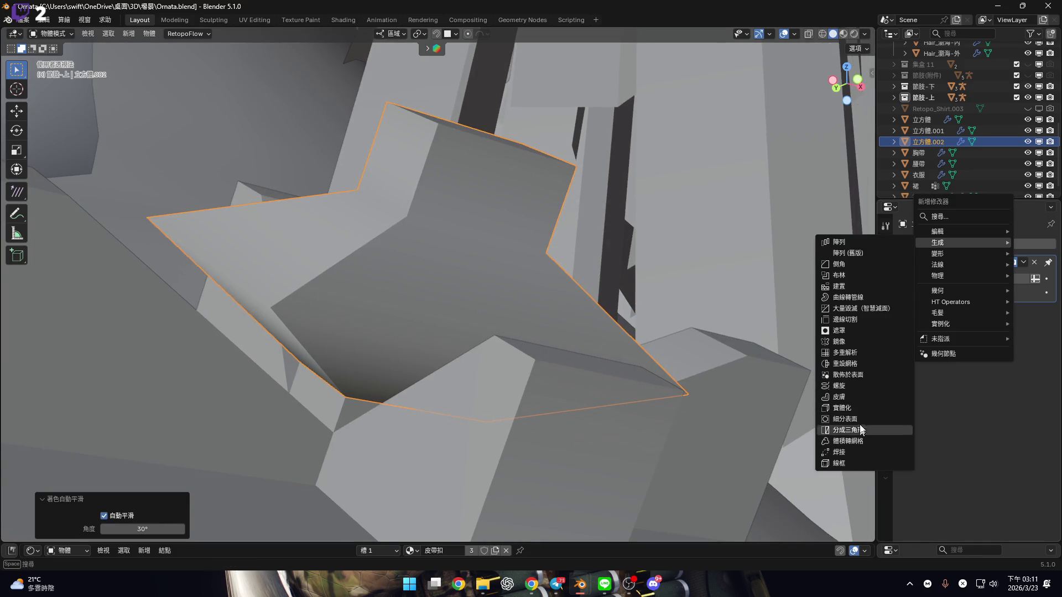
pyautogui.press('Return')
pyautogui.press('KP_Decimal')
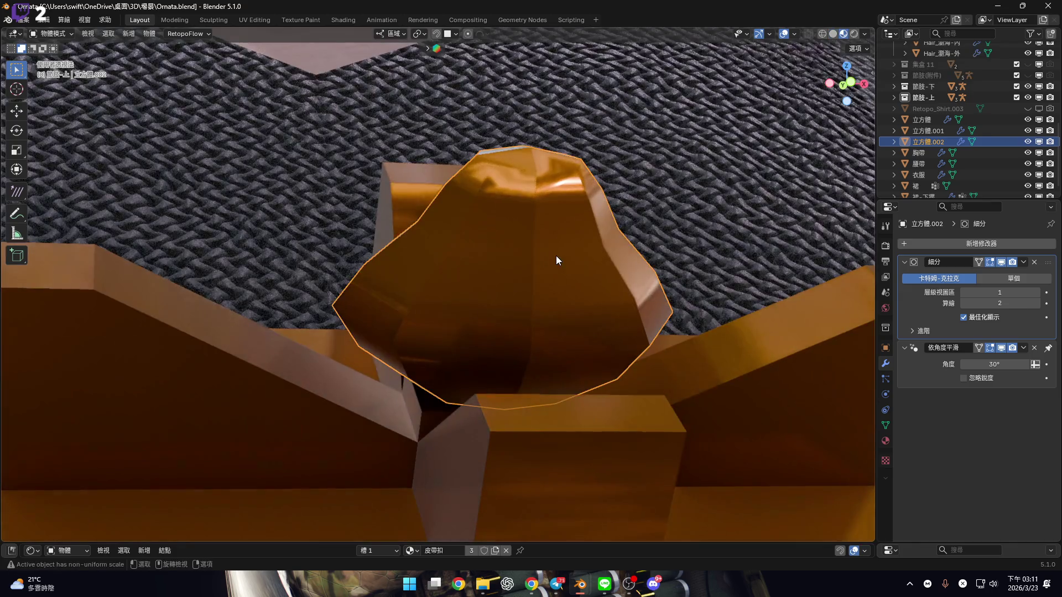
# Shade the dome piece smooth
pyautogui.moveTo(556, 256)
pyautogui.mouseDown(button='middle')
pyautogui.moveTo(548, 266)
pyautogui.moveTo(486, 244)
pyautogui.moveTo(503, 263)
pyautogui.mouseUp(button='middle')
pyautogui.rightClick(547, 254)
pyautogui.click(531, 247)
pyautogui.rightClick(544, 264)
# Apply Shade Auto Smooth to the dome piece and select its base edge loop in Edit Mode
pyautogui.click(525, 275)
pyautogui.press('Tab')
pyautogui.moveTo(517, 313)
pyautogui.mouseDown(button='middle')
pyautogui.moveTo(519, 280)
pyautogui.moveTo(438, 342)
pyautogui.moveTo(448, 318)
pyautogui.moveTo(384, 403)
pyautogui.mouseUp(button='middle')
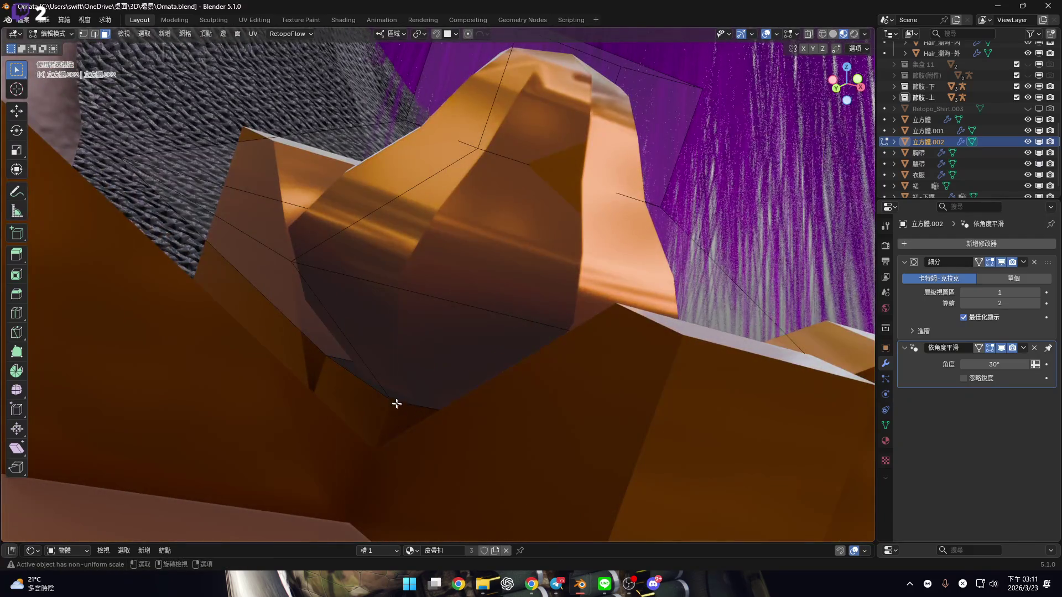
pyautogui.press('2')
pyautogui.keyDown('alt'); pyautogui.click(405, 405); pyautogui.keyUp('alt')
# Crease the dome's base edge loop fully to 1.000
pyautogui.moveTo(467, 374)
pyautogui.mouseDown(button='middle')
pyautogui.moveTo(429, 363)
pyautogui.moveTo(652, 379)
pyautogui.mouseUp(button='middle')
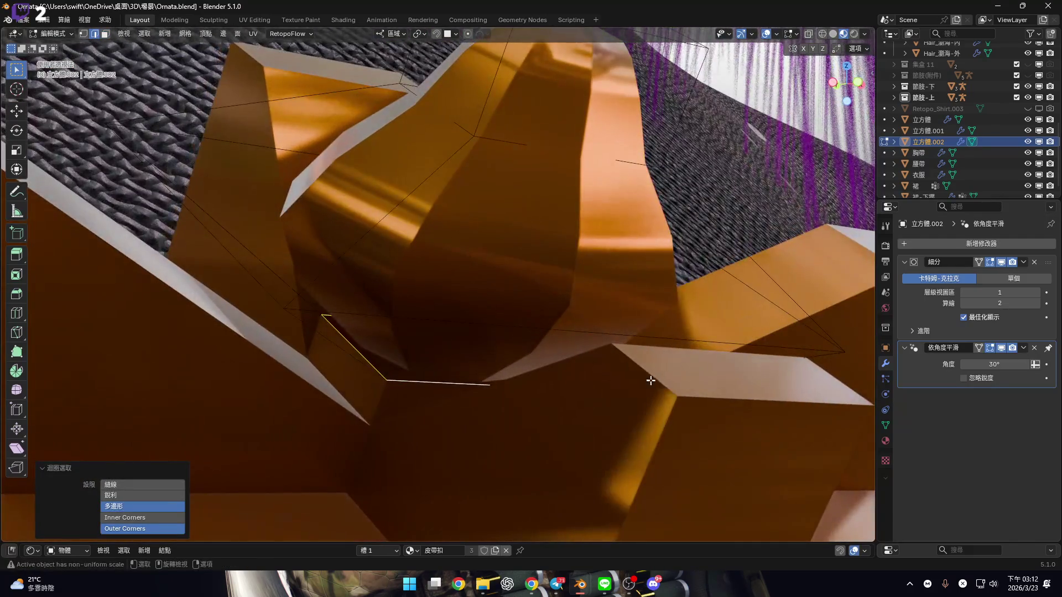
pyautogui.hotkey('alt', 'e')
pyautogui.click(609, 294)
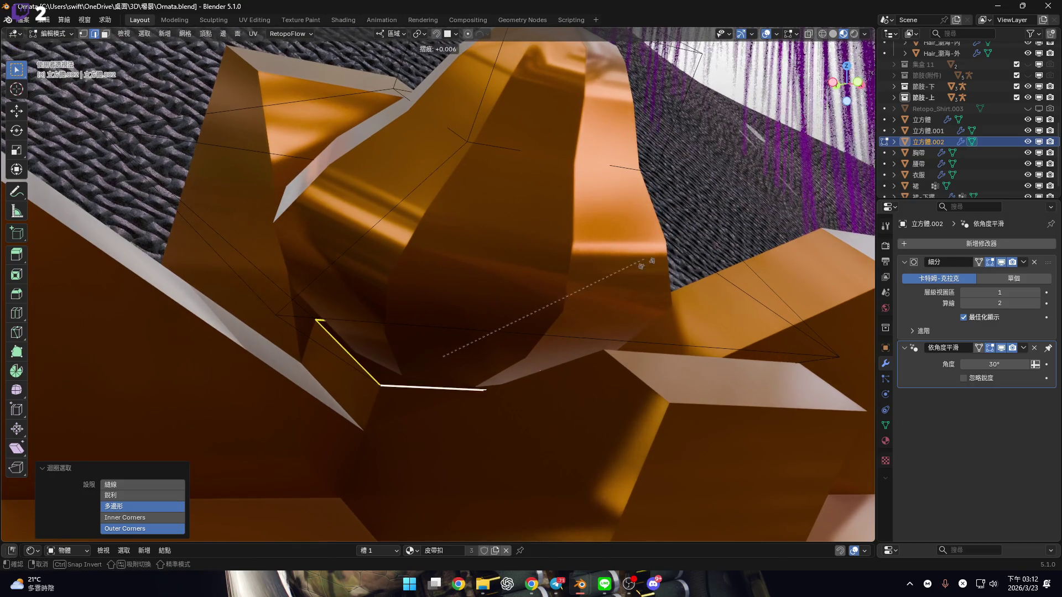
pyautogui.click(83, 334)
pyautogui.scroll(4, 393, 372)
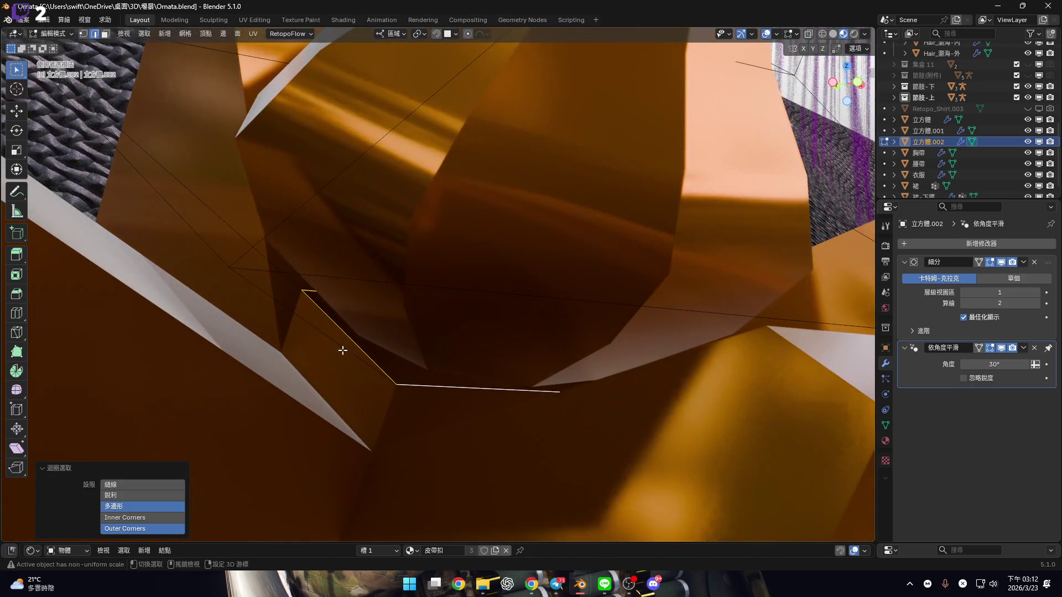
pyautogui.moveTo(285, 280); pyautogui.dragTo(422, 339, button='middle')
pyautogui.moveTo(325, 303)
pyautogui.mouseDown(button='middle')
pyautogui.moveTo(386, 262)
pyautogui.moveTo(474, 285)
pyautogui.moveTo(410, 308)
pyautogui.mouseUp(button='middle')
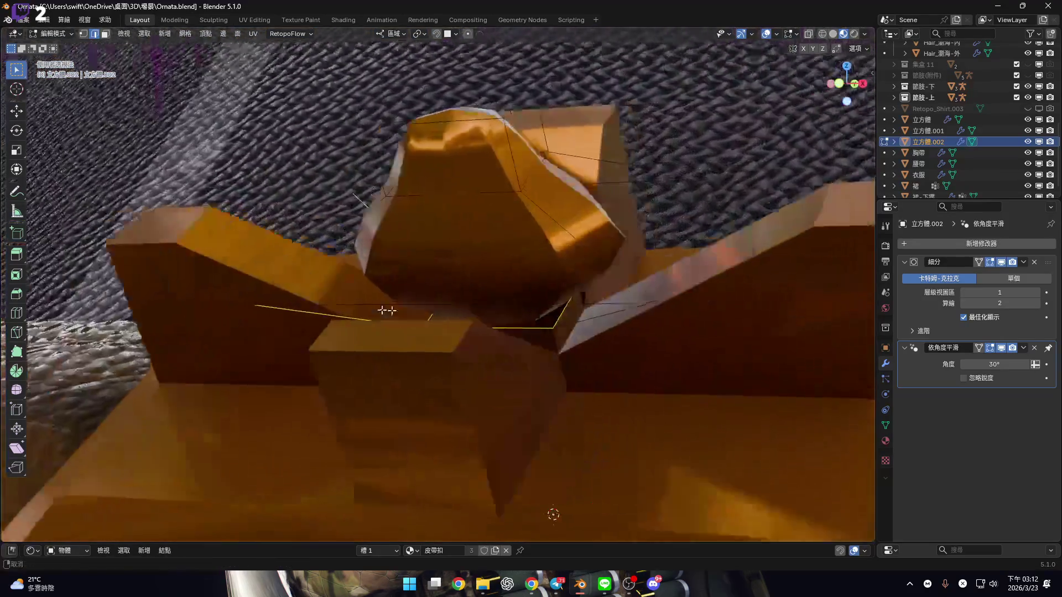
# Reapply a full 1.000 crease to the selected base edges from the edge context menu
pyautogui.scroll(5, 410, 308)
pyautogui.moveTo(445, 344)
pyautogui.mouseDown(button='middle')
pyautogui.moveTo(455, 309)
pyautogui.moveTo(385, 224)
pyautogui.mouseUp(button='middle')
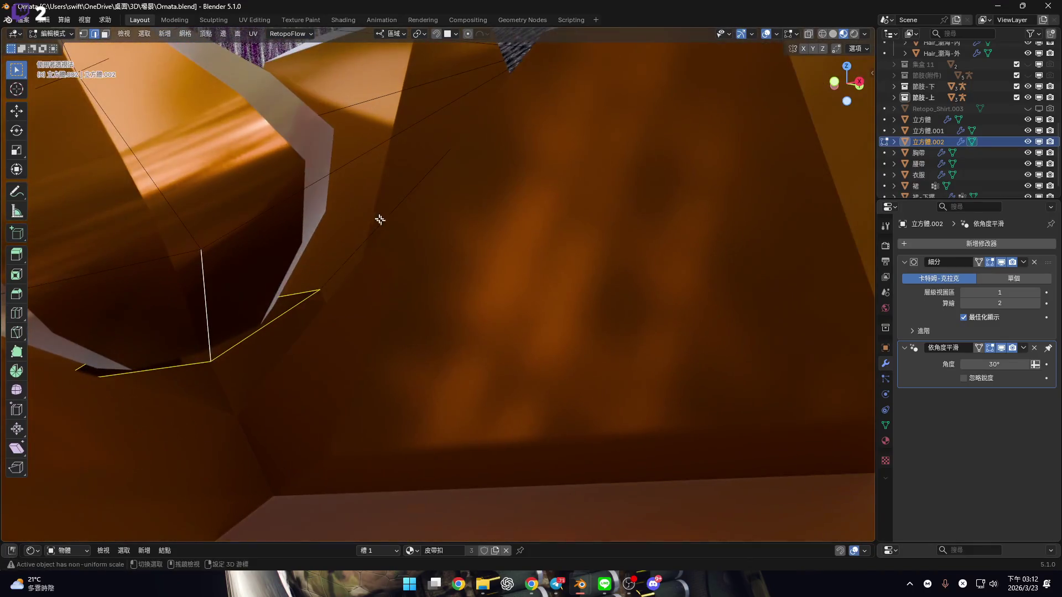
pyautogui.moveTo(343, 275); pyautogui.dragTo(501, 287, button='middle')
pyautogui.rightClick(501, 286)
pyautogui.click(443, 261)
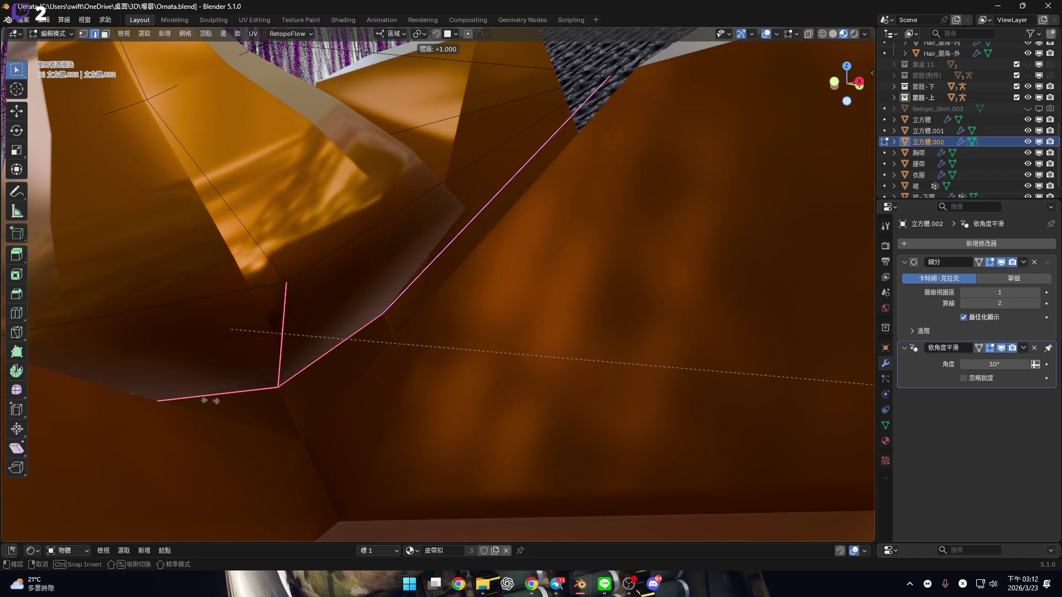
pyautogui.click(418, 368)
pyautogui.moveTo(427, 351)
pyautogui.mouseDown(button='middle')
pyautogui.moveTo(463, 350)
pyautogui.moveTo(422, 375)
pyautogui.moveTo(424, 401)
pyautogui.moveTo(410, 379)
pyautogui.moveTo(396, 396)
pyautogui.moveTo(360, 387)
pyautogui.moveTo(377, 372)
pyautogui.moveTo(367, 370)
pyautogui.moveTo(387, 372)
pyautogui.mouseUp(button='middle')
pyautogui.scroll(4, 392, 369)
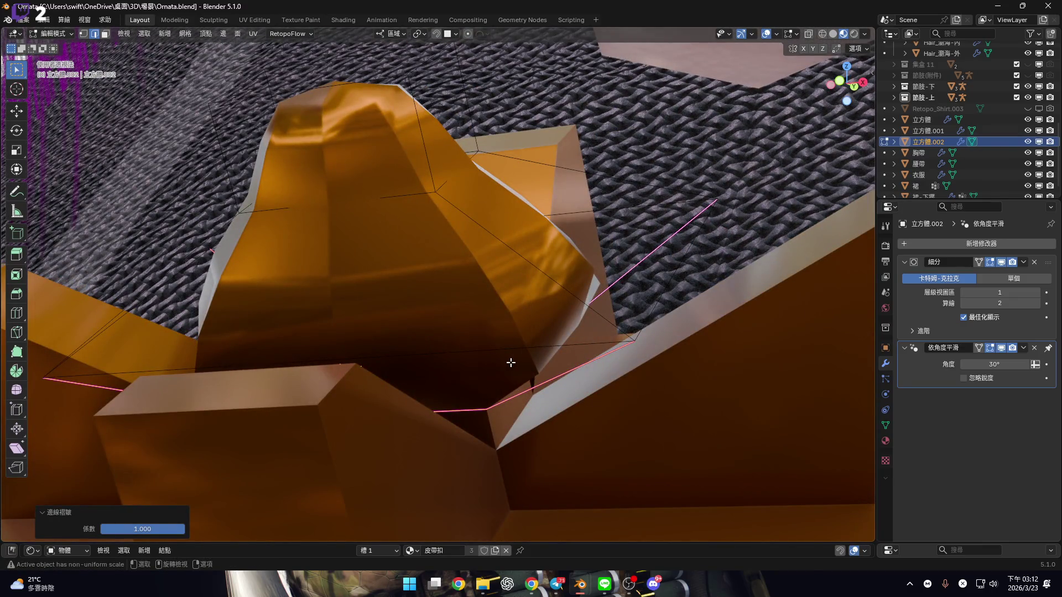
# Switch to front view and orbit to see the tray and dome base at an angle
pyautogui.moveTo(501, 359)
pyautogui.mouseDown(button='middle')
pyautogui.moveTo(479, 394)
pyautogui.moveTo(434, 384)
pyautogui.moveTo(496, 391)
pyautogui.mouseUp(button='middle')
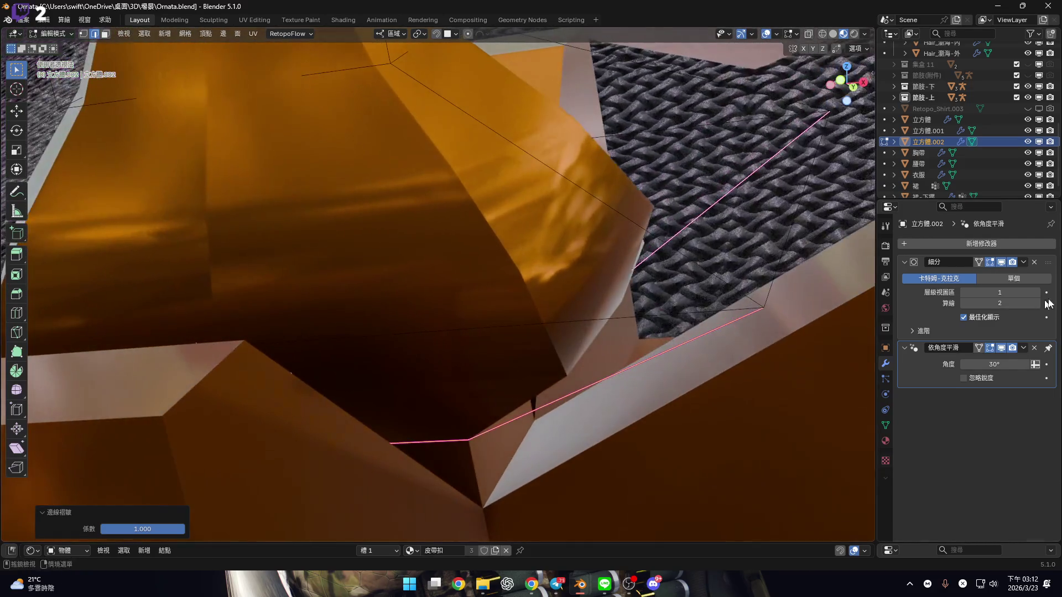
pyautogui.scroll(-6, 479, 358)
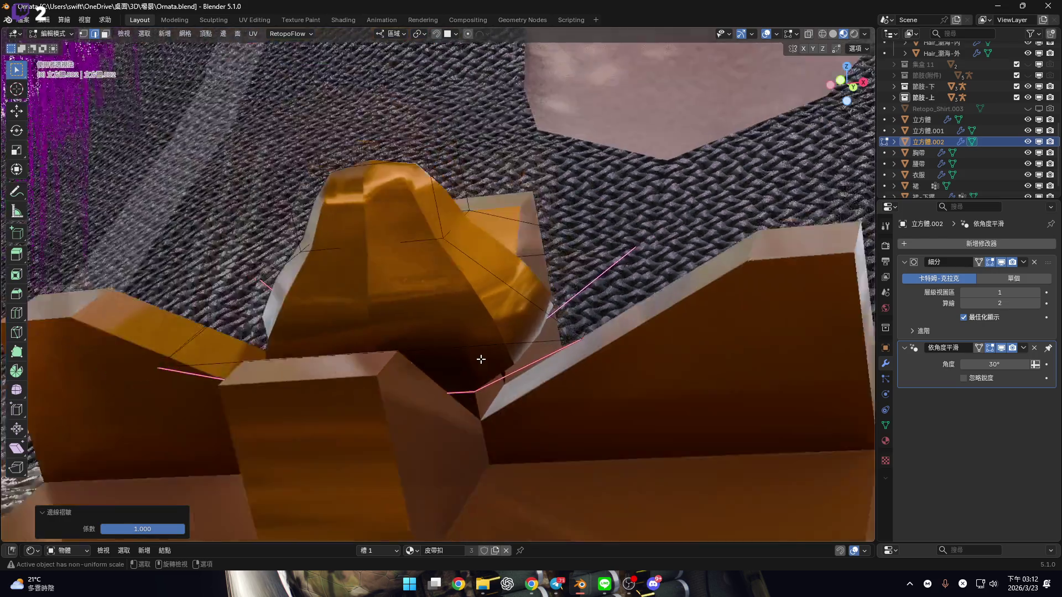
pyautogui.scroll(-2, 483, 374)
pyautogui.scroll(12, 486, 371)
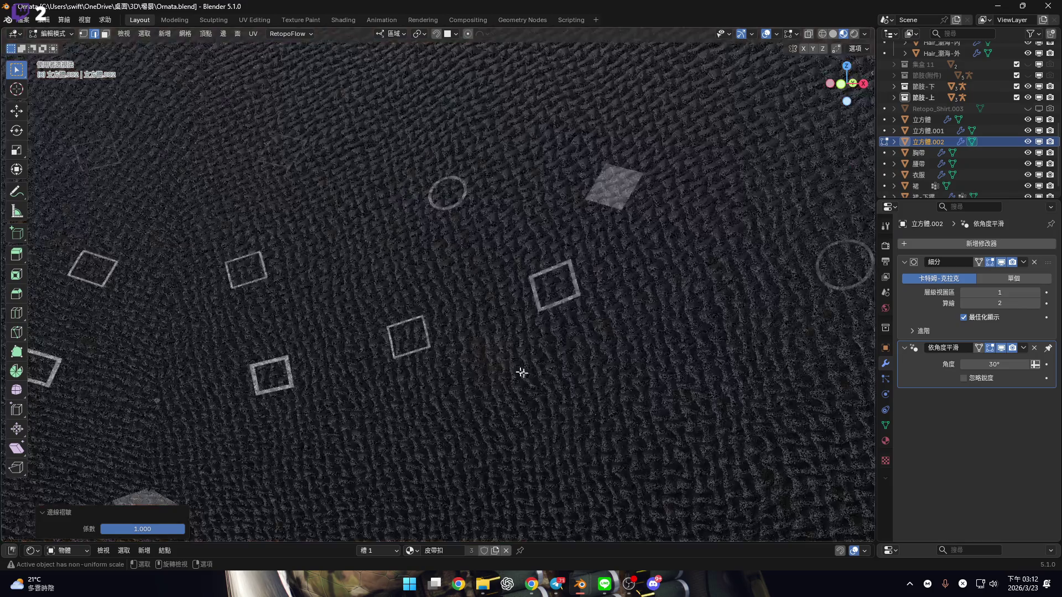
pyautogui.scroll(-3, 522, 373)
pyautogui.click(841, 84)
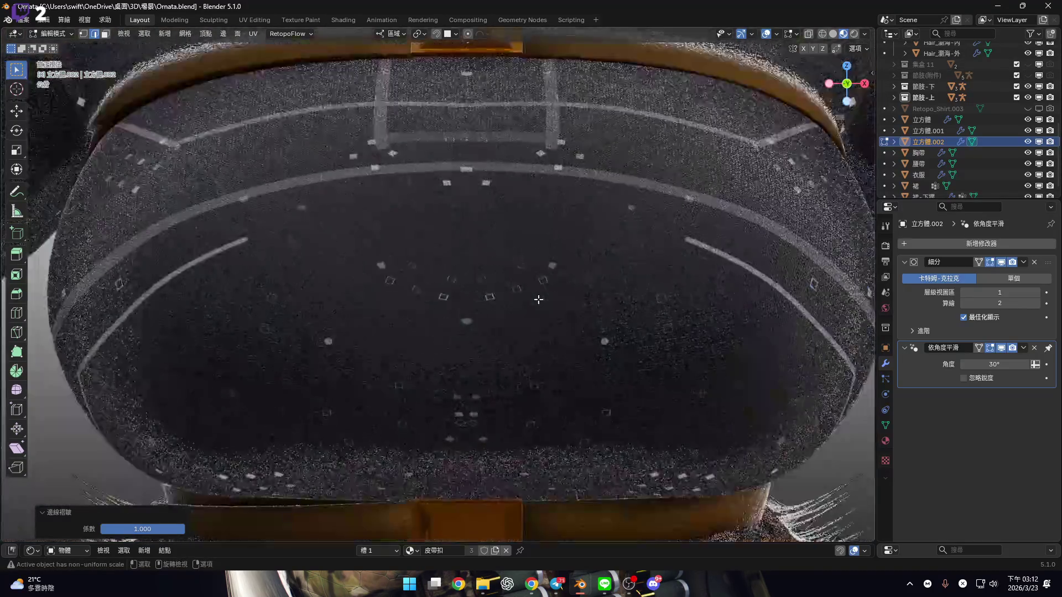
pyautogui.scroll(10, 472, 366)
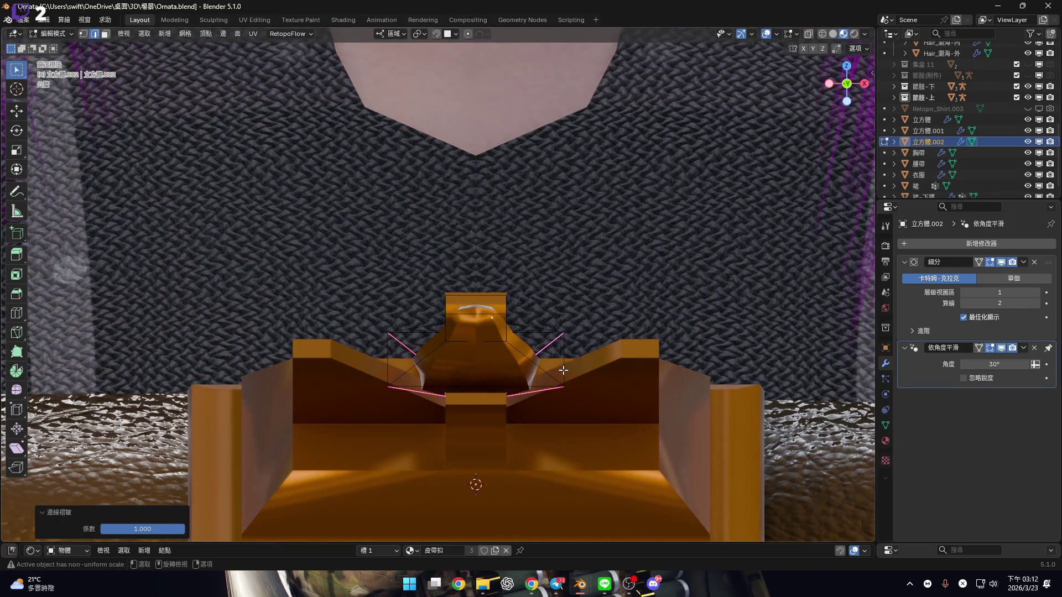
pyautogui.scroll(5, 548, 388)
pyautogui.moveTo(536, 323)
pyautogui.mouseDown(button='middle')
pyautogui.moveTo(517, 362)
pyautogui.moveTo(519, 392)
pyautogui.mouseUp(button='middle')
# Crease the selected base edges with Shift+E and return the dome piece to Object Mode
pyautogui.hotkey('shift', 'e')
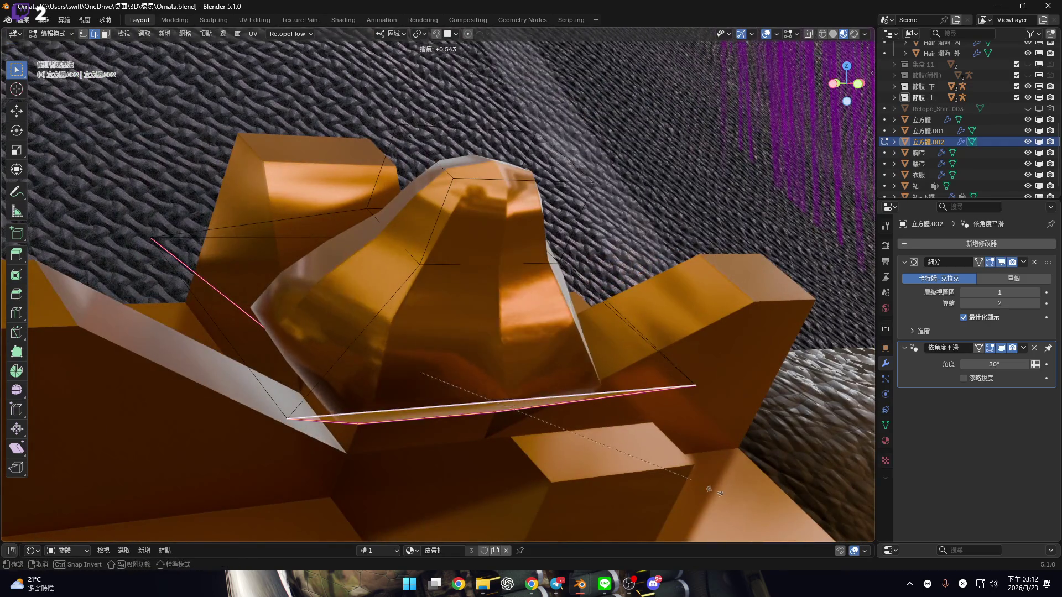
pyautogui.click(827, 531)
pyautogui.moveTo(609, 421)
pyautogui.mouseDown(button='middle')
pyautogui.moveTo(497, 332)
pyautogui.moveTo(426, 318)
pyautogui.mouseUp(button='middle')
pyautogui.scroll(2, 474, 289)
pyautogui.keyDown('shift'); pyautogui.moveTo(474, 288); pyautogui.dragTo(484, 315, button='middle'); pyautogui.keyUp('shift')
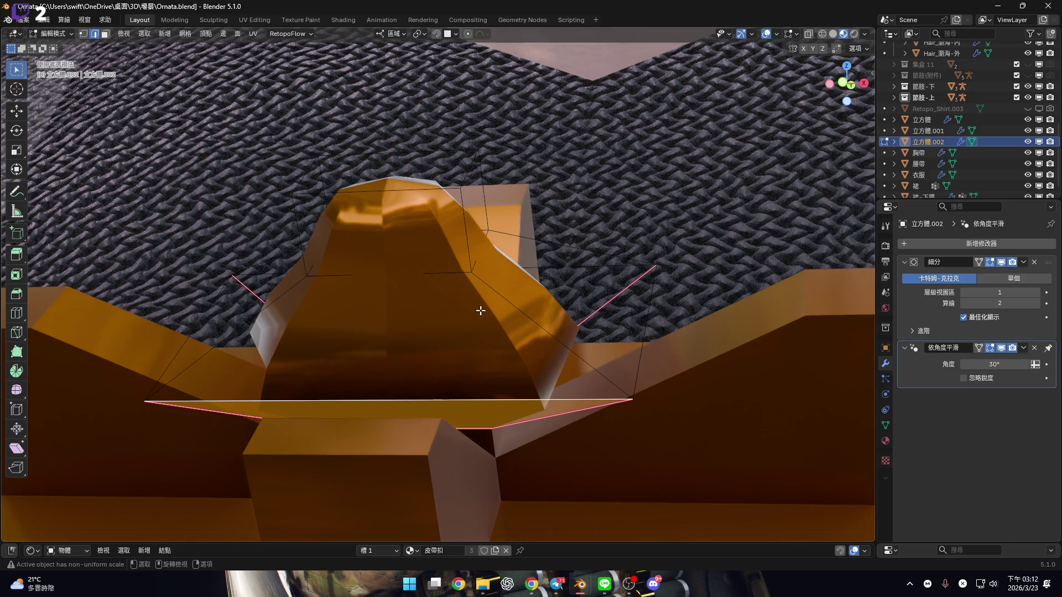
pyautogui.press('Tab')
pyautogui.rightClick(481, 312)
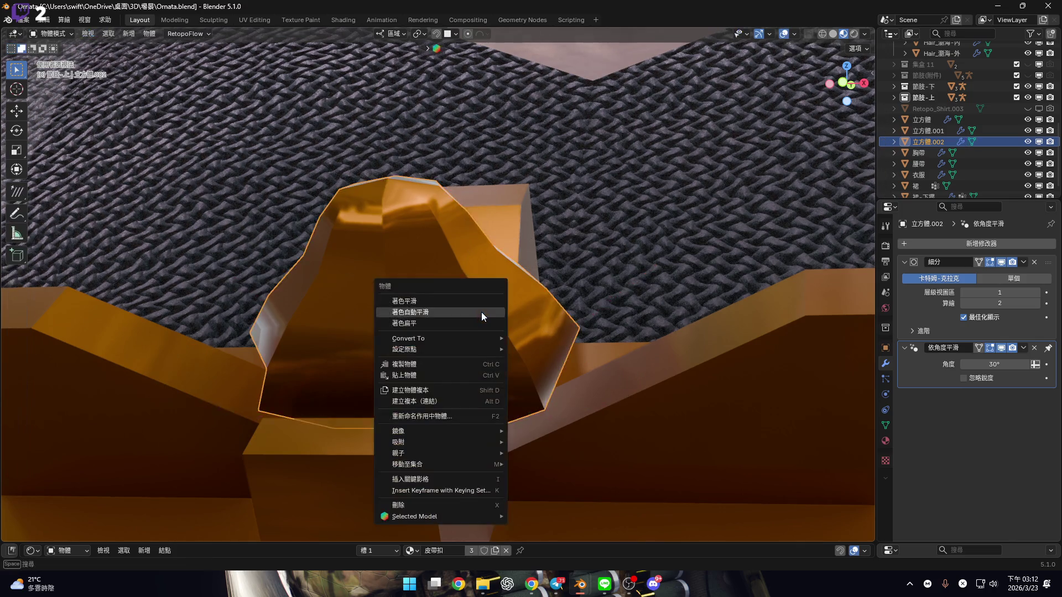
# Shade the dome piece flat, then smooth, removing its Smooth by Angle modifier
pyautogui.click(509, 333)
pyautogui.moveTo(517, 331)
pyautogui.mouseDown(button='middle')
pyautogui.moveTo(474, 294)
pyautogui.moveTo(532, 314)
pyautogui.mouseUp(button='middle')
pyautogui.rightClick(531, 314)
pyautogui.click(520, 290)
pyautogui.moveTo(615, 347)
pyautogui.mouseDown(button='middle')
pyautogui.moveTo(578, 313)
pyautogui.moveTo(583, 334)
pyautogui.mouseUp(button='middle')
# Return to Edit Mode and raise the Subdivision viewport level to 2
pyautogui.press('Tab')
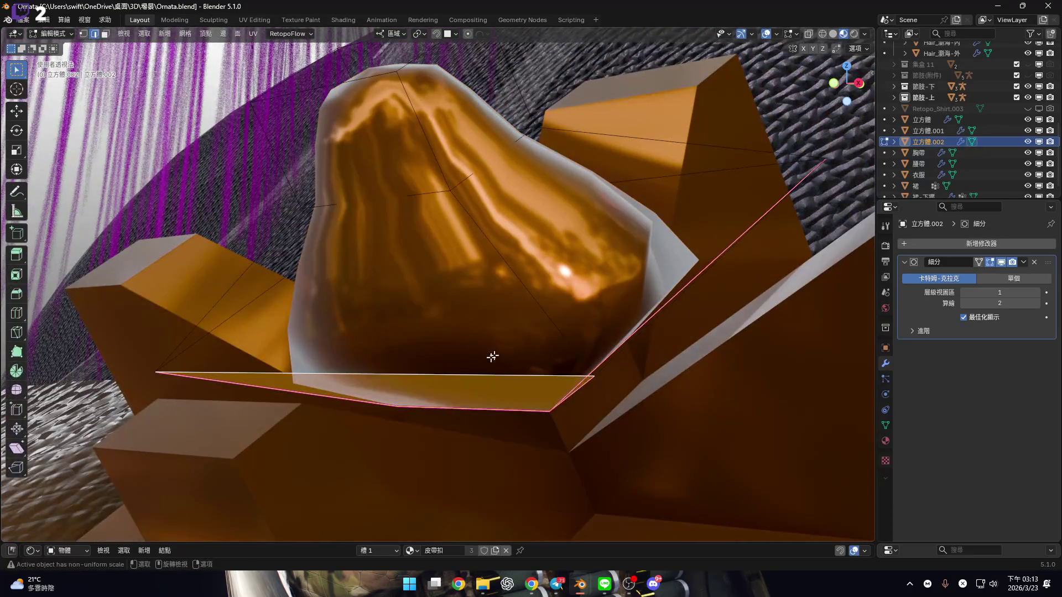
pyautogui.moveTo(576, 380)
pyautogui.mouseDown(button='middle')
pyautogui.moveTo(552, 375)
pyautogui.moveTo(541, 356)
pyautogui.moveTo(549, 378)
pyautogui.mouseUp(button='middle')
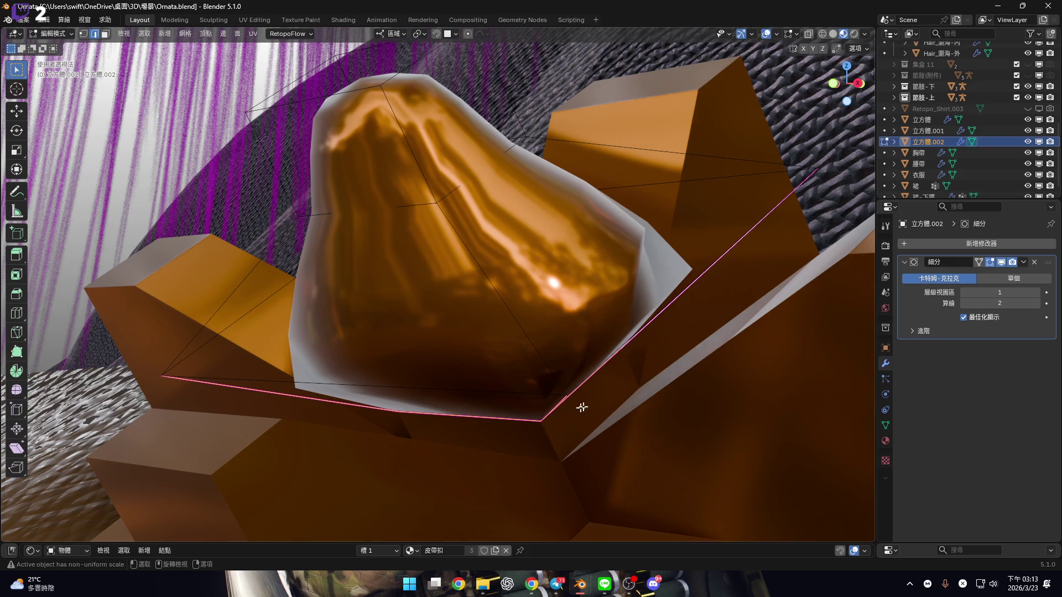
pyautogui.click(1038, 295)
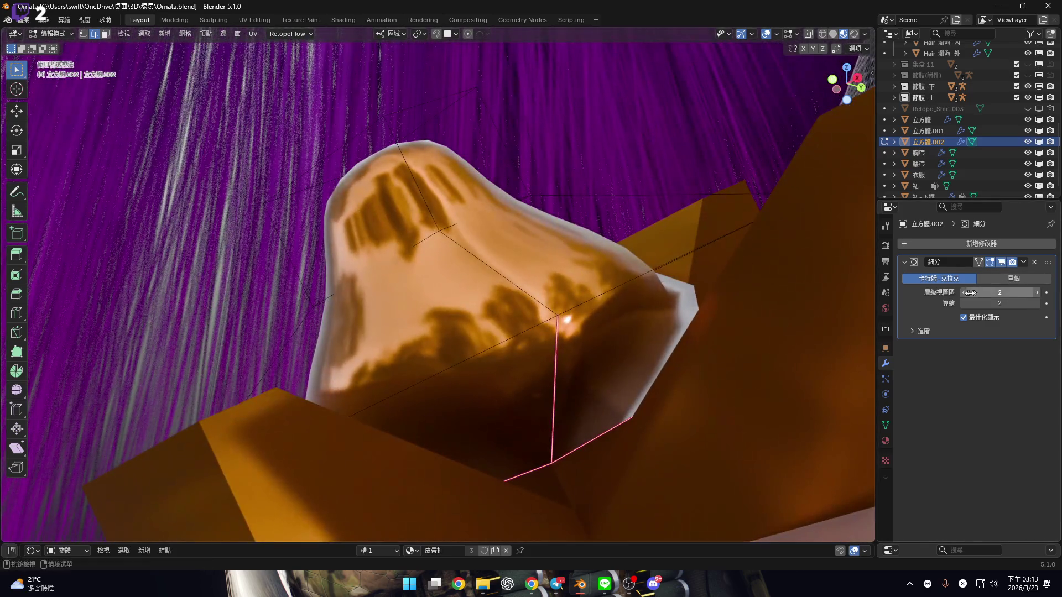
pyautogui.click(971, 293)
pyautogui.moveTo(775, 318)
pyautogui.mouseDown(button='middle')
pyautogui.moveTo(650, 315)
pyautogui.moveTo(671, 348)
pyautogui.moveTo(667, 337)
pyautogui.mouseUp(button='middle')
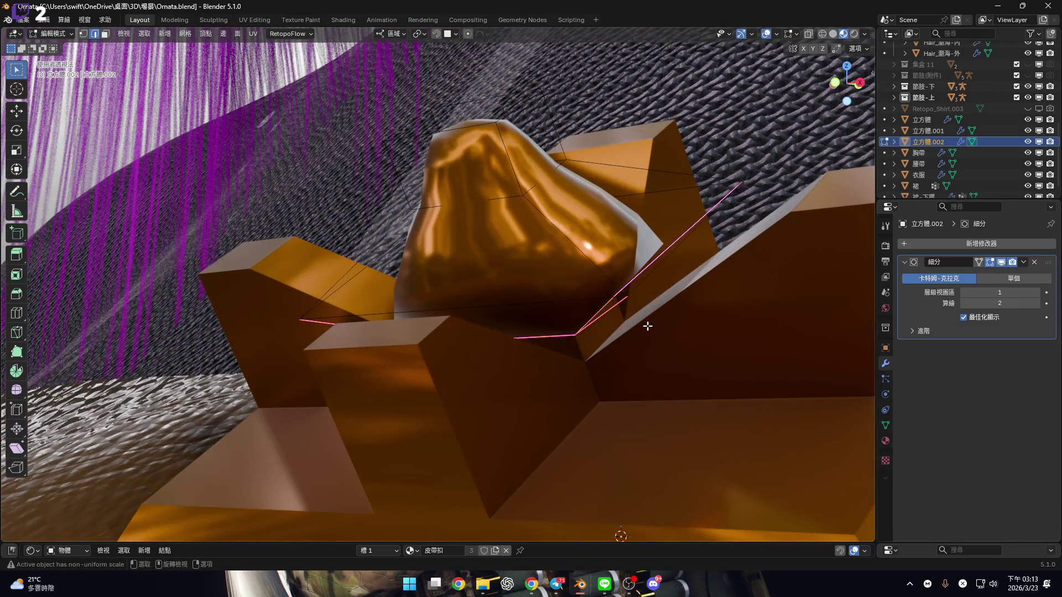
pyautogui.moveTo(576, 306)
pyautogui.mouseDown(button='middle')
pyautogui.moveTo(500, 256)
pyautogui.moveTo(434, 280)
pyautogui.moveTo(481, 270)
pyautogui.mouseUp(button='middle')
pyautogui.scroll(5, 501, 257)
pyautogui.scroll(-10, 654, 286)
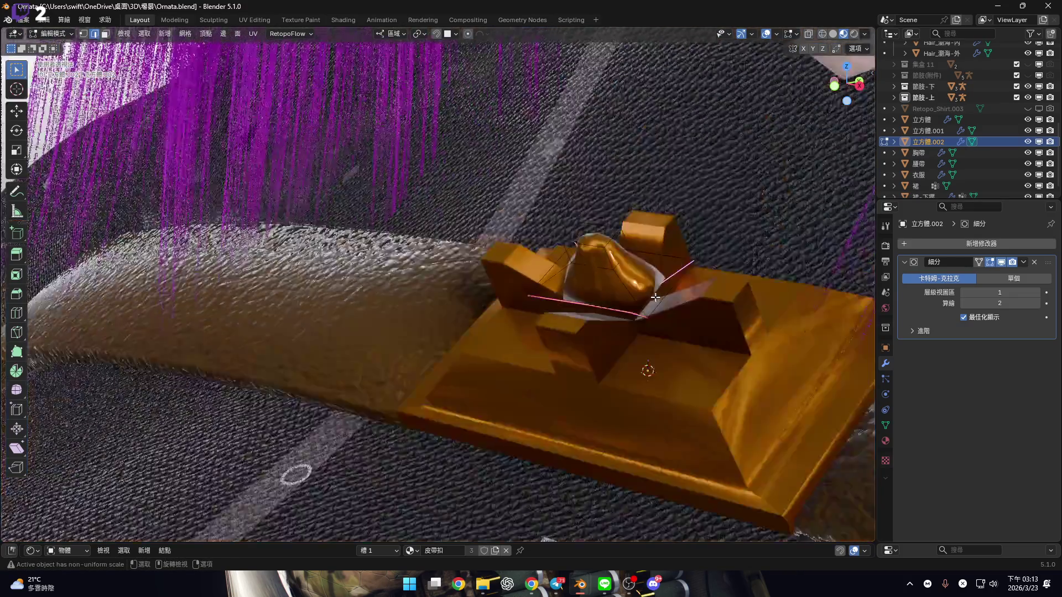
pyautogui.scroll(-3, 672, 279)
pyautogui.moveTo(672, 280)
pyautogui.mouseDown(button='middle')
pyautogui.moveTo(648, 227)
pyautogui.moveTo(641, 268)
pyautogui.moveTo(618, 172)
pyautogui.mouseUp(button='middle')
pyautogui.scroll(-5, 647, 232)
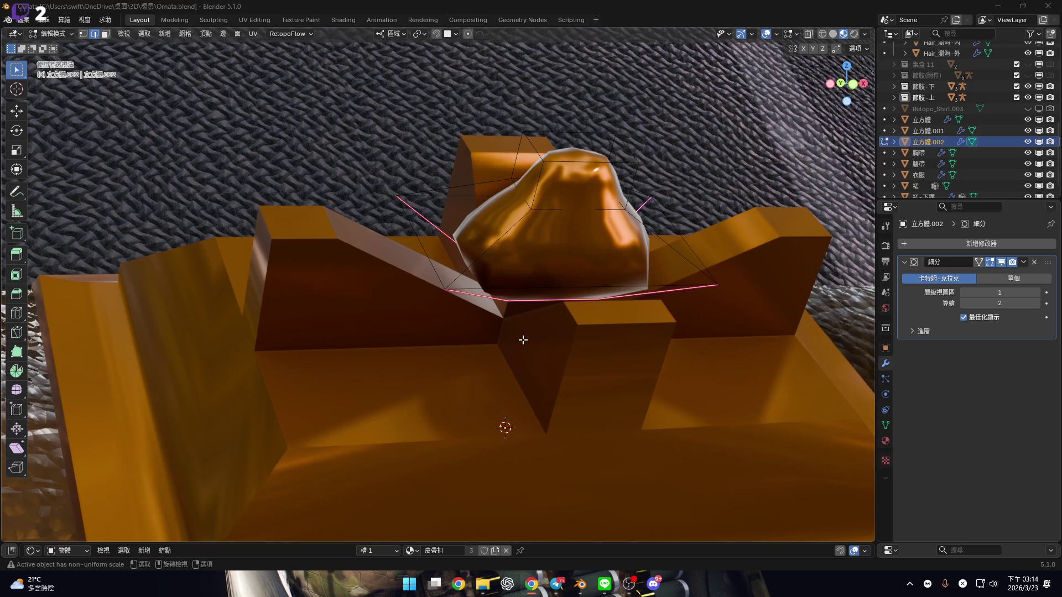
pyautogui.moveTo(493, 264)
pyautogui.mouseDown(button='middle')
pyautogui.moveTo(431, 290)
pyautogui.moveTo(605, 272)
pyautogui.moveTo(576, 249)
pyautogui.moveTo(711, 218)
pyautogui.moveTo(448, 225)
pyautogui.moveTo(493, 335)
pyautogui.moveTo(541, 308)
pyautogui.moveTo(548, 398)
pyautogui.moveTo(514, 388)
pyautogui.moveTo(525, 343)
pyautogui.moveTo(517, 324)
pyautogui.moveTo(586, 311)
pyautogui.moveTo(514, 332)
pyautogui.moveTo(555, 280)
pyautogui.moveTo(563, 318)
pyautogui.moveTo(576, 326)
pyautogui.mouseUp(button='middle')
# Mark the selected dome edges sharp
pyautogui.hotkey('ctrl', 'e')
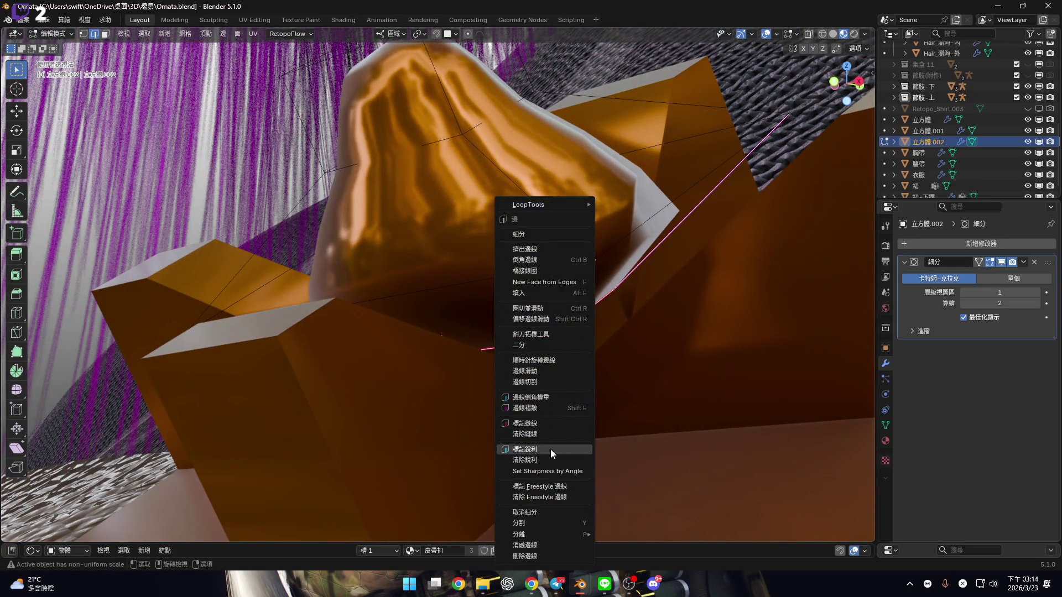
pyautogui.click(550, 449)
pyautogui.moveTo(550, 449)
pyautogui.mouseDown(button='middle')
pyautogui.moveTo(512, 356)
pyautogui.moveTo(540, 344)
pyautogui.moveTo(500, 367)
pyautogui.moveTo(503, 337)
pyautogui.moveTo(516, 365)
pyautogui.moveTo(507, 349)
pyautogui.moveTo(576, 315)
pyautogui.moveTo(572, 306)
pyautogui.mouseUp(button='middle')
# Select the whole mesh and crease all its edges fully at 1
pyautogui.press('a')
pyautogui.hotkey('alt', 'e')
pyautogui.press('Escape')
pyautogui.hotkey('ctrl', 'e')
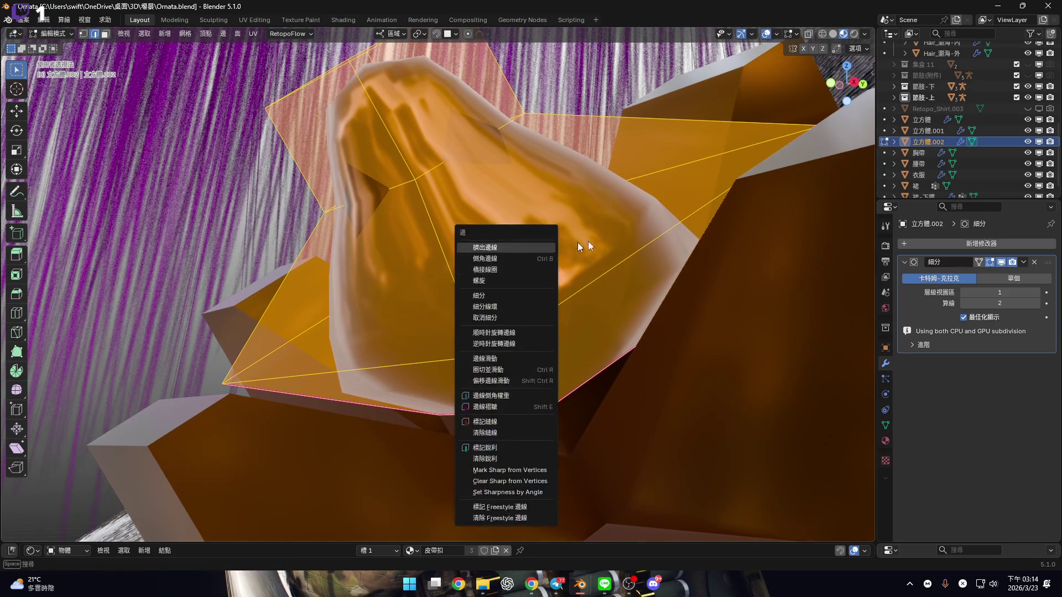
pyautogui.press('Escape')
pyautogui.moveTo(573, 248); pyautogui.dragTo(550, 252, button='middle')
pyautogui.hotkey('alt', 'e')
pyautogui.press('Return')
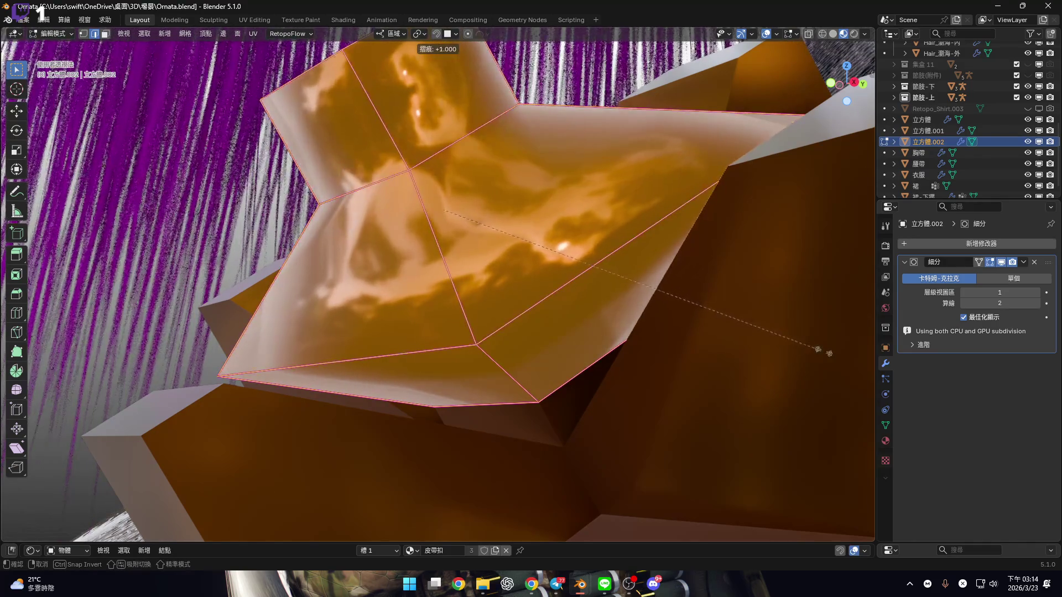
pyautogui.click(817, 349)
pyautogui.moveTo(592, 266)
pyautogui.mouseDown(button='middle')
pyautogui.moveTo(517, 254)
pyautogui.moveTo(546, 282)
pyautogui.moveTo(498, 260)
pyautogui.moveTo(487, 273)
pyautogui.moveTo(428, 263)
pyautogui.moveTo(489, 254)
pyautogui.mouseUp(button='middle')
pyautogui.scroll(3, 516, 254)
pyautogui.scroll(-3, 547, 282)
# Toggle X-ray and cancel a started crease adjustment
pyautogui.hotkey('alt', 'z')
pyautogui.hotkey('shift', 'e')
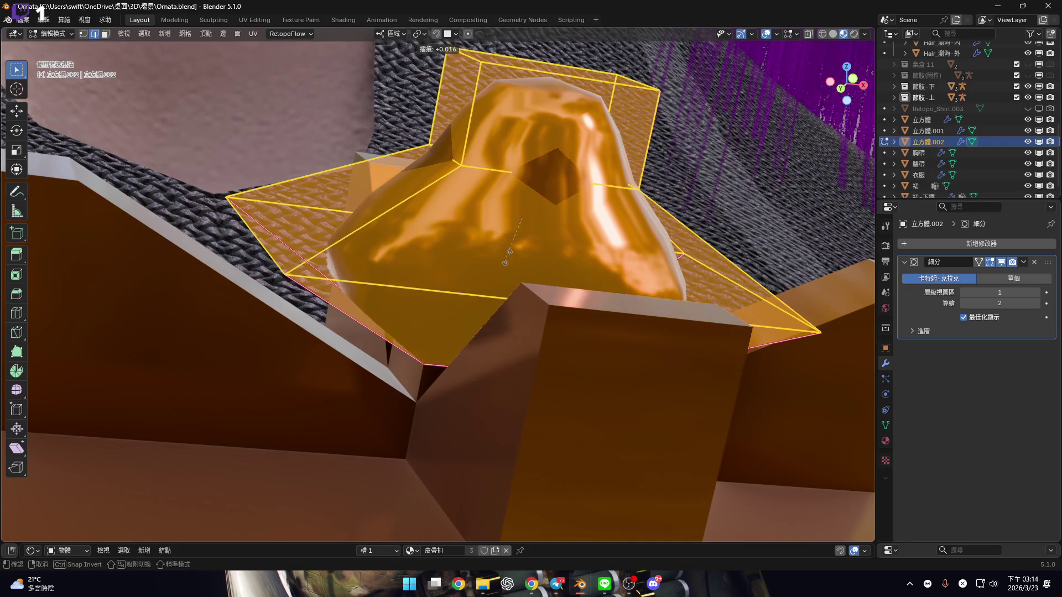
pyautogui.rightClick(554, 307)
# Fully crease the selected base edges of the dome at 1
pyautogui.moveTo(554, 315)
pyautogui.mouseDown(button='middle')
pyautogui.moveTo(372, 263)
pyautogui.moveTo(357, 294)
pyautogui.moveTo(681, 363)
pyautogui.moveTo(417, 277)
pyautogui.moveTo(516, 333)
pyautogui.mouseUp(button='middle')
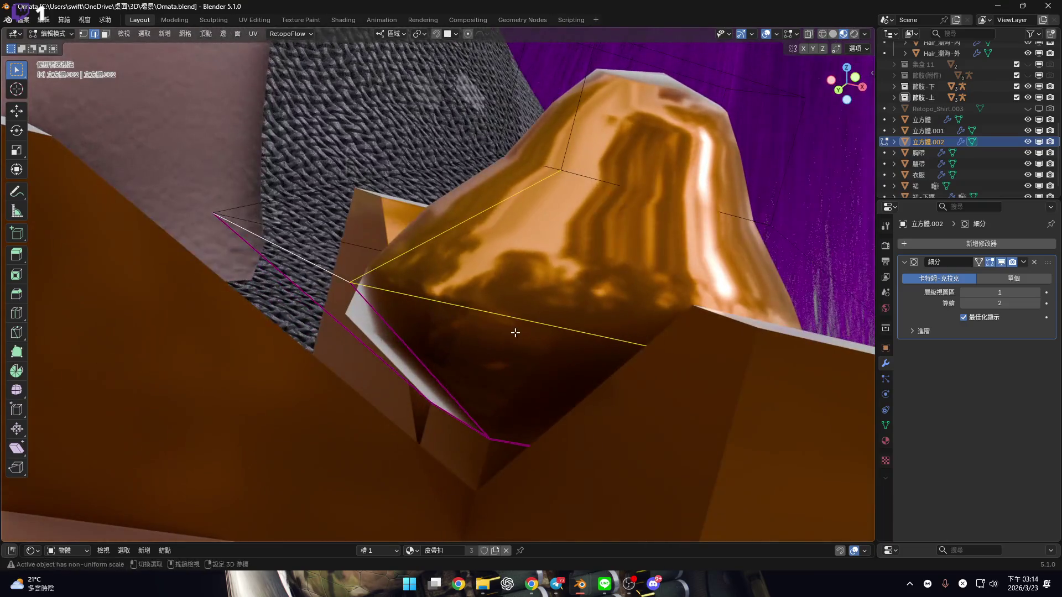
pyautogui.hotkey('shift', 'e')
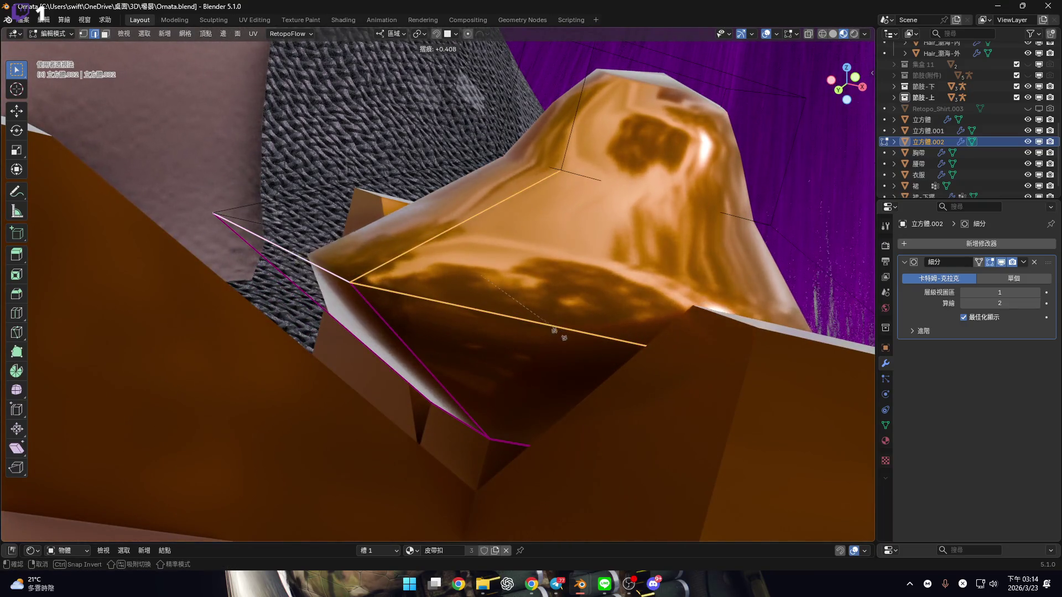
pyautogui.click(621, 418)
pyautogui.moveTo(620, 417)
pyautogui.mouseDown(button='middle')
pyautogui.moveTo(415, 291)
pyautogui.moveTo(407, 316)
pyautogui.moveTo(283, 304)
pyautogui.moveTo(434, 291)
pyautogui.moveTo(325, 296)
pyautogui.mouseUp(button='middle')
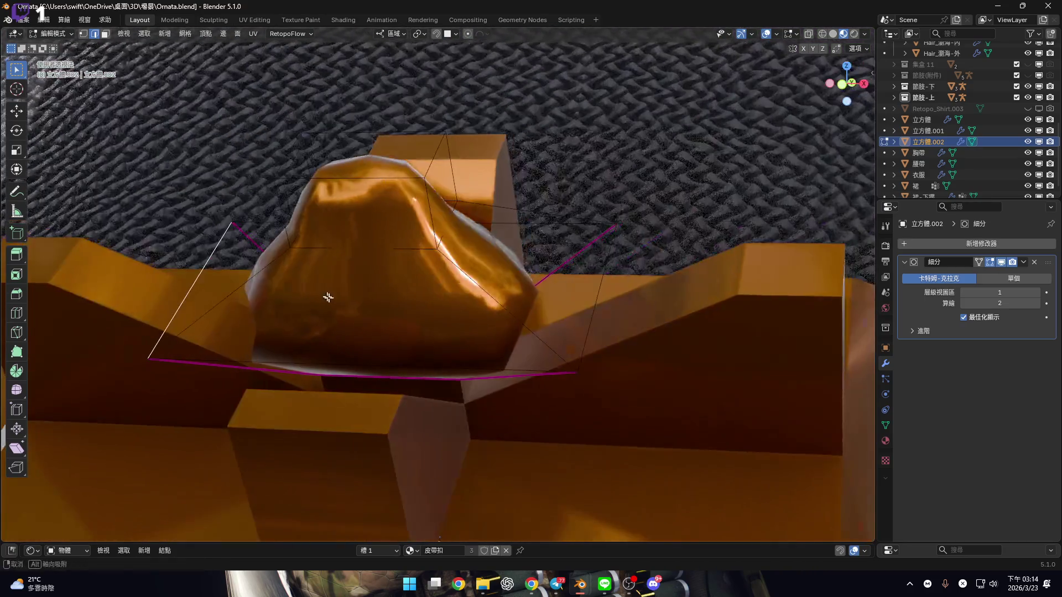
# Try a width-mode bevel on the base rim, then cancel it
pyautogui.hotkey('ctrl', 'b')
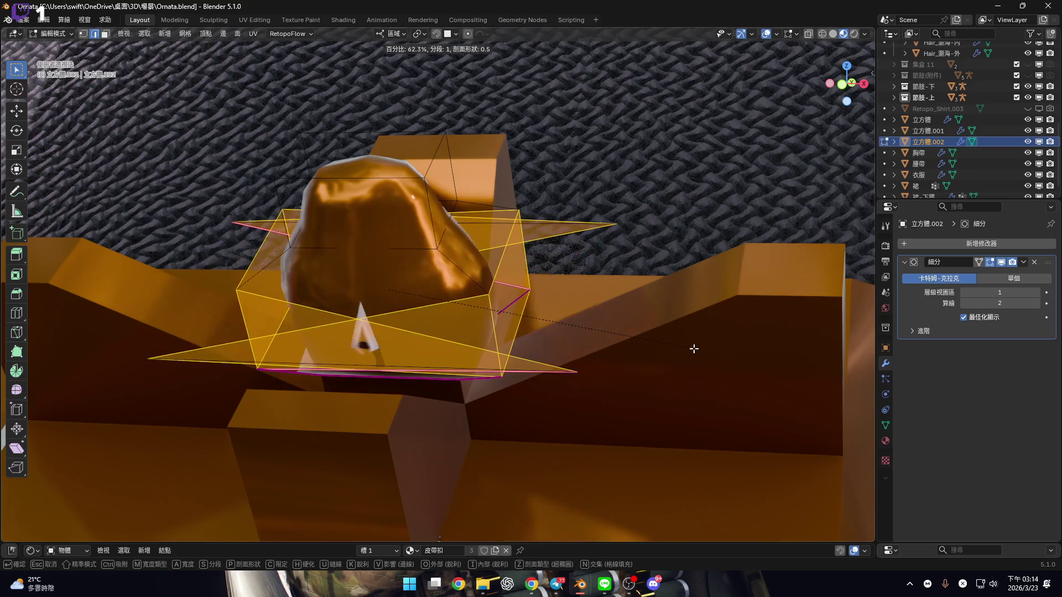
pyautogui.press('m')
pyautogui.press('m')
pyautogui.press('m')
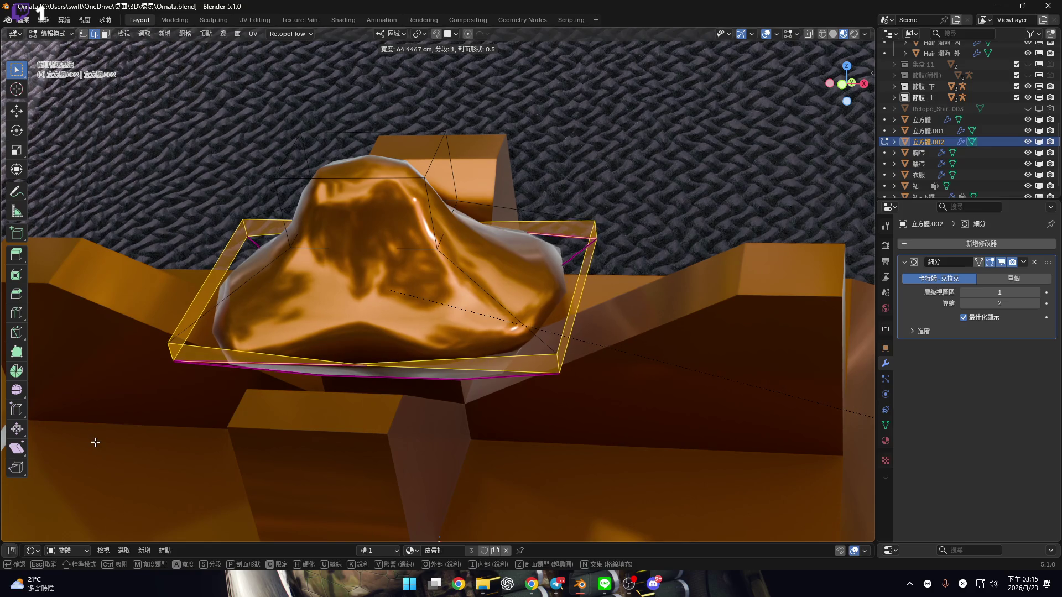
pyautogui.press('Escape')
# Orbit to a lower angle and zoom out around the dome piece
pyautogui.moveTo(325, 307)
pyautogui.mouseDown(button='middle')
pyautogui.moveTo(348, 299)
pyautogui.moveTo(378, 317)
pyautogui.mouseUp(button='middle')
pyautogui.scroll(-5, 378, 316)
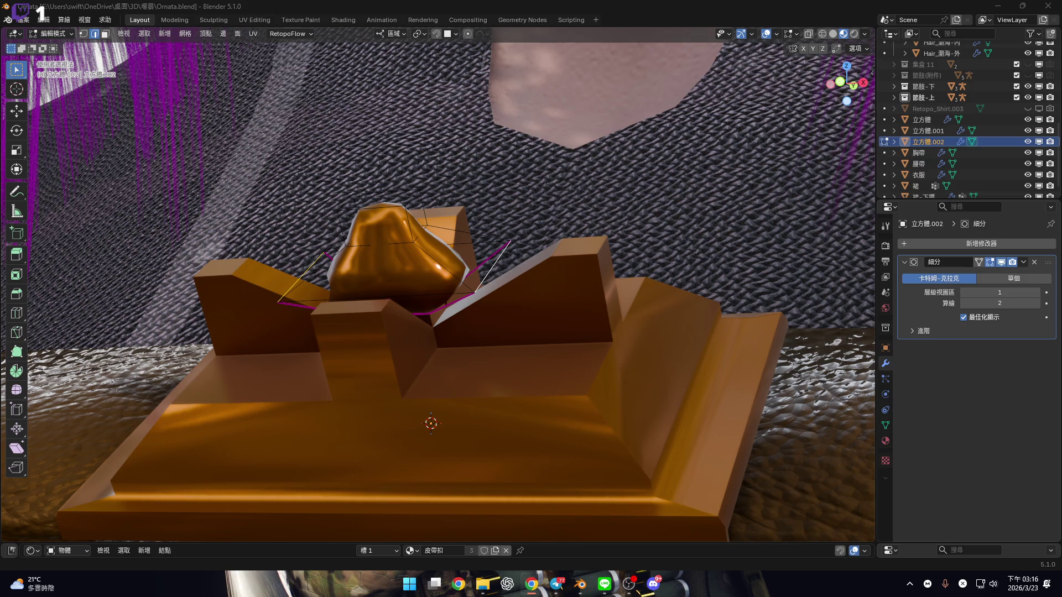
# Delete the Subdivision modifier from 立方體.002 and orbit to a tilted view of the faceted piece
pyautogui.moveTo(482, 293)
pyautogui.mouseDown(button='middle')
pyautogui.moveTo(510, 422)
pyautogui.moveTo(573, 268)
pyautogui.moveTo(597, 314)
pyautogui.moveTo(602, 285)
pyautogui.moveTo(611, 292)
pyautogui.mouseUp(button='middle')
pyautogui.click(1034, 265)
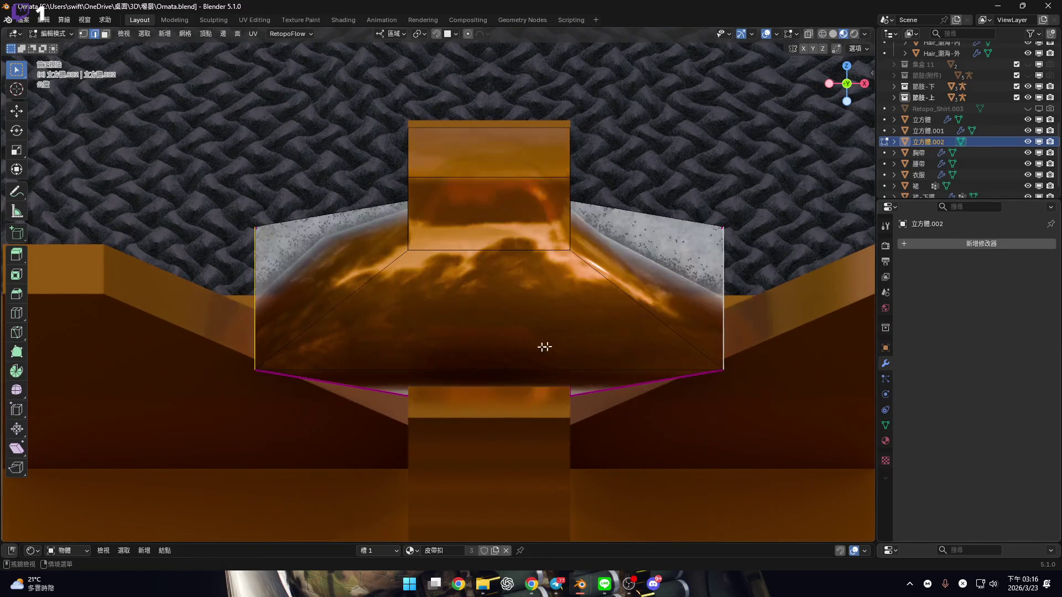
pyautogui.scroll(-4, 575, 338)
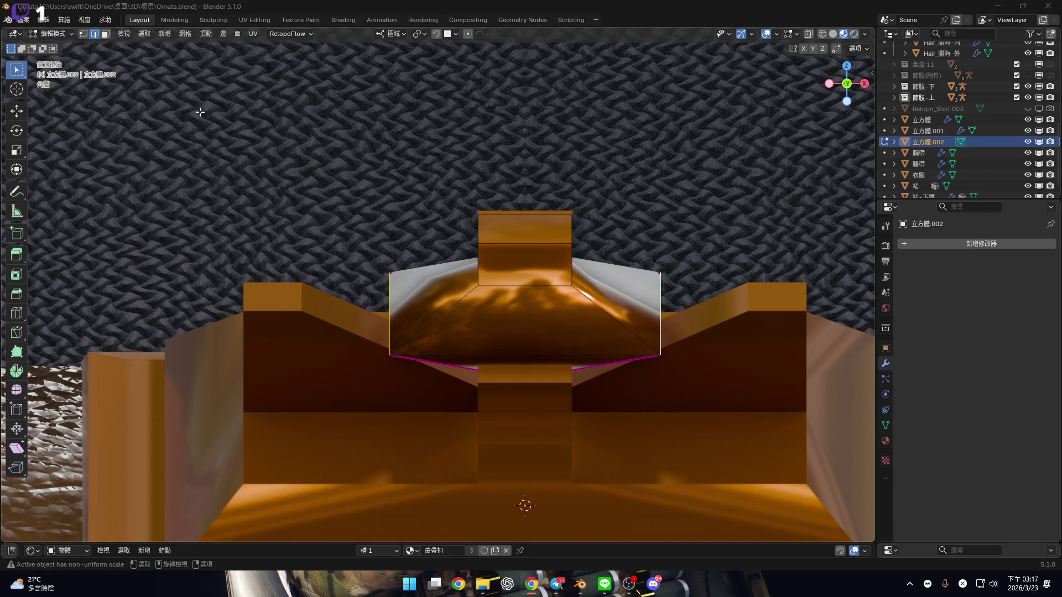
pyautogui.moveTo(512, 323)
pyautogui.keyDown('shift'); pyautogui.mouseDown(button='middle')
pyautogui.moveTo(512, 301)
pyautogui.moveTo(518, 318)
pyautogui.mouseUp(button='middle'); pyautogui.keyUp('shift')
pyautogui.scroll(3, 518, 318)
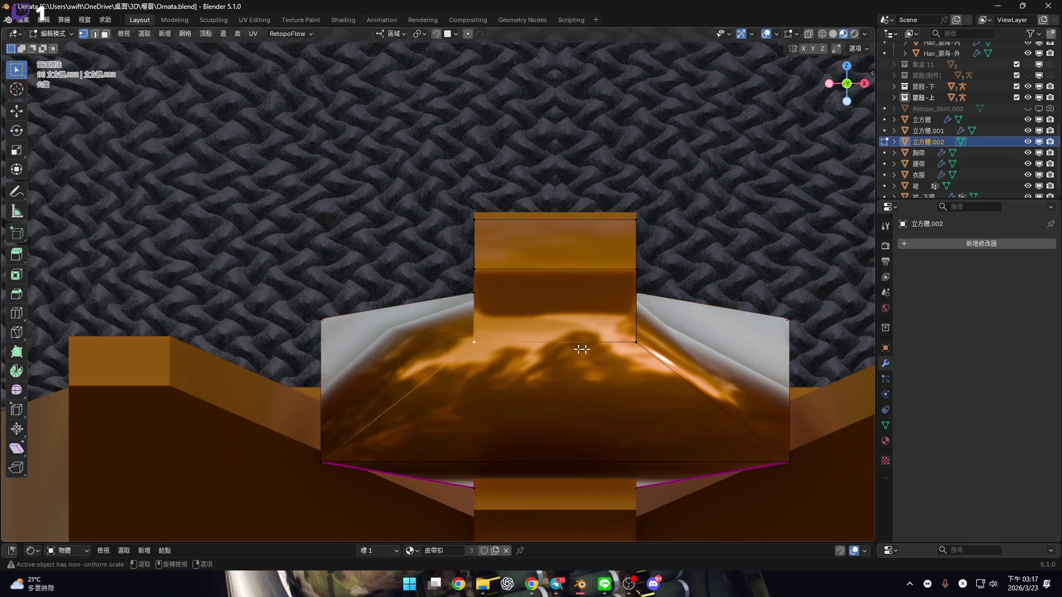
pyautogui.moveTo(444, 339)
pyautogui.mouseDown(button='middle')
pyautogui.moveTo(409, 340)
pyautogui.moveTo(602, 350)
pyautogui.moveTo(653, 340)
pyautogui.mouseUp(button='middle')
pyautogui.rightClick(653, 340)
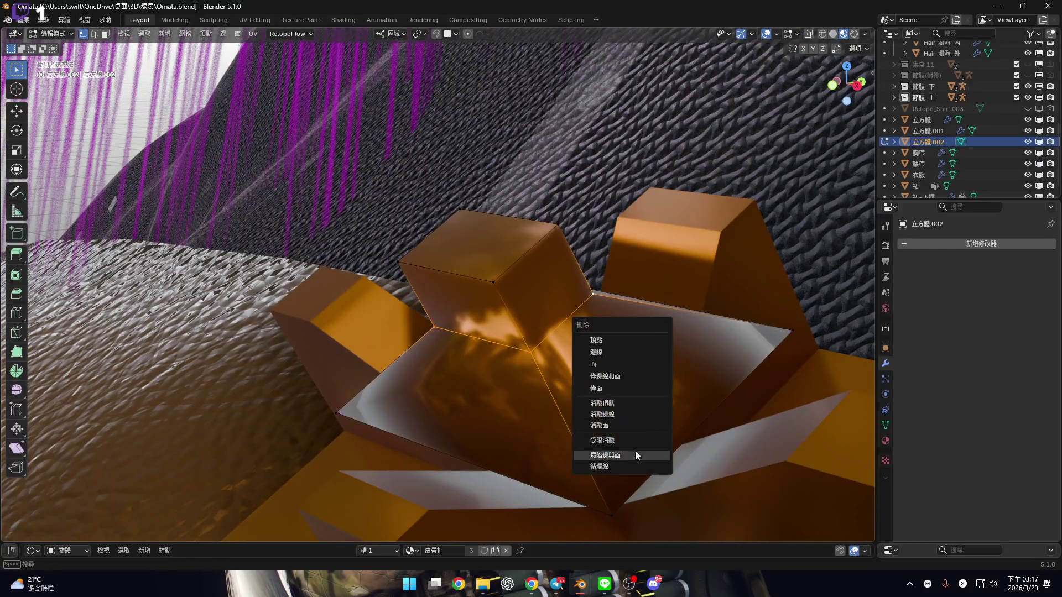
# Dissolve the selected extra vertices on the centre piece
pyautogui.click(636, 409)
pyautogui.moveTo(636, 408)
pyautogui.mouseDown(button='middle')
pyautogui.moveTo(526, 346)
pyautogui.moveTo(547, 343)
pyautogui.moveTo(475, 353)
pyautogui.mouseUp(button='middle')
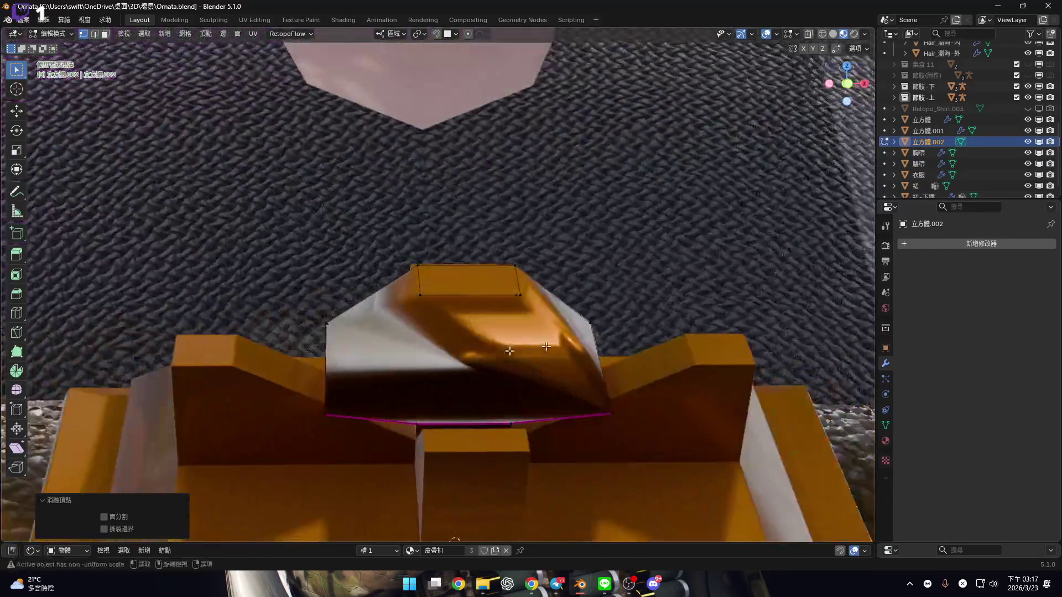
pyautogui.scroll(3, 475, 353)
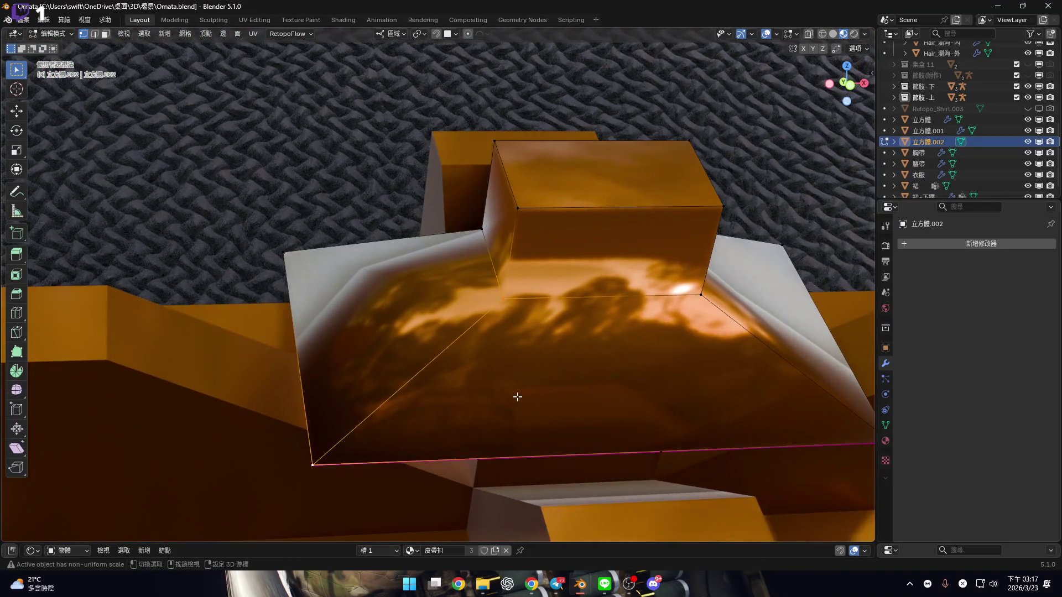
pyautogui.moveTo(517, 397); pyautogui.dragTo(503, 360, button='middle')
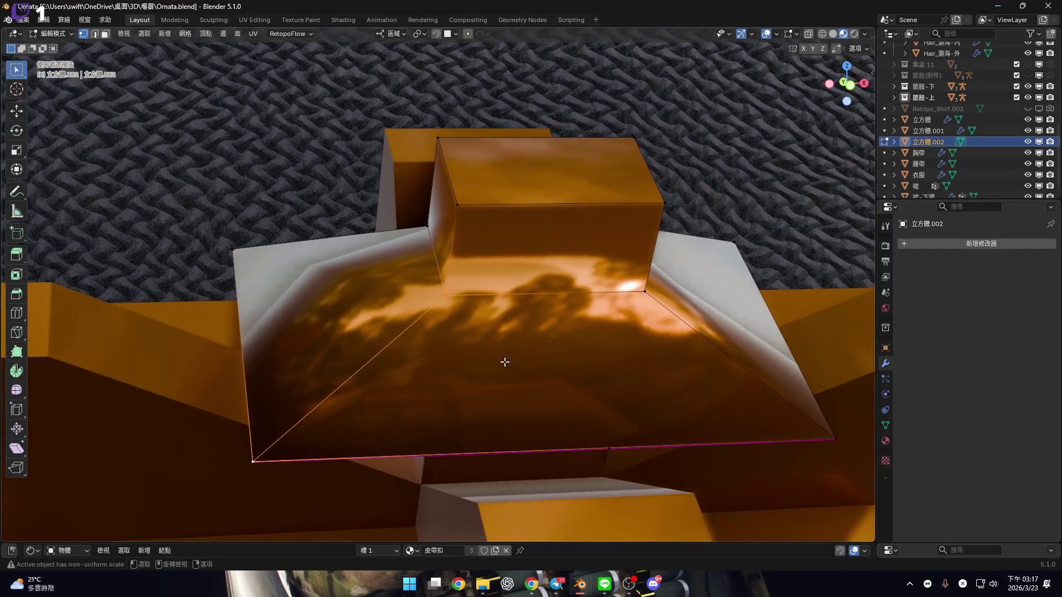
pyautogui.rightClick(505, 361)
# Select all edges and clear their creases by setting crease to -1
pyautogui.press('2')
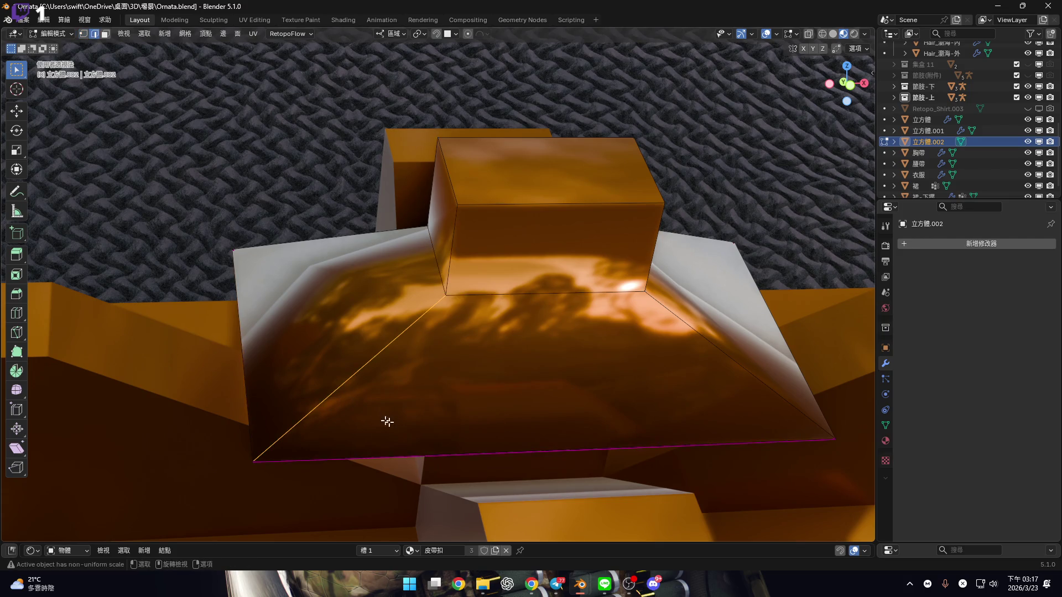
pyautogui.moveTo(384, 422); pyautogui.dragTo(391, 379, button='middle')
pyautogui.press('a')
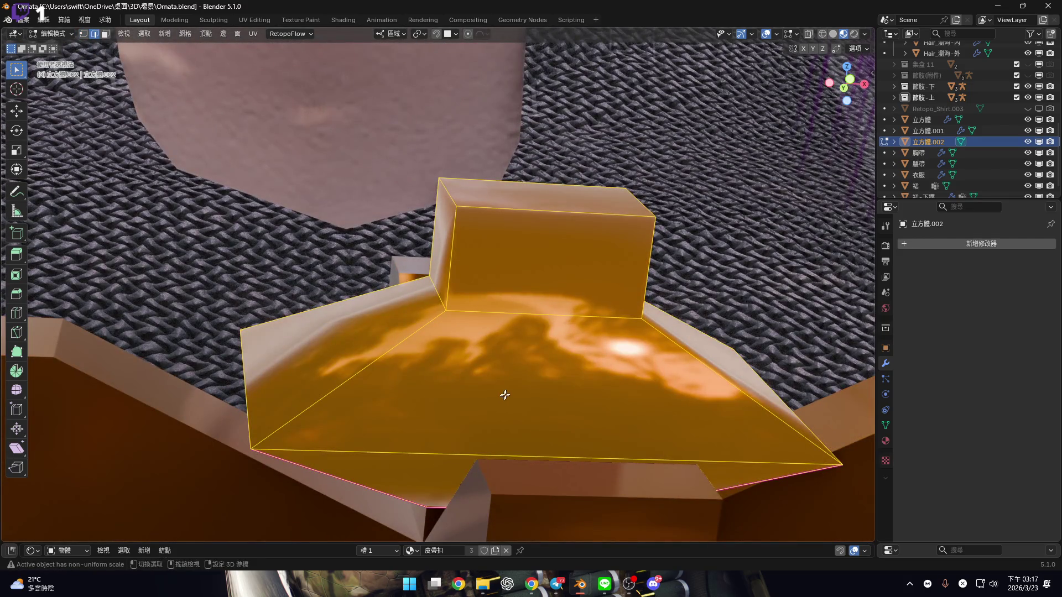
pyautogui.moveTo(503, 396); pyautogui.dragTo(517, 387, button='middle')
pyautogui.rightClick(517, 389)
pyautogui.moveTo(528, 335); pyautogui.dragTo(527, 332, button='middle')
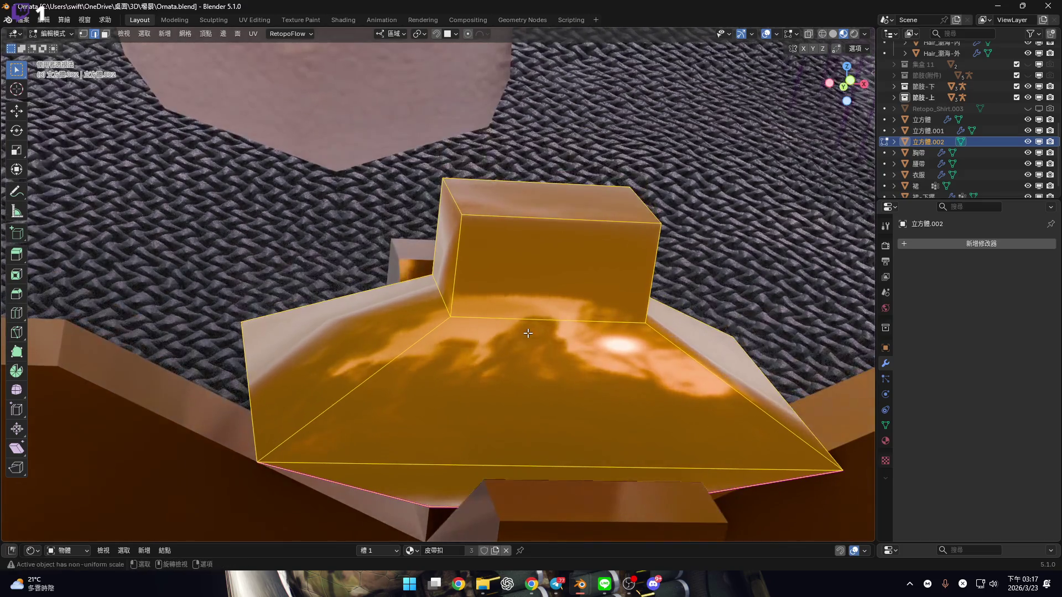
pyautogui.hotkey('shift', 'e')
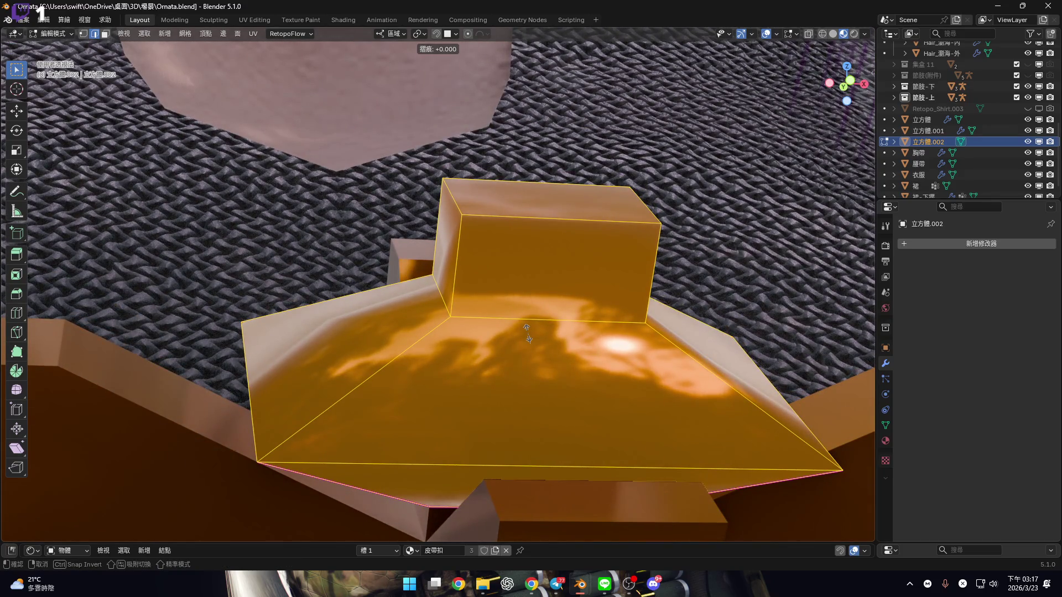
pyautogui.write('-1')
pyautogui.press('Return')
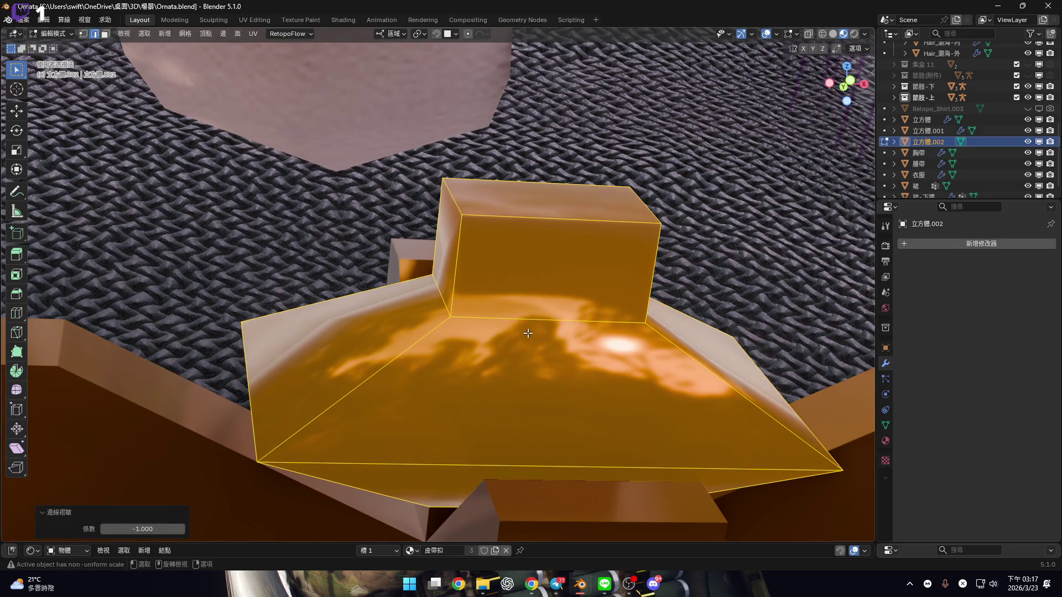
pyautogui.press('1')
pyautogui.scroll(5, 528, 333)
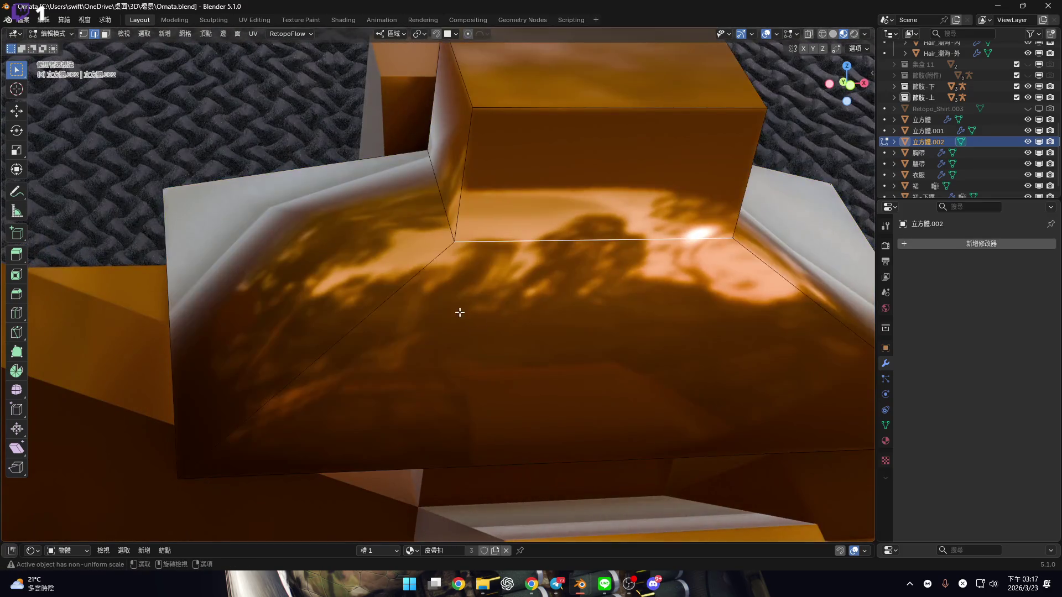
# Merge the first two vertex pairs At Last on the centre piece's skirt
pyautogui.keyDown('shift'); pyautogui.click(247, 479); pyautogui.keyUp('shift')
pyautogui.press('m')
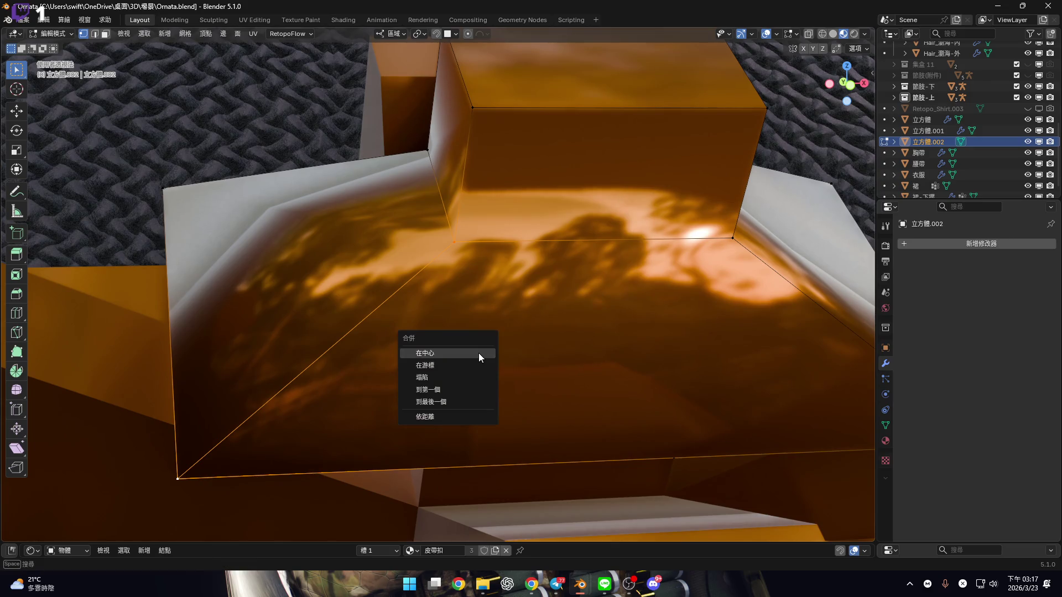
pyautogui.click(480, 401)
pyautogui.moveTo(516, 370)
pyautogui.mouseDown(button='middle')
pyautogui.moveTo(493, 323)
pyautogui.moveTo(443, 318)
pyautogui.moveTo(510, 260)
pyautogui.moveTo(441, 309)
pyautogui.moveTo(517, 292)
pyautogui.mouseUp(button='middle')
pyautogui.click(511, 260)
pyautogui.keyDown('shift'); pyautogui.click(692, 417); pyautogui.keyUp('shift')
pyautogui.press('m')
pyautogui.click(642, 306)
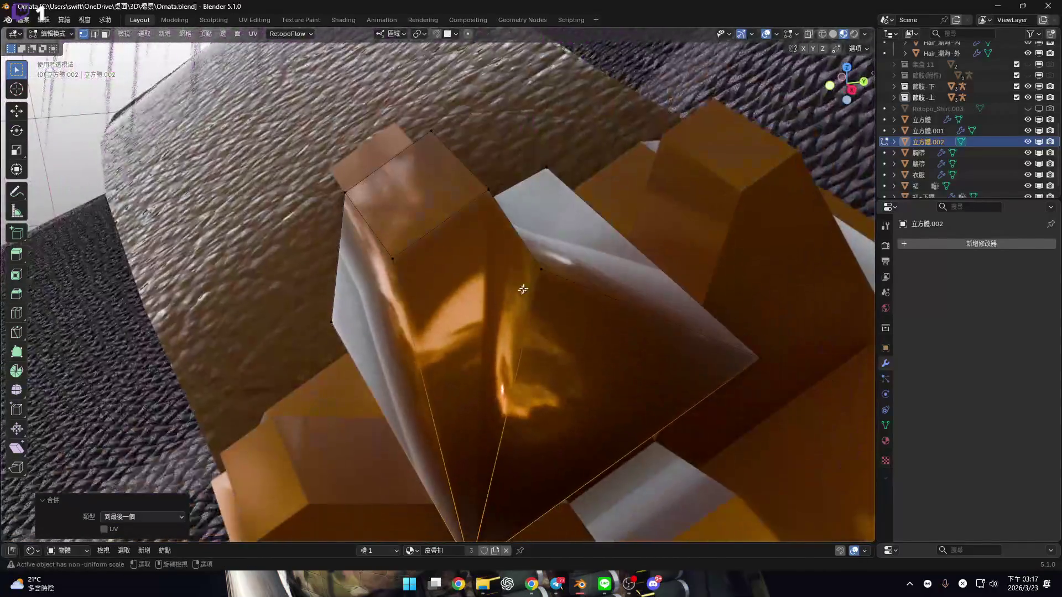
# Merge two more vertex pairs At Last, tightening the remaining corners
pyautogui.keyDown('shift'); pyautogui.click(758, 358); pyautogui.keyUp('shift')
pyautogui.press('m')
pyautogui.click(745, 355)
pyautogui.moveTo(745, 355)
pyautogui.mouseDown(button='middle')
pyautogui.moveTo(626, 317)
pyautogui.moveTo(630, 308)
pyautogui.moveTo(422, 382)
pyautogui.moveTo(570, 310)
pyautogui.moveTo(487, 320)
pyautogui.moveTo(459, 306)
pyautogui.moveTo(482, 315)
pyautogui.moveTo(417, 319)
pyautogui.moveTo(505, 294)
pyautogui.moveTo(415, 297)
pyautogui.moveTo(415, 315)
pyautogui.moveTo(592, 372)
pyautogui.moveTo(517, 330)
pyautogui.moveTo(531, 346)
pyautogui.moveTo(597, 351)
pyautogui.mouseUp(button='middle')
pyautogui.click(571, 302)
pyautogui.keyDown('shift'); pyautogui.click(335, 356); pyautogui.keyUp('shift')
pyautogui.press('m')
pyautogui.click(520, 333)
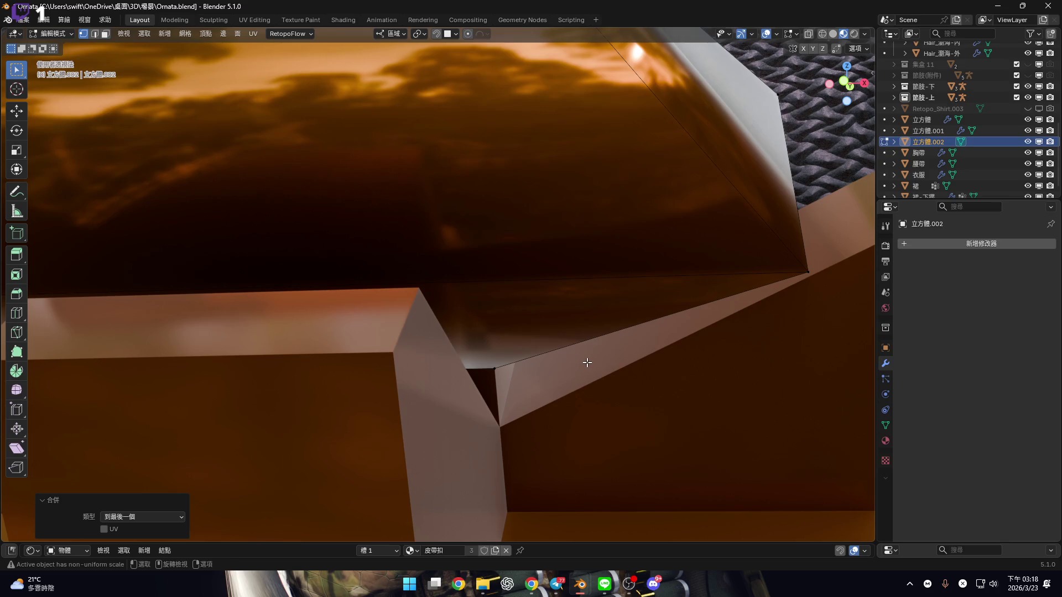
# Open the character .blend file from File Explorer and switch to Material Preview shading
pyautogui.click(482, 590)
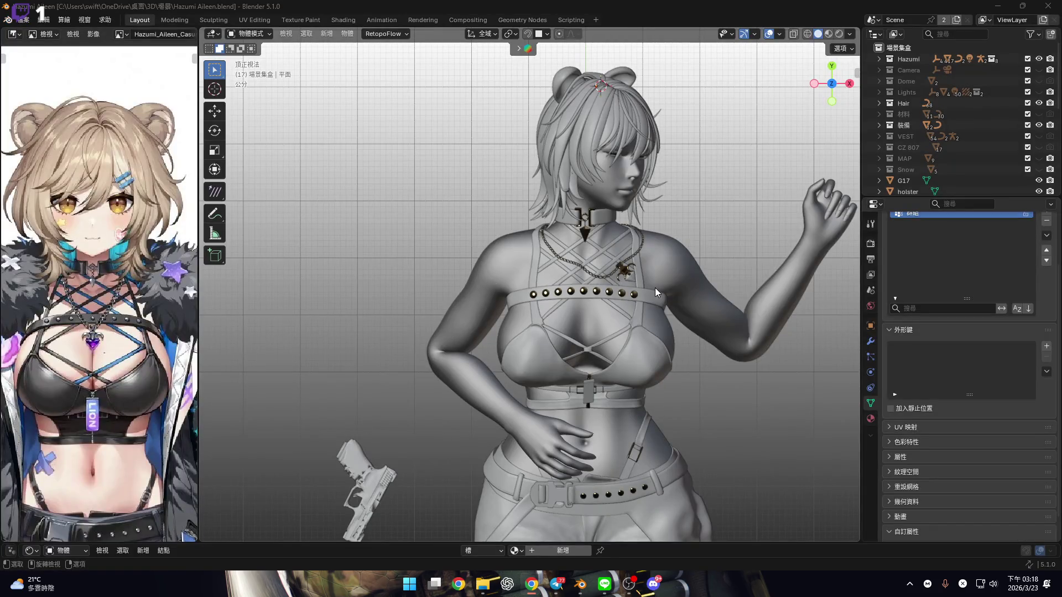
pyautogui.click(828, 34)
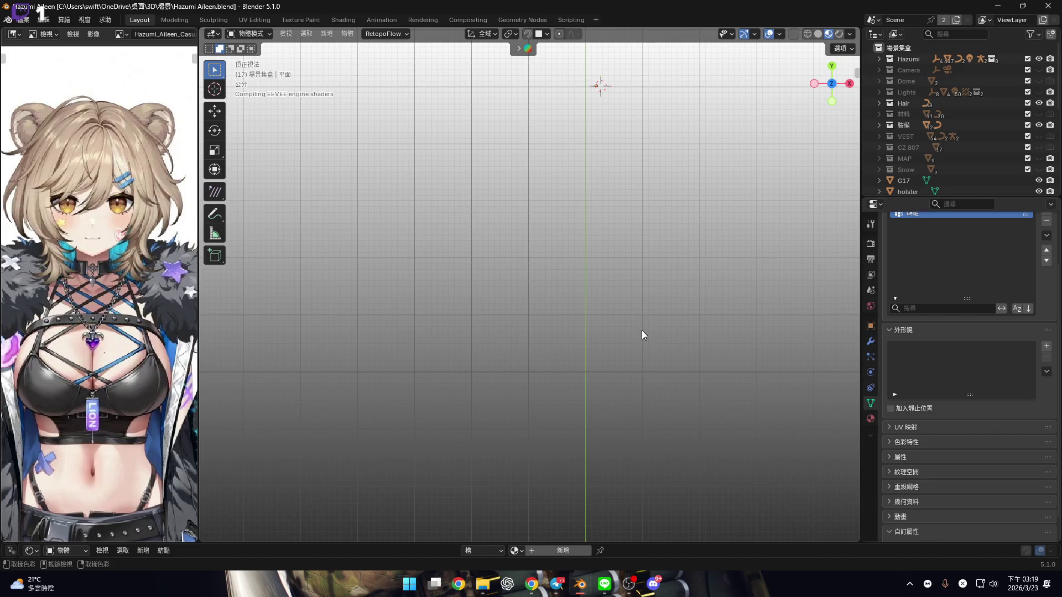
# Pan and orbit the view to inspect the purple crystal pendant on the chest chain
pyautogui.keyDown('shift'); pyautogui.moveTo(696, 269); pyautogui.dragTo(662, 275, button='middle'); pyautogui.keyUp('shift')
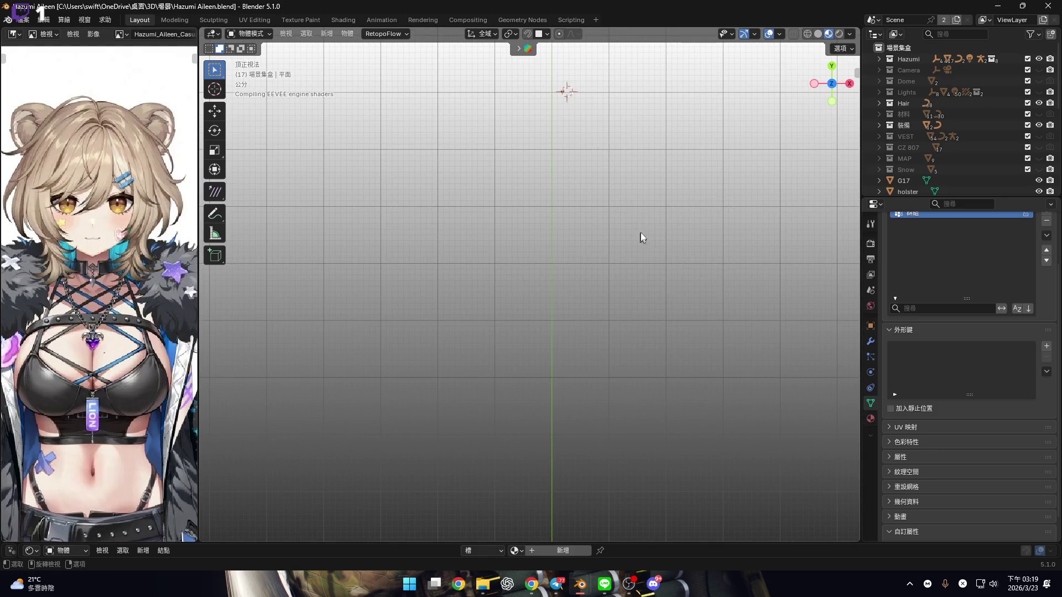
pyautogui.scroll(8, 479, 257)
pyautogui.moveTo(491, 335); pyautogui.dragTo(530, 282, button='middle')
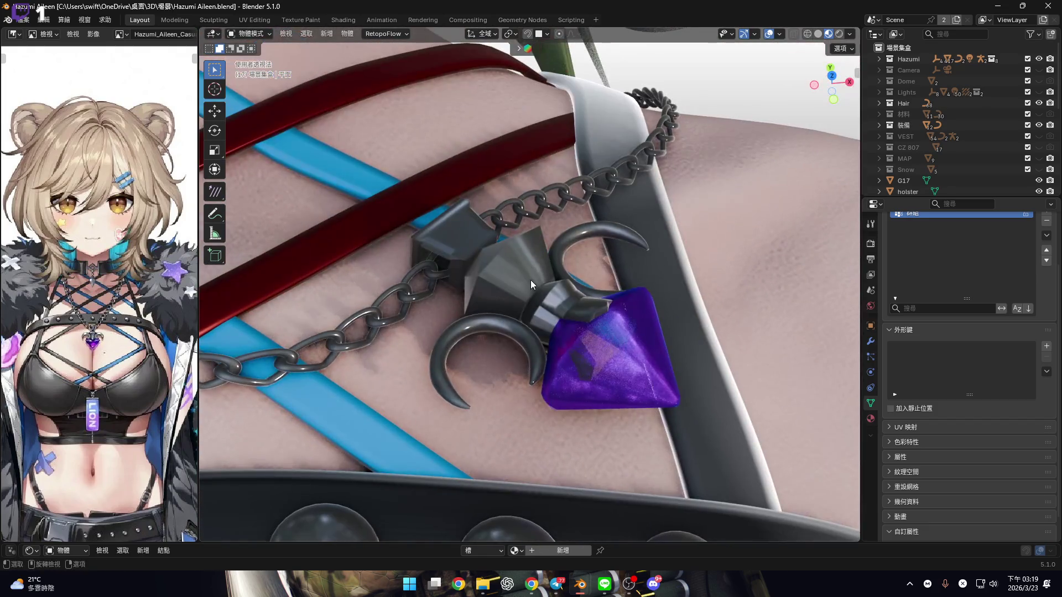
pyautogui.scroll(-3, 536, 250)
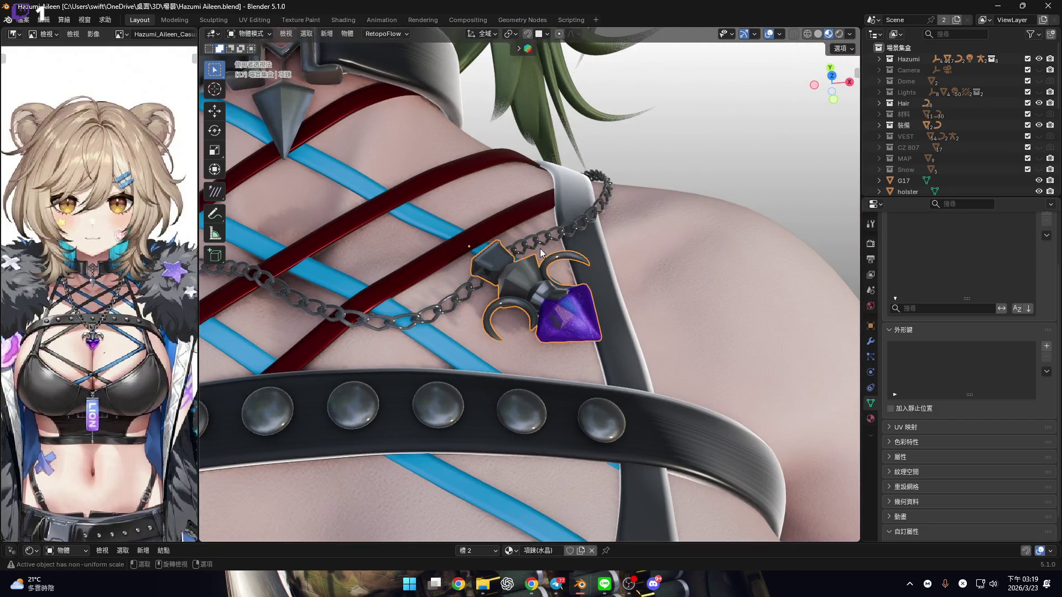
# Select the crystal pendant, frame it from the top view, and copy it to the clipboard
pyautogui.click(540, 247)
pyautogui.press('KP_Decimal')
pyautogui.moveTo(520, 270)
pyautogui.mouseDown(button='middle')
pyautogui.moveTo(588, 233)
pyautogui.moveTo(558, 289)
pyautogui.moveTo(497, 304)
pyautogui.moveTo(506, 248)
pyautogui.moveTo(522, 275)
pyautogui.moveTo(475, 257)
pyautogui.moveTo(614, 314)
pyautogui.mouseUp(button='middle')
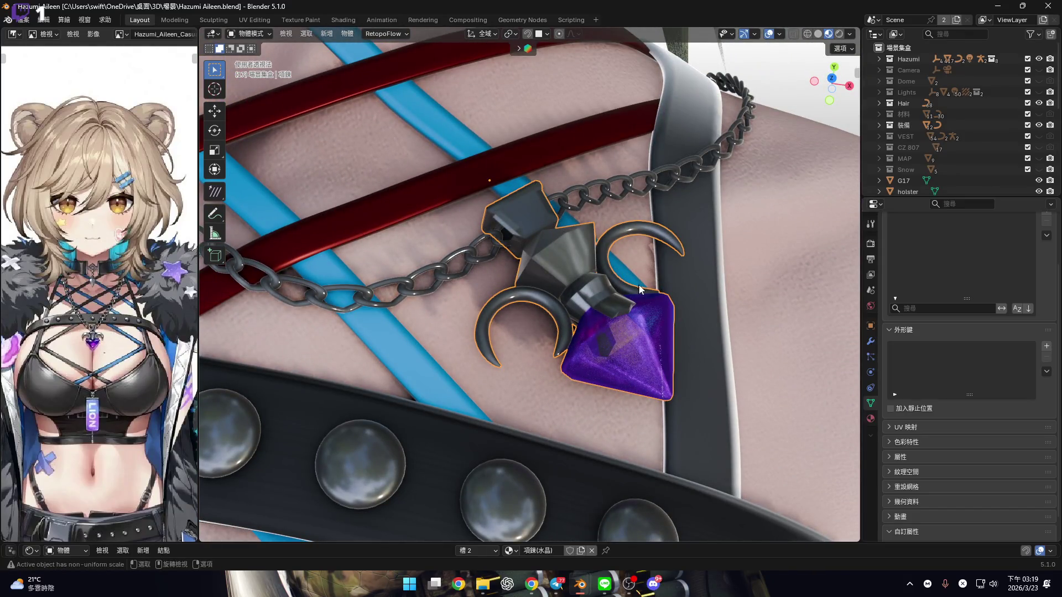
pyautogui.click(830, 89)
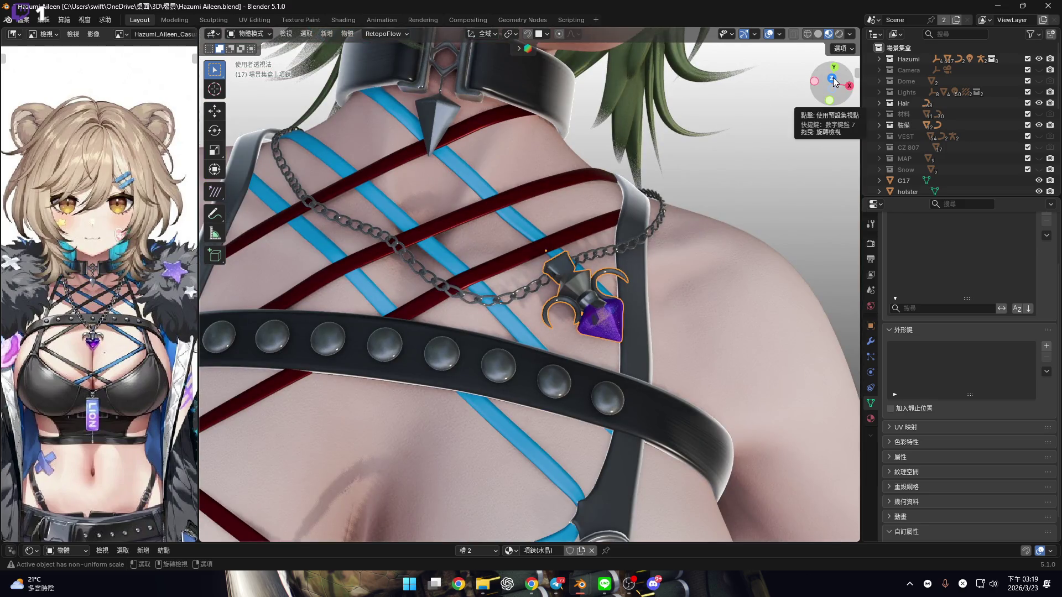
pyautogui.scroll(3, 584, 224)
pyautogui.moveTo(583, 224)
pyautogui.keyDown('ctrl'); pyautogui.mouseDown(button='middle')
pyautogui.moveTo(585, 183)
pyautogui.moveTo(595, 318)
pyautogui.mouseUp(button='middle'); pyautogui.keyUp('ctrl')
pyautogui.hotkey('ctrl', 'c')
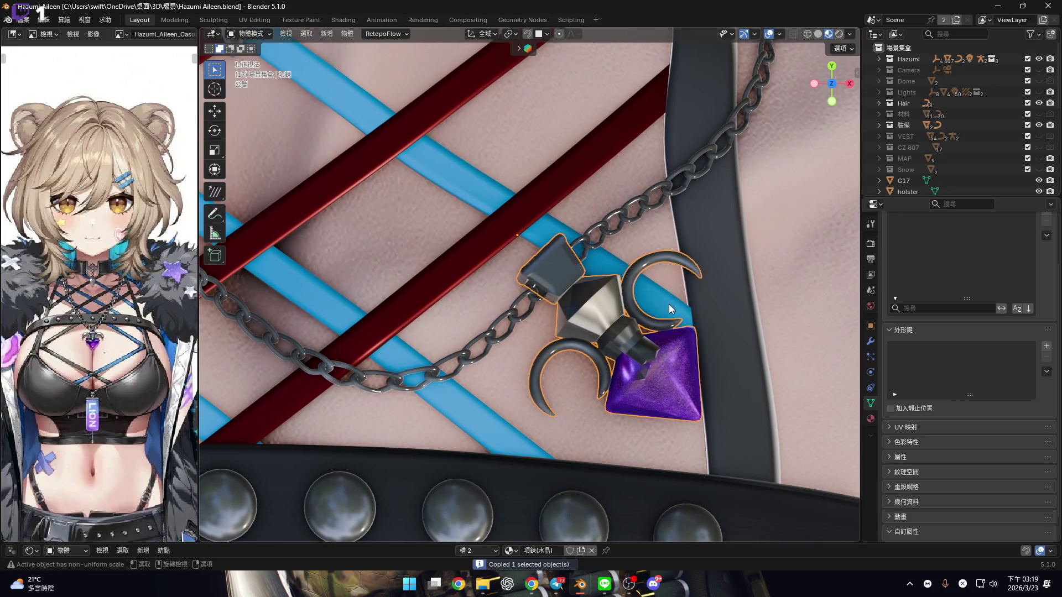
# Zoom out and make the MAP collection visible to show the wall behind the figure
pyautogui.scroll(-5, 601, 325)
pyautogui.scroll(-6, 602, 325)
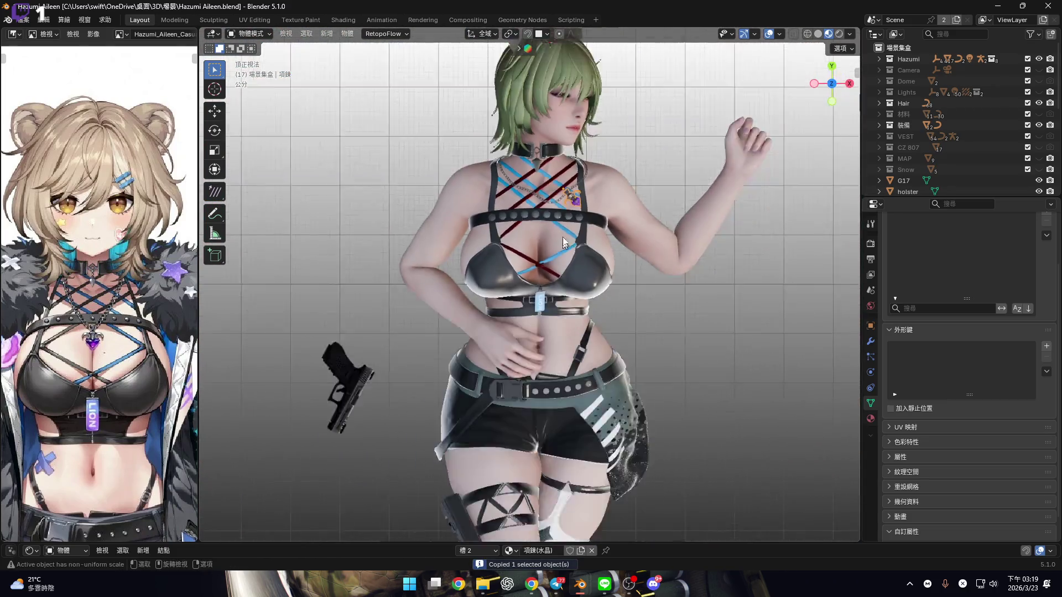
pyautogui.click(1039, 158)
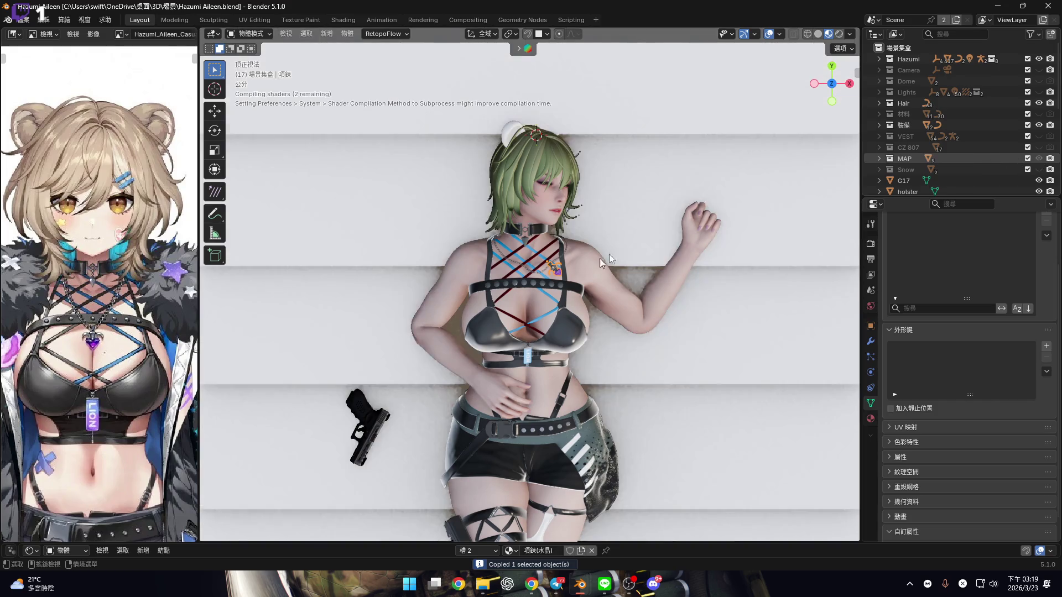
# Widen the 3D viewport and look down on the character from the top view
pyautogui.moveTo(666, 227)
pyautogui.keyDown('shift'); pyautogui.mouseDown(button='middle')
pyautogui.moveTo(639, 258)
pyautogui.moveTo(662, 306)
pyautogui.mouseUp(button='middle'); pyautogui.keyUp('shift')
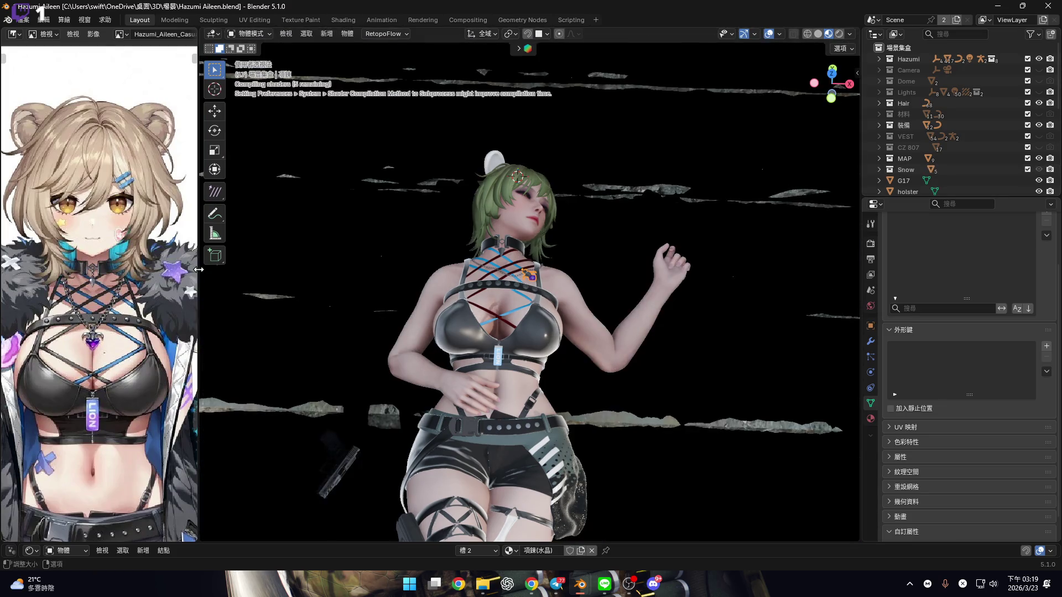
pyautogui.moveTo(197, 268)
pyautogui.mouseDown()
pyautogui.moveTo(2, 269)
pyautogui.moveTo(18, 269)
pyautogui.mouseUp()
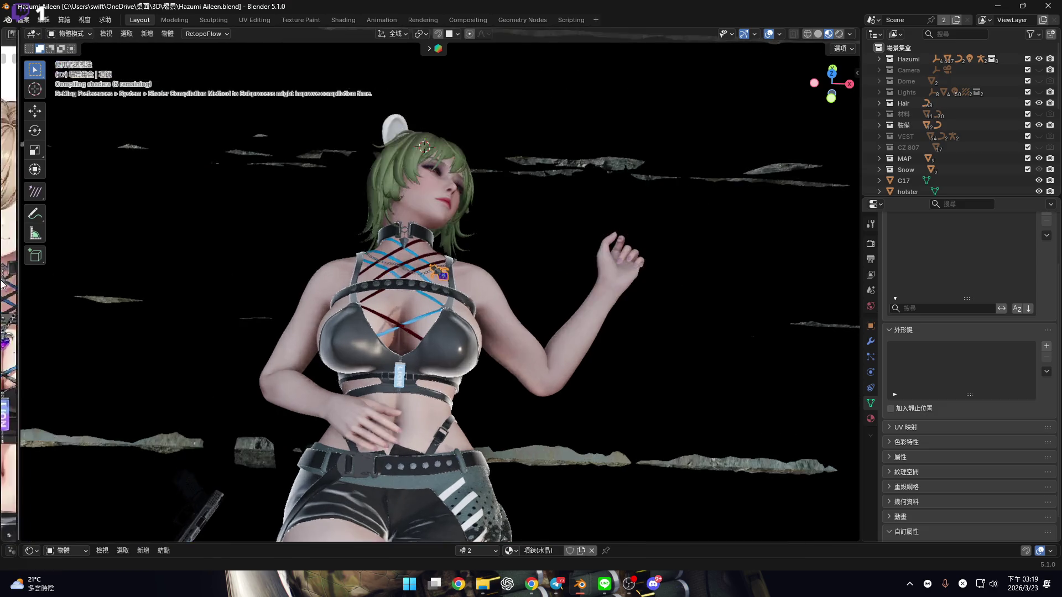
pyautogui.scroll(-5, 536, 298)
pyautogui.moveTo(536, 296)
pyautogui.mouseDown(button='middle')
pyautogui.moveTo(529, 267)
pyautogui.moveTo(538, 241)
pyautogui.mouseUp(button='middle')
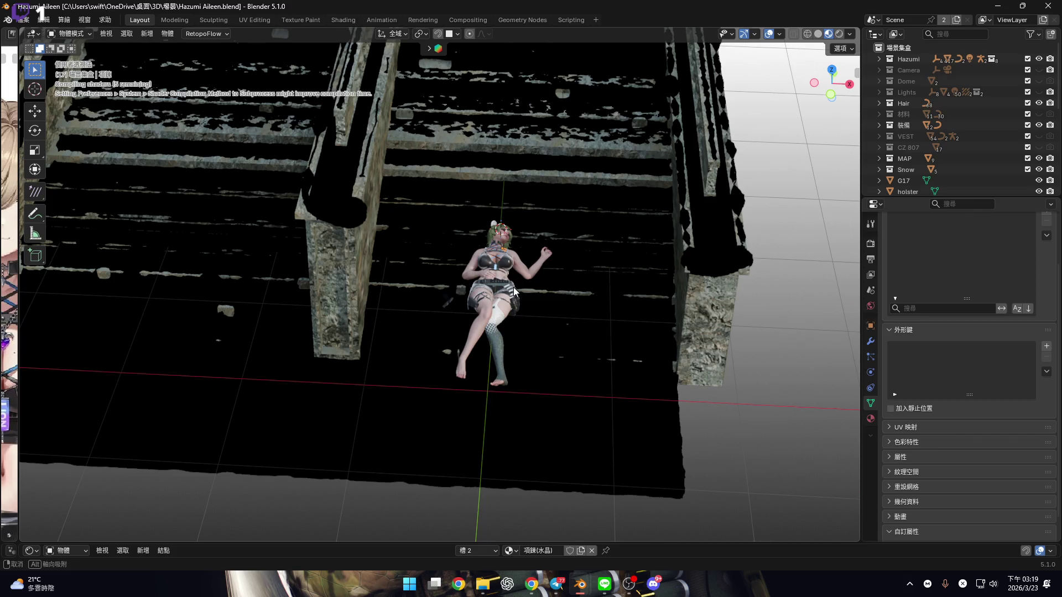
pyautogui.scroll(5, 514, 287)
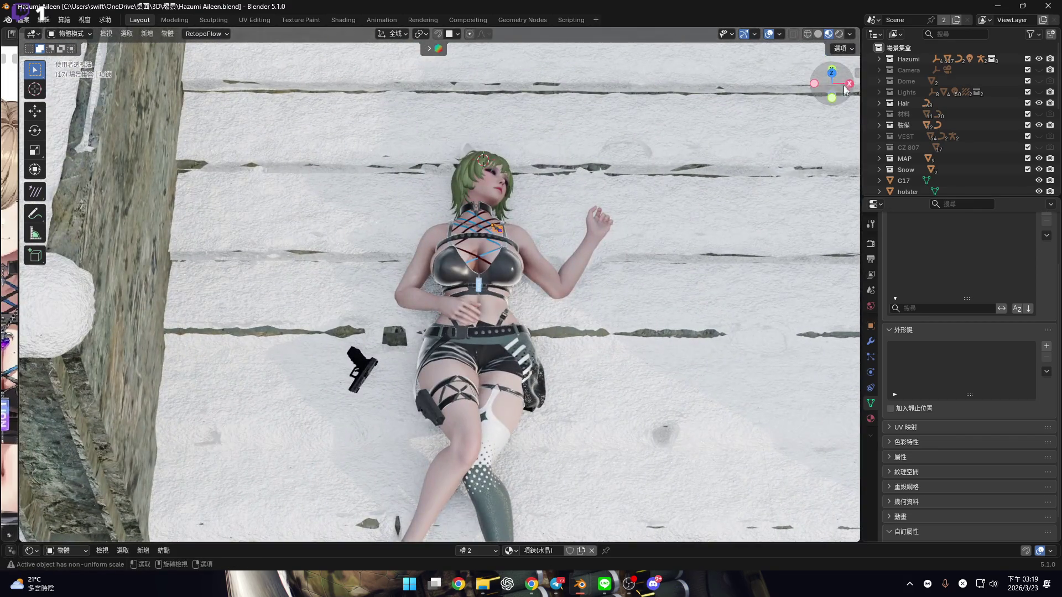
pyautogui.click(831, 78)
# Switch from the taskbar previews to the Ornata Blender window
pyautogui.scroll(6, 497, 354)
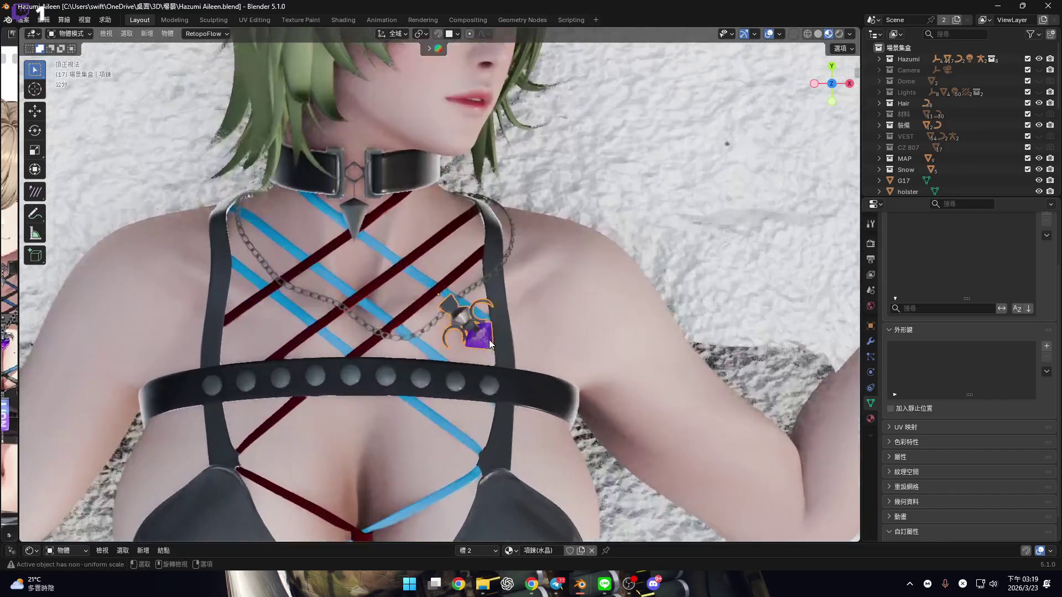
pyautogui.scroll(-3, 508, 371)
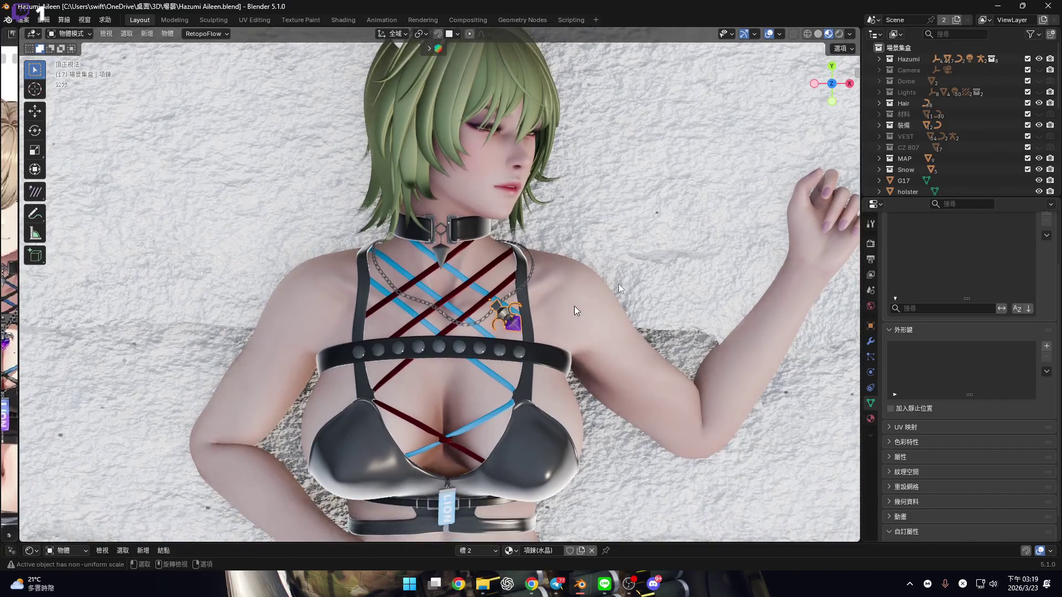
pyautogui.moveTo(581, 587)
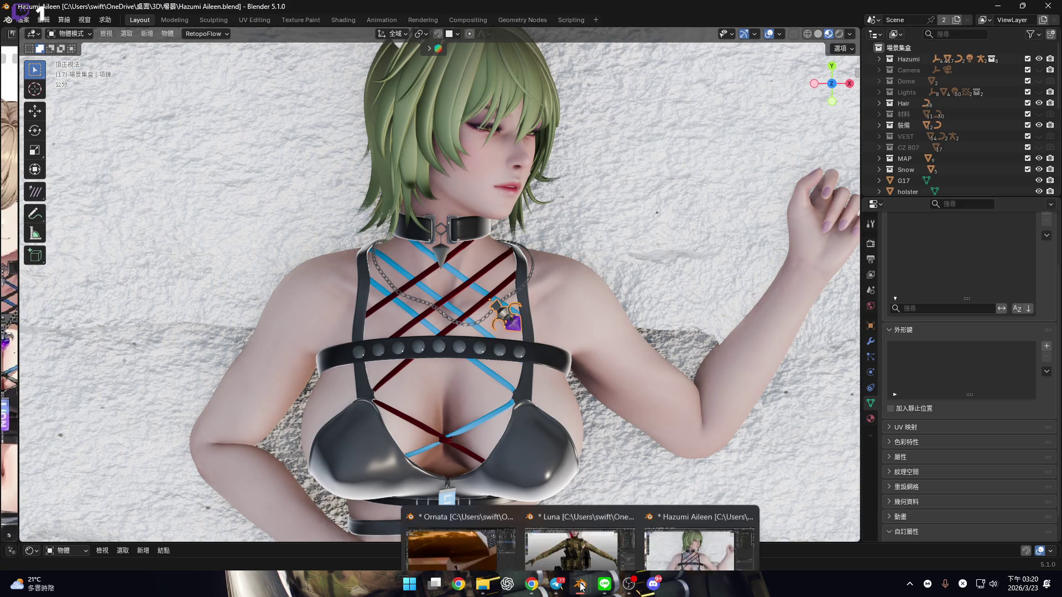
pyautogui.click(579, 528)
# In the Ornata window, return dome piece 立方體.002 to Object Mode and open its Outliner menu
pyautogui.click(460, 528)
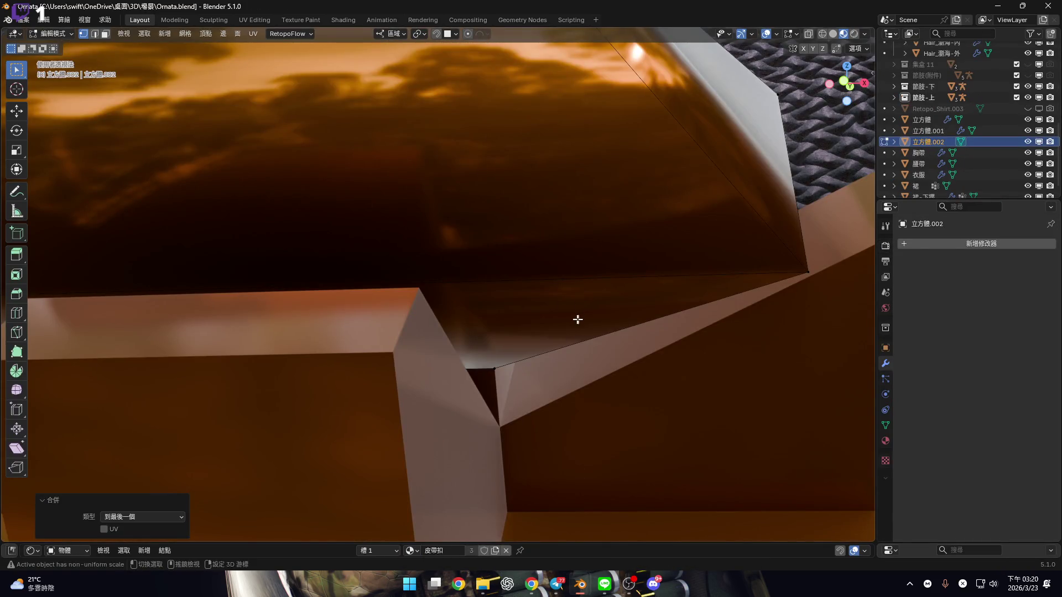
pyautogui.scroll(-5, 572, 287)
pyautogui.moveTo(553, 266)
pyautogui.mouseDown(button='middle')
pyautogui.moveTo(531, 288)
pyautogui.moveTo(519, 338)
pyautogui.moveTo(548, 301)
pyautogui.mouseUp(button='middle')
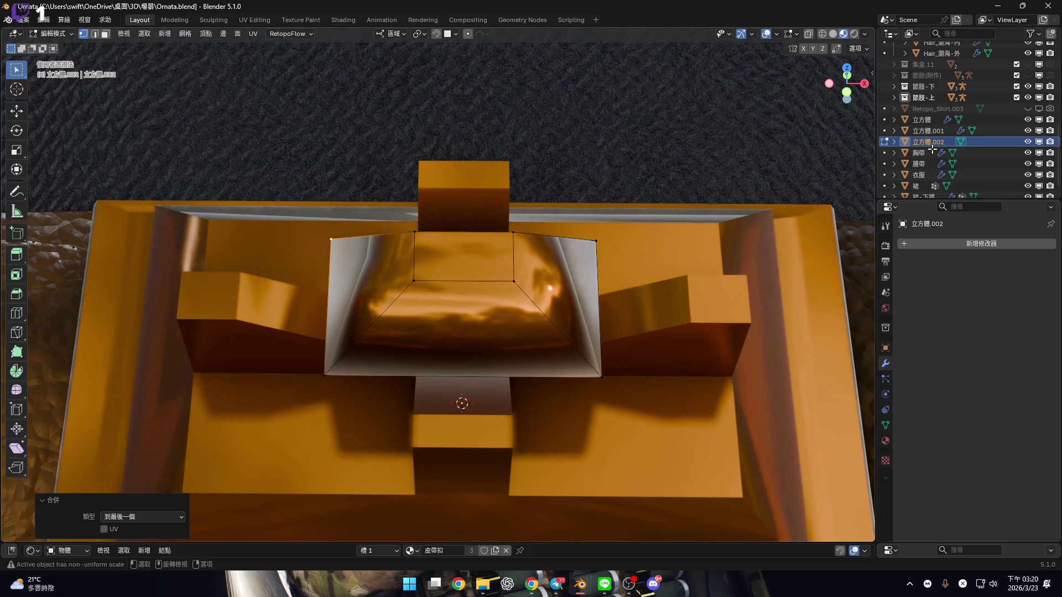
pyautogui.press('Tab')
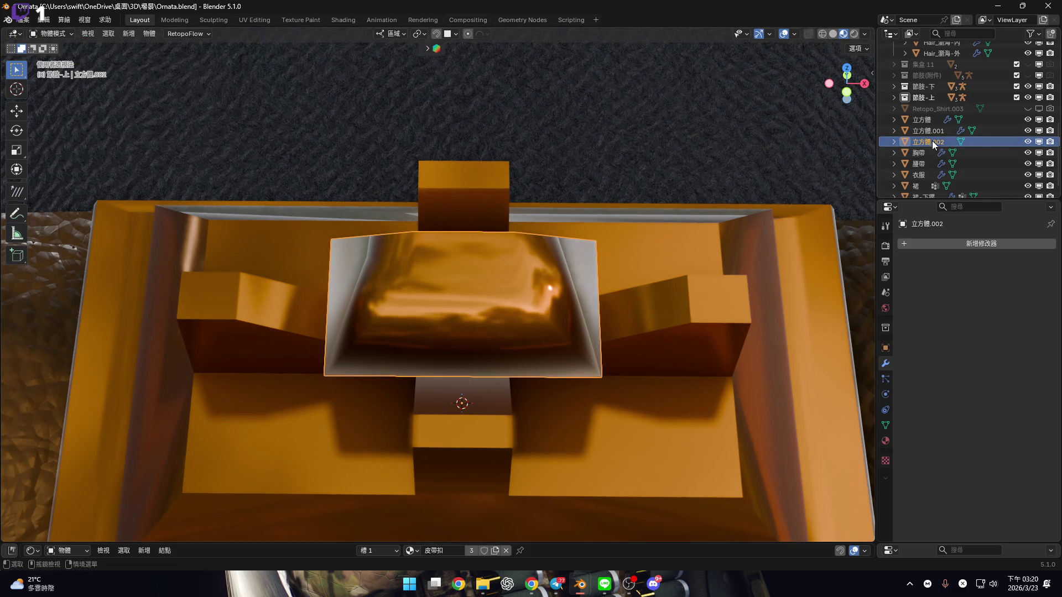
pyautogui.rightClick(932, 141)
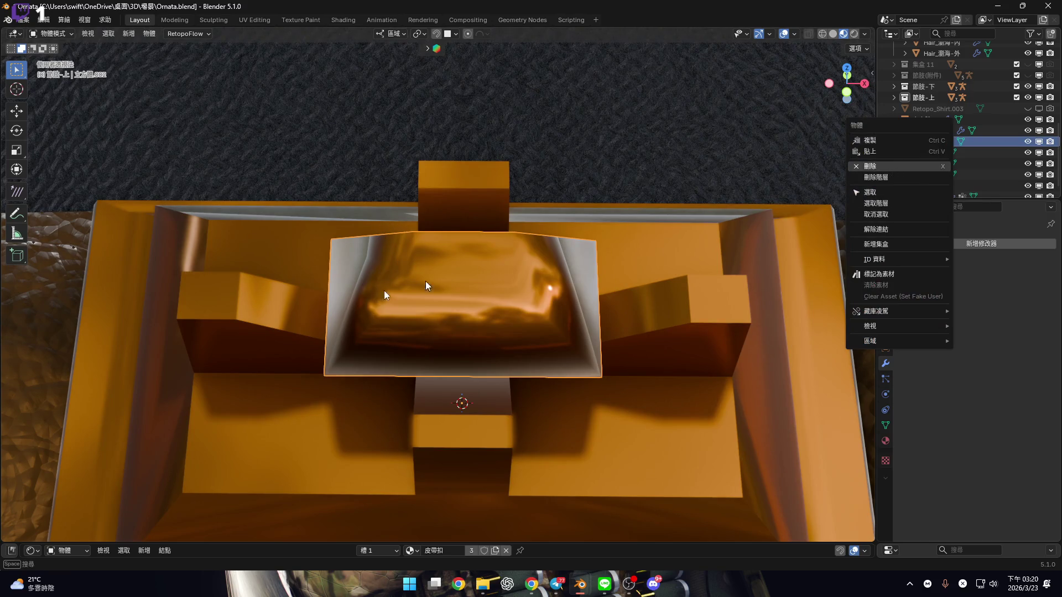
pyautogui.moveTo(439, 360)
pyautogui.mouseDown(button='middle')
pyautogui.moveTo(457, 268)
pyautogui.moveTo(450, 315)
pyautogui.mouseUp(button='middle')
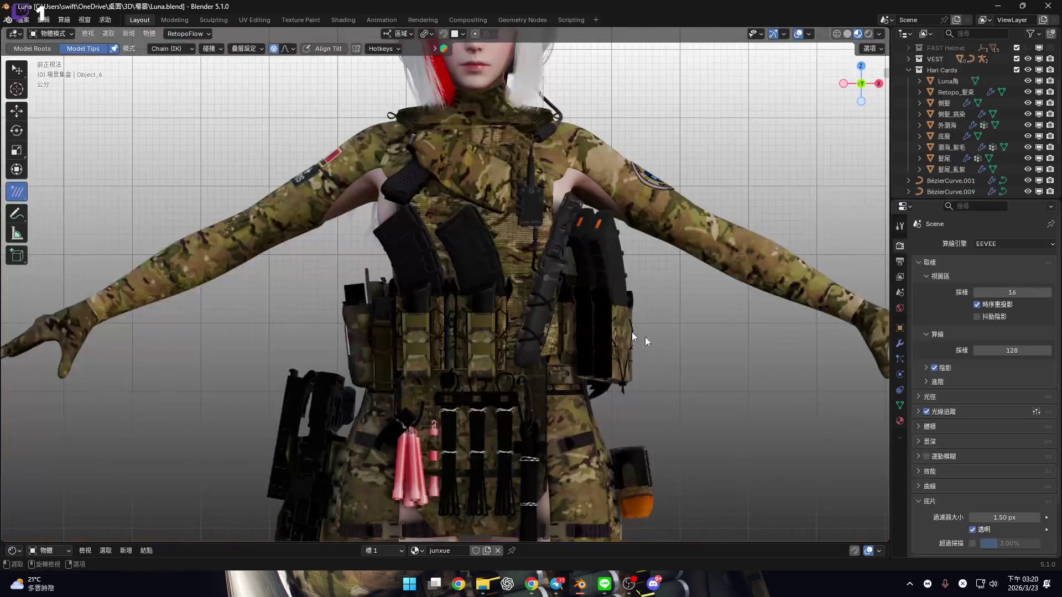
# Back in the Hazumi Aileen file, frame the purple crystal pendant and enter its Edit Mode
pyautogui.moveTo(580, 585)
pyautogui.click(573, 520)
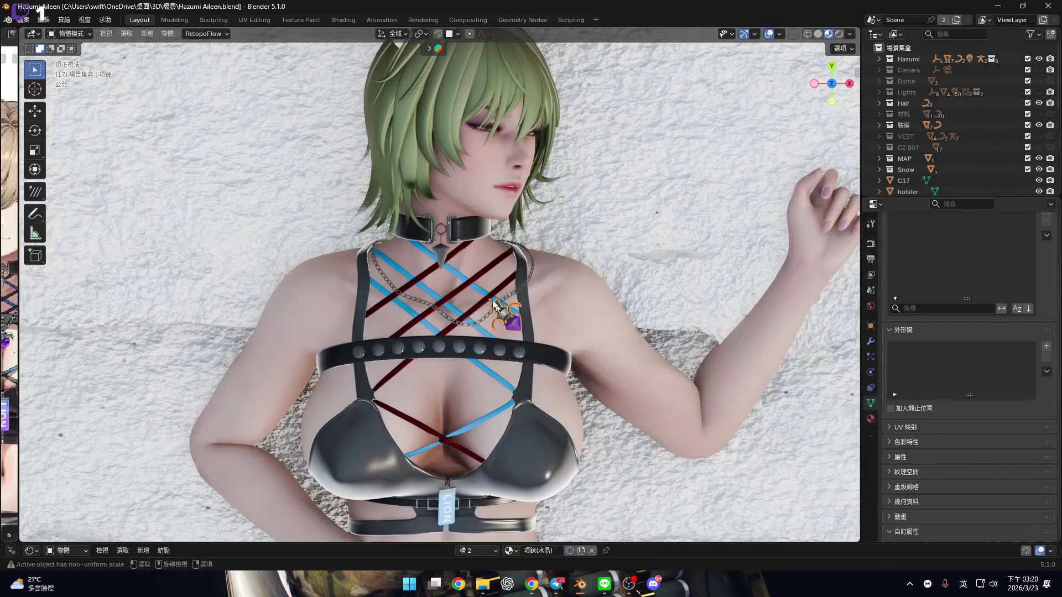
pyautogui.scroll(6, 500, 349)
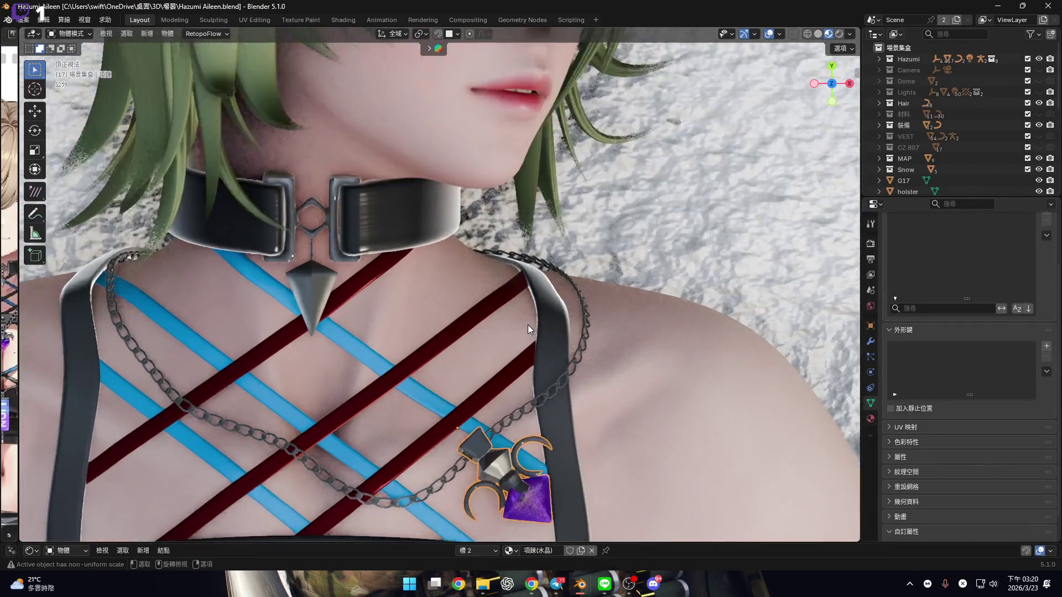
pyautogui.press('KP_Decimal')
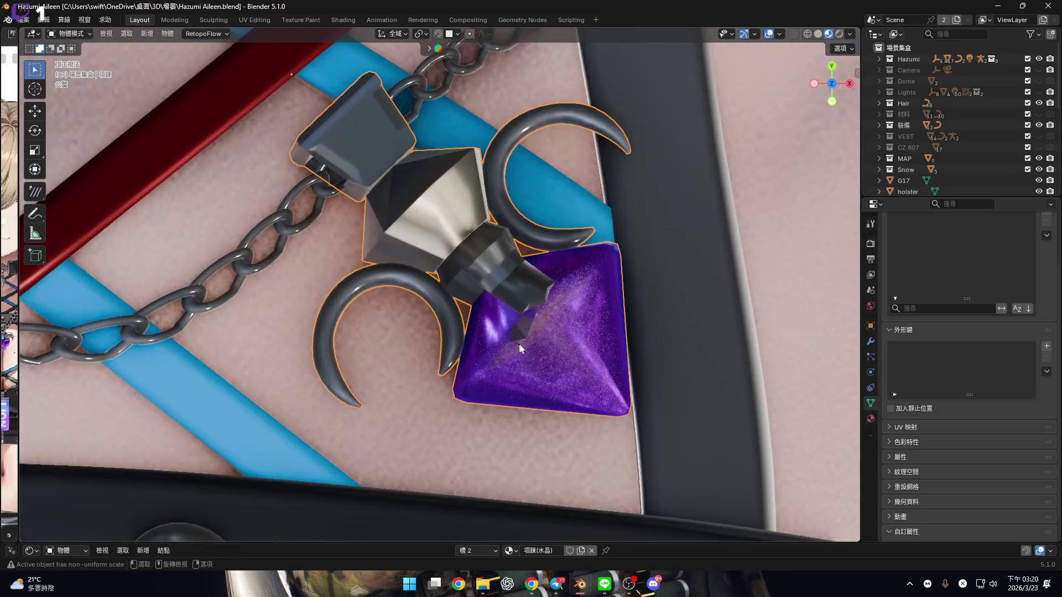
pyautogui.press('Tab')
pyautogui.moveTo(572, 344)
pyautogui.mouseDown(button='middle')
pyautogui.moveTo(459, 297)
pyautogui.moveTo(577, 276)
pyautogui.moveTo(572, 316)
pyautogui.moveTo(636, 324)
pyautogui.mouseUp(button='middle')
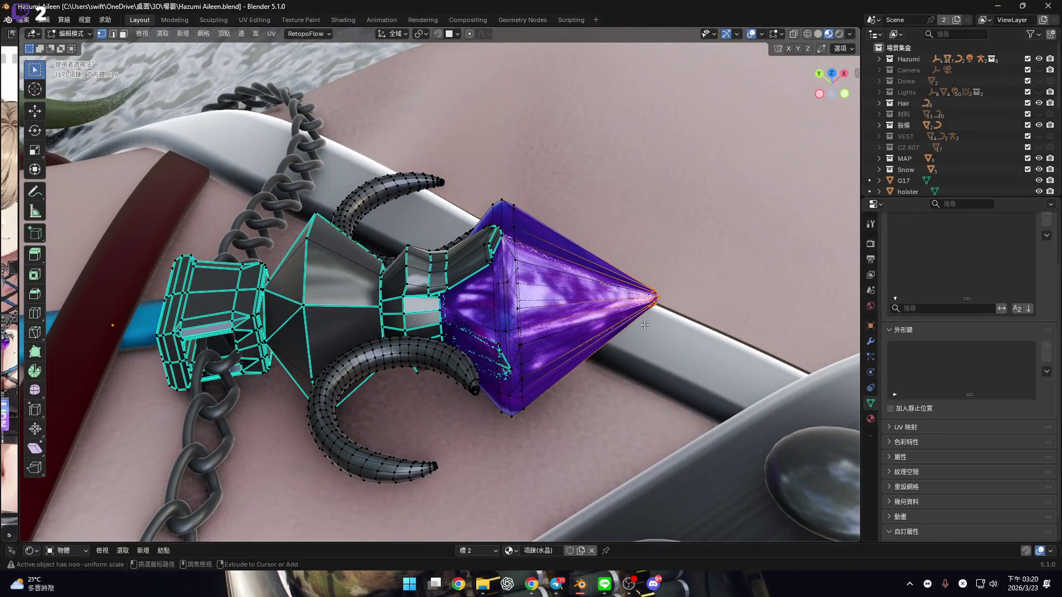
# Select and then deselect the crystal cone's faces while orbiting around the pendant
pyautogui.press('ctrl+KP_Add')
pyautogui.press('ctrl+KP_Add')
pyautogui.press('ctrl+KP_Add')
pyautogui.press('ctrl+KP_Add')
pyautogui.scroll(5, 509, 321)
pyautogui.moveTo(509, 321)
pyautogui.mouseDown(button='middle')
pyautogui.moveTo(468, 246)
pyautogui.moveTo(441, 299)
pyautogui.moveTo(458, 308)
pyautogui.mouseUp(button='middle')
pyautogui.hotkey('alt', 'a')
pyautogui.scroll(-5, 441, 299)
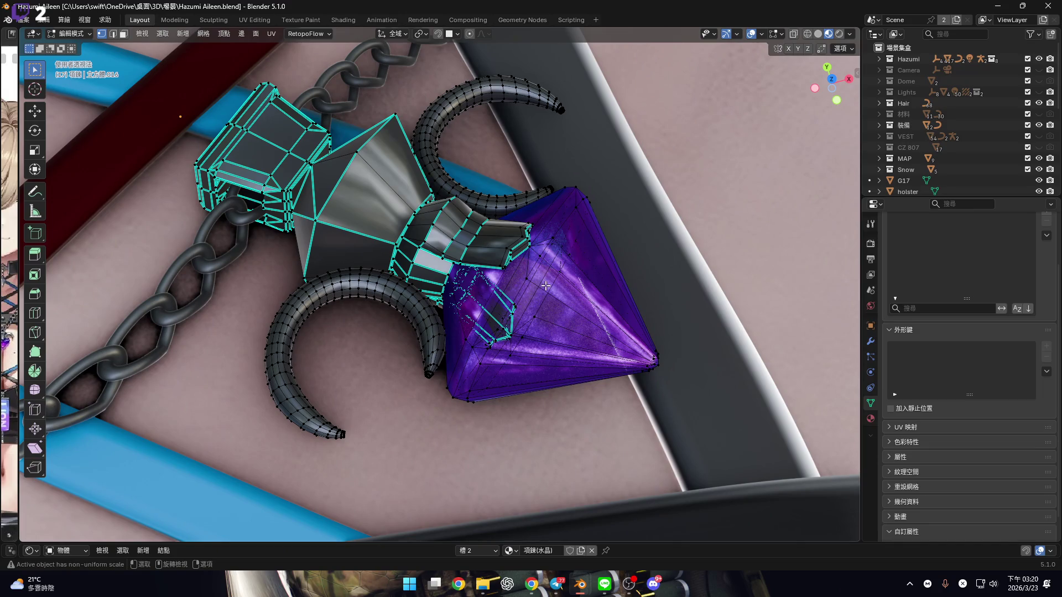
pyautogui.moveTo(645, 260)
pyautogui.mouseDown(button='middle')
pyautogui.moveTo(530, 265)
pyautogui.moveTo(603, 344)
pyautogui.moveTo(494, 264)
pyautogui.mouseUp(button='middle')
pyautogui.scroll(6, 494, 264)
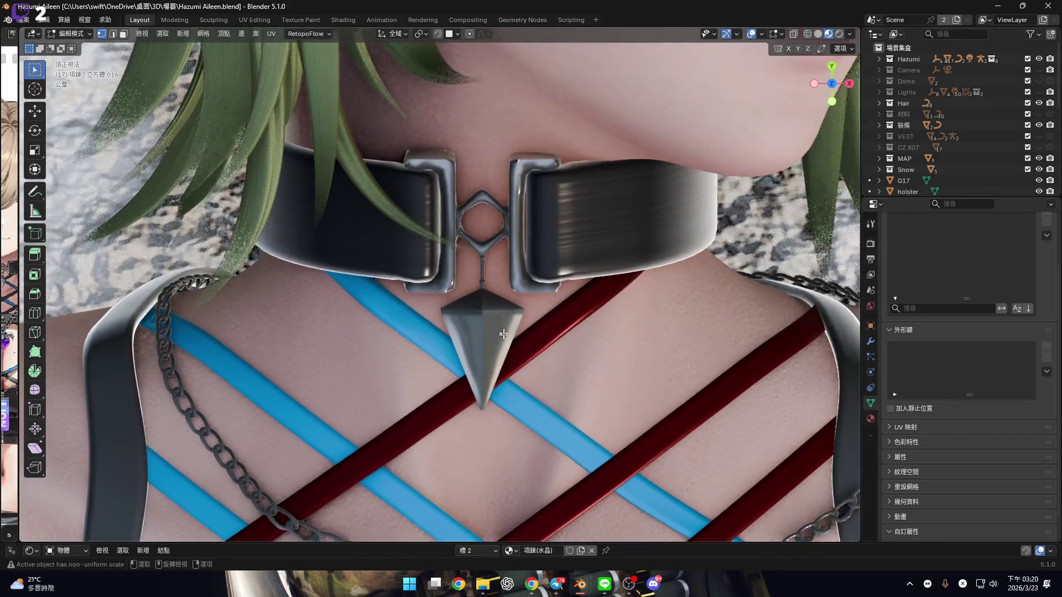
pyautogui.scroll(-5, 494, 264)
pyautogui.scroll(7, 506, 301)
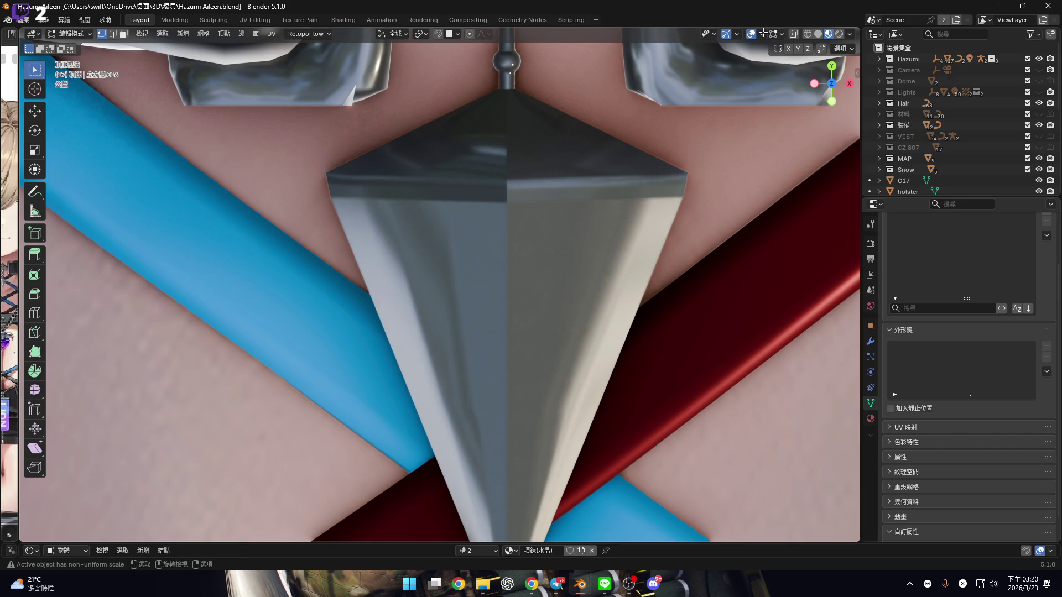
# Return the pendant to Object Mode and check the viewport Overlays options
pyautogui.press('Tab')
pyautogui.click(779, 36)
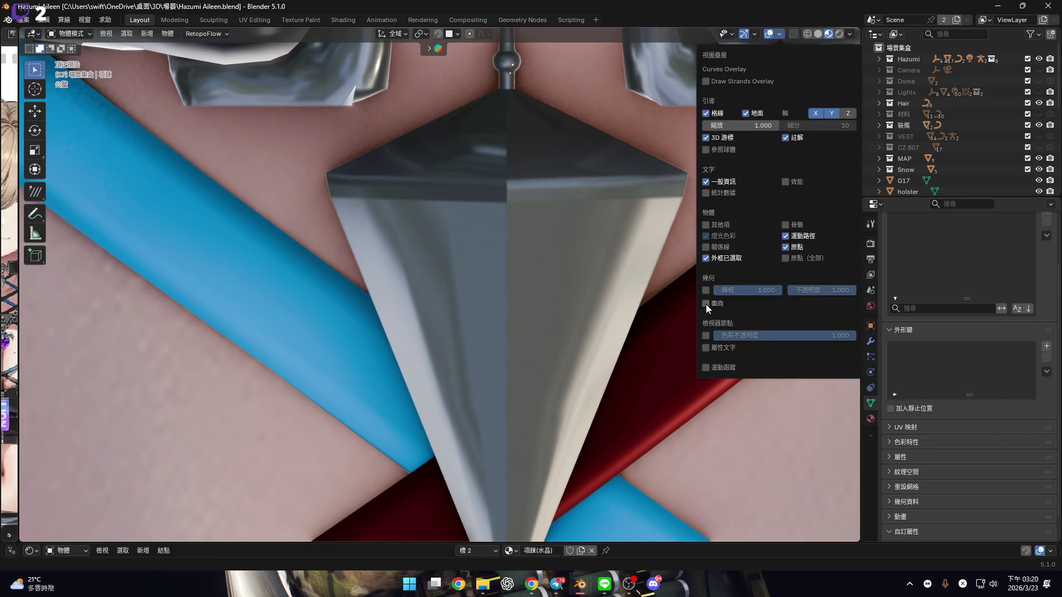
pyautogui.moveTo(504, 266)
pyautogui.mouseDown(button='middle')
pyautogui.moveTo(426, 351)
pyautogui.moveTo(505, 284)
pyautogui.moveTo(470, 309)
pyautogui.moveTo(587, 367)
pyautogui.moveTo(480, 290)
pyautogui.moveTo(498, 285)
pyautogui.mouseUp(button='middle')
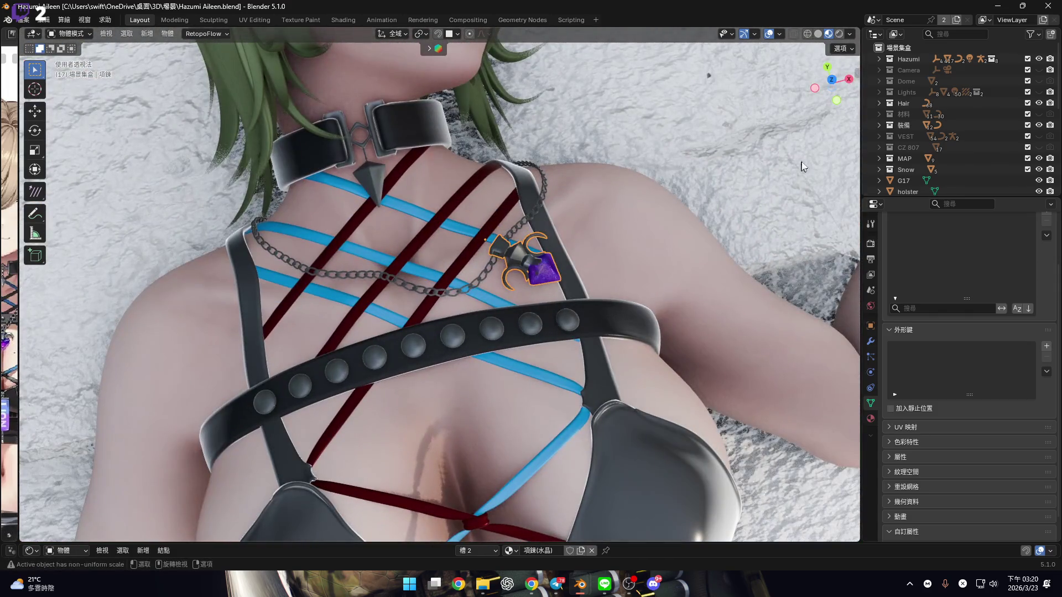
pyautogui.scroll(5, 540, 282)
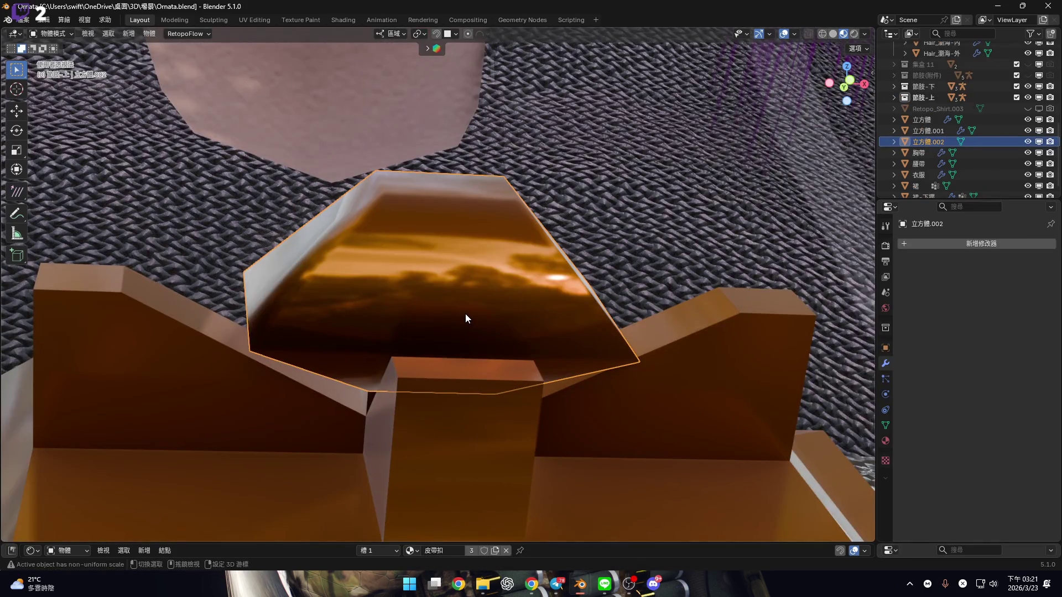
# Frame dome piece 立方體.002, enter Edit Mode and select all its geometry
pyautogui.keyDown('shift'); pyautogui.scroll(3, 468, 314); pyautogui.keyUp('shift')
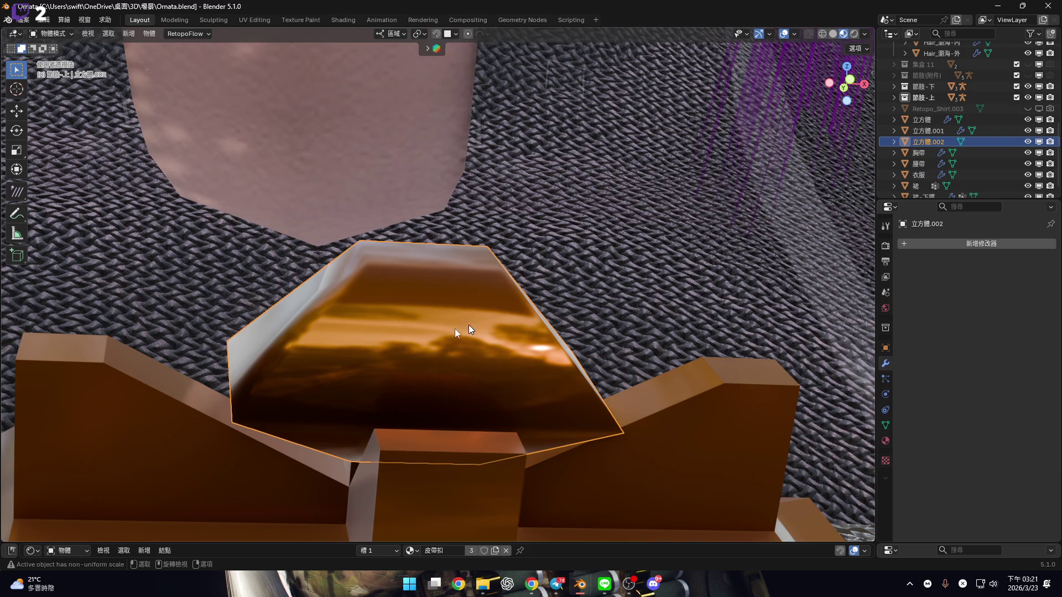
pyautogui.moveTo(407, 337)
pyautogui.keyDown('shift'); pyautogui.mouseDown(button='middle')
pyautogui.moveTo(513, 323)
pyautogui.moveTo(517, 354)
pyautogui.moveTo(541, 377)
pyautogui.mouseUp(button='middle'); pyautogui.keyUp('shift')
pyautogui.press('KP_Decimal')
pyautogui.press('Tab')
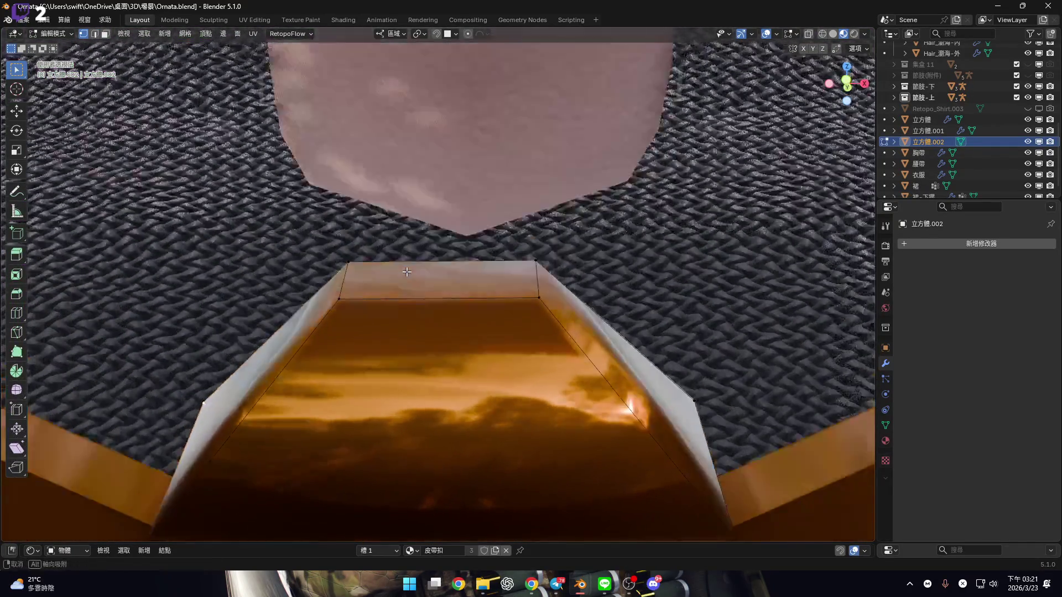
pyautogui.press('a')
pyautogui.scroll(-3, 540, 376)
pyautogui.scroll(4, 493, 327)
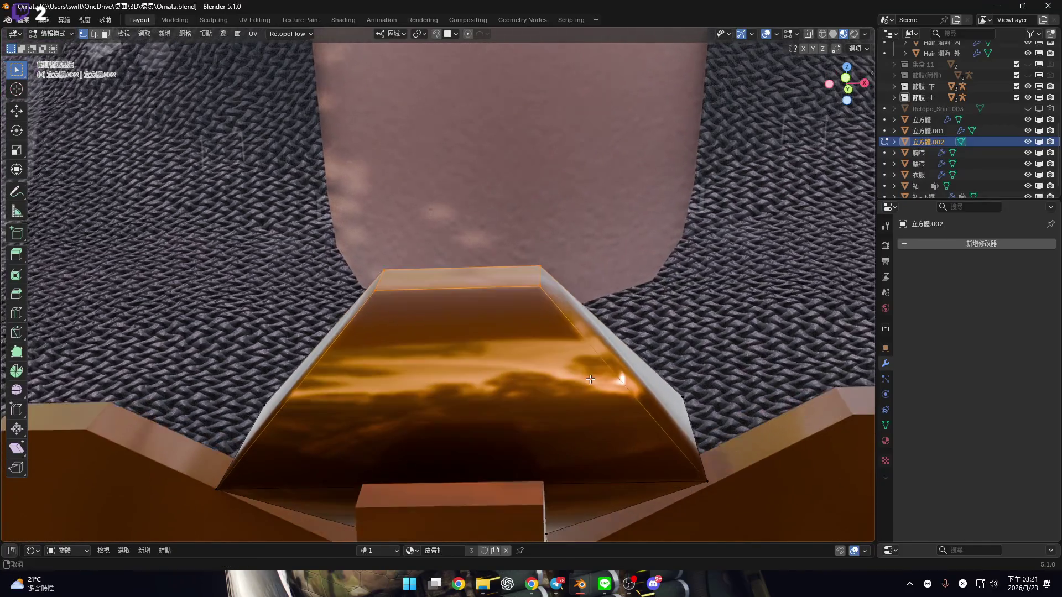
pyautogui.moveTo(591, 380)
pyautogui.mouseDown(button='middle')
pyautogui.moveTo(458, 328)
pyautogui.moveTo(458, 307)
pyautogui.mouseUp(button='middle')
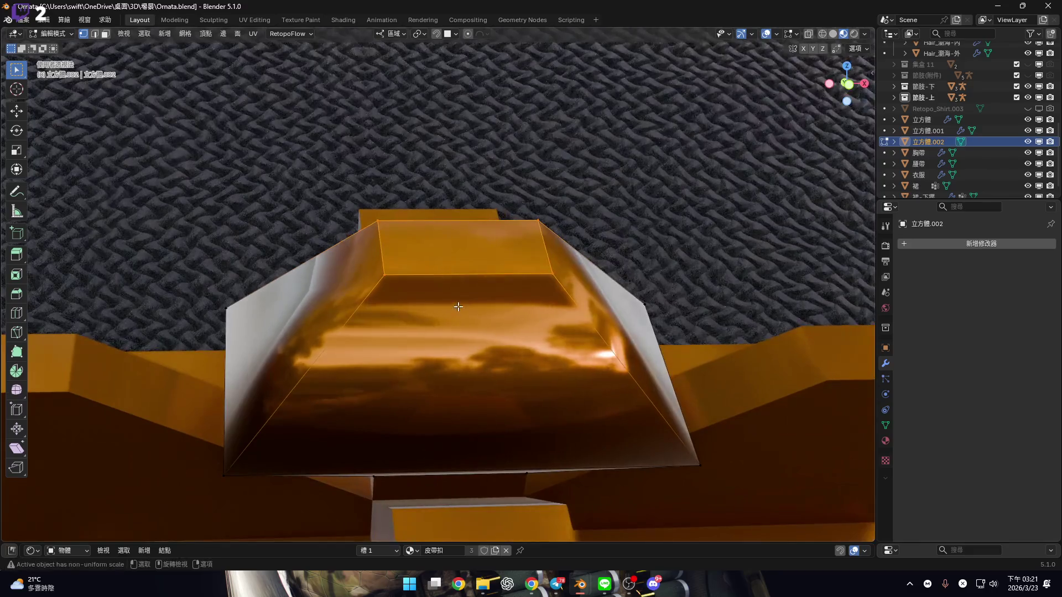
pyautogui.moveTo(462, 225)
pyautogui.mouseDown(button='middle')
pyautogui.moveTo(509, 349)
pyautogui.moveTo(296, 308)
pyautogui.moveTo(375, 257)
pyautogui.moveTo(343, 261)
pyautogui.mouseUp(button='middle')
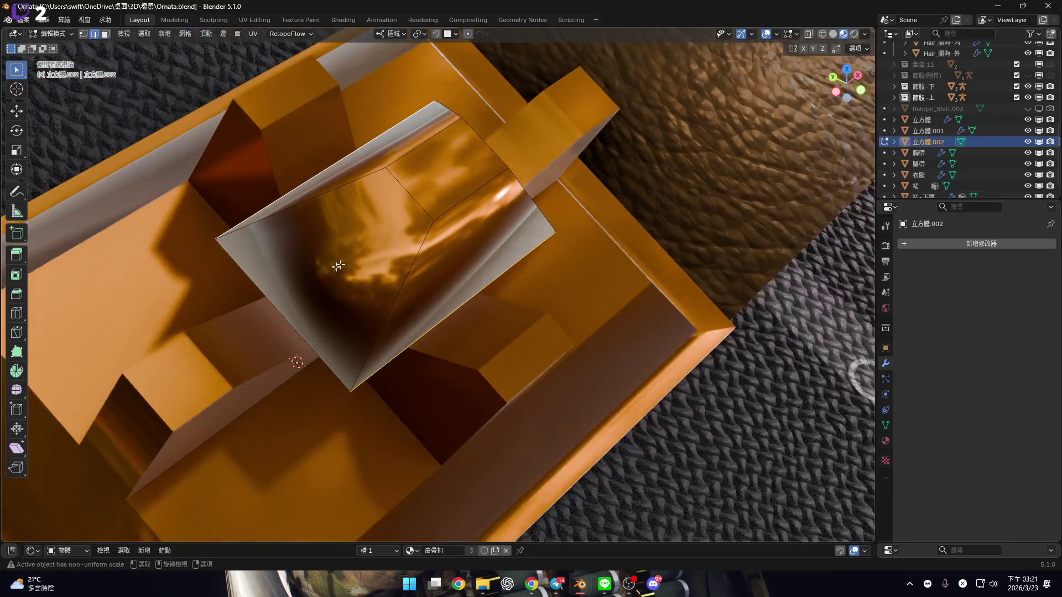
pyautogui.moveTo(294, 297)
pyautogui.mouseDown(button='middle')
pyautogui.moveTo(426, 254)
pyautogui.moveTo(493, 301)
pyautogui.moveTo(529, 204)
pyautogui.mouseUp(button='middle')
# Subdivide all the dome's edges with one cut and select the left edge's midpoint vertex
pyautogui.hotkey('ctrl', 'e')
pyautogui.click(521, 58)
pyautogui.moveTo(367, 238); pyautogui.dragTo(438, 339, button='middle')
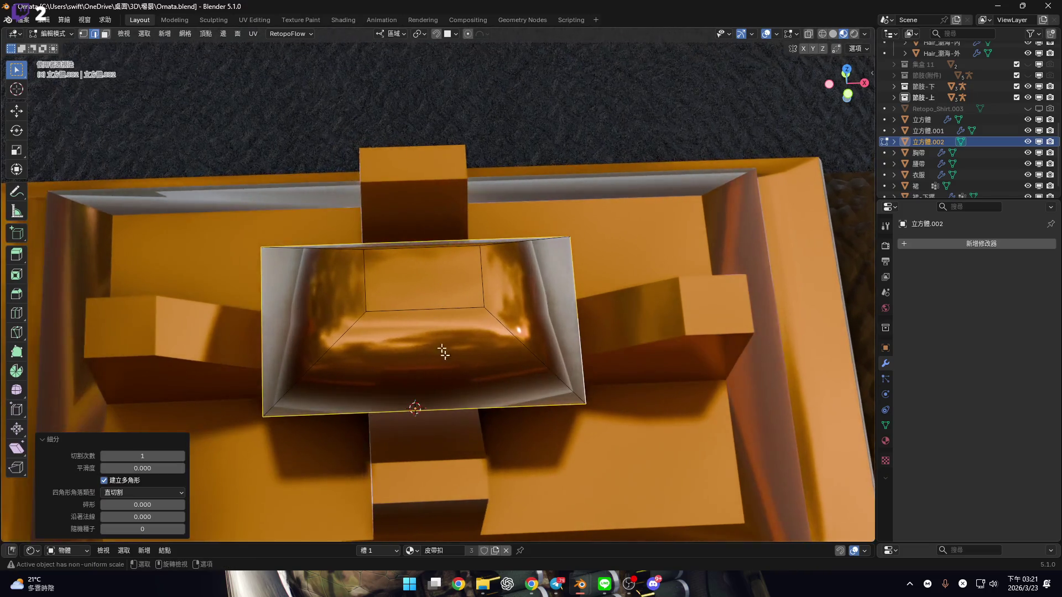
pyautogui.keyDown('shift'); pyautogui.click(263, 319); pyautogui.keyUp('shift')
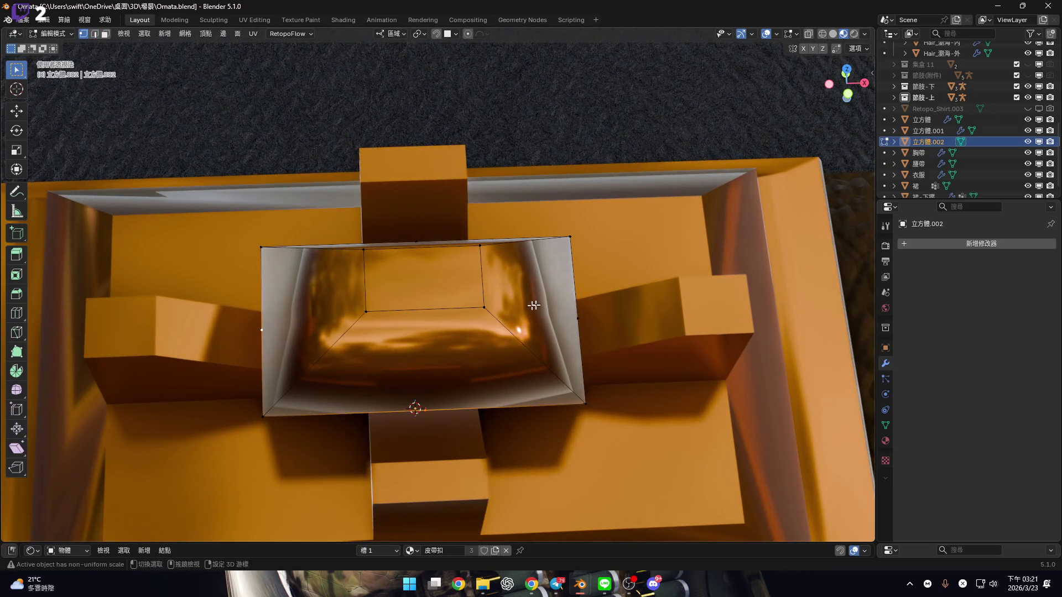
pyautogui.moveTo(424, 229); pyautogui.dragTo(442, 243, button='middle')
pyautogui.scroll(2, 608, 310)
# Cancel a first Shrink/Fatten attempt and set the pivot point to Median Point
pyautogui.hotkey('alt', 's')
pyautogui.rightClick(731, 344)
pyautogui.click(418, 34)
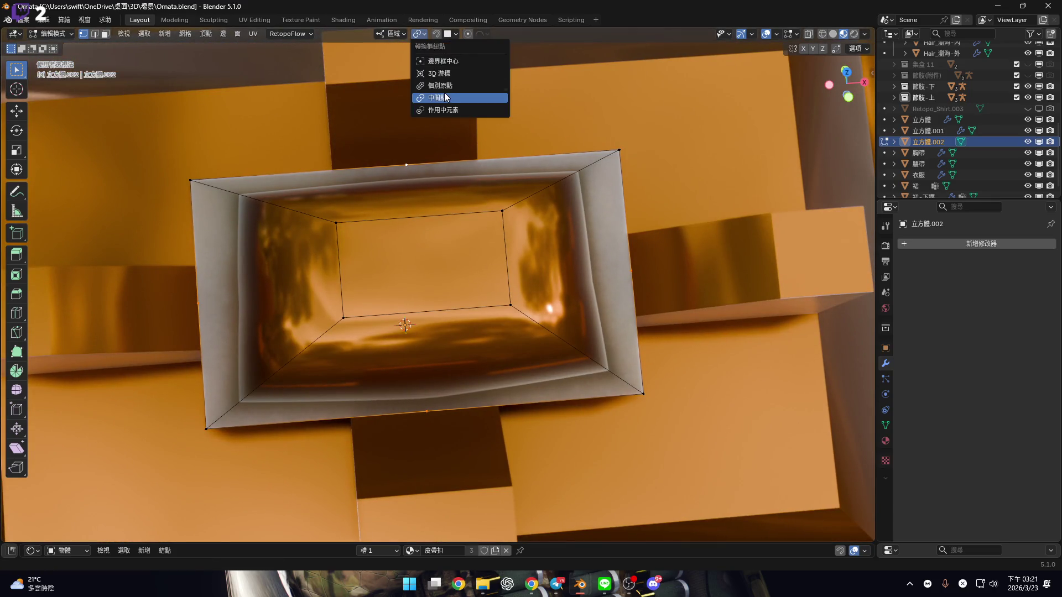
pyautogui.click(442, 101)
pyautogui.moveTo(443, 222); pyautogui.dragTo(462, 238, button='middle')
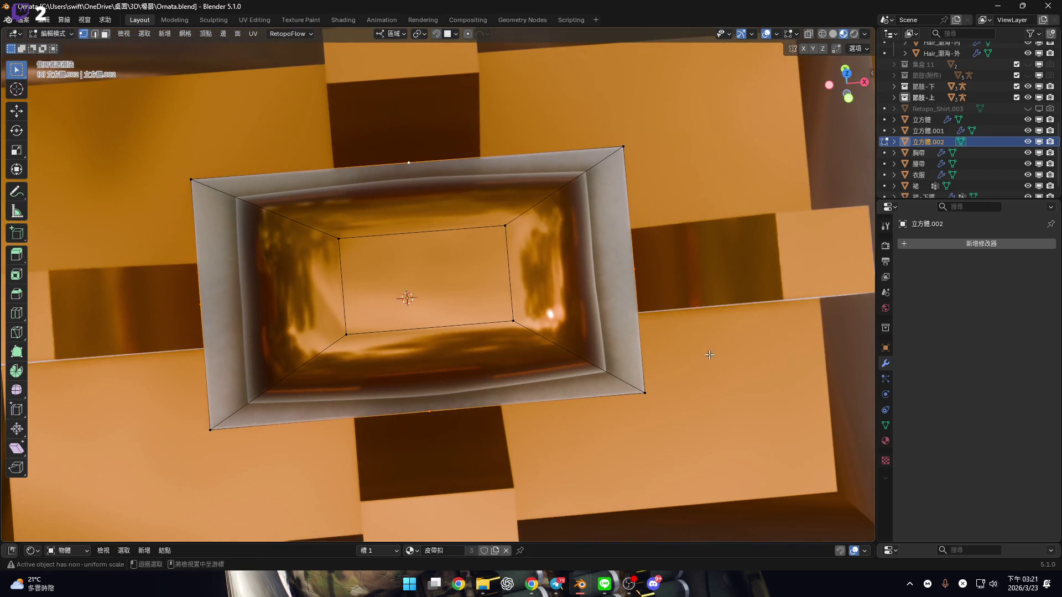
# Shrink/Fatten the rim midpoint vertices outward with a 5 cm offset
pyautogui.hotkey('alt', 's')
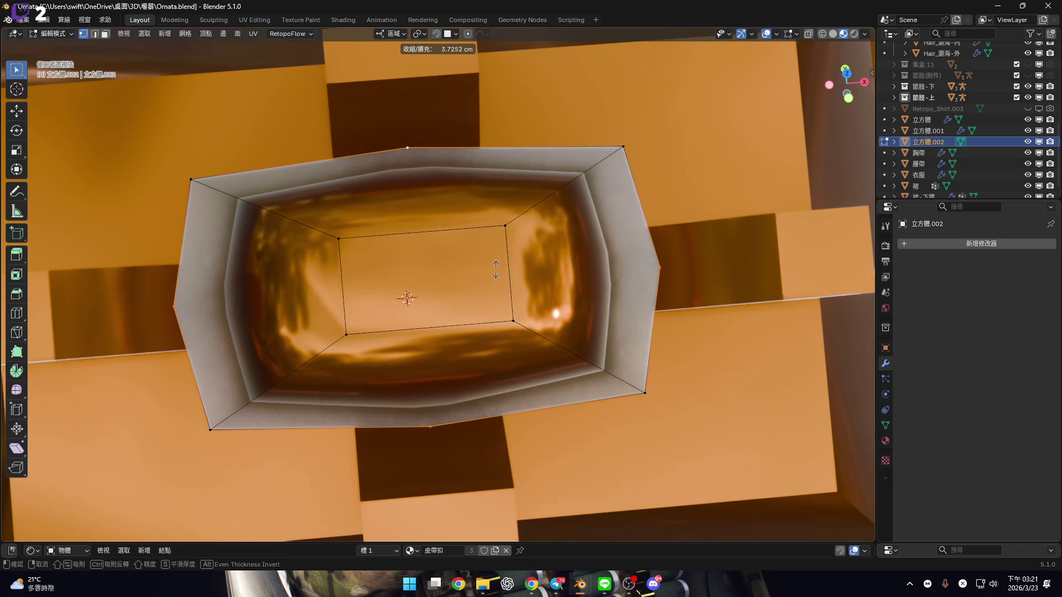
pyautogui.click(299, 141)
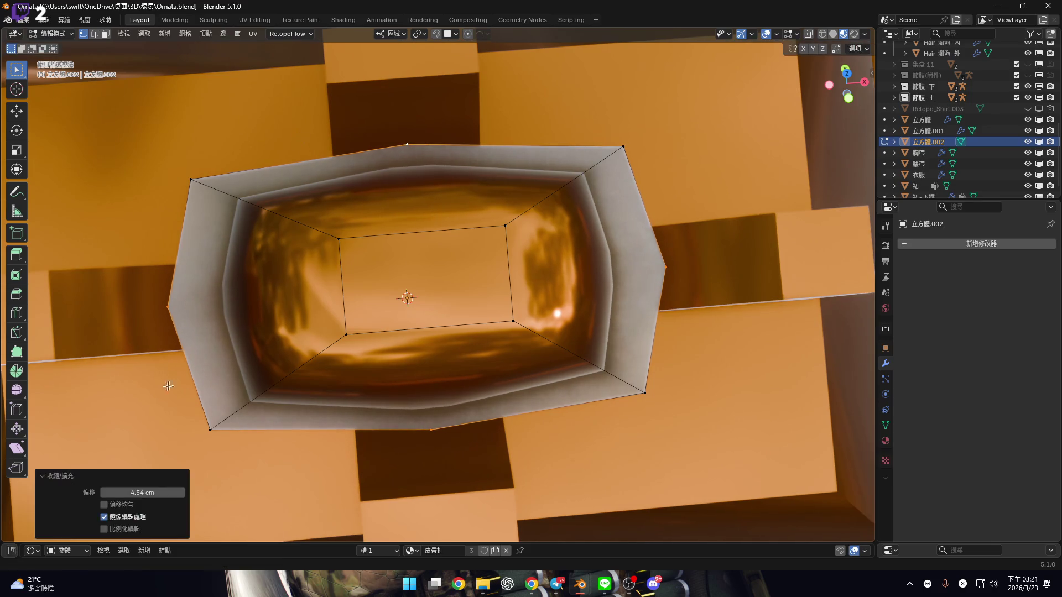
pyautogui.click(143, 492)
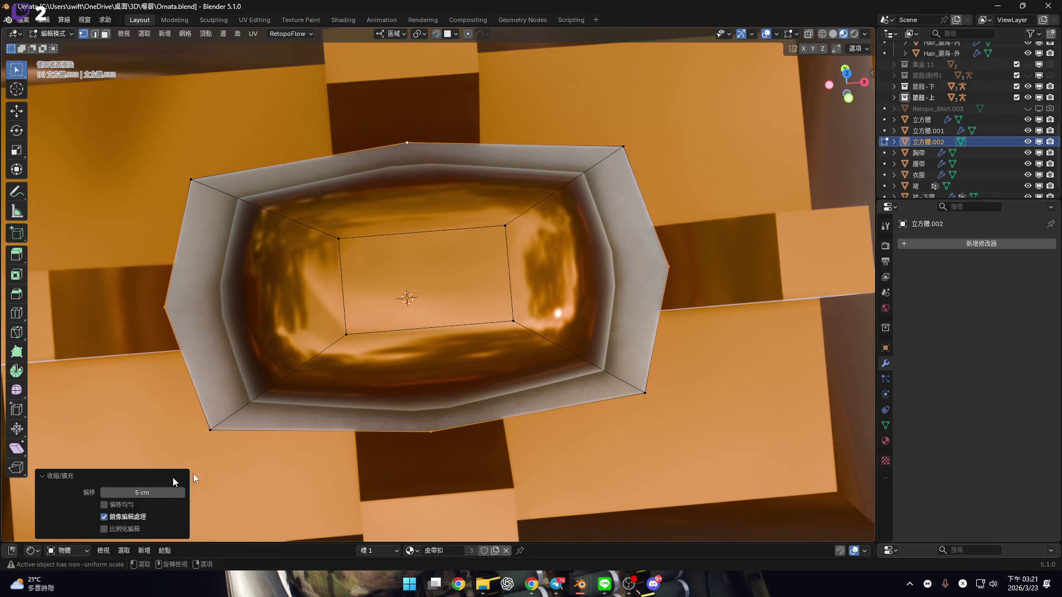
pyautogui.press('Return')
pyautogui.scroll(-5, 387, 332)
pyautogui.moveTo(387, 332)
pyautogui.mouseDown(button='middle')
pyautogui.moveTo(387, 221)
pyautogui.moveTo(437, 265)
pyautogui.moveTo(453, 329)
pyautogui.moveTo(386, 275)
pyautogui.moveTo(472, 304)
pyautogui.mouseUp(button='middle')
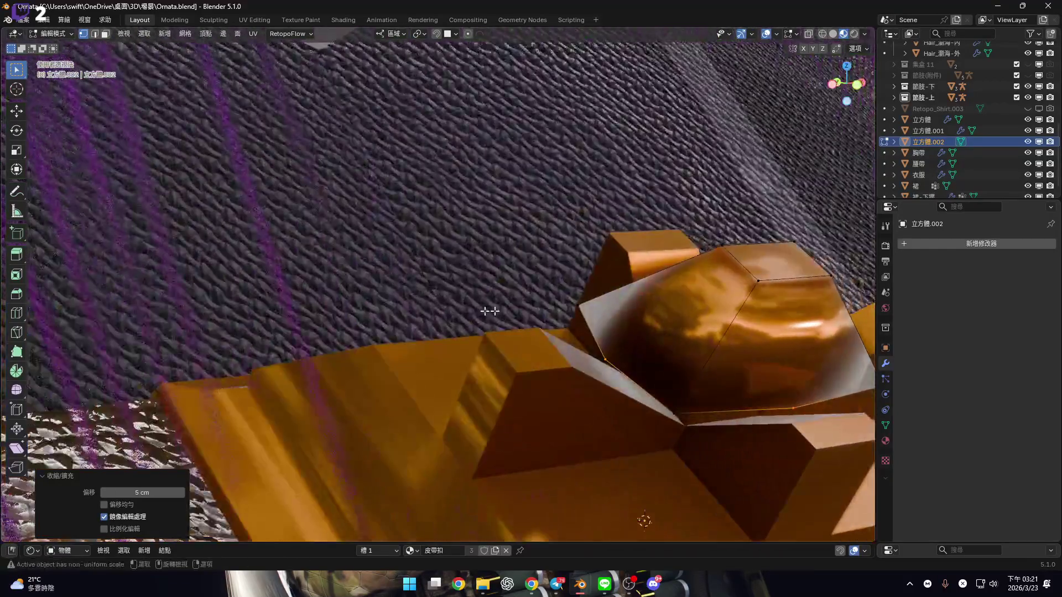
pyautogui.scroll(-5, 545, 303)
pyautogui.scroll(5, 639, 462)
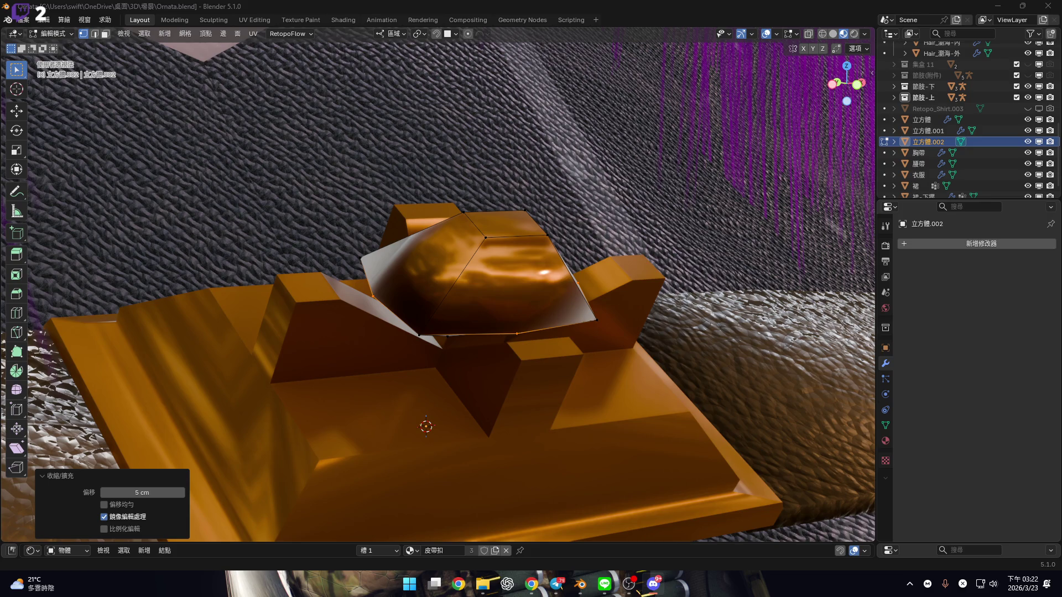
pyautogui.moveTo(464, 310); pyautogui.dragTo(474, 315, button='middle')
pyautogui.scroll(3, 499, 204)
pyautogui.moveTo(498, 203)
pyautogui.mouseDown(button='middle')
pyautogui.moveTo(517, 181)
pyautogui.moveTo(501, 221)
pyautogui.moveTo(505, 267)
pyautogui.mouseUp(button='middle')
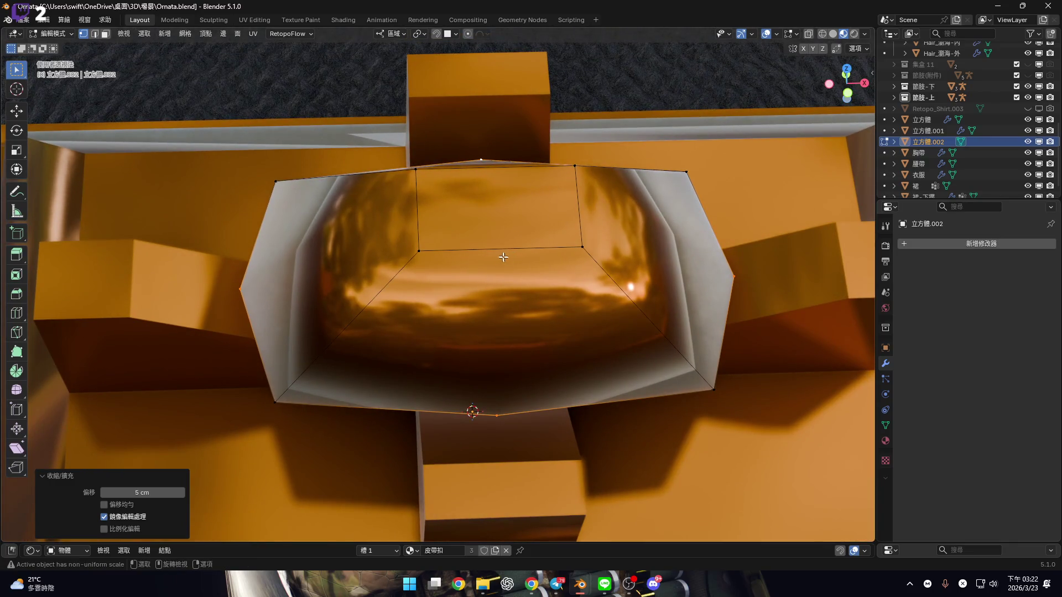
# Select the four top-quad edges and subdivide the top face into a 2×2 grid
pyautogui.click(503, 258)
pyautogui.press('2')
pyautogui.click(498, 248)
pyautogui.keyDown('shift'); pyautogui.click(418, 215); pyautogui.keyUp('shift')
pyautogui.keyDown('shift'); pyautogui.click(579, 210); pyautogui.keyUp('shift')
pyautogui.keyDown('shift'); pyautogui.click(509, 168); pyautogui.keyUp('shift')
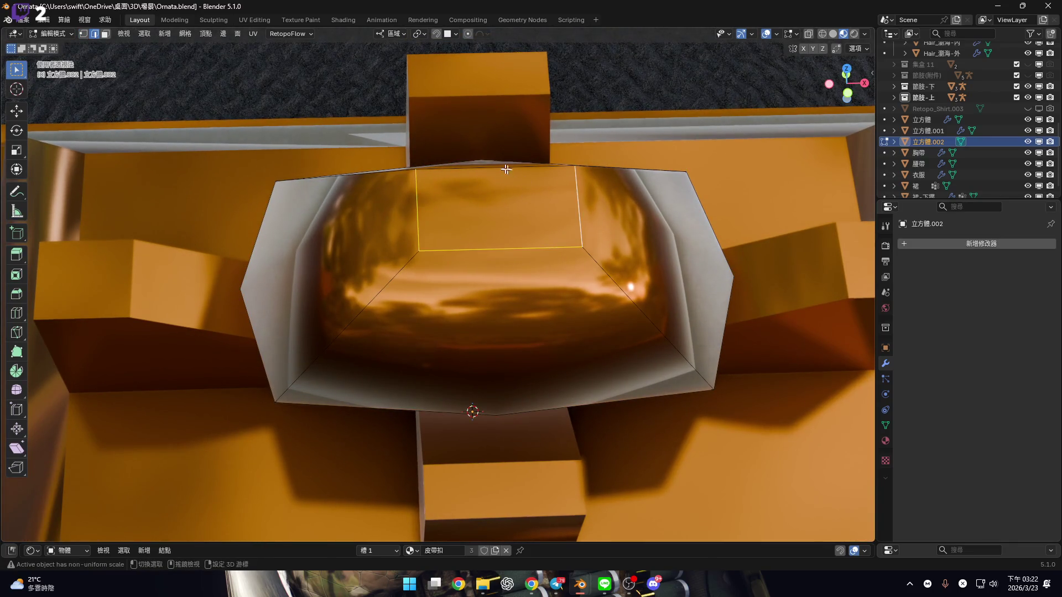
pyautogui.rightClick(531, 221)
pyautogui.click(526, 219)
pyautogui.scroll(2, 498, 249)
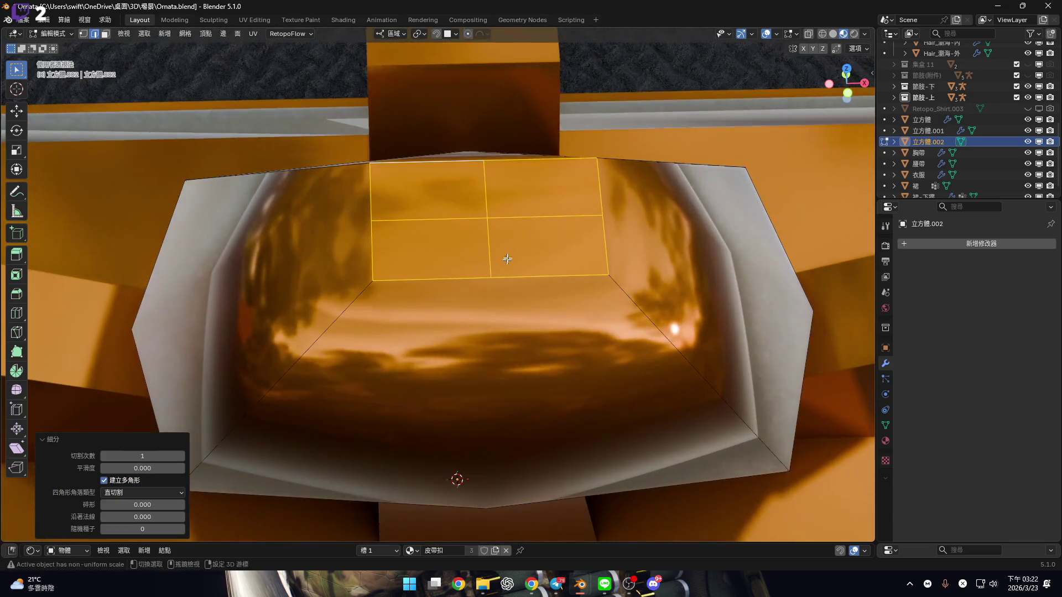
# Try a 5 cm Shrink/Fatten on a top vertex, then undo it
pyautogui.press('1')
pyautogui.click(504, 260)
pyautogui.moveTo(498, 256)
pyautogui.mouseDown(button='middle')
pyautogui.moveTo(517, 220)
pyautogui.moveTo(544, 278)
pyautogui.moveTo(441, 192)
pyautogui.mouseUp(button='middle')
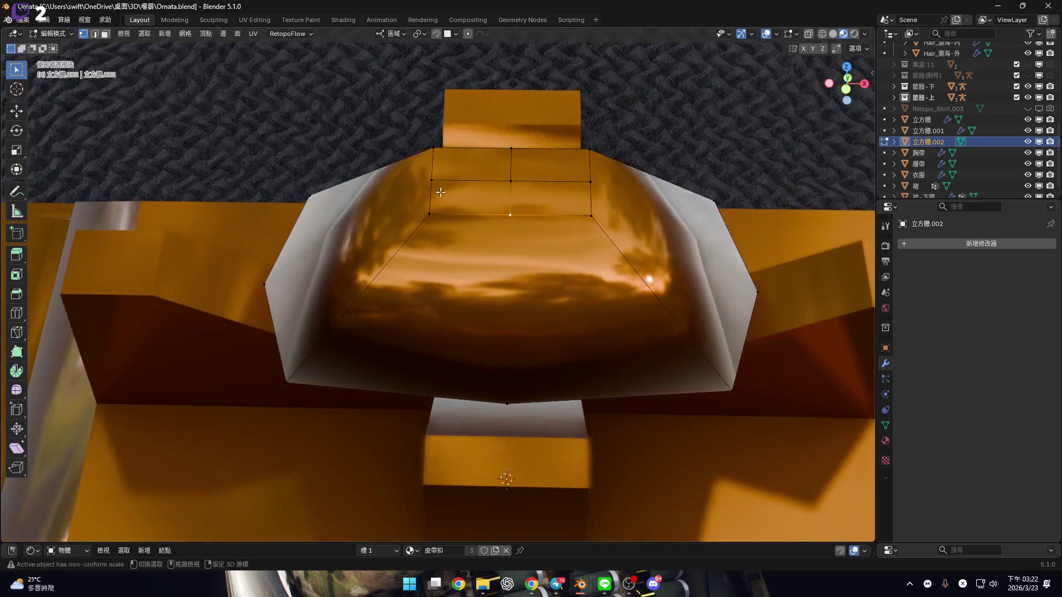
pyautogui.moveTo(514, 157)
pyautogui.mouseDown(button='middle')
pyautogui.moveTo(498, 195)
pyautogui.moveTo(636, 310)
pyautogui.moveTo(477, 265)
pyautogui.moveTo(475, 247)
pyautogui.mouseUp(button='middle')
pyautogui.hotkey('alt', 's')
pyautogui.write('5')
pyautogui.press('Return')
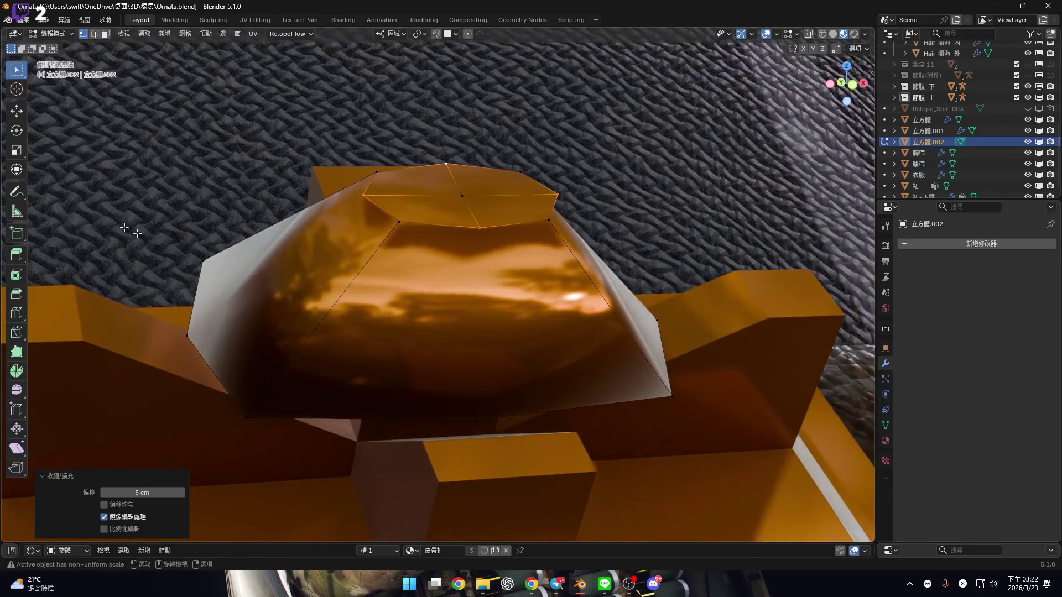
pyautogui.click(24, 295)
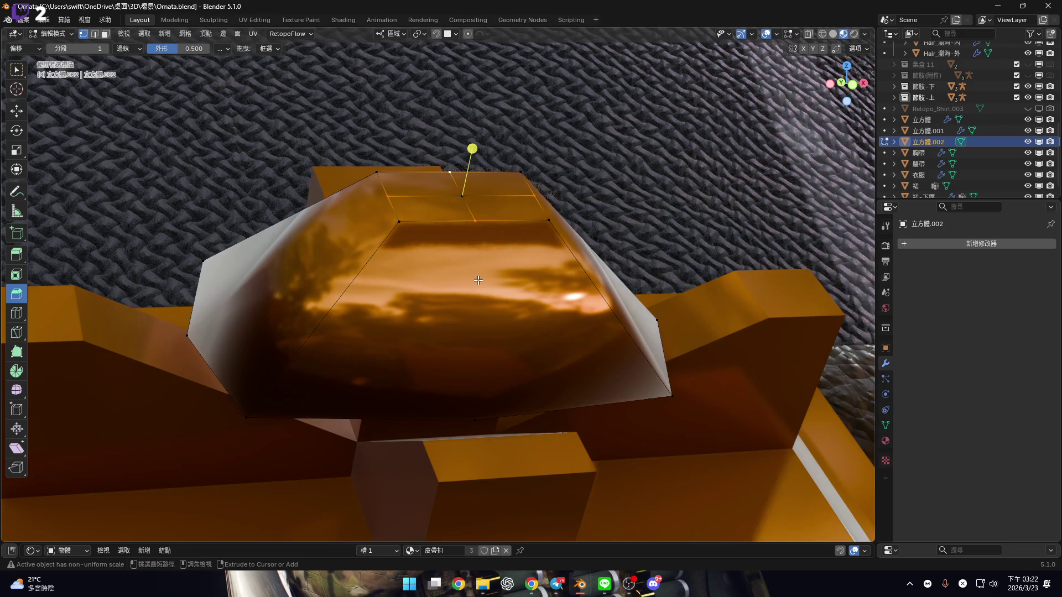
pyautogui.hotkey('ctrl', 'z')
# Knife-cut edges down the front face and across the side face to the bottom rim
pyautogui.click(17, 332)
pyautogui.moveTo(443, 171)
pyautogui.mouseDown(button='middle')
pyautogui.moveTo(465, 237)
pyautogui.moveTo(454, 187)
pyautogui.mouseUp(button='middle')
pyautogui.click(454, 187)
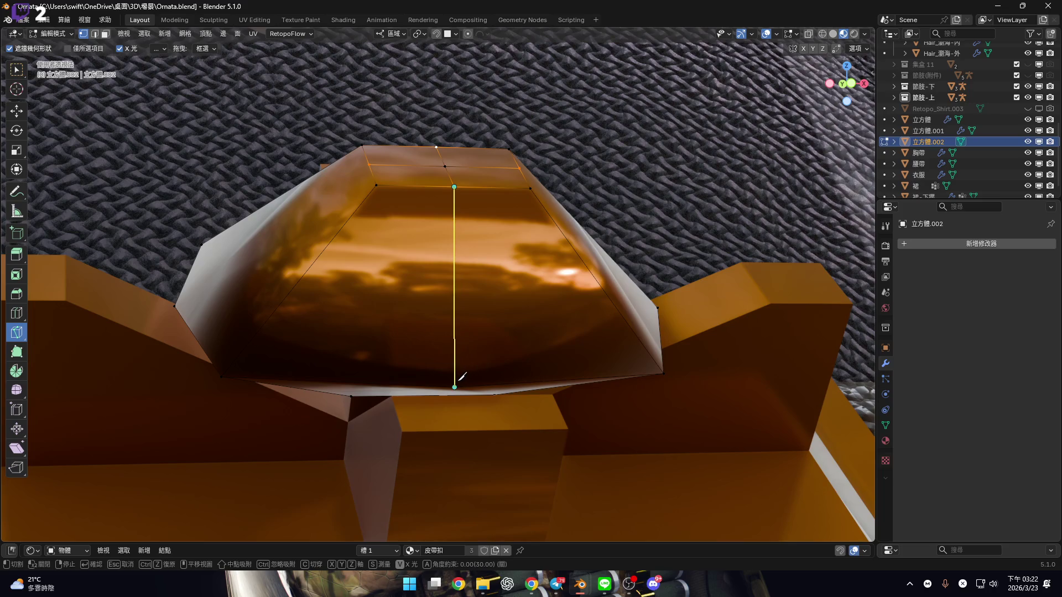
pyautogui.click(454, 387)
pyautogui.press('Return')
pyautogui.moveTo(458, 375)
pyautogui.mouseDown(button='middle')
pyautogui.moveTo(522, 220)
pyautogui.moveTo(476, 172)
pyautogui.moveTo(482, 177)
pyautogui.mouseUp(button='middle')
pyautogui.click(488, 171)
pyautogui.click(284, 304)
pyautogui.press('Return')
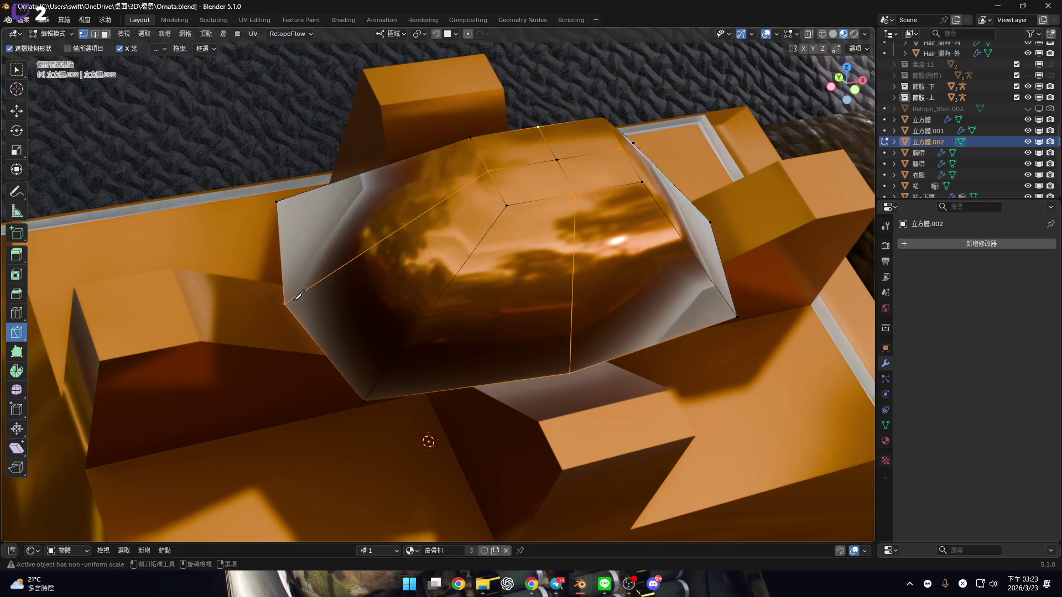
# Knife-cut two more edges from the top grid's vertices to the outer rim vertices
pyautogui.moveTo(399, 313); pyautogui.dragTo(463, 195, button='middle')
pyautogui.press('k')
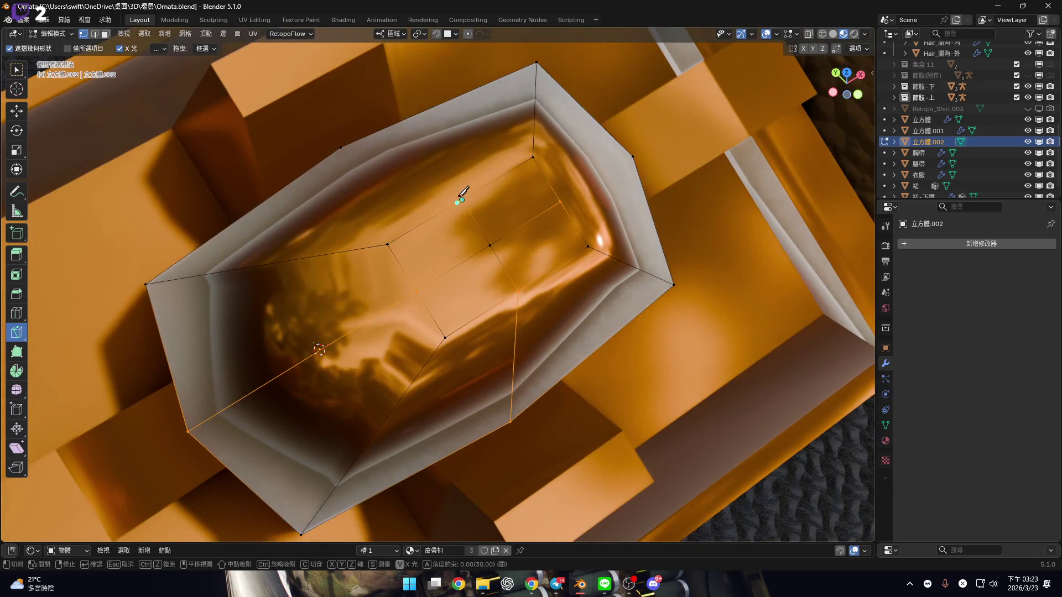
pyautogui.press('Escape')
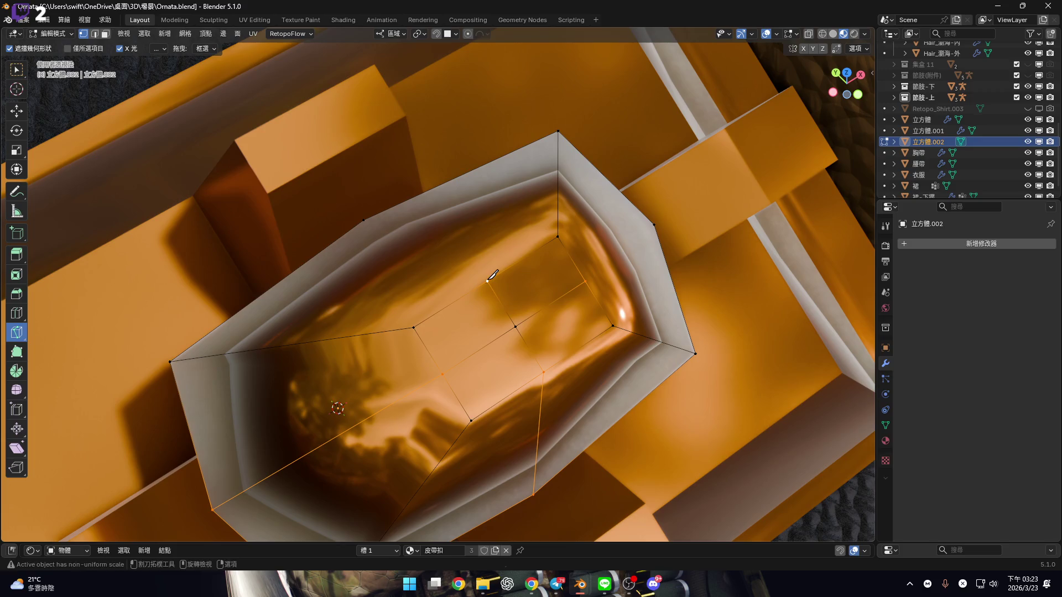
pyautogui.click(487, 281)
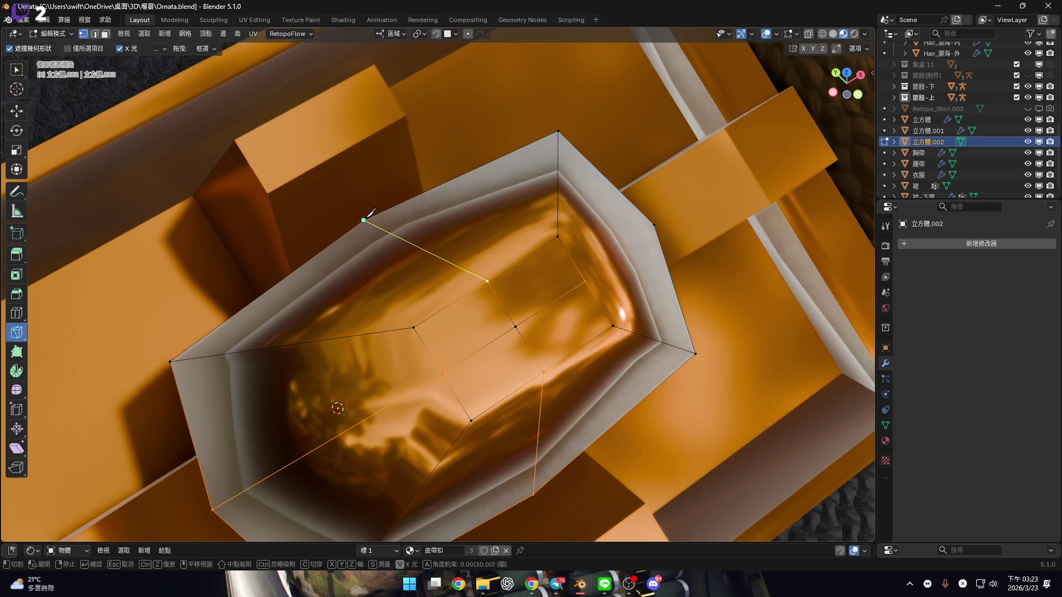
pyautogui.click(363, 221)
pyautogui.press('Return')
pyautogui.moveTo(388, 232)
pyautogui.mouseDown(button='middle')
pyautogui.moveTo(506, 247)
pyautogui.moveTo(564, 285)
pyautogui.moveTo(483, 262)
pyautogui.mouseUp(button='middle')
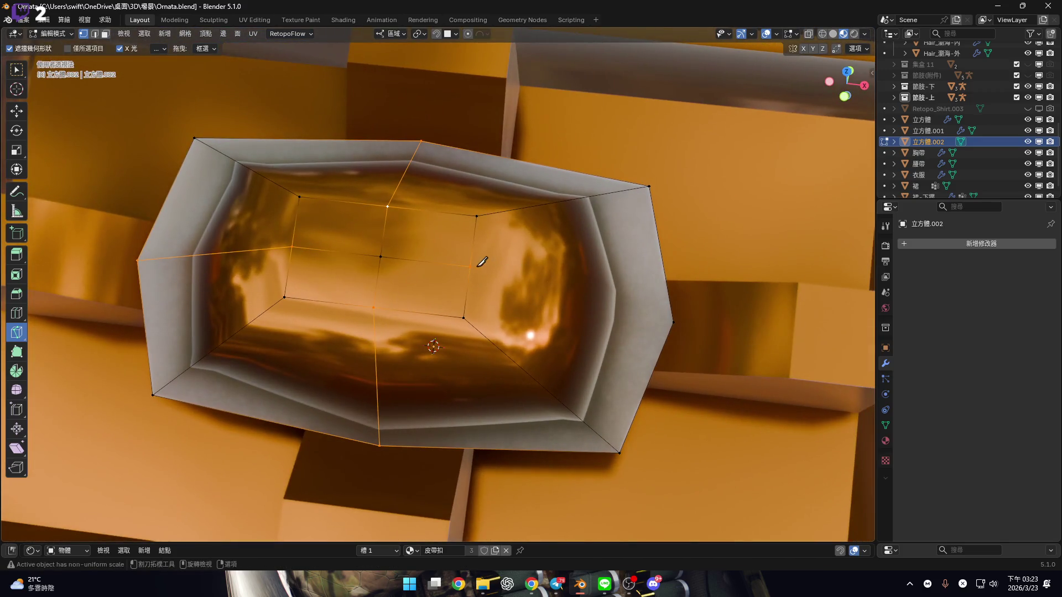
pyautogui.click(470, 266)
pyautogui.click(674, 321)
pyautogui.press('Return')
# Return to the plain Select tool and select a vertex of the top grid
pyautogui.moveTo(443, 244); pyautogui.dragTo(262, 134, button='middle')
pyautogui.click(16, 70)
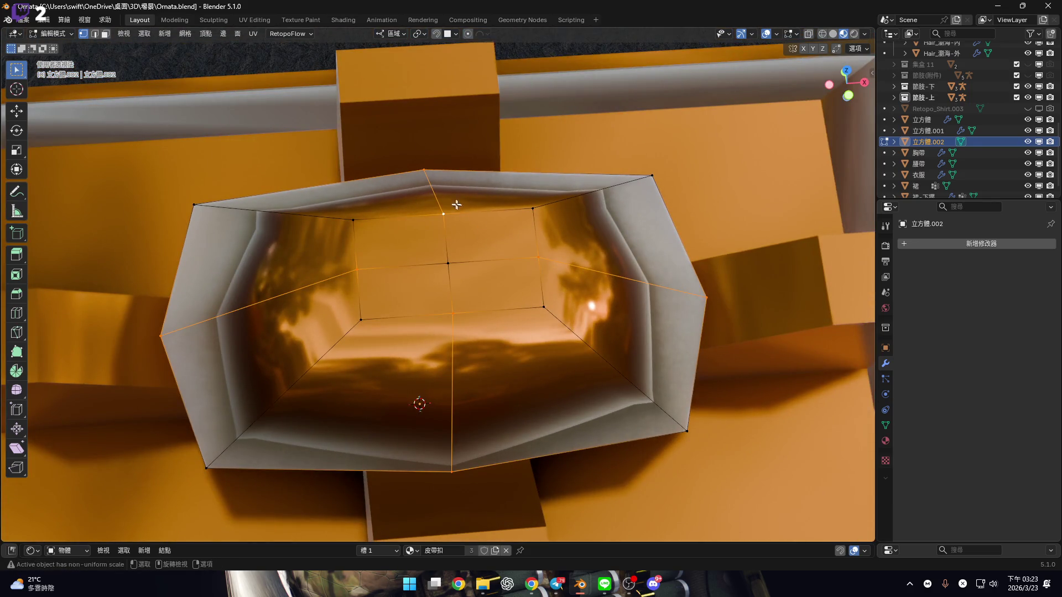
pyautogui.click(539, 261)
pyautogui.keyDown('shift'); pyautogui.moveTo(542, 285); pyautogui.dragTo(552, 301, button='middle'); pyautogui.keyUp('shift')
# Push the selected top vertices outward with a 5 cm Shrink/Fatten
pyautogui.hotkey('alt', 's')
pyautogui.write('5')
pyautogui.press('Return')
pyautogui.scroll(-5, 472, 271)
pyautogui.moveTo(472, 271)
pyautogui.mouseDown(button='middle')
pyautogui.moveTo(481, 316)
pyautogui.moveTo(451, 237)
pyautogui.moveTo(467, 303)
pyautogui.mouseUp(button='middle')
pyautogui.scroll(3, 481, 316)
pyautogui.scroll(3, 474, 325)
# Push the top vertices further outward with a 50 cm Shrink/Fatten offset
pyautogui.hotkey('alt', 's')
pyautogui.moveTo(534, 386); pyautogui.dragTo(470, 327, button='middle')
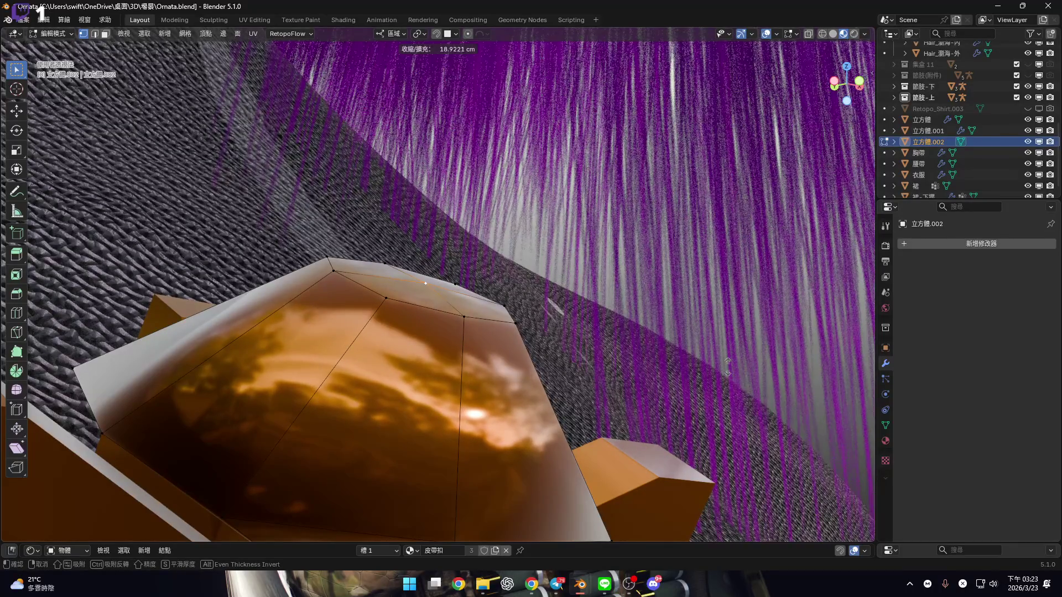
pyautogui.write('50')
pyautogui.press('Return')
# Inspect the rounded dome cap from low angles, then switch to the Hazumi Aileen window
pyautogui.moveTo(522, 396)
pyautogui.mouseDown(button='middle')
pyautogui.moveTo(499, 348)
pyautogui.moveTo(503, 420)
pyautogui.moveTo(439, 356)
pyautogui.moveTo(396, 389)
pyautogui.moveTo(438, 363)
pyautogui.moveTo(460, 386)
pyautogui.moveTo(463, 366)
pyautogui.moveTo(467, 373)
pyautogui.mouseUp(button='middle')
pyautogui.scroll(4, 468, 374)
pyautogui.moveTo(462, 431)
pyautogui.mouseDown(button='middle')
pyautogui.moveTo(453, 326)
pyautogui.moveTo(487, 354)
pyautogui.moveTo(509, 339)
pyautogui.moveTo(474, 403)
pyautogui.moveTo(464, 368)
pyautogui.mouseUp(button='middle')
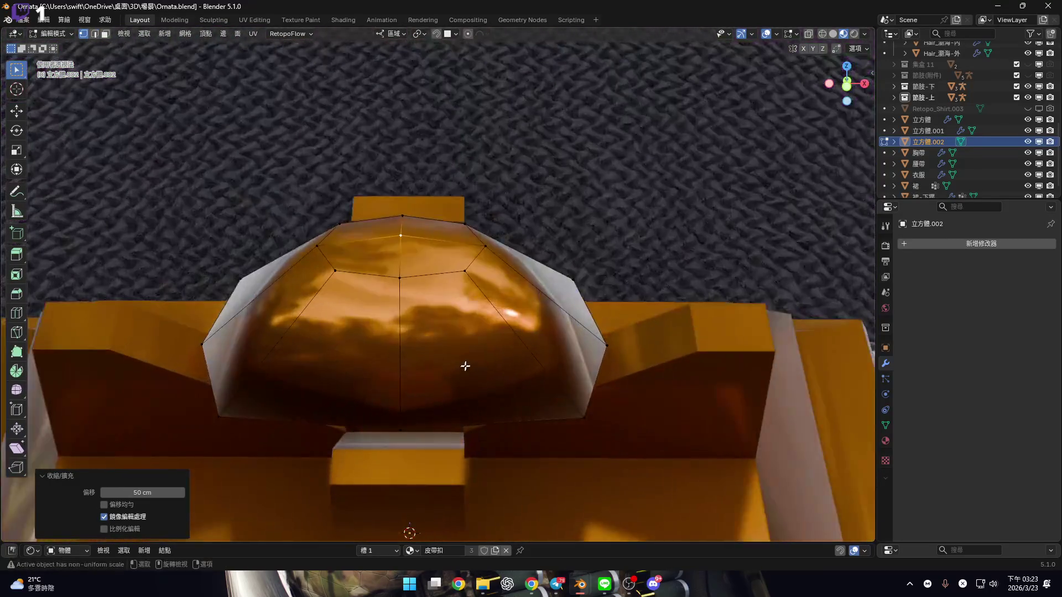
pyautogui.moveTo(580, 584)
pyautogui.click(703, 520)
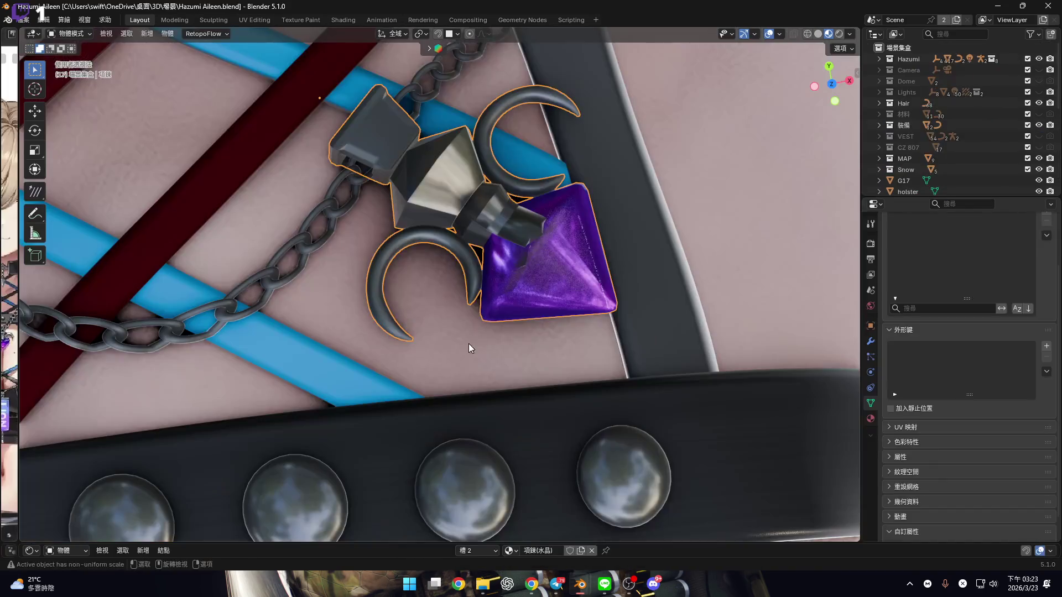
# Enlarge the shader node area and link the Layer Weight Fresnel output into Alpha
pyautogui.scroll(-1, 658, 525)
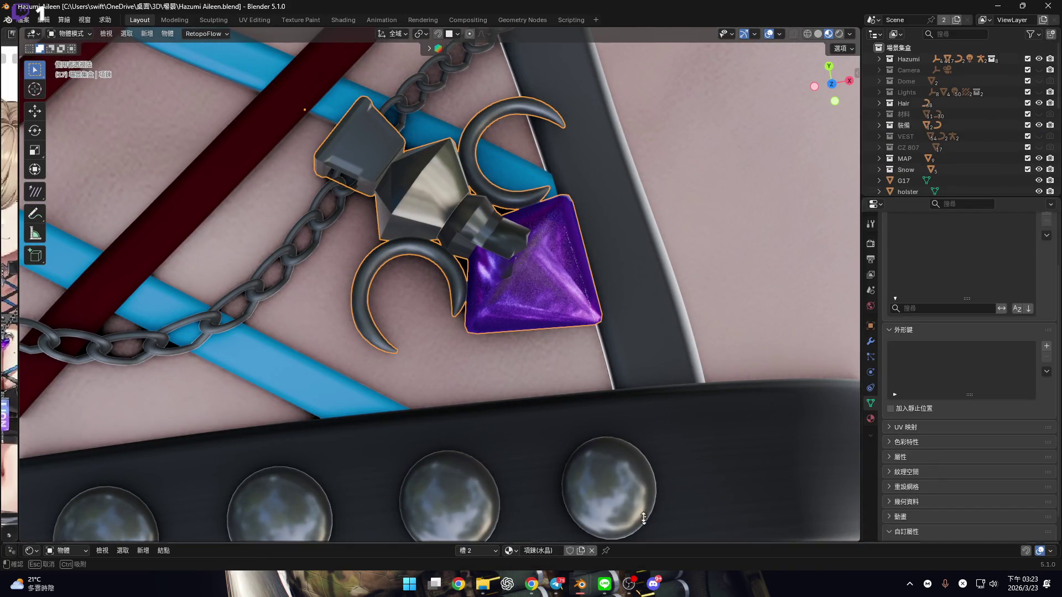
pyautogui.moveTo(658, 544); pyautogui.dragTo(553, 260)
pyautogui.scroll(3, 524, 407)
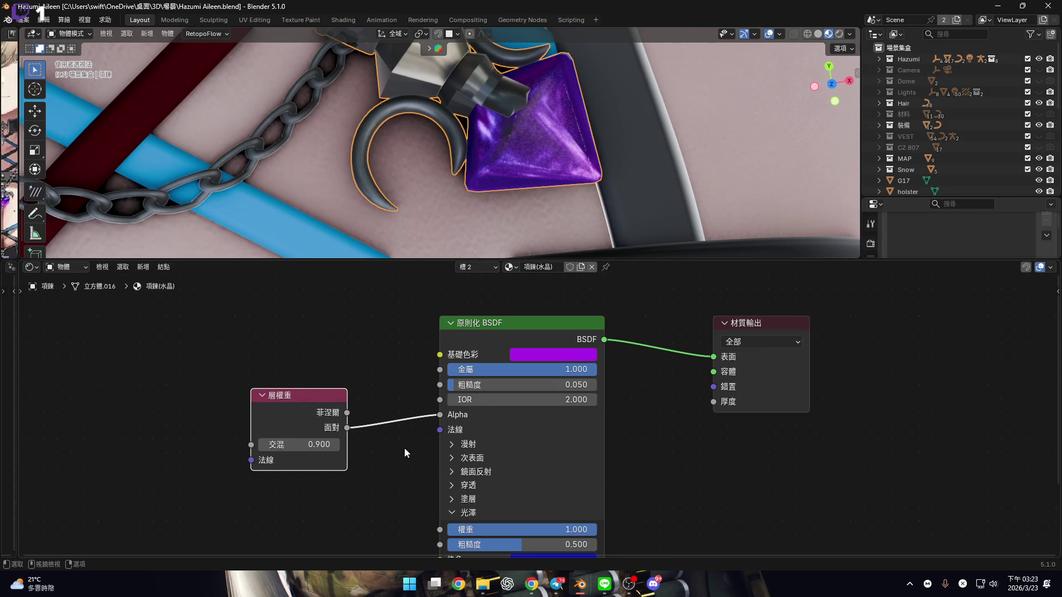
pyautogui.moveTo(347, 413); pyautogui.dragTo(420, 418)
pyautogui.moveTo(382, 503); pyautogui.dragTo(440, 415)
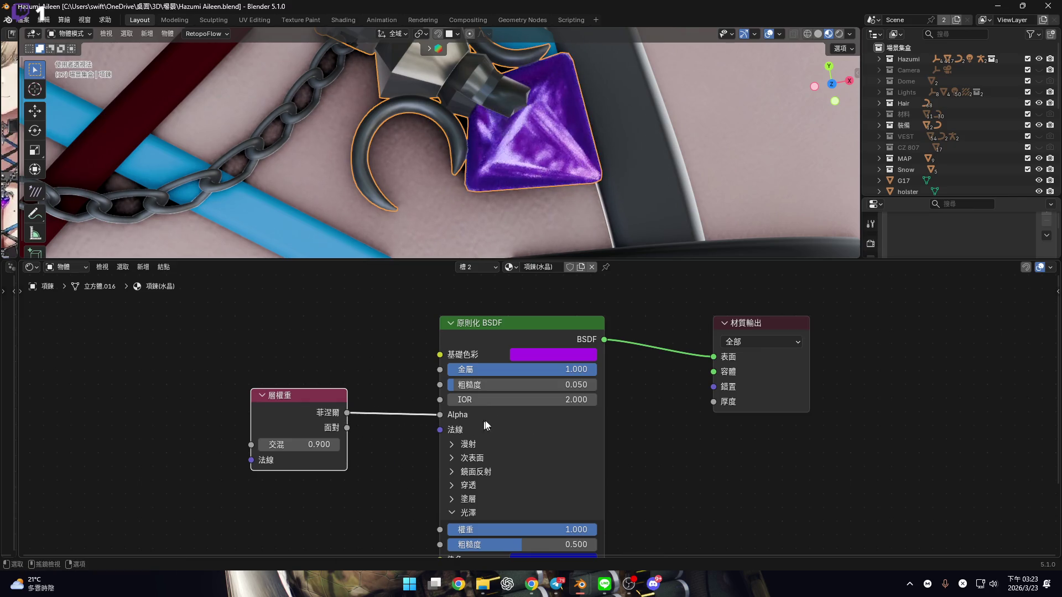
# Set the Layer Weight blend to 0.500, then change it to 0.800
pyautogui.moveTo(536, 467); pyautogui.dragTo(540, 386, button='middle')
pyautogui.moveTo(547, 216)
pyautogui.mouseDown(button='middle')
pyautogui.moveTo(563, 201)
pyautogui.moveTo(498, 244)
pyautogui.mouseUp(button='middle')
pyautogui.scroll(2, 563, 201)
pyautogui.scroll(2, 517, 343)
pyautogui.moveTo(518, 343); pyautogui.dragTo(506, 400, button='middle')
pyautogui.click(209, 425)
pyautogui.write('.5')
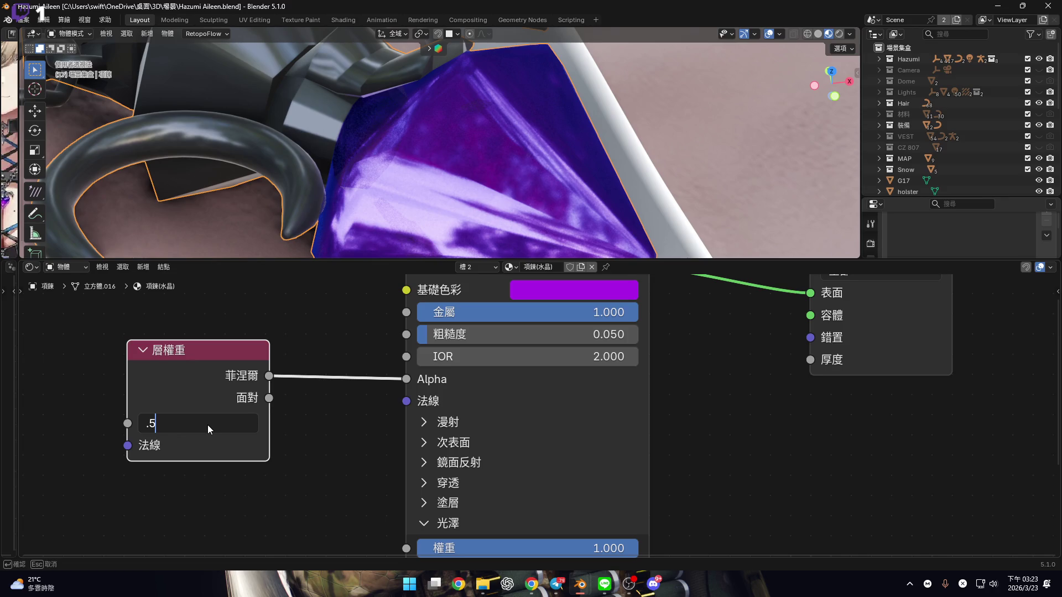
pyautogui.press('Return')
pyautogui.click(209, 423)
pyautogui.write('.8')
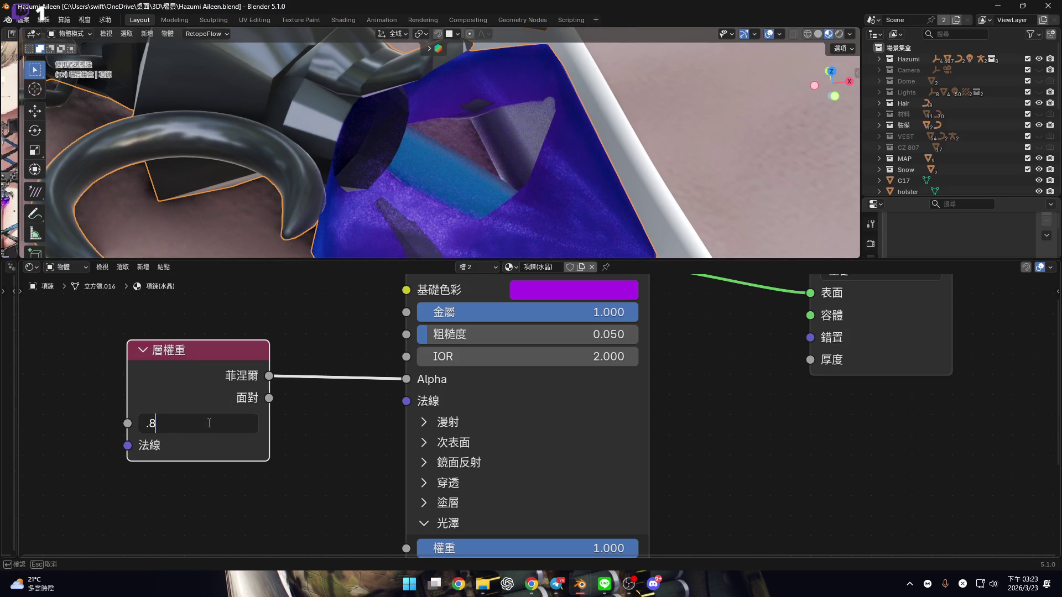
pyautogui.press('Return')
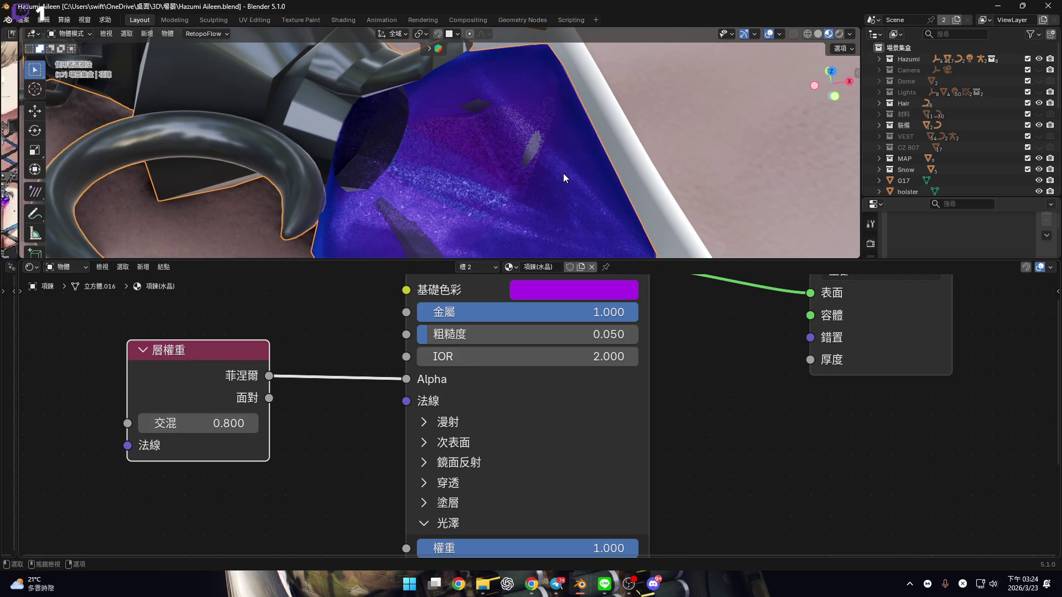
# Inspect the whole crystal pendant and bring up its base colour picker
pyautogui.moveTo(563, 173)
pyautogui.mouseDown(button='middle')
pyautogui.moveTo(551, 221)
pyautogui.moveTo(546, 147)
pyautogui.moveTo(526, 111)
pyautogui.moveTo(450, 122)
pyautogui.moveTo(539, 201)
pyautogui.moveTo(581, 178)
pyautogui.moveTo(603, 200)
pyautogui.mouseUp(button='middle')
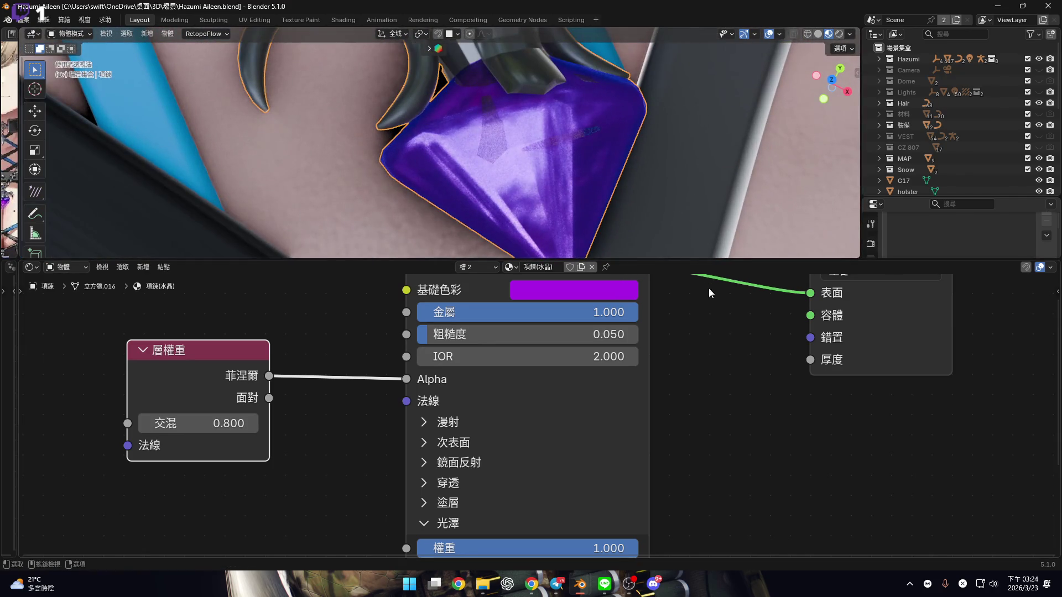
pyautogui.scroll(-3, 619, 384)
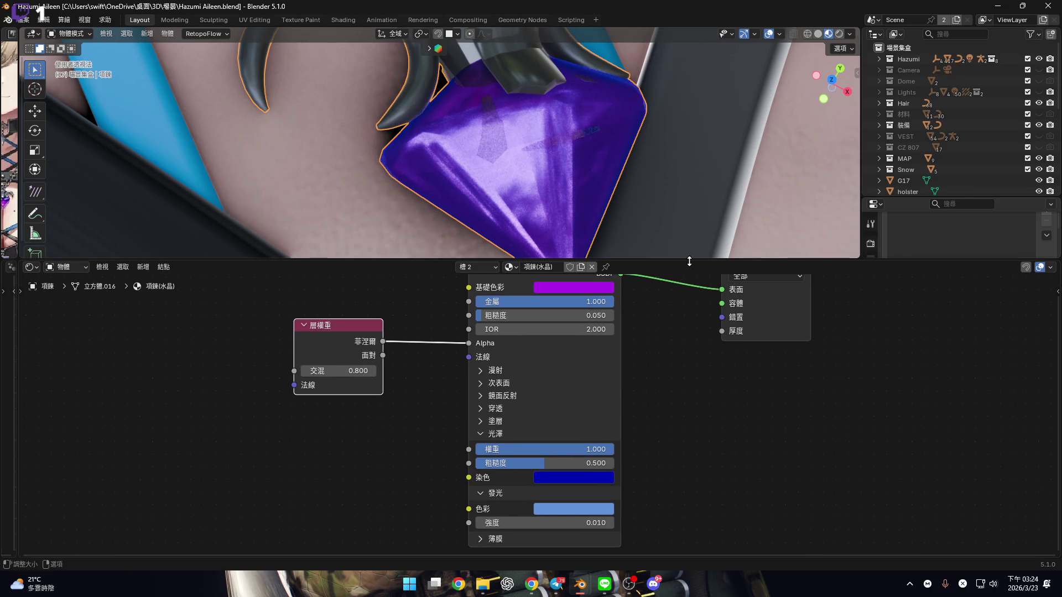
pyautogui.scroll(2, 588, 365)
pyautogui.click(589, 359)
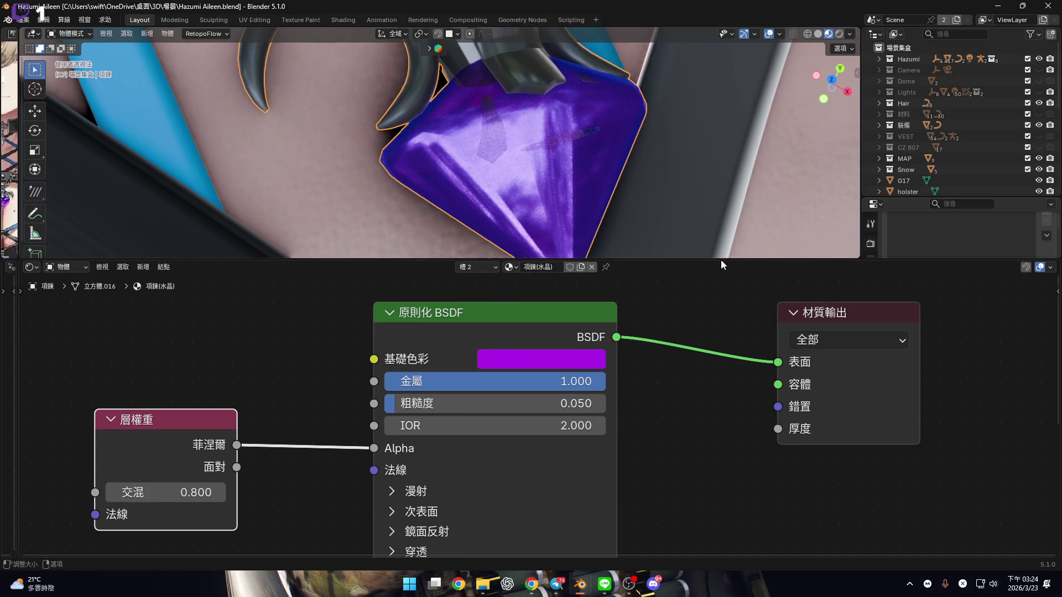
# Fold the node area down to its header, switch to top orthographic view, and select the snowball
pyautogui.click(720, 255)
pyautogui.moveTo(722, 259); pyautogui.dragTo(719, 545)
pyautogui.scroll(-6, 626, 315)
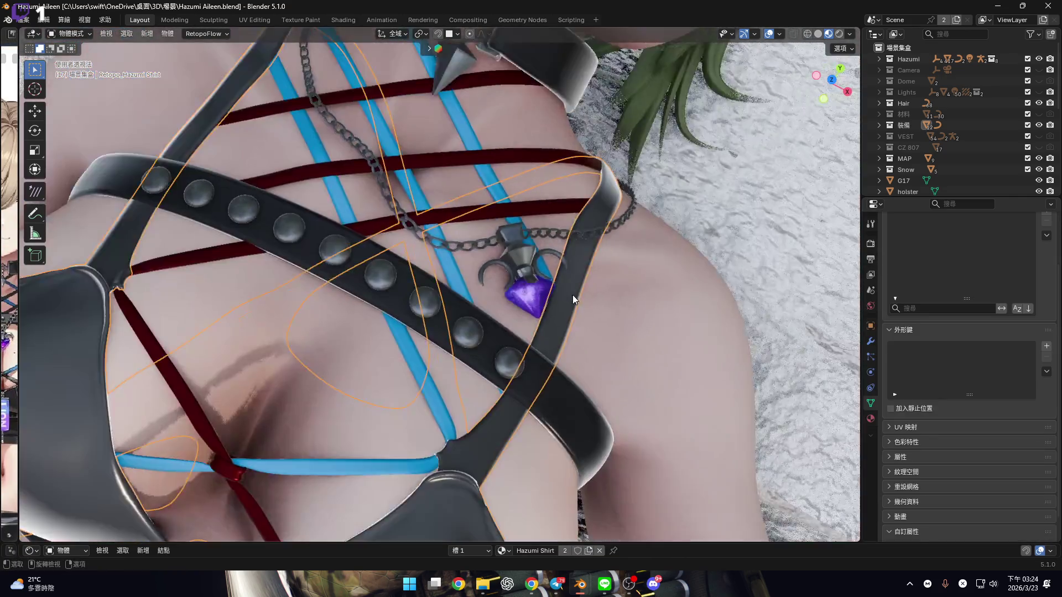
pyautogui.scroll(-5, 573, 294)
pyautogui.press('KP_7')
pyautogui.click(582, 294)
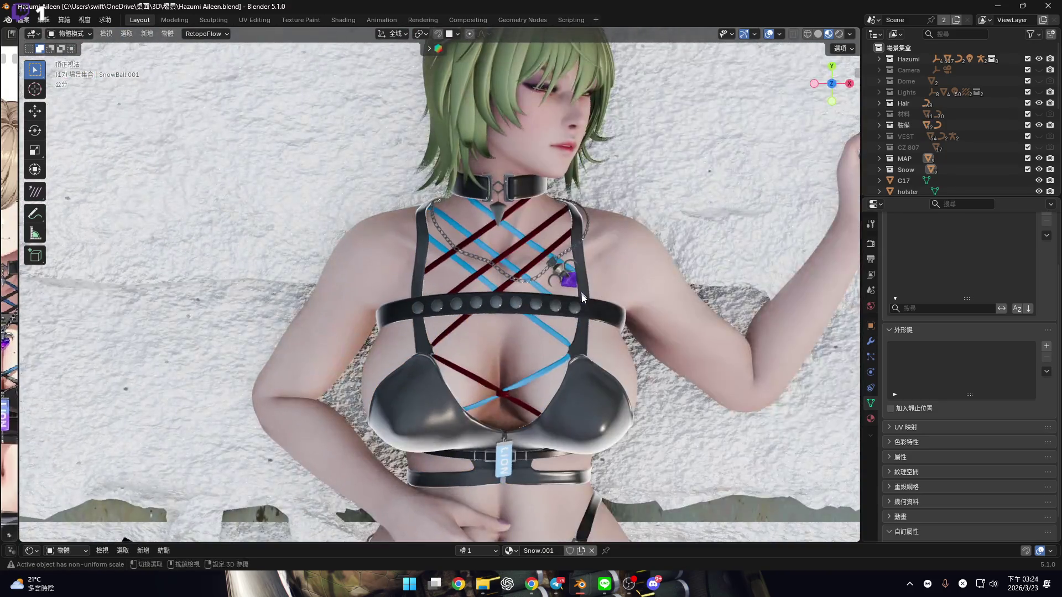
pyautogui.scroll(4, 582, 293)
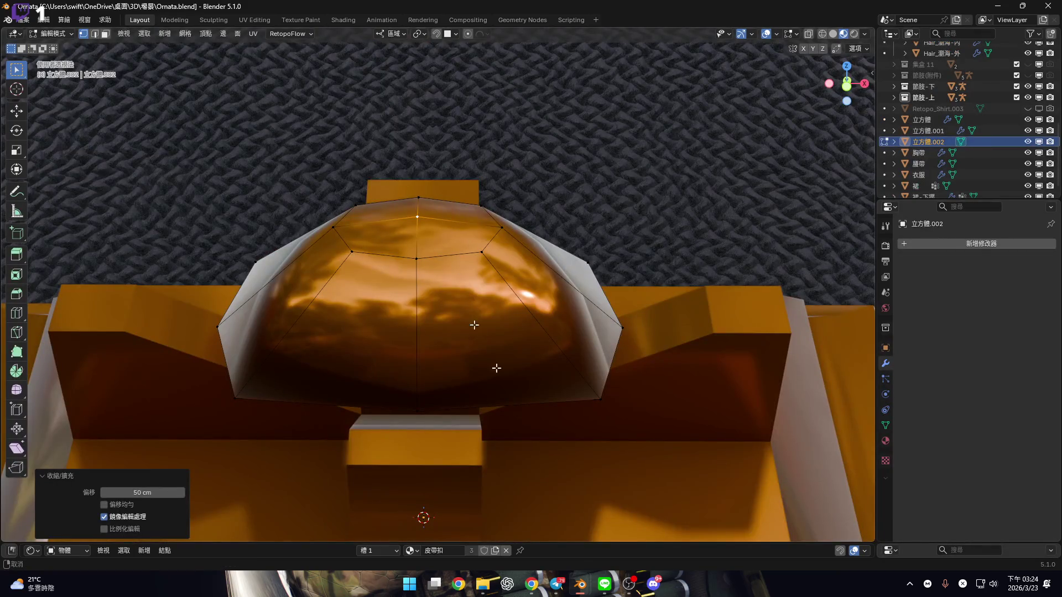
# Box-select every node of the dome's 皮帶扣 material in the enlarged Shader Editor and delete them
pyautogui.keyDown('shift'); pyautogui.moveTo(573, 44); pyautogui.dragTo(724, 168, button='middle'); pyautogui.keyUp('shift')
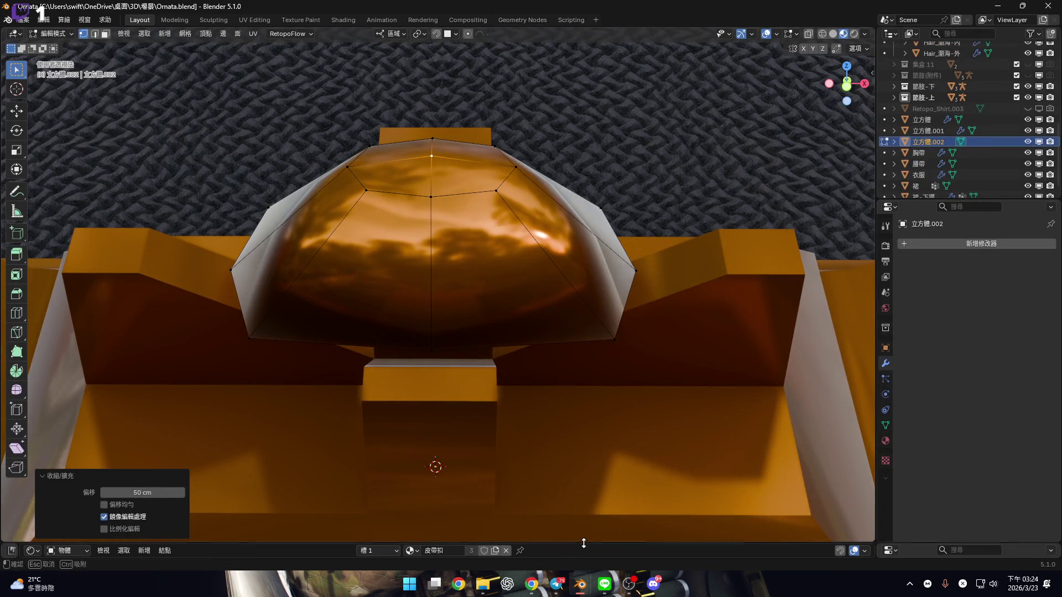
pyautogui.moveTo(591, 543); pyautogui.dragTo(498, 264)
pyautogui.press('b')
pyautogui.moveTo(199, 355); pyautogui.dragTo(802, 556)
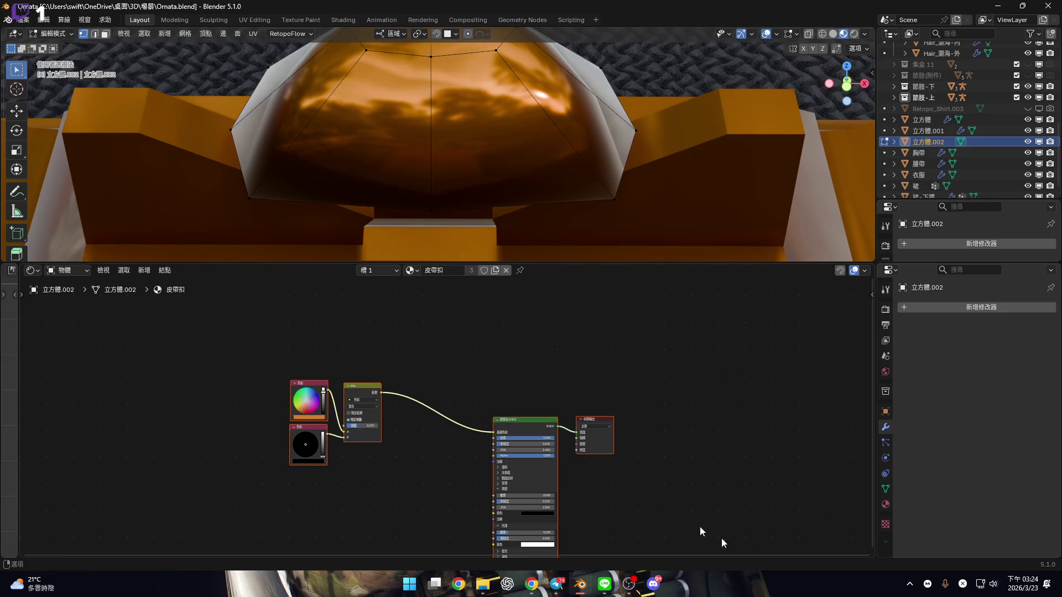
pyautogui.scroll(2, 558, 396)
pyautogui.press('x')
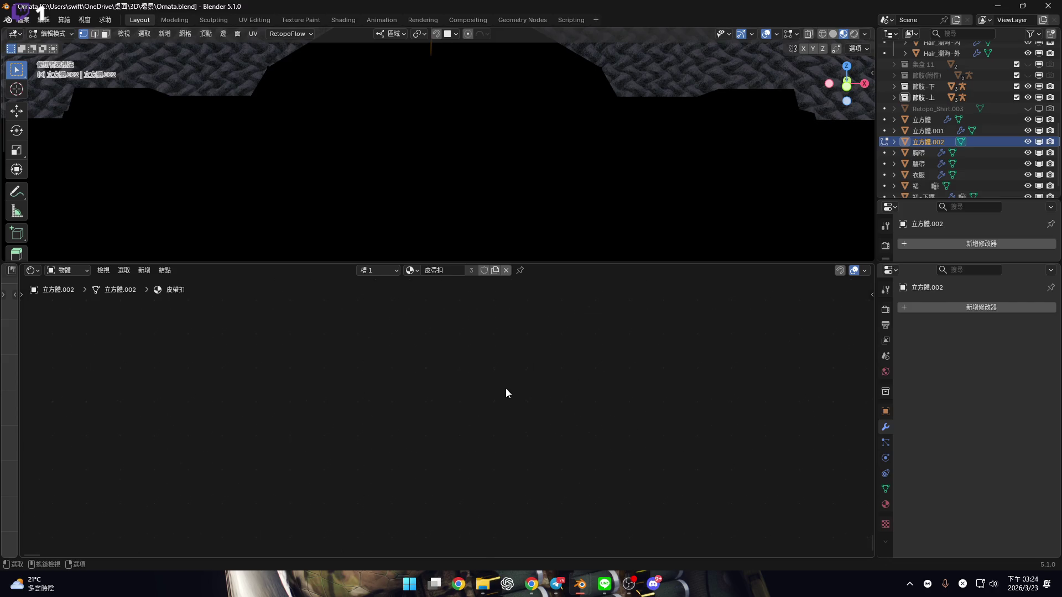
# Revert the Ornata scene to the earlier box-select step through Edit > Undo History
pyautogui.click(42, 20)
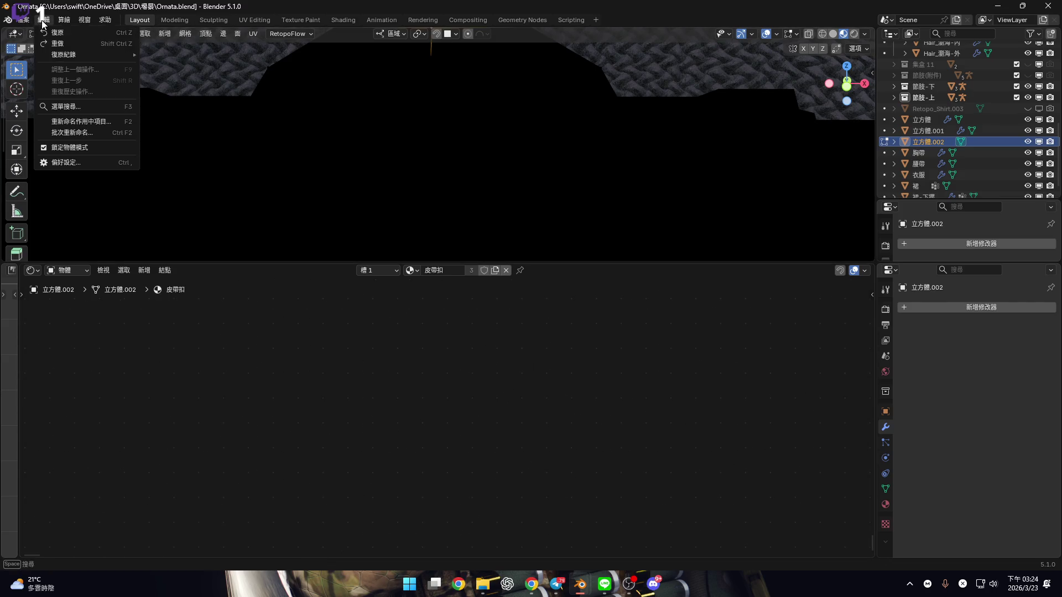
pyautogui.moveTo(85, 57)
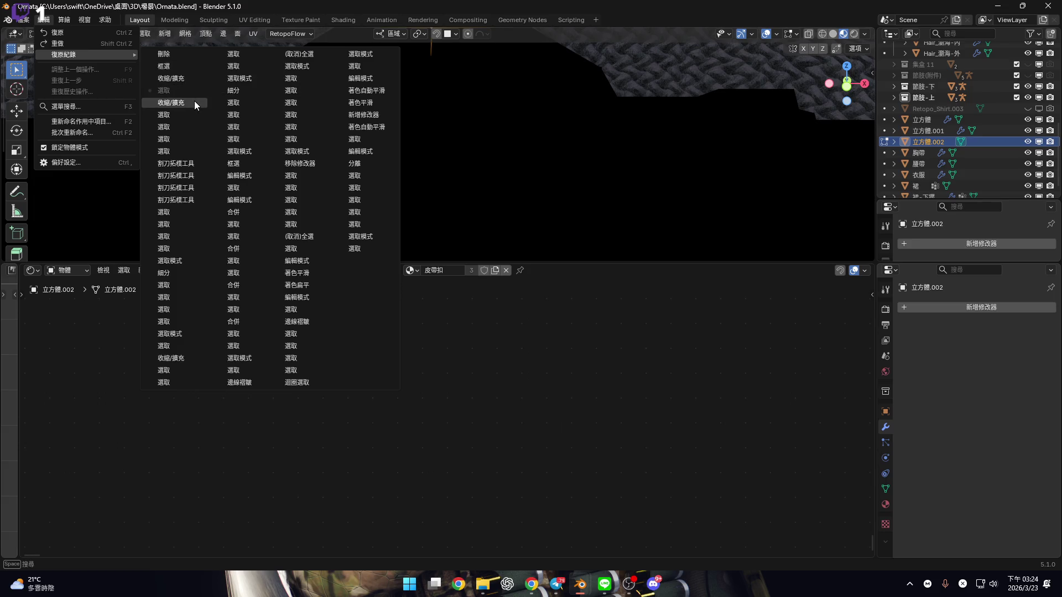
pyautogui.click(191, 68)
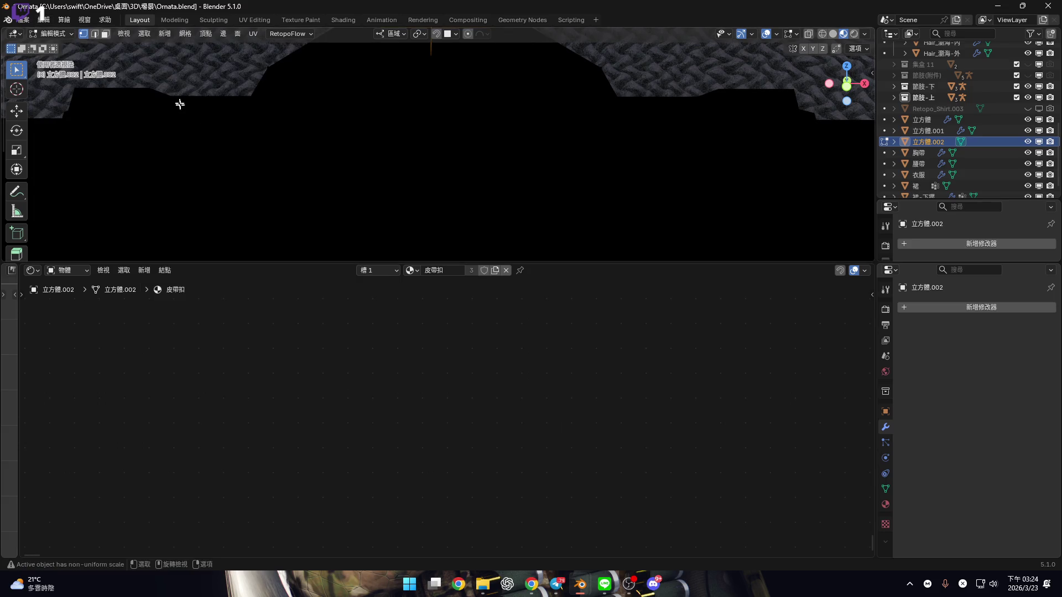
pyautogui.scroll(-5, 486, 225)
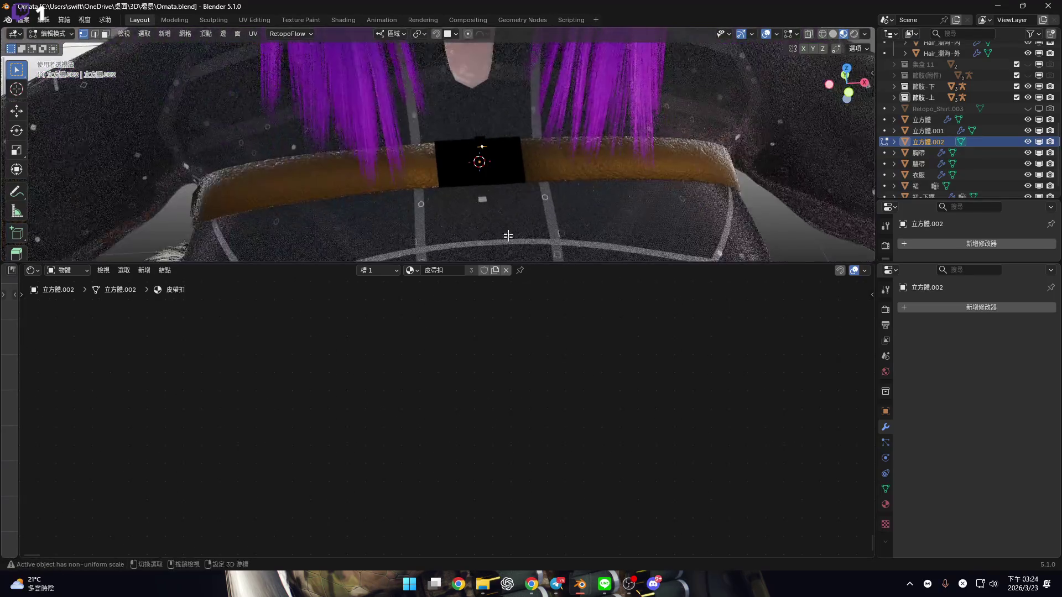
pyautogui.scroll(2, 509, 239)
pyautogui.scroll(-5, 462, 137)
pyautogui.moveTo(462, 138)
pyautogui.mouseDown(button='middle')
pyautogui.moveTo(458, 114)
pyautogui.moveTo(446, 149)
pyautogui.mouseUp(button='middle')
pyautogui.scroll(5, 453, 131)
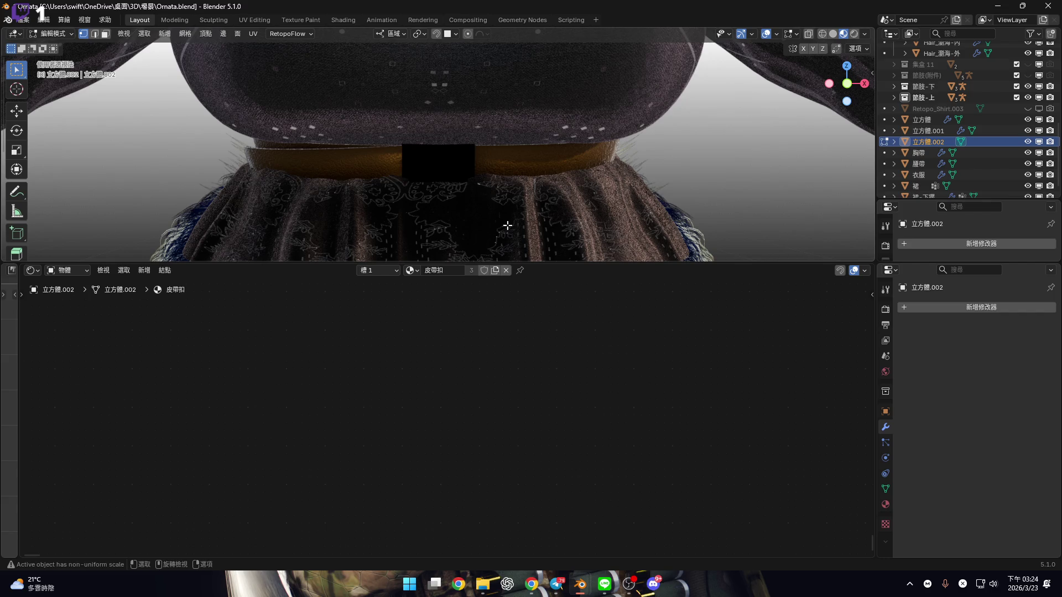
# Return to object mode, select the buckle 立方體.001, and jump back to an earlier selection step
pyautogui.press('Tab')
pyautogui.moveTo(506, 224)
pyautogui.mouseDown(button='middle')
pyautogui.moveTo(444, 194)
pyautogui.moveTo(466, 106)
pyautogui.moveTo(468, 163)
pyautogui.mouseUp(button='middle')
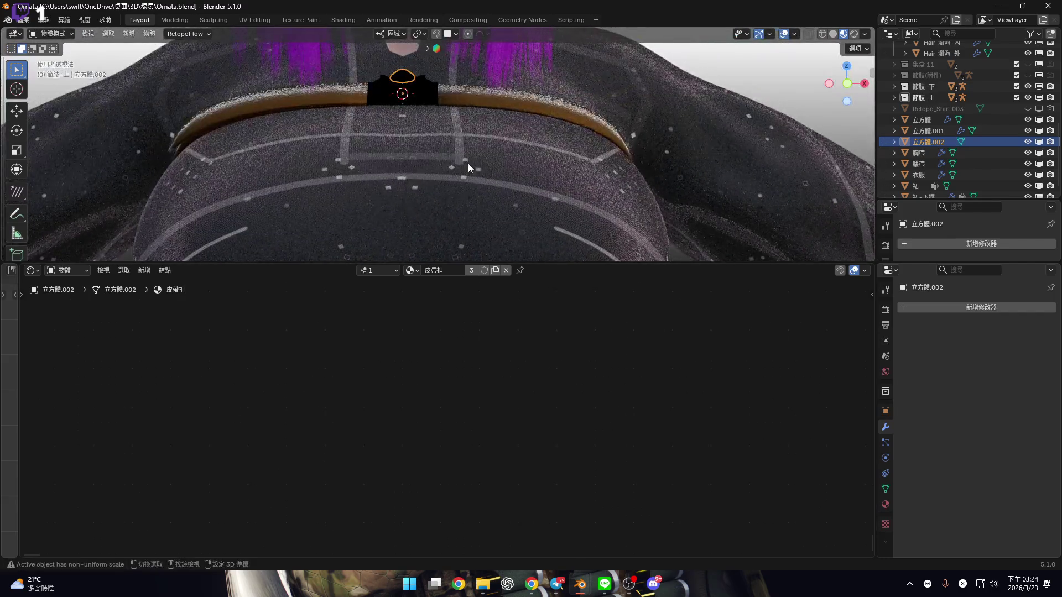
pyautogui.scroll(5, 468, 164)
pyautogui.moveTo(410, 185)
pyautogui.mouseDown(button='middle')
pyautogui.moveTo(434, 206)
pyautogui.moveTo(457, 188)
pyautogui.mouseUp(button='middle')
pyautogui.click(457, 188)
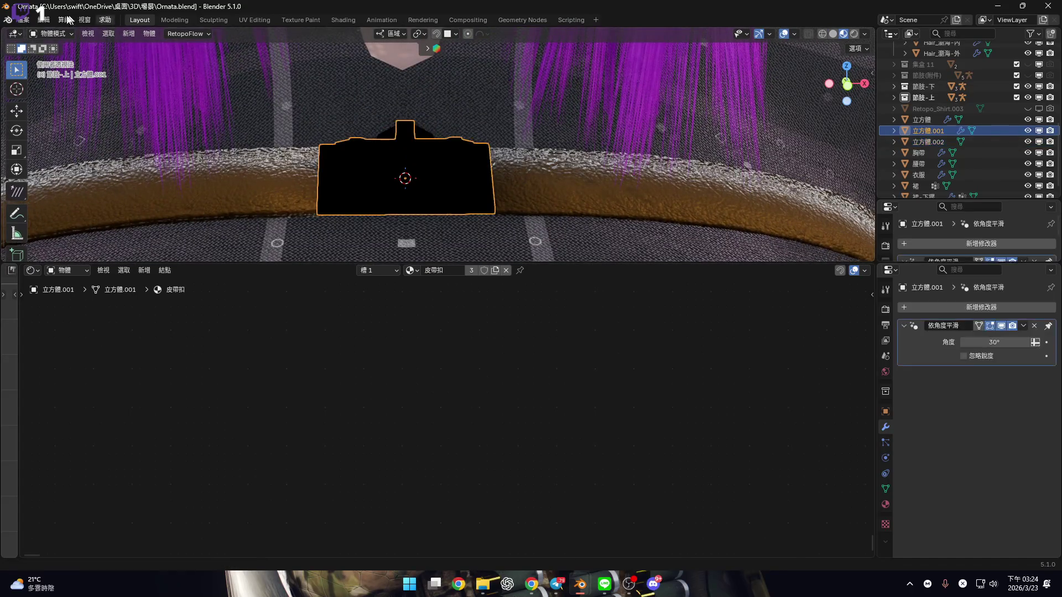
pyautogui.click(43, 20)
pyautogui.moveTo(71, 59)
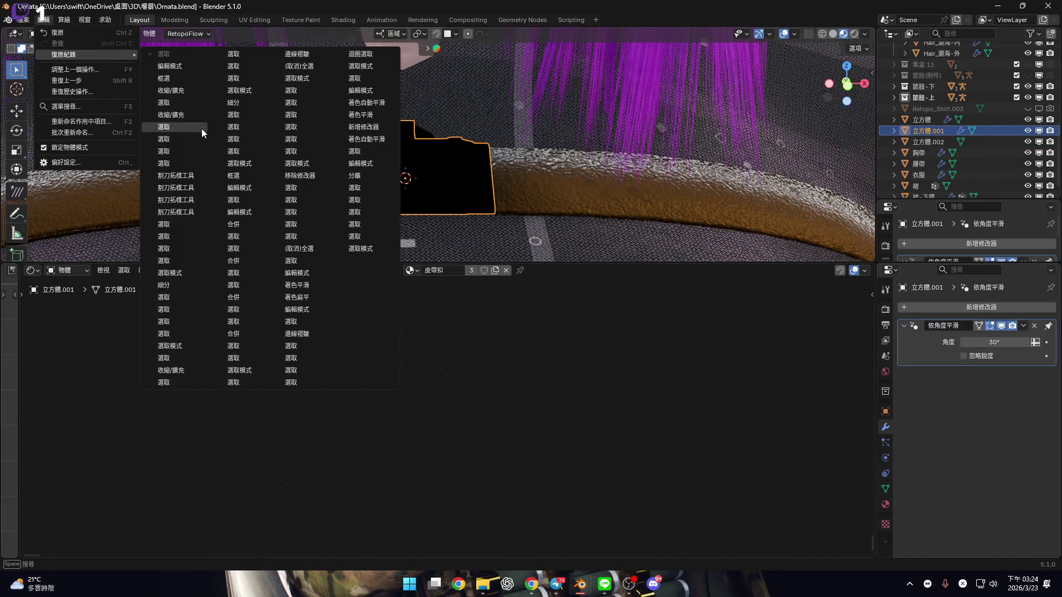
pyautogui.click(433, 223)
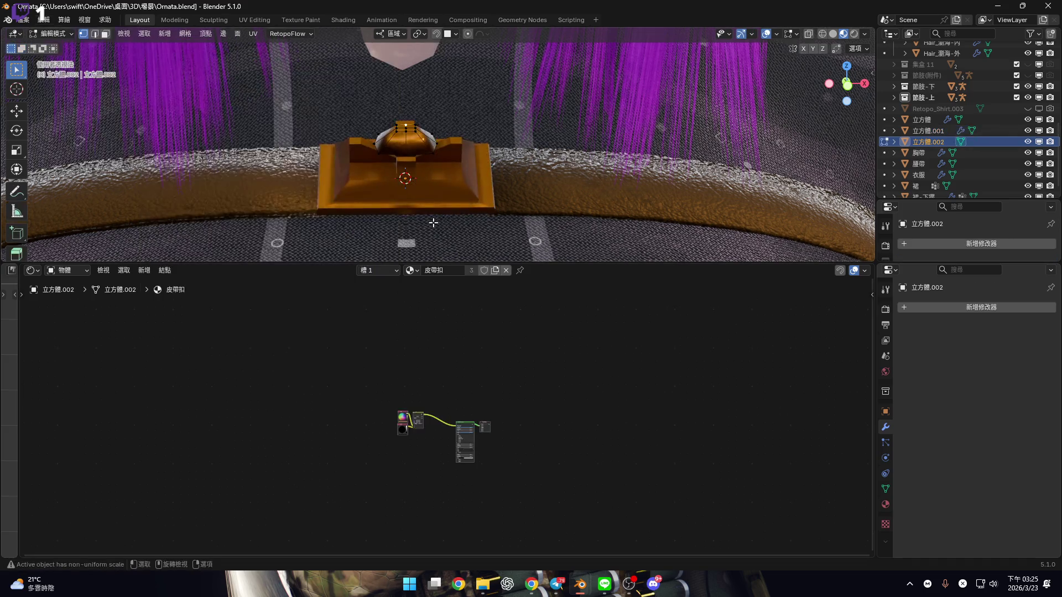
# Revert the dome to its Shrink/Fatten step using Undo History
pyautogui.press('Tab')
pyautogui.press('KP_Decimal')
pyautogui.click(37, 20)
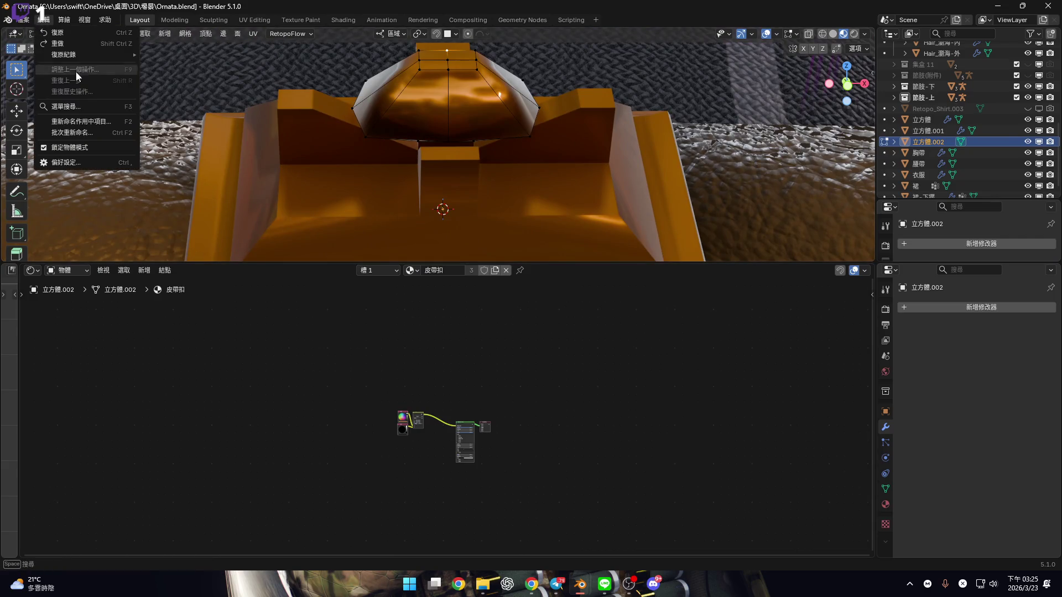
pyautogui.moveTo(110, 54)
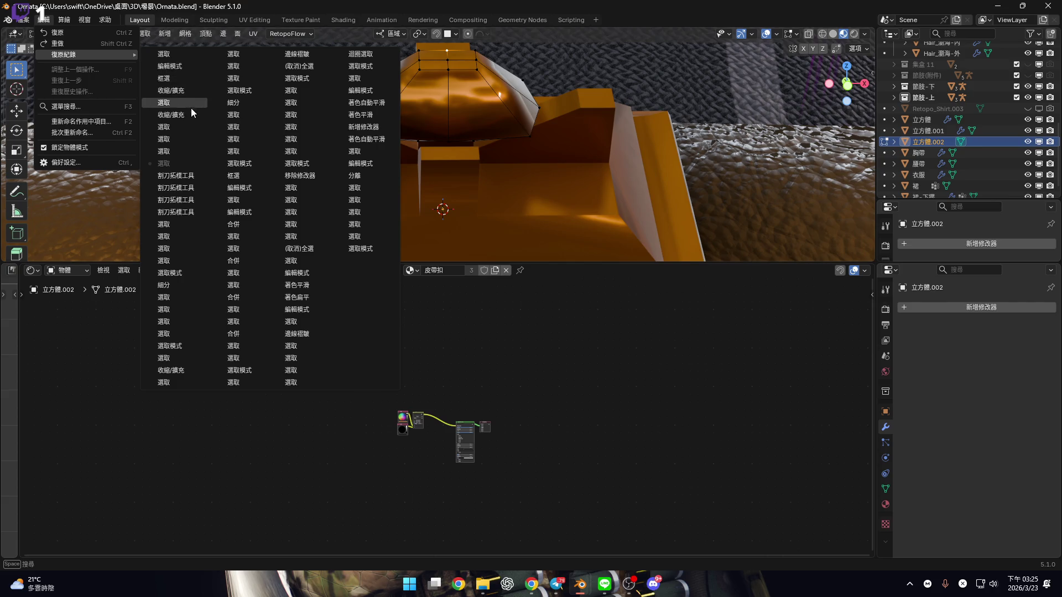
pyautogui.click(187, 71)
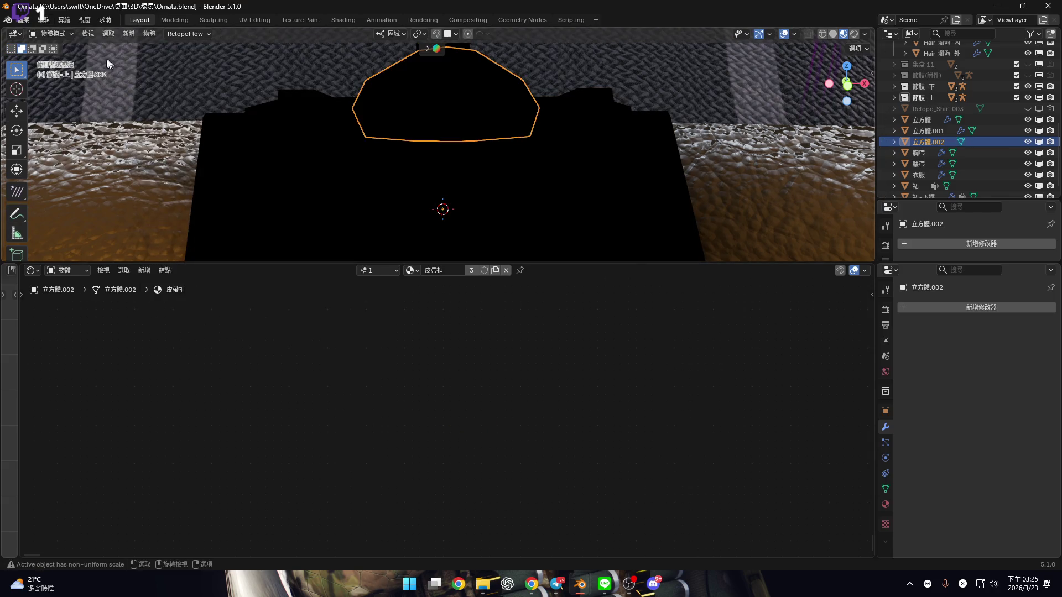
pyautogui.click(47, 21)
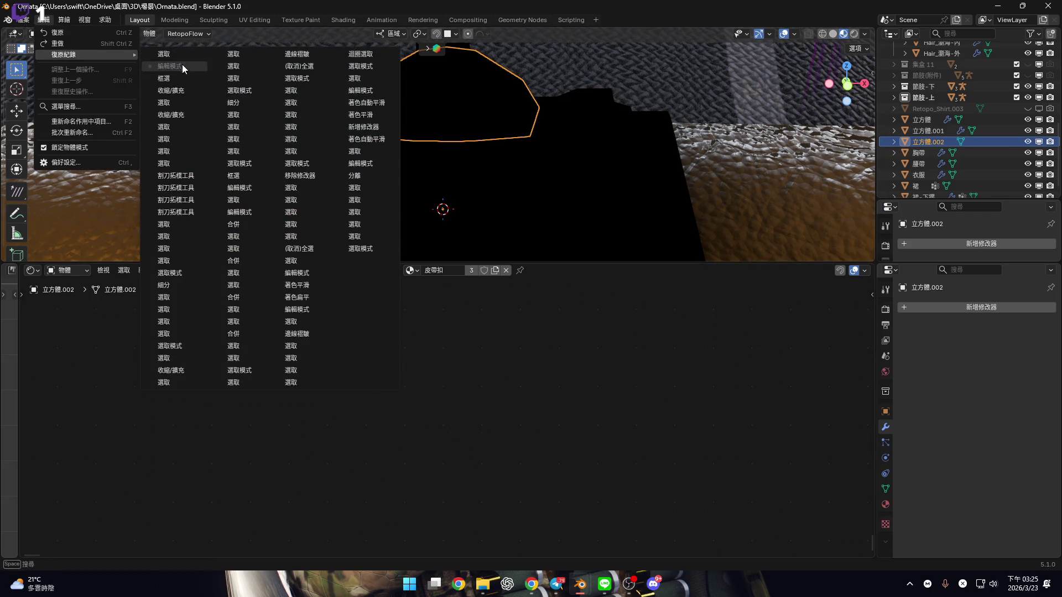
pyautogui.click(191, 90)
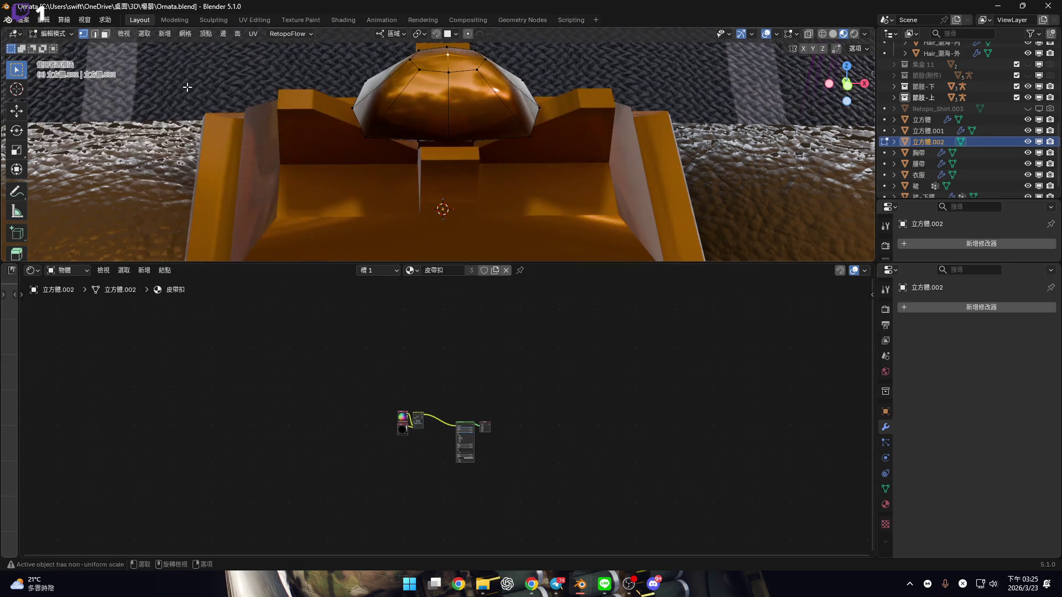
# Copy the five 皮帶扣 shader nodes, then unlink the 皮帶扣 material from the dome
pyautogui.hotkey('ctrl', 'c')
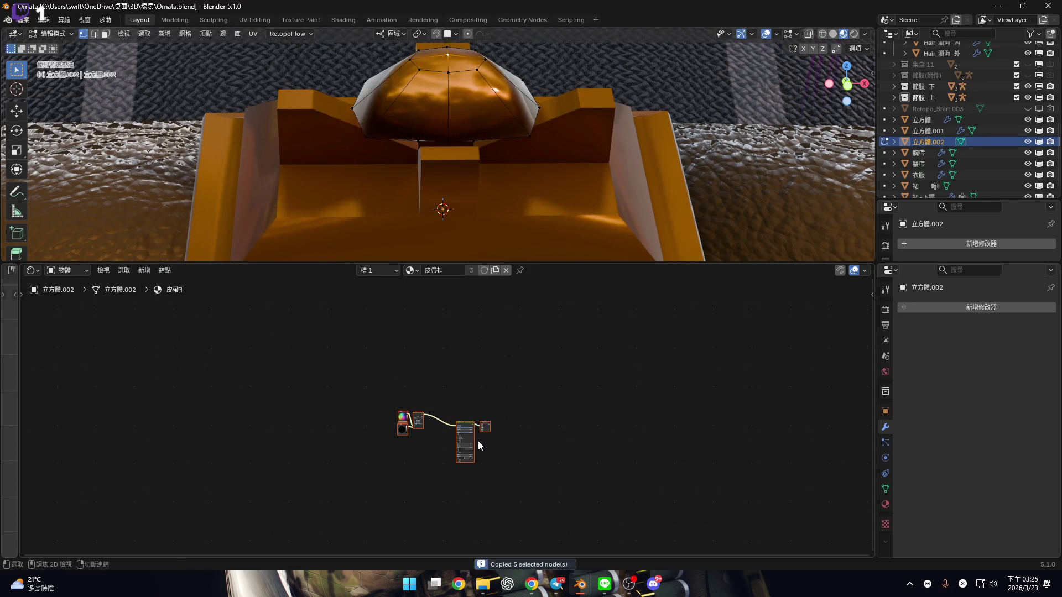
pyautogui.click(45, 20)
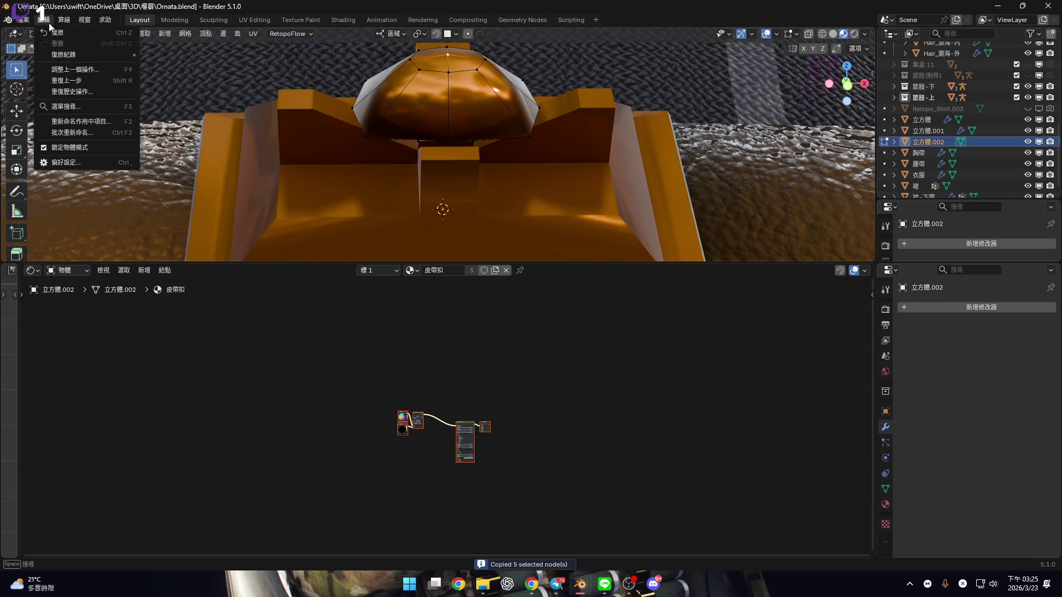
pyautogui.moveTo(72, 55)
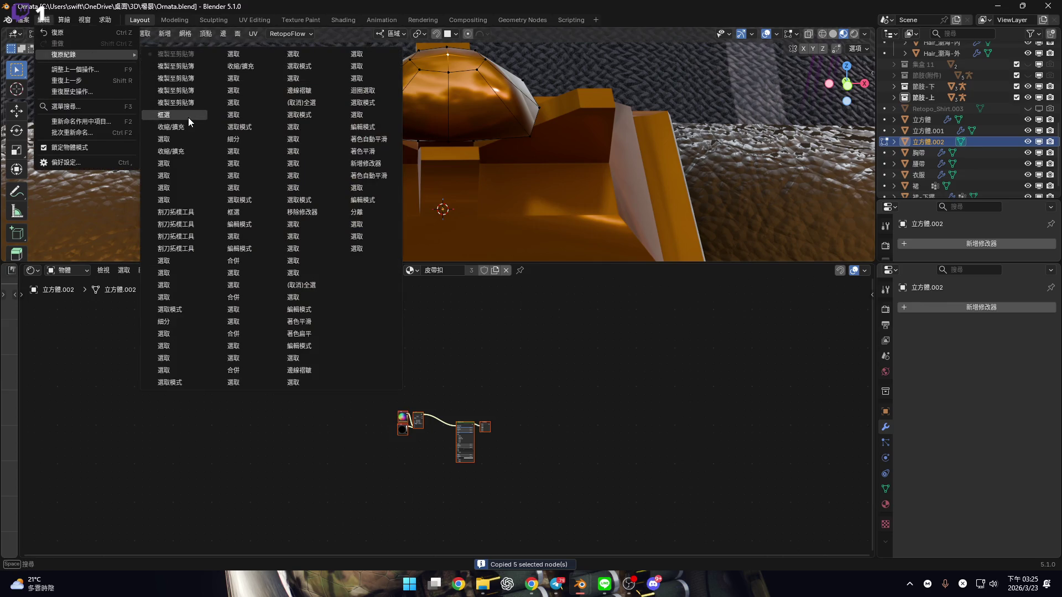
pyautogui.moveTo(472, 112); pyautogui.dragTo(516, 193, button='middle')
pyautogui.scroll(3, 517, 193)
pyautogui.moveTo(474, 135); pyautogui.dragTo(470, 164, button='middle')
pyautogui.scroll(1, 471, 164)
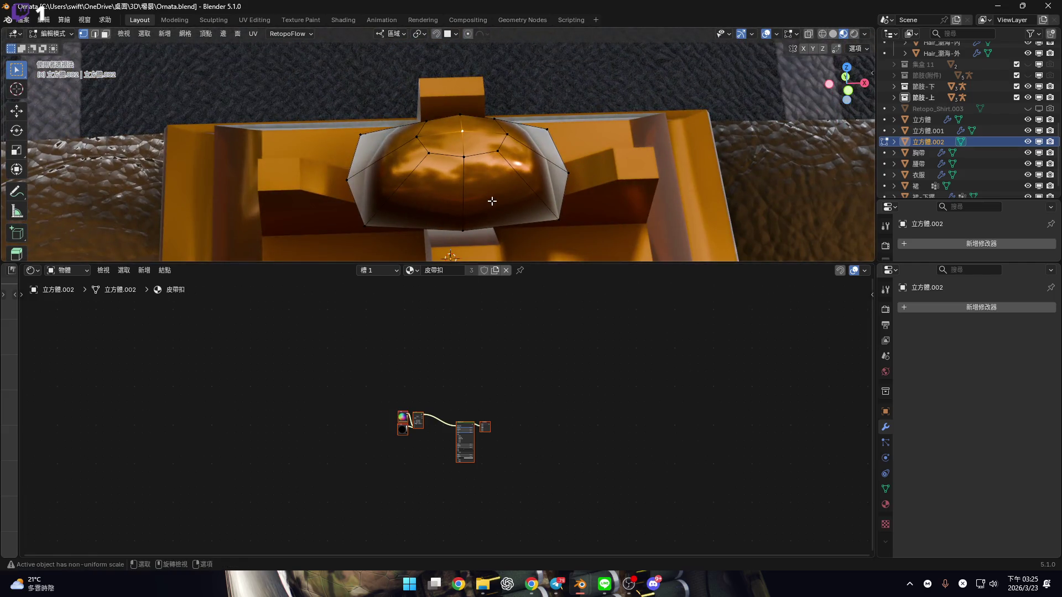
pyautogui.scroll(2, 491, 199)
pyautogui.click(506, 270)
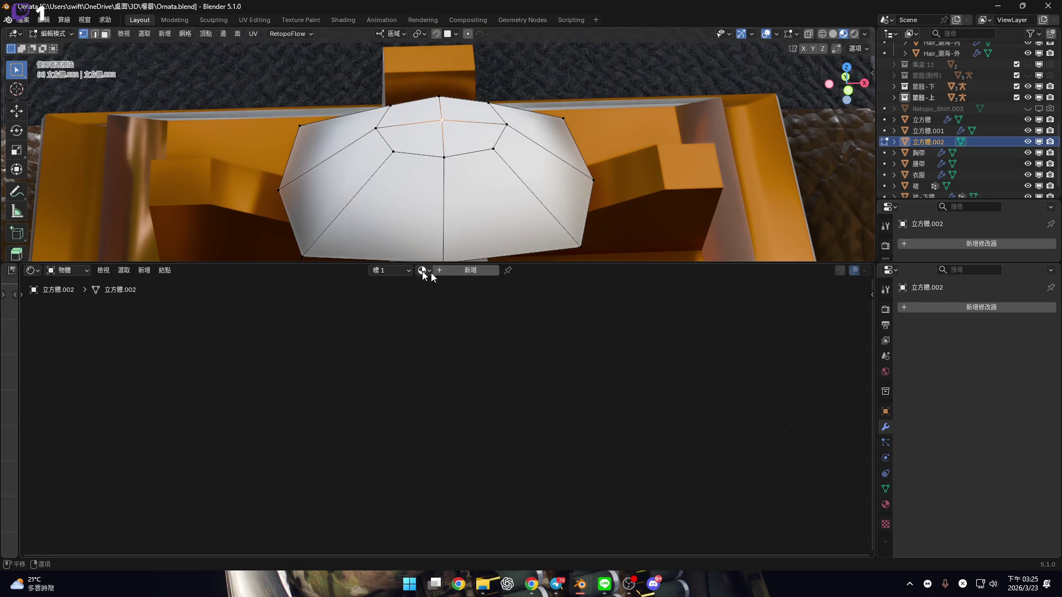
# Give the dome a new material 材質 and delete all its default nodes
pyautogui.click(470, 270)
pyautogui.moveTo(327, 387); pyautogui.dragTo(509, 459)
pyautogui.press('x')
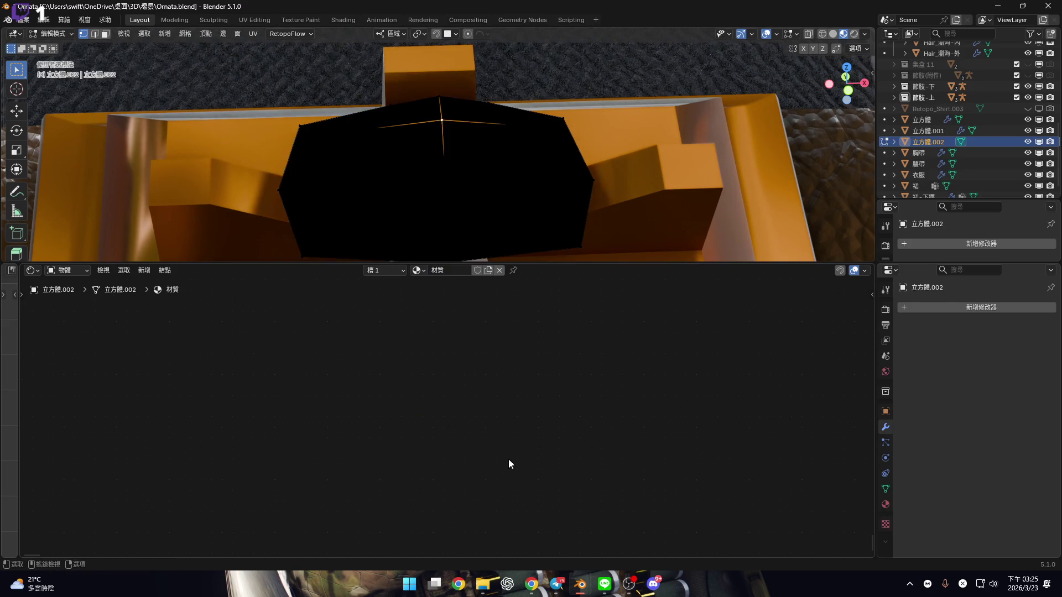
# Check the necklace crystal's base, tint and emission colours in the Hazumi Aileen file, then return to Ornata
pyautogui.moveTo(578, 583)
pyautogui.click(650, 545)
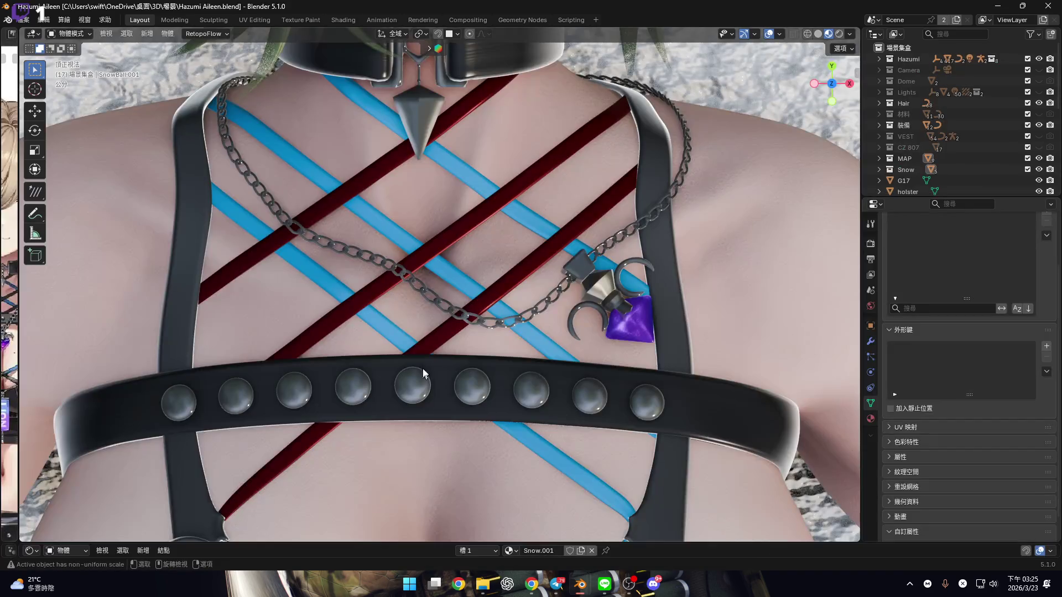
pyautogui.moveTo(639, 545); pyautogui.dragTo(628, 255)
pyautogui.click(608, 143)
pyautogui.scroll(-3, 586, 398)
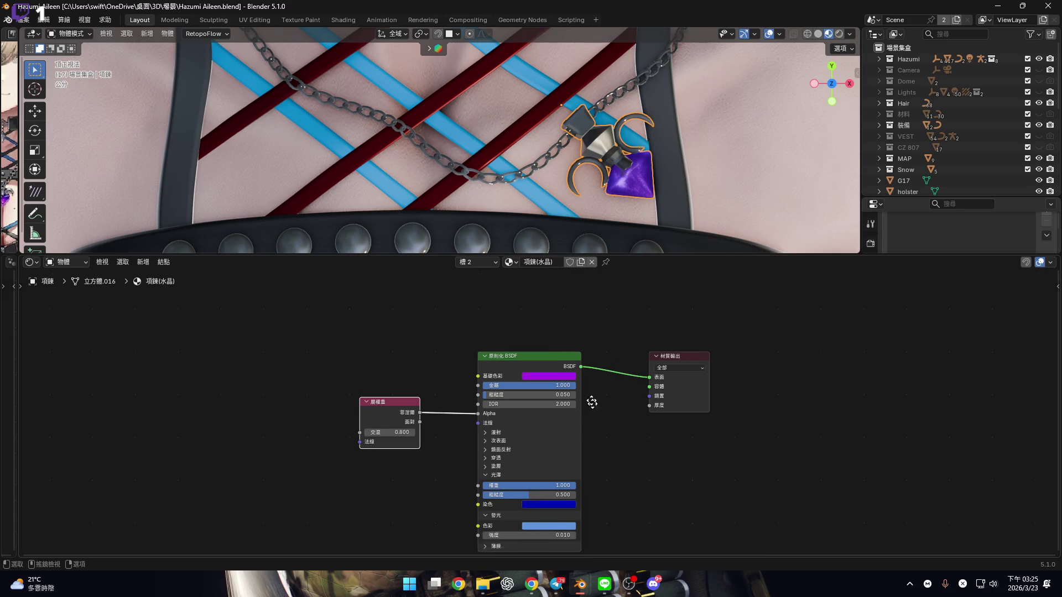
pyautogui.click(564, 359)
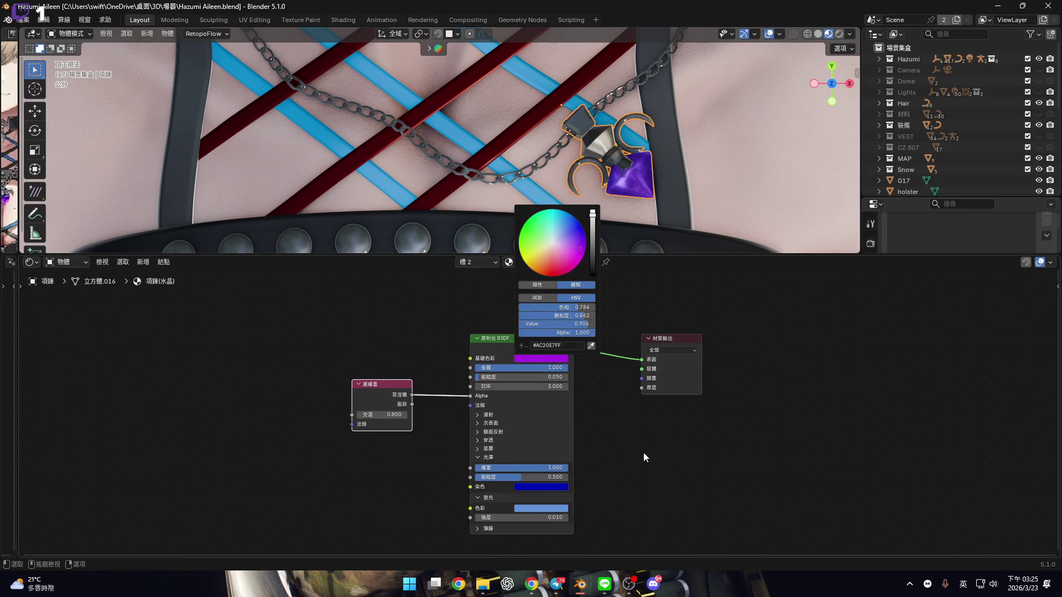
pyautogui.scroll(5, 559, 493)
pyautogui.click(560, 481)
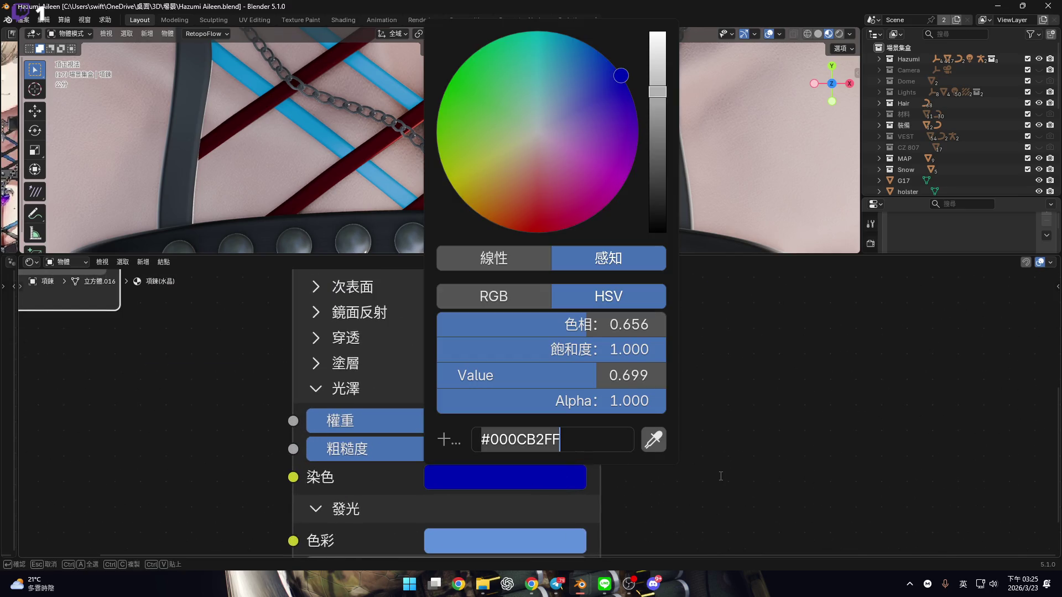
pyautogui.scroll(-2, 702, 472)
pyautogui.moveTo(675, 417); pyautogui.dragTo(671, 305, button='middle')
pyautogui.click(582, 395)
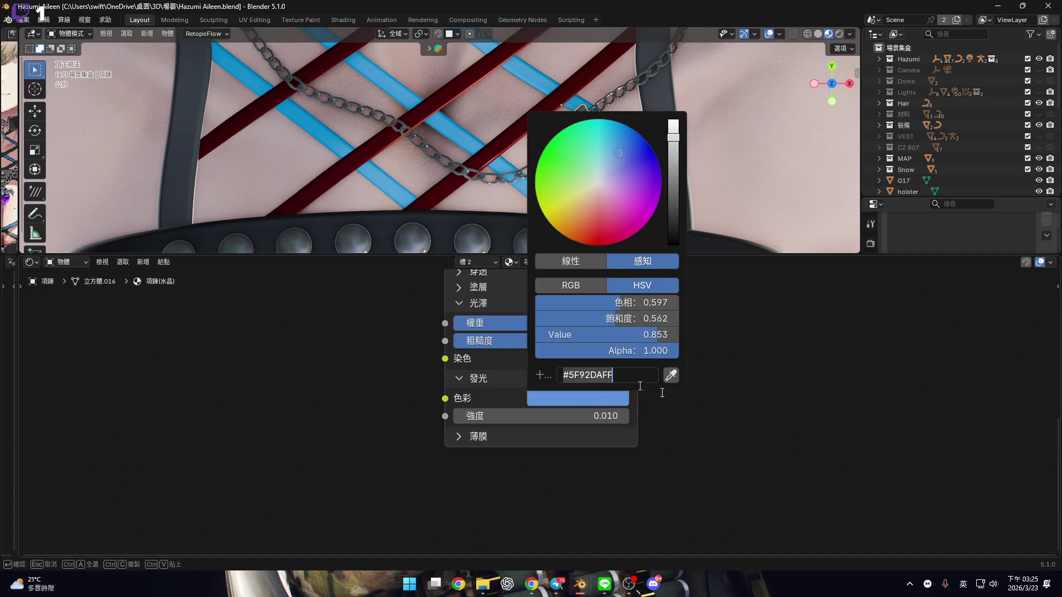
pyautogui.click(997, 6)
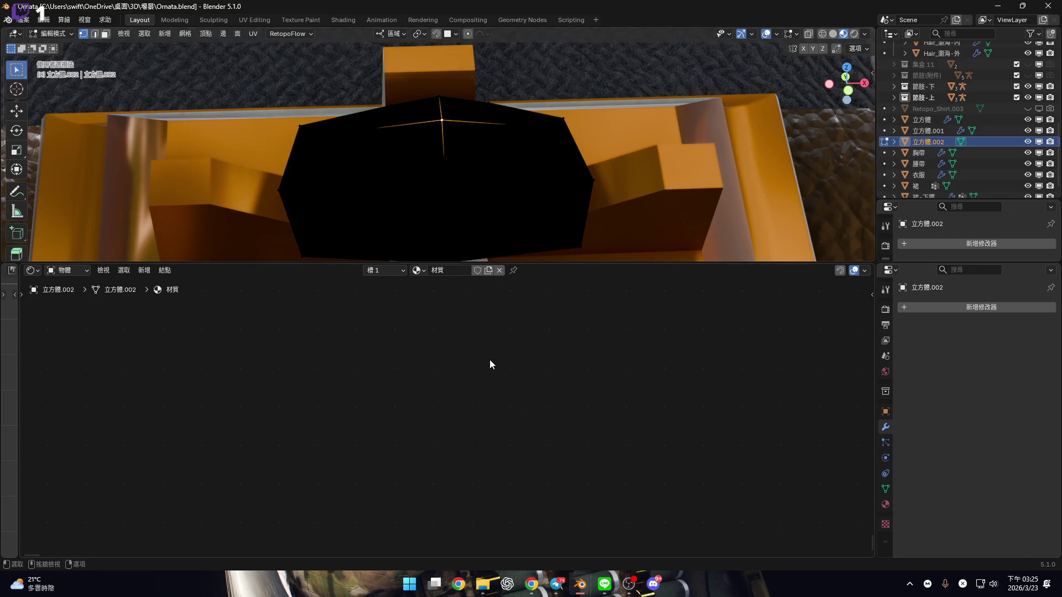
# Add a Glass BSDF node to the empty 材質 material, then delete it
pyautogui.rightClick(404, 375)
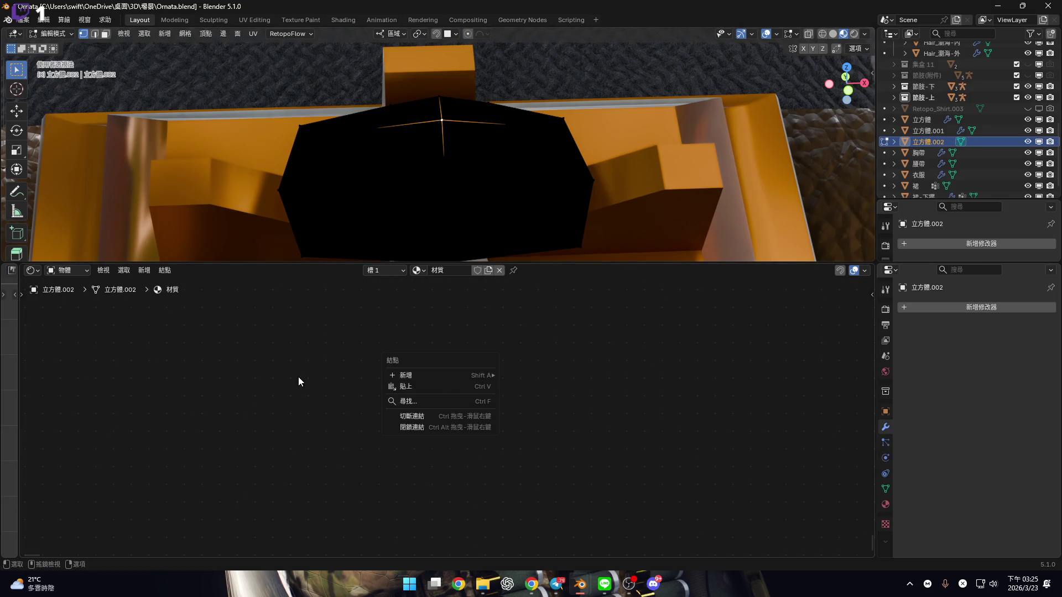
pyautogui.hotkey('shift', 'a')
pyautogui.moveTo(494, 413)
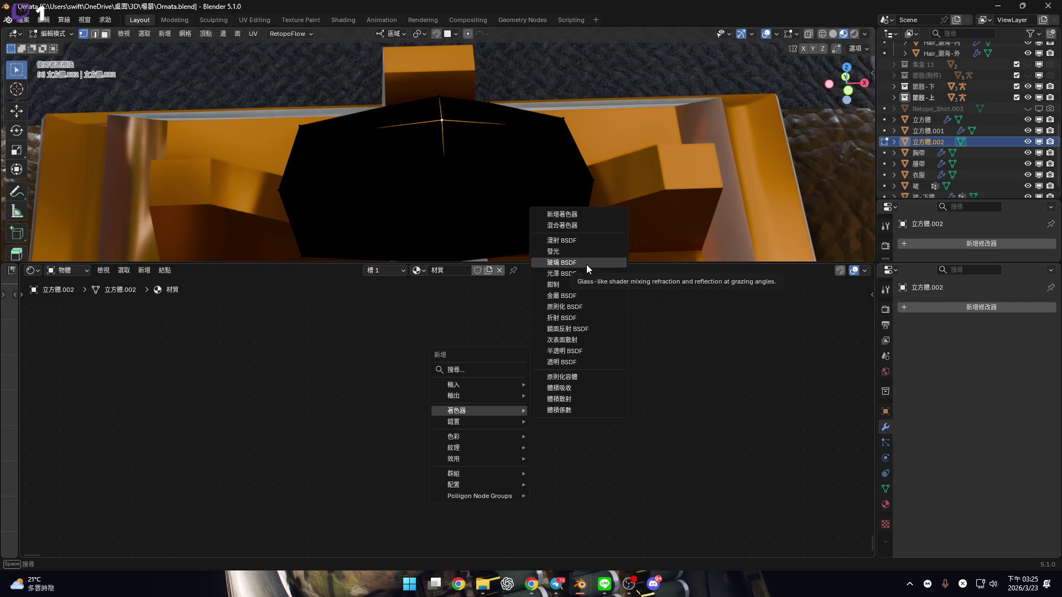
pyautogui.click(579, 390)
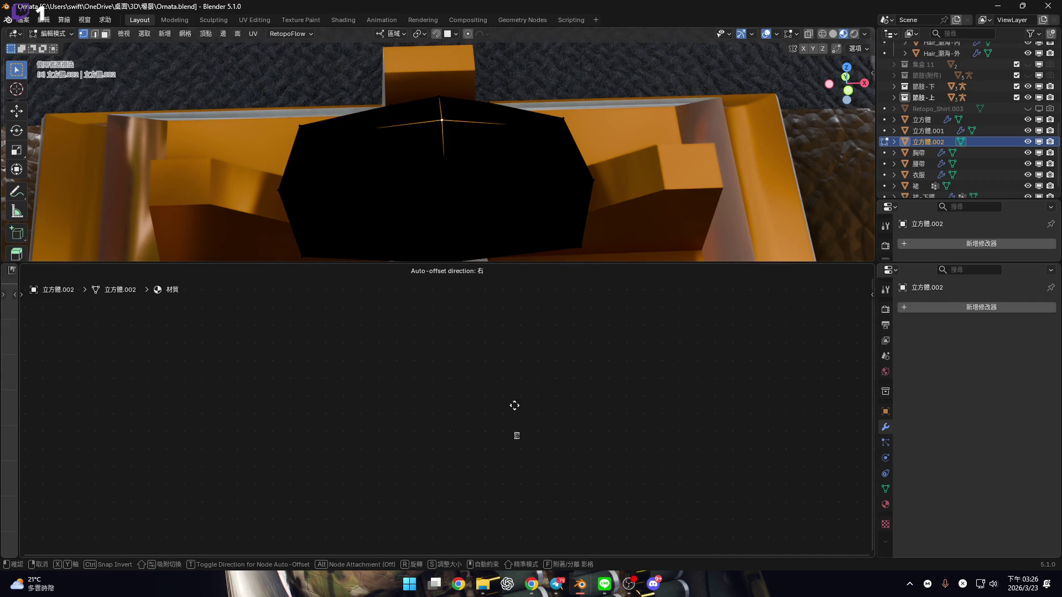
pyautogui.click(505, 397)
pyautogui.scroll(10, 507, 441)
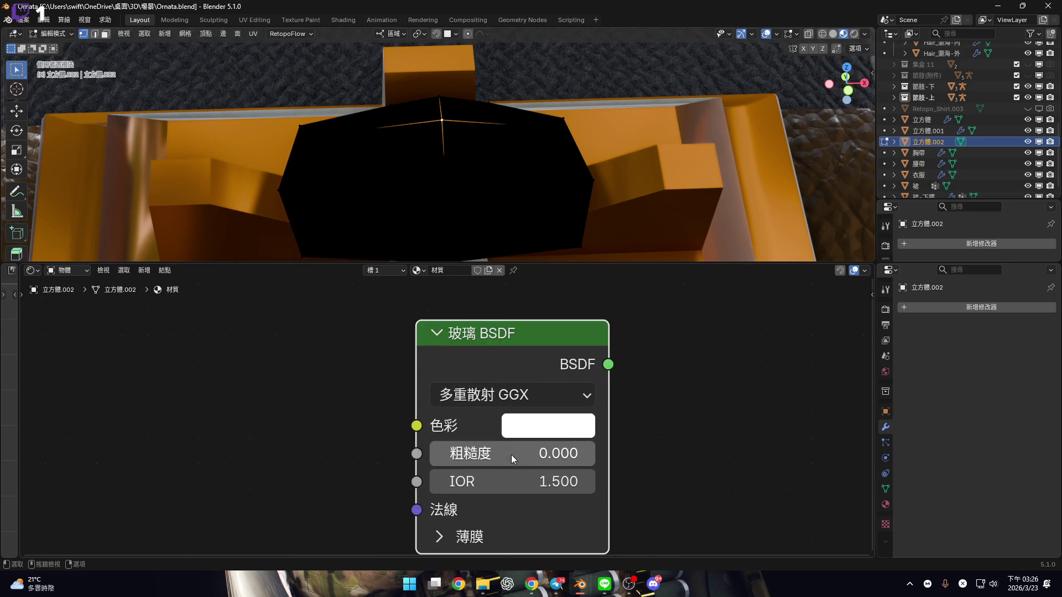
pyautogui.press('x')
# Add a Principled BSDF node to the dome's material
pyautogui.hotkey('shift', 'a')
pyautogui.press('Escape')
pyautogui.hotkey('shift', 'a')
pyautogui.moveTo(483, 390)
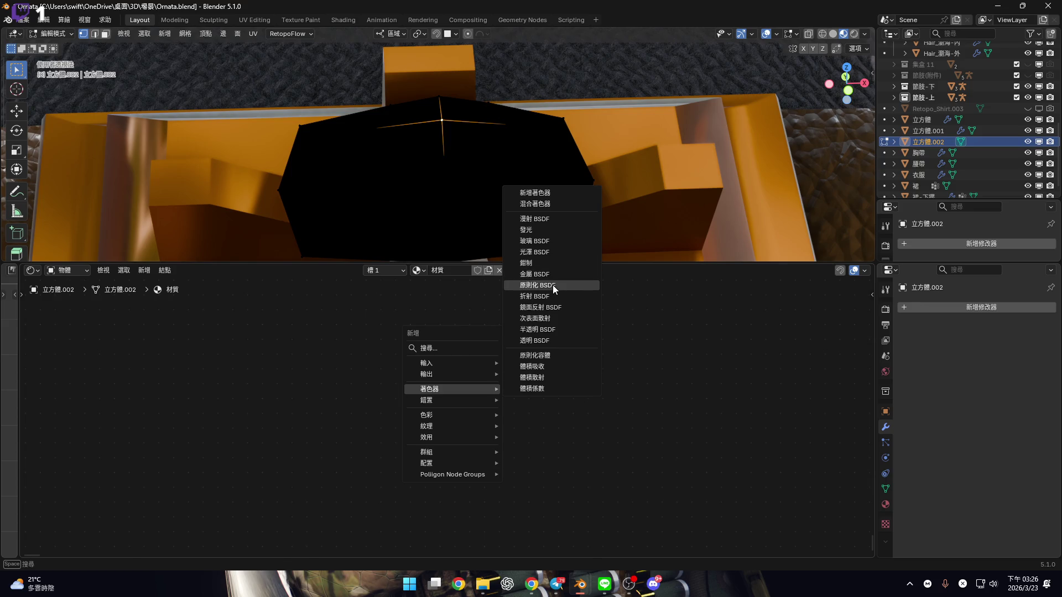
pyautogui.click(552, 284)
pyautogui.click(445, 326)
pyautogui.scroll(-2, 526, 442)
pyautogui.scroll(3, 545, 397)
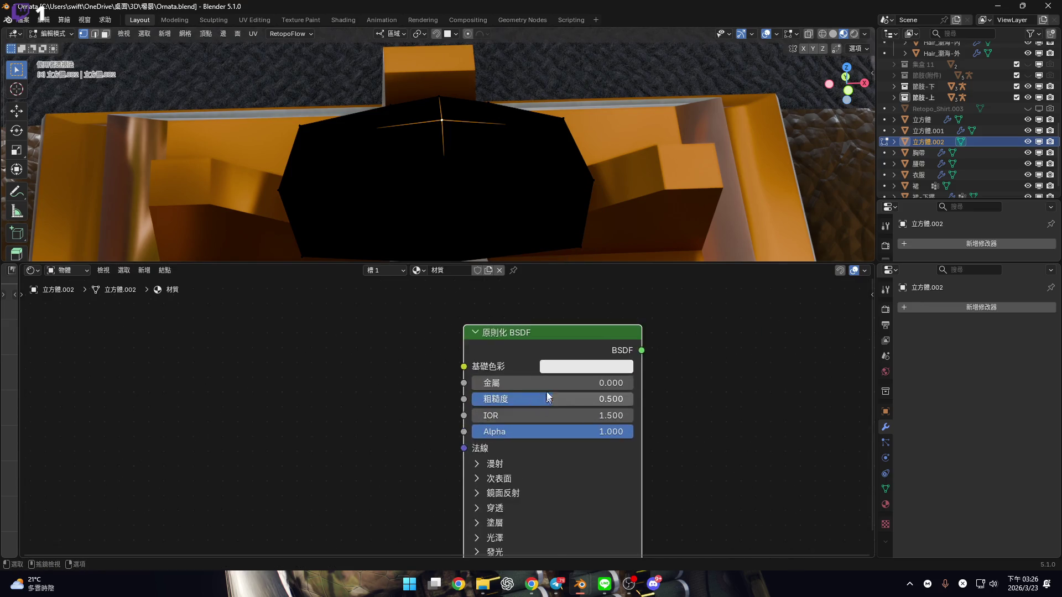
# Set the Principled BSDF base colour to purple #AC20E7FF
pyautogui.click(586, 359)
pyautogui.scroll(-2, 571, 513)
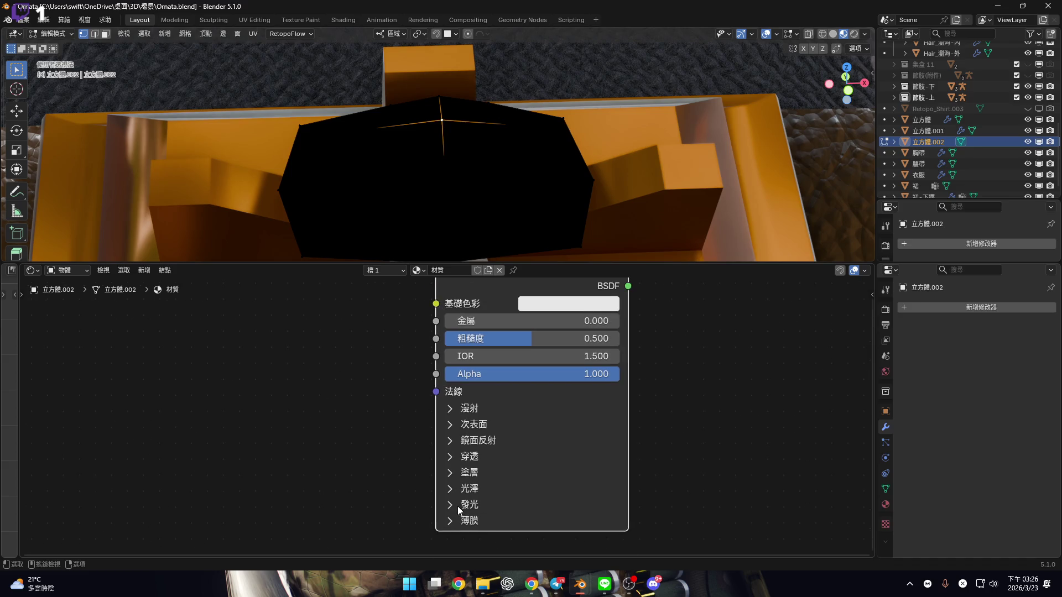
pyautogui.click(457, 489)
pyautogui.scroll(3, 542, 470)
pyautogui.click(558, 391)
pyautogui.click(568, 366)
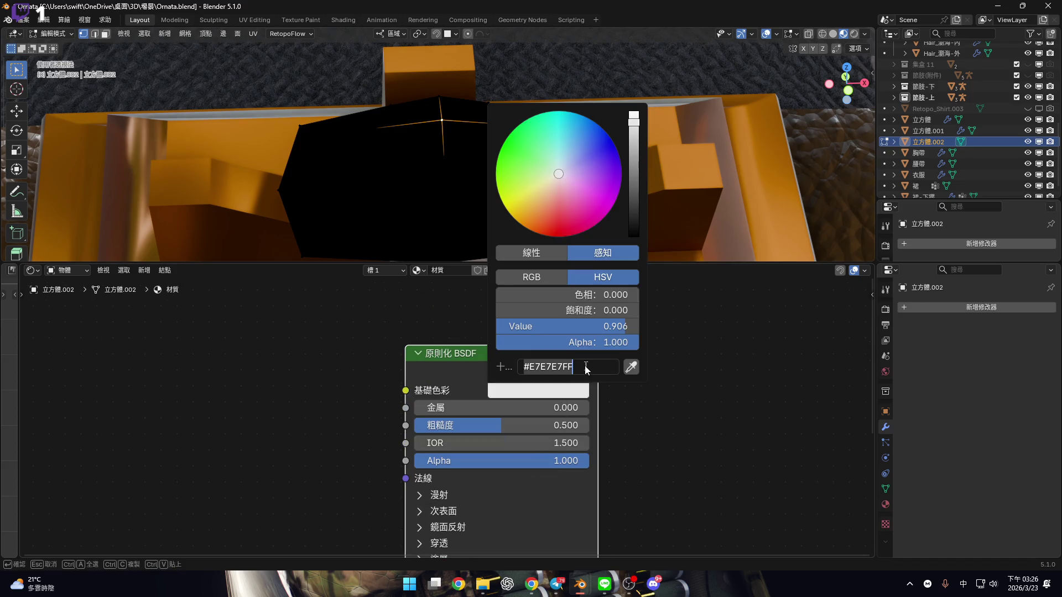
pyautogui.write('#AC20E7FF')
pyautogui.click(931, 529)
pyautogui.press('Return')
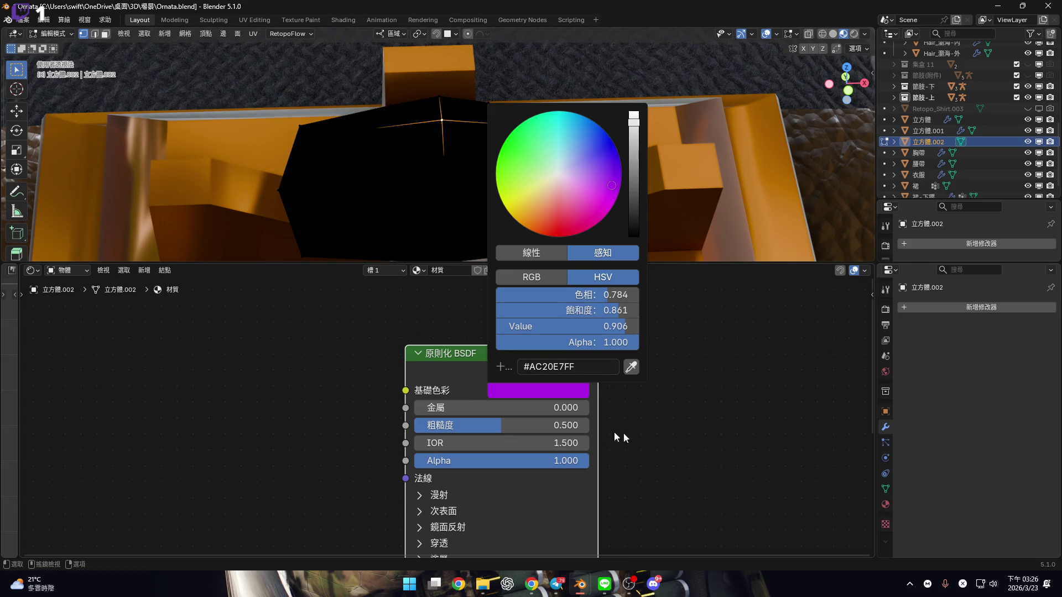
# Set the Sheen tint to blue #000CB2FF
pyautogui.scroll(-3, 521, 475)
pyautogui.scroll(2, 536, 409)
pyautogui.click(589, 437)
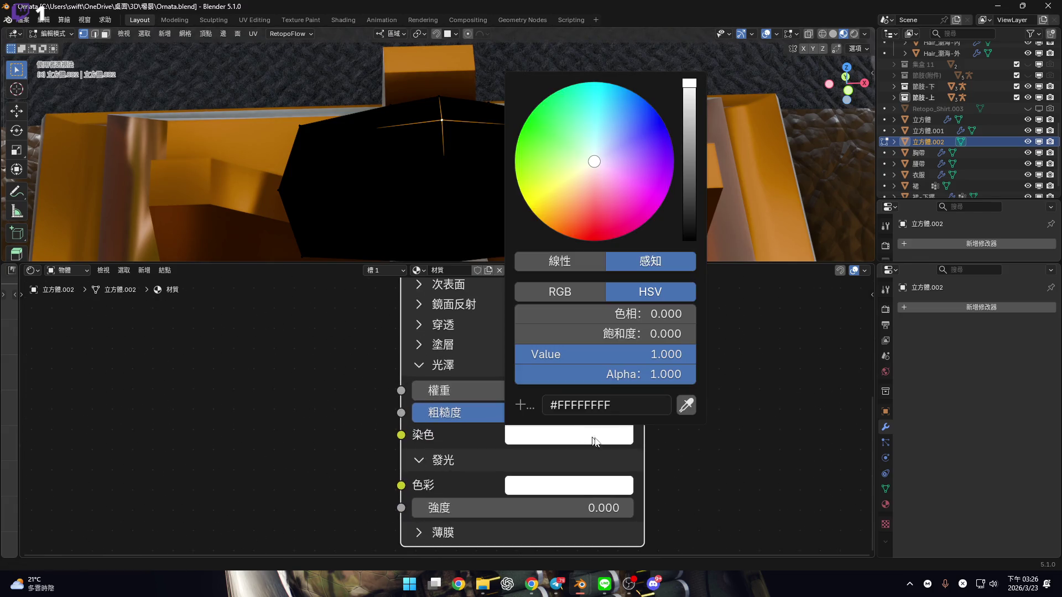
pyautogui.press('super+v')
pyautogui.press('Escape')
pyautogui.click(619, 402)
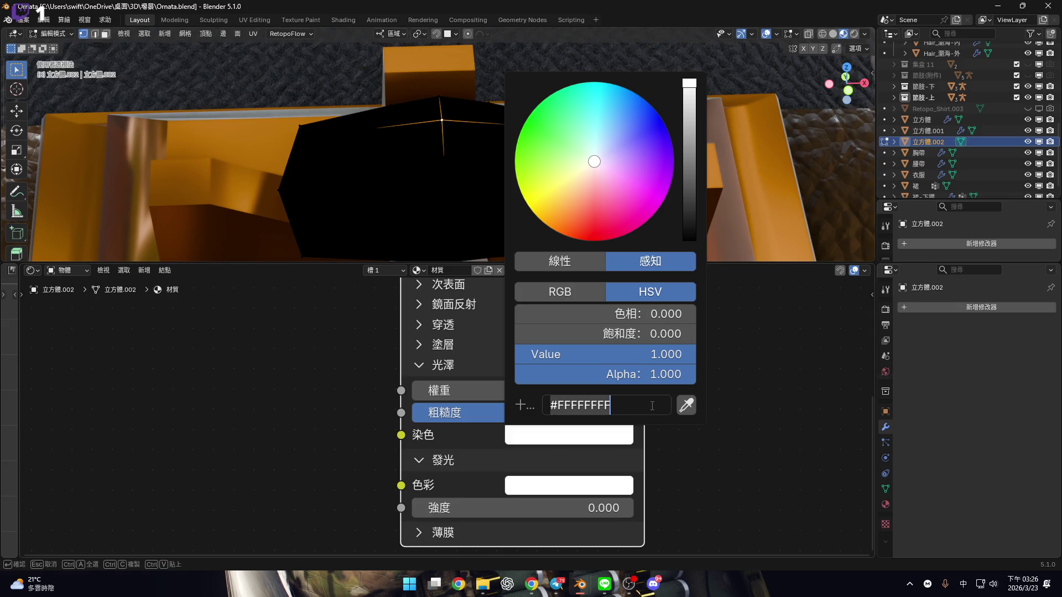
pyautogui.press('super+v')
pyautogui.click(934, 485)
pyautogui.press('Return')
# Set the emission colour to light blue #5F92DAFF with strength 0.010
pyautogui.click(611, 480)
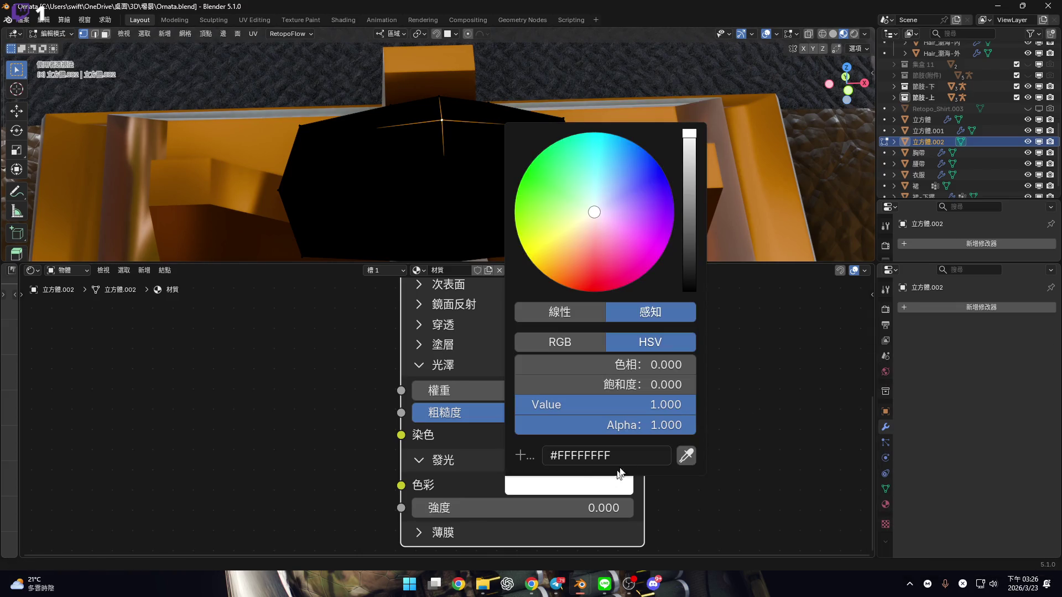
pyautogui.press('super+v')
pyautogui.click(935, 526)
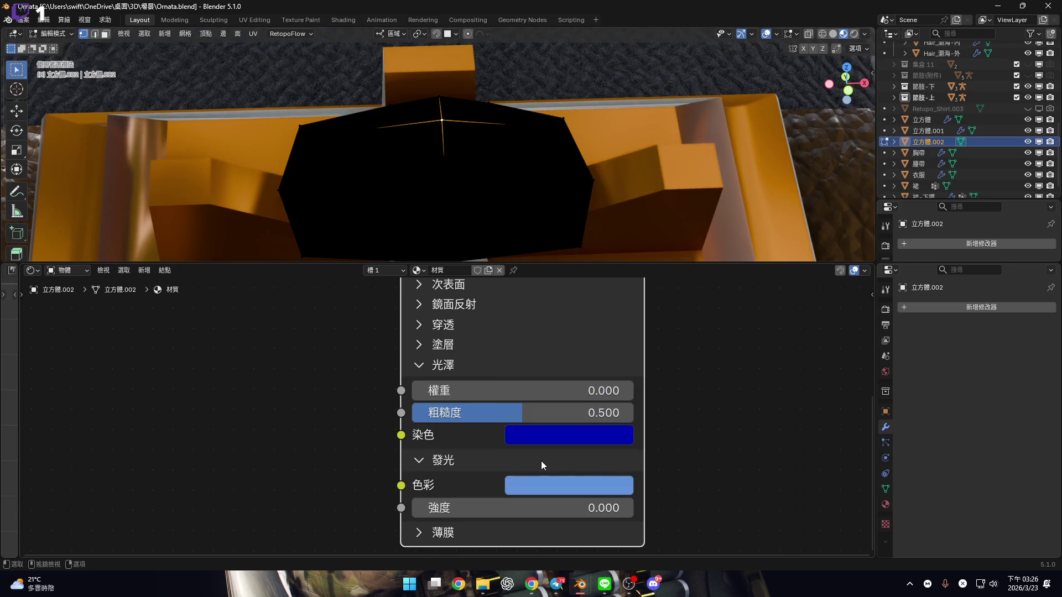
pyautogui.scroll(1, 541, 460)
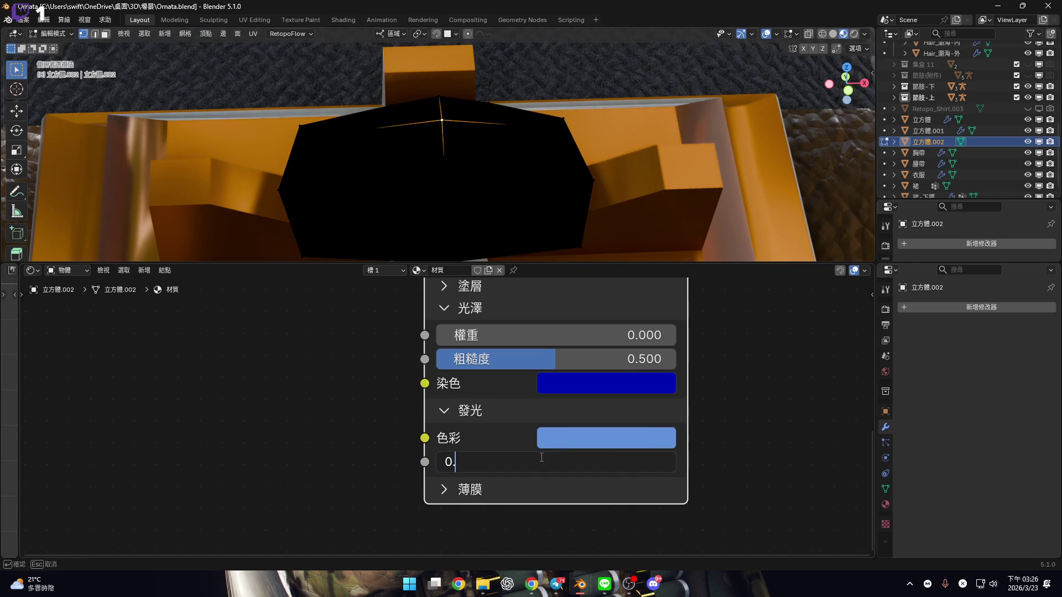
pyautogui.write('1')
pyautogui.press('Return')
pyautogui.scroll(-1, 540, 454)
pyautogui.click(535, 463)
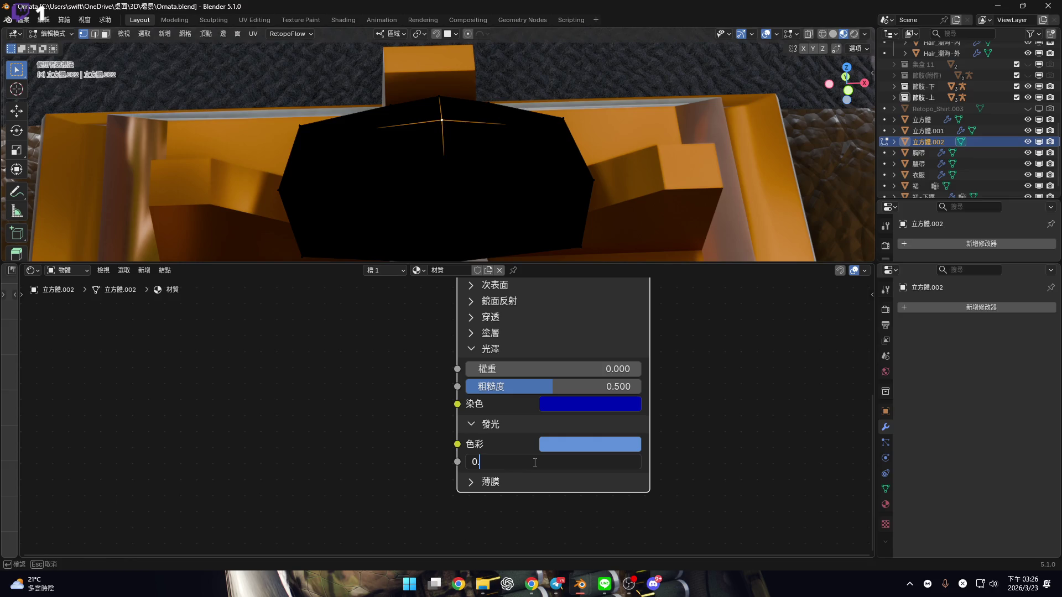
pyautogui.write('1')
pyautogui.press('Return')
# Connect the BSDF output to a Material Output and hide the viewport overlays
pyautogui.scroll(2, 511, 432)
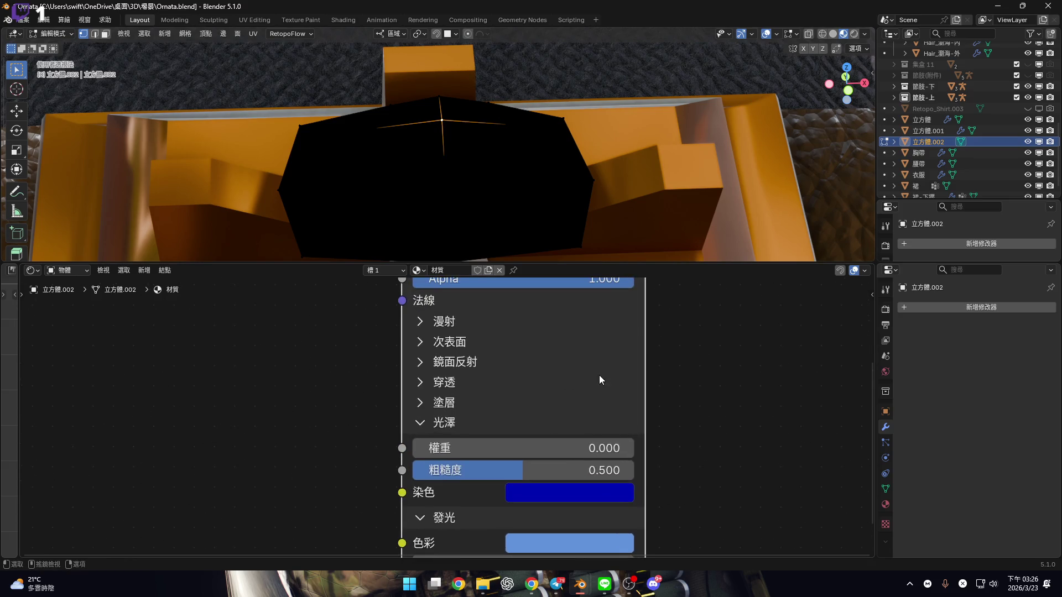
pyautogui.scroll(-3, 599, 375)
pyautogui.moveTo(458, 195)
pyautogui.mouseDown(button='middle')
pyautogui.moveTo(480, 166)
pyautogui.moveTo(468, 160)
pyautogui.mouseUp(button='middle')
pyautogui.scroll(-1, 484, 329)
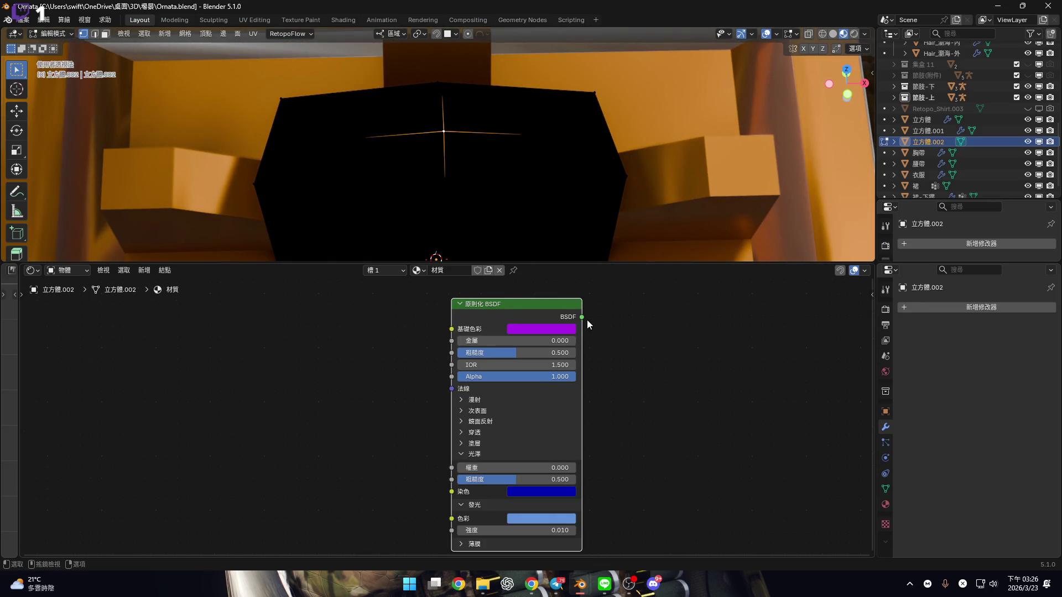
pyautogui.moveTo(588, 322); pyautogui.dragTo(744, 413)
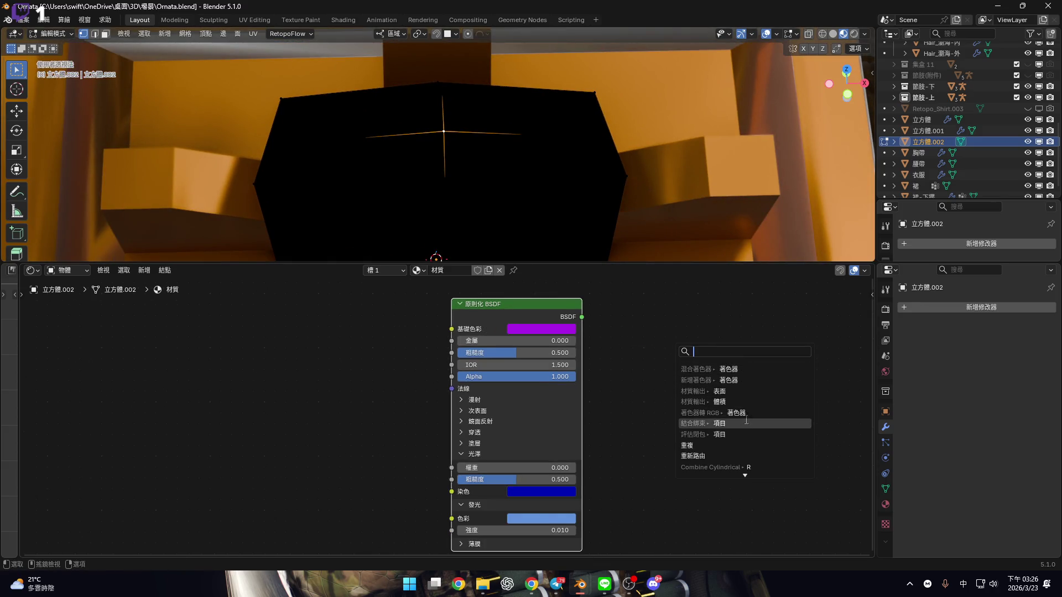
pyautogui.click(748, 392)
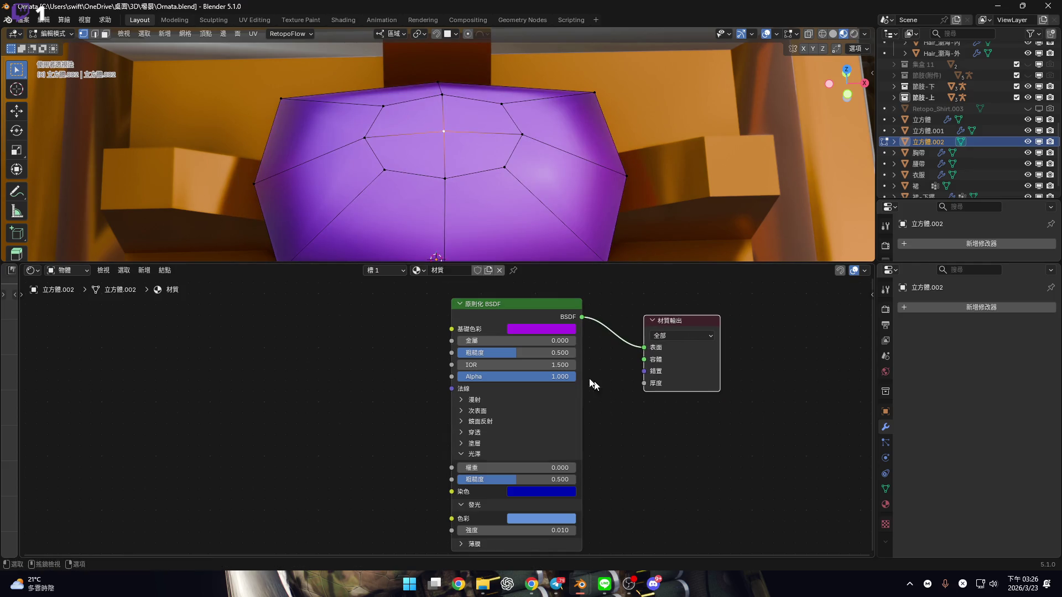
pyautogui.scroll(-3, 790, 41)
pyautogui.click(789, 35)
# Set Metallic to 0.800 and Roughness to 0.200 on the Principled BSDF
pyautogui.moveTo(664, 111)
pyautogui.mouseDown(button='middle')
pyautogui.moveTo(581, 161)
pyautogui.moveTo(609, 199)
pyautogui.mouseUp(button='middle')
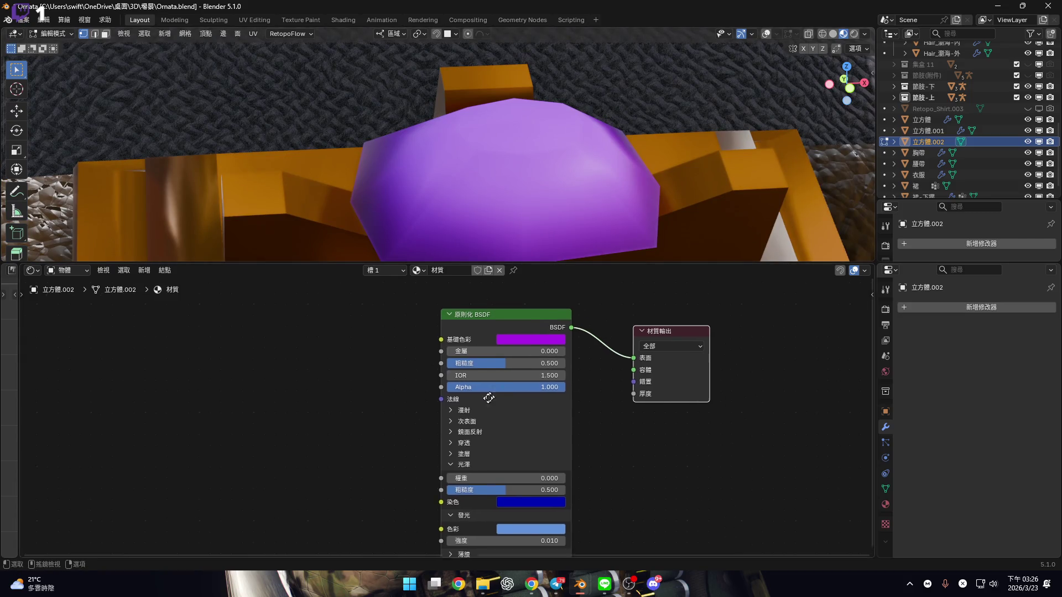
pyautogui.scroll(5, 461, 384)
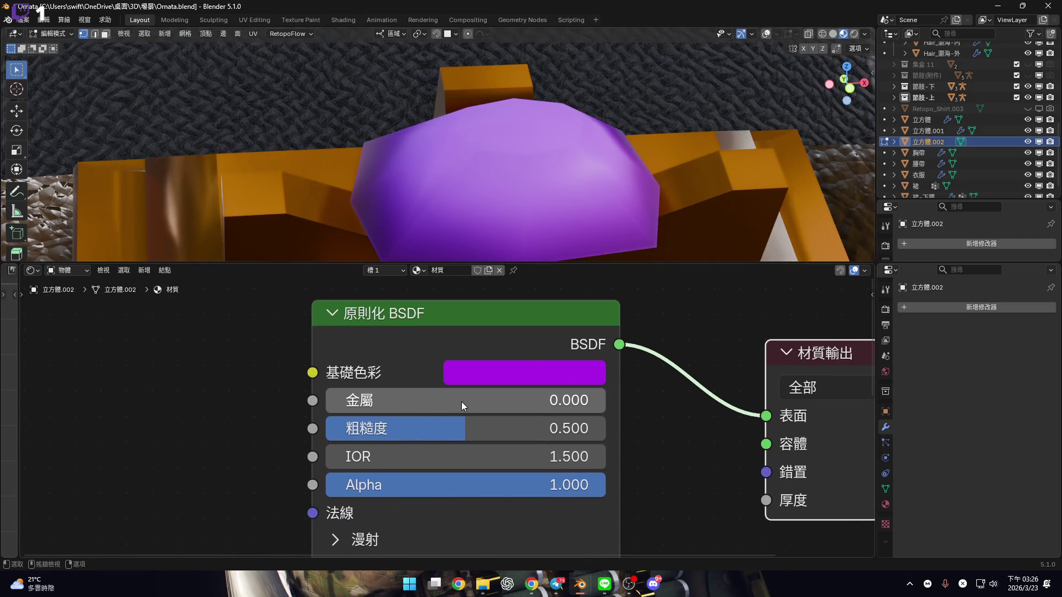
pyautogui.scroll(-2, 495, 409)
pyautogui.click(495, 408)
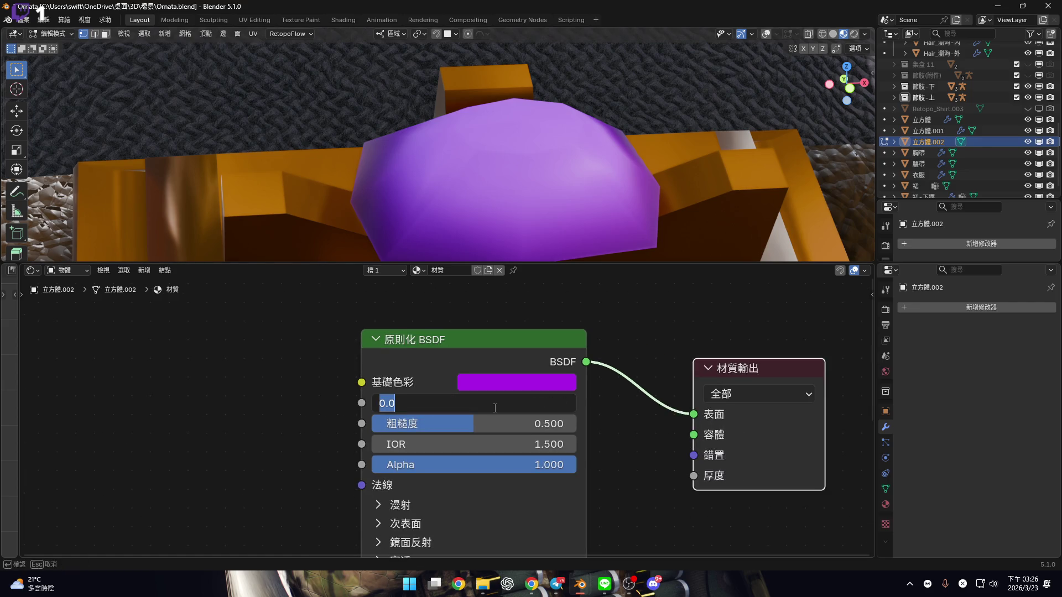
pyautogui.write('.8')
pyautogui.press('Return')
pyautogui.scroll(2, 493, 410)
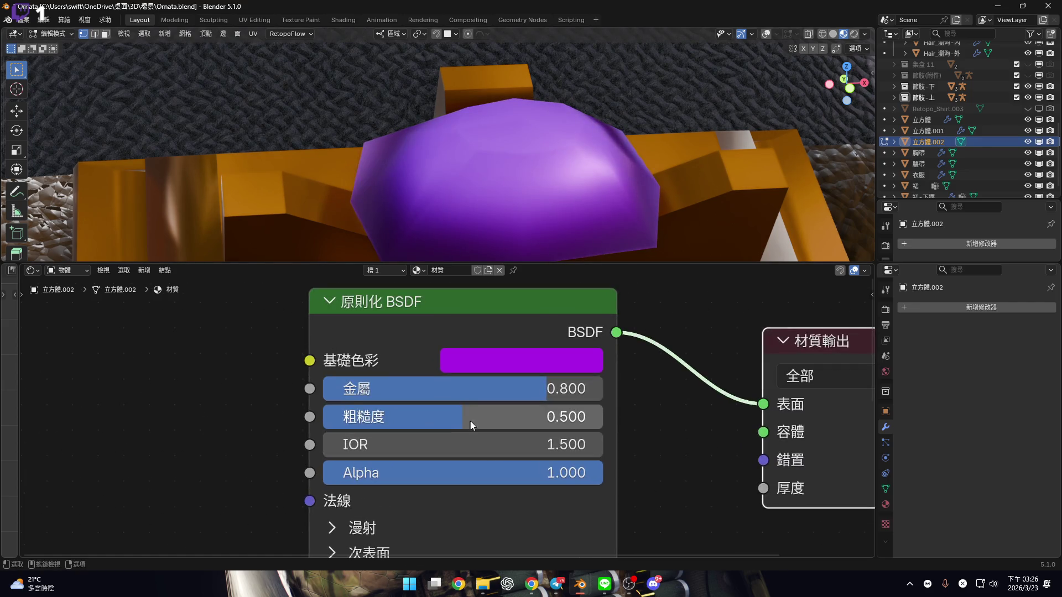
pyautogui.click(471, 421)
pyautogui.write('2')
pyautogui.press('Return')
# Pan the node editor and open the add-node search
pyautogui.scroll(-2, 470, 420)
pyautogui.moveTo(262, 419); pyautogui.dragTo(453, 393, button='middle')
pyautogui.scroll(1, 453, 393)
pyautogui.hotkey('shift', 'a')
pyautogui.click(395, 330)
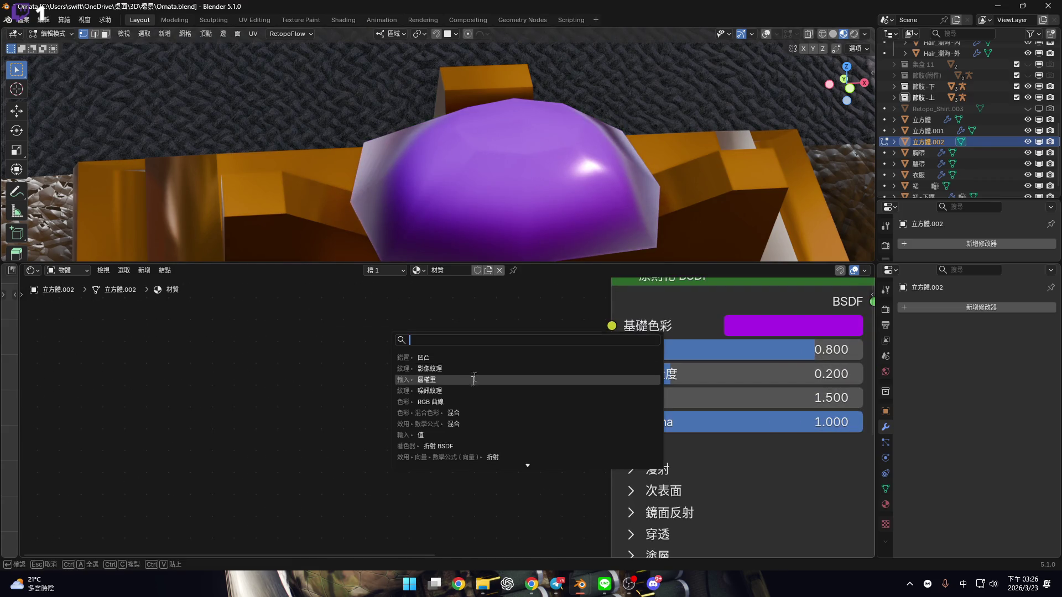
# Add a Layer Weight node and connect its Fresnel output to the Principled BSDF Alpha
pyautogui.click(443, 380)
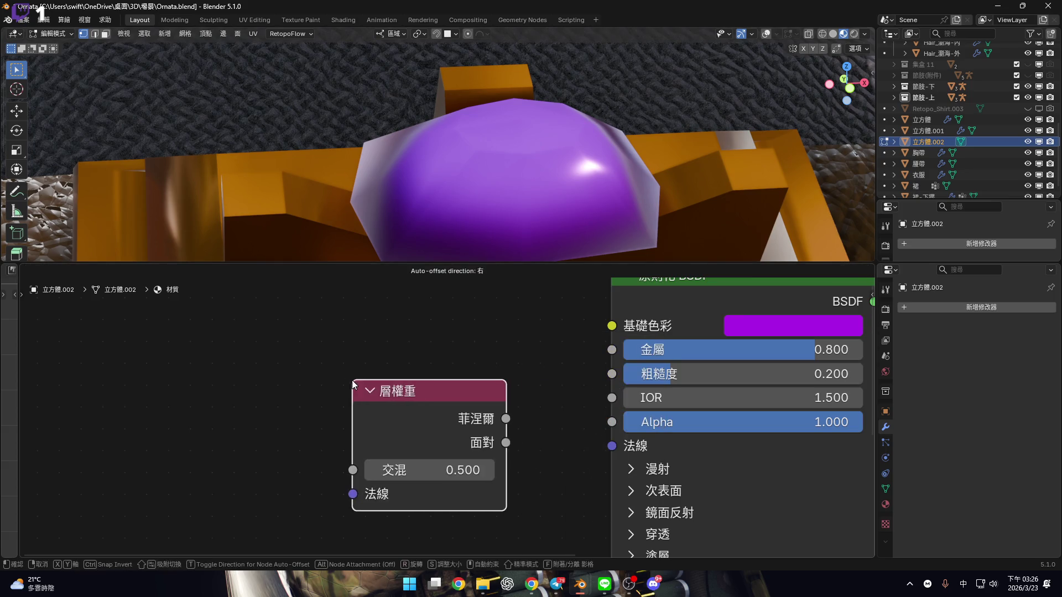
pyautogui.click(354, 388)
pyautogui.scroll(1, 576, 425)
pyautogui.moveTo(494, 415)
pyautogui.mouseDown()
pyautogui.moveTo(619, 450)
pyautogui.moveTo(587, 424)
pyautogui.mouseUp()
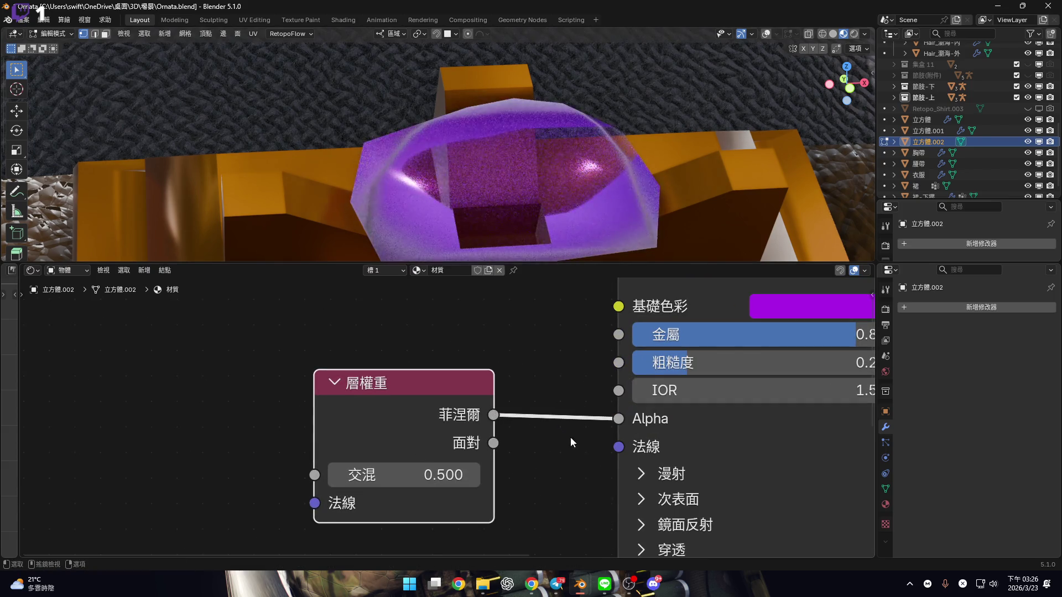
pyautogui.moveTo(604, 432); pyautogui.dragTo(527, 434, button='middle')
# Set the Layer Weight Blend to 0.900, trying 0.800 first
pyautogui.click(320, 475)
pyautogui.press('Escape')
pyautogui.click(321, 475)
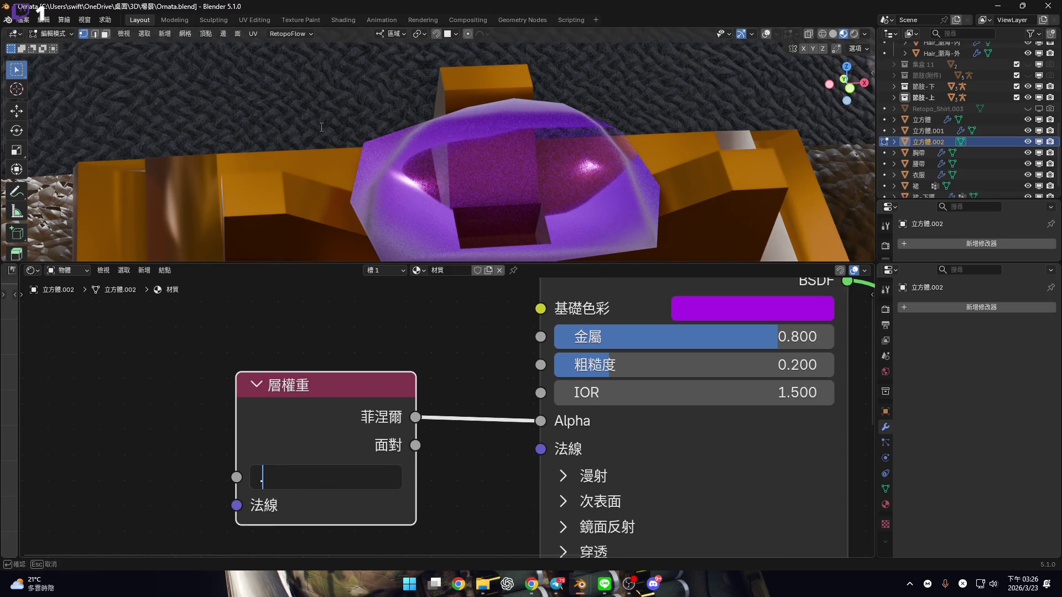
pyautogui.write('8')
pyautogui.press('Return')
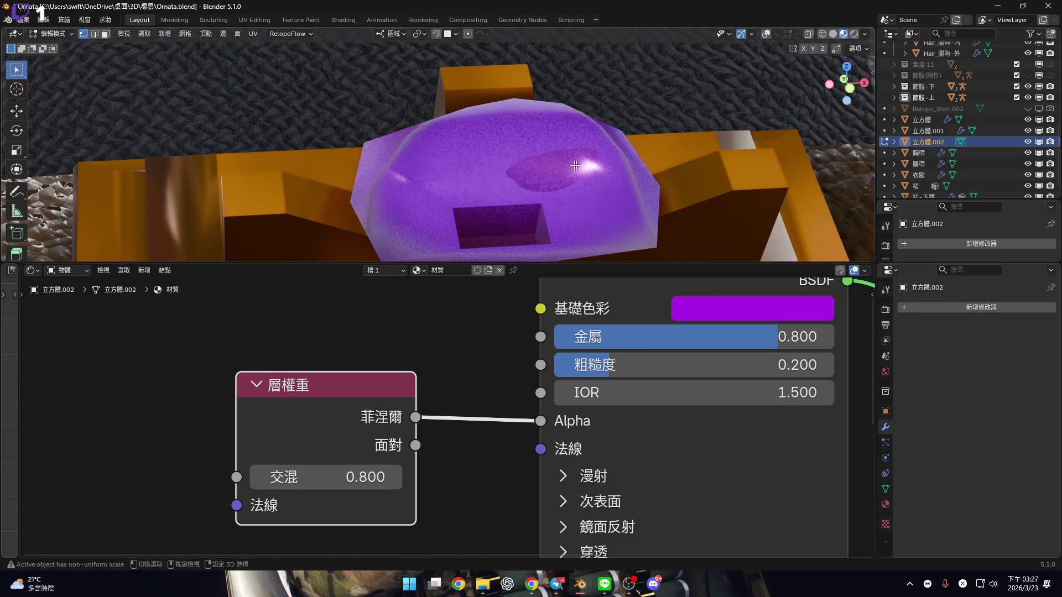
pyautogui.scroll(-5, 485, 167)
pyautogui.scroll(3, 485, 167)
pyautogui.moveTo(485, 167)
pyautogui.mouseDown(button='middle')
pyautogui.moveTo(474, 183)
pyautogui.moveTo(474, 169)
pyautogui.moveTo(455, 181)
pyautogui.moveTo(476, 128)
pyautogui.mouseUp(button='middle')
pyautogui.scroll(2, 474, 170)
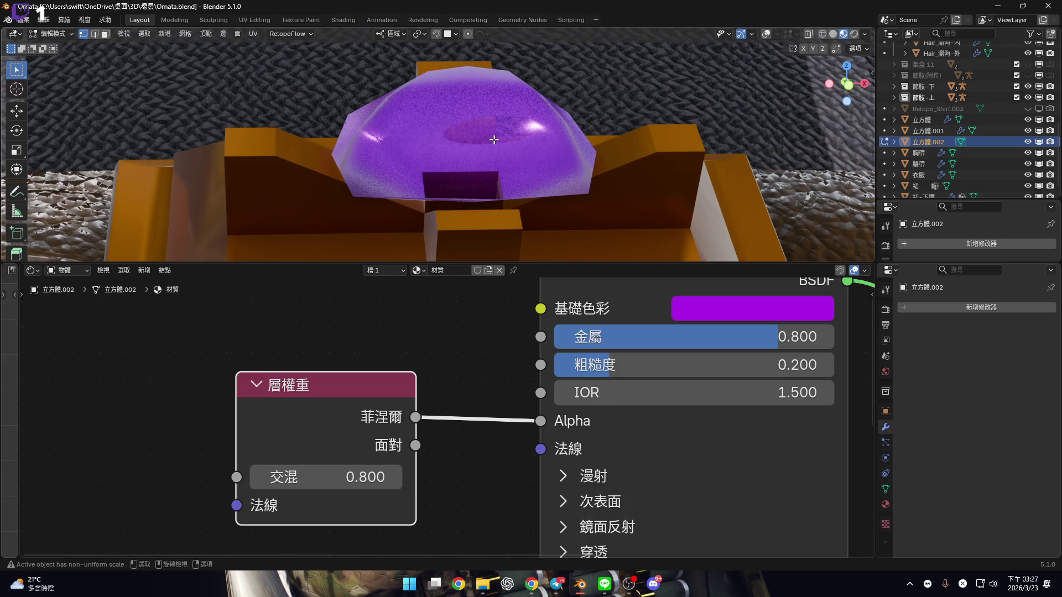
pyautogui.click(357, 472)
pyautogui.write('.9')
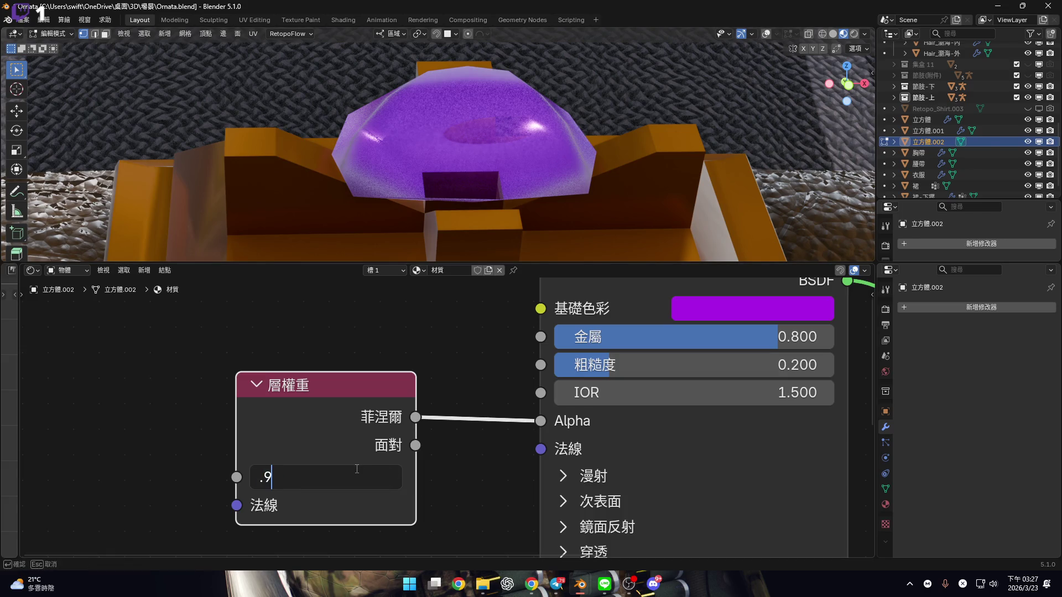
pyautogui.press('Return')
pyautogui.scroll(-1, 672, 401)
pyautogui.scroll(1, 672, 402)
pyautogui.moveTo(672, 401); pyautogui.dragTo(431, 450, button='middle')
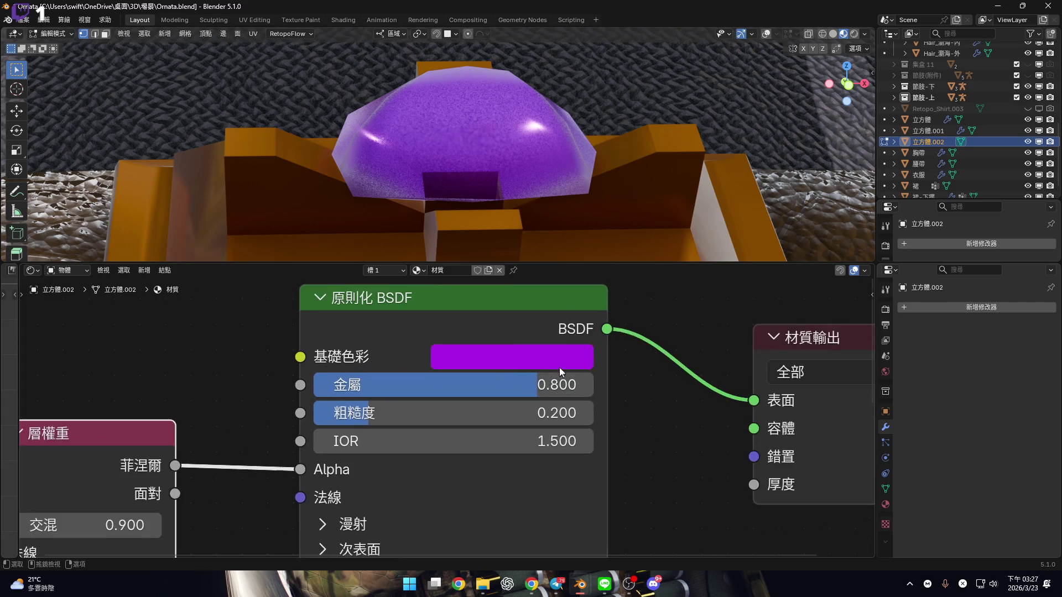
# Change the Principled BSDF base colour from purple to deep red with Value 0.5
pyautogui.click(592, 354)
pyautogui.moveTo(613, 384)
pyautogui.mouseDown()
pyautogui.moveTo(626, 383)
pyautogui.moveTo(507, 383)
pyautogui.mouseUp()
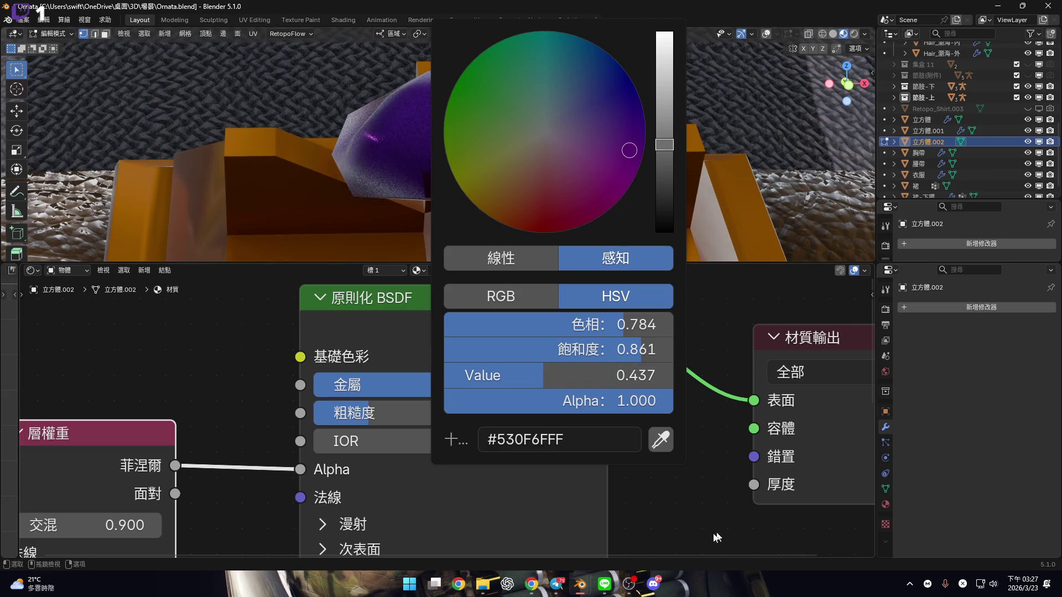
pyautogui.click(501, 259)
pyautogui.click(575, 259)
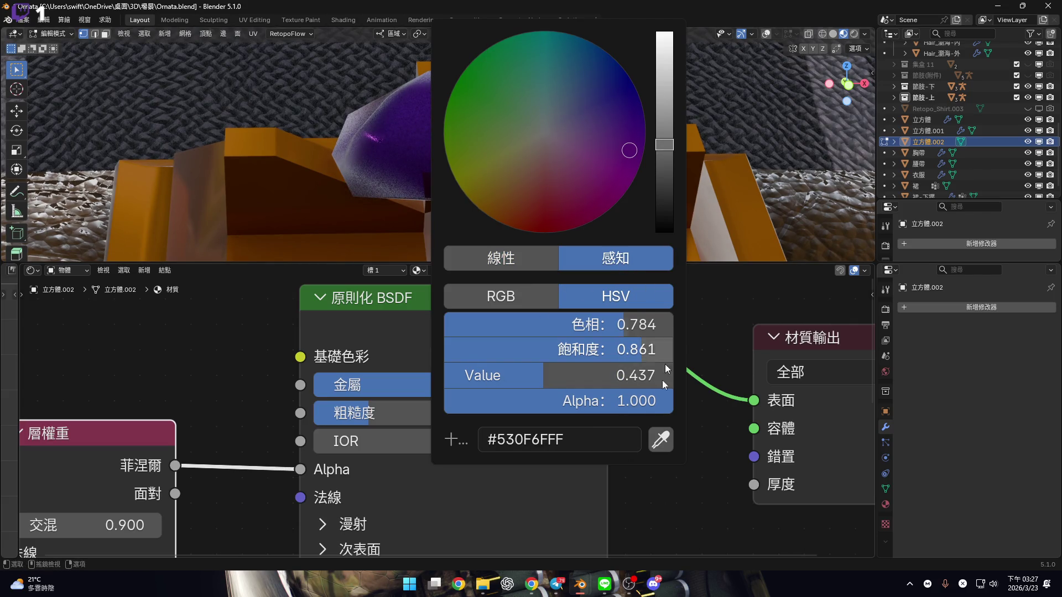
pyautogui.moveTo(592, 324); pyautogui.dragTo(625, 324)
pyautogui.moveTo(581, 204)
pyautogui.mouseDown()
pyautogui.moveTo(552, 208)
pyautogui.moveTo(551, 192)
pyautogui.moveTo(565, 194)
pyautogui.moveTo(545, 197)
pyautogui.mouseUp()
pyautogui.moveTo(621, 352); pyautogui.dragTo(653, 352)
pyautogui.click(589, 375)
pyautogui.write('.5')
pyautogui.press('Return')
pyautogui.scroll(-2, 472, 370)
pyautogui.scroll(2, 531, 413)
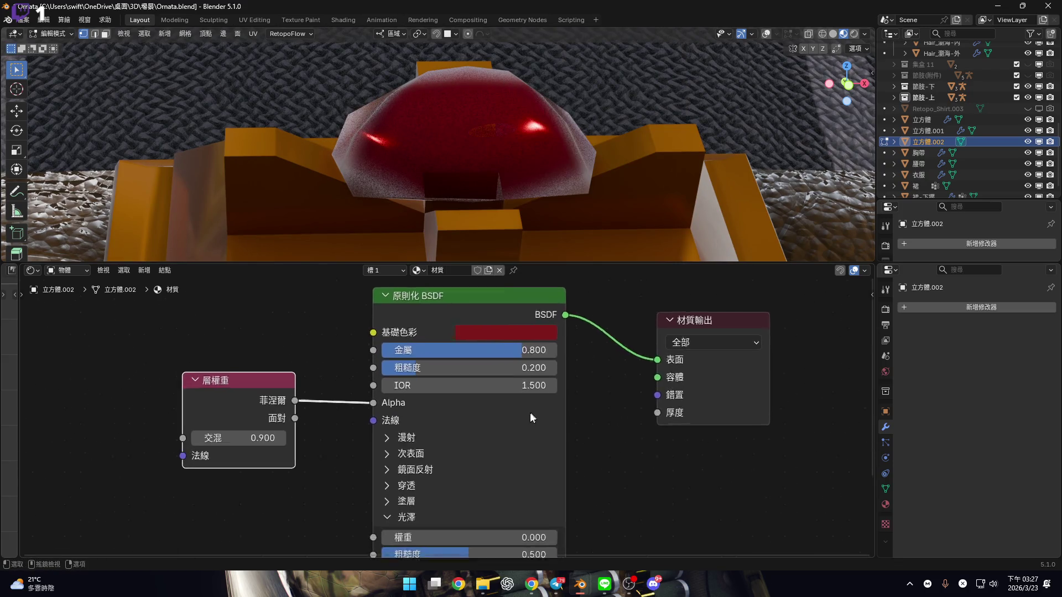
# Set the Principled BSDF sheen weight to 0.35 and sheen roughness to 0.2
pyautogui.moveTo(555, 551); pyautogui.dragTo(553, 402, button='middle')
pyautogui.scroll(1, 553, 401)
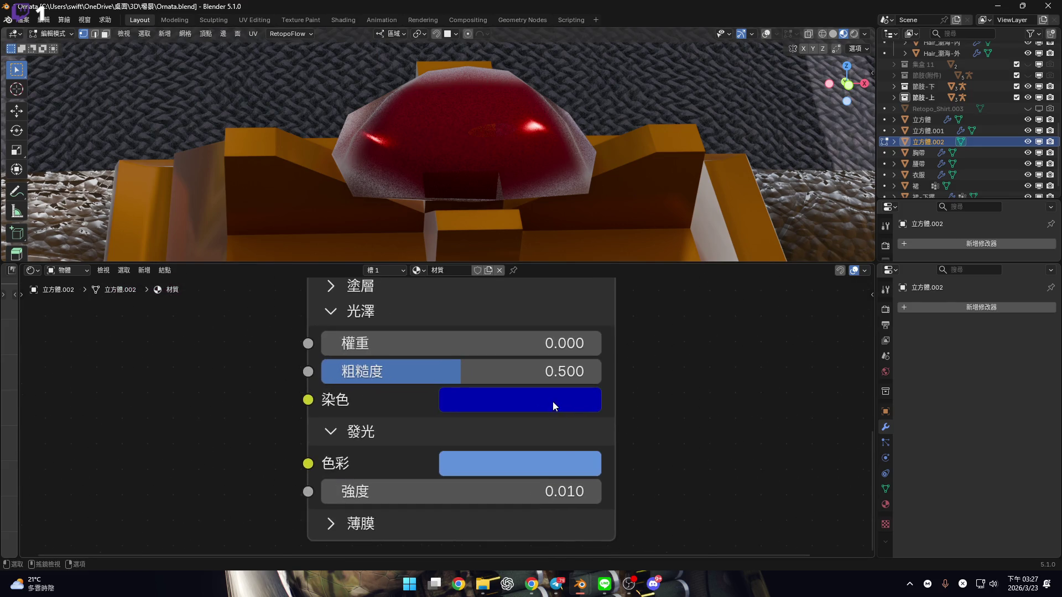
pyautogui.click(568, 405)
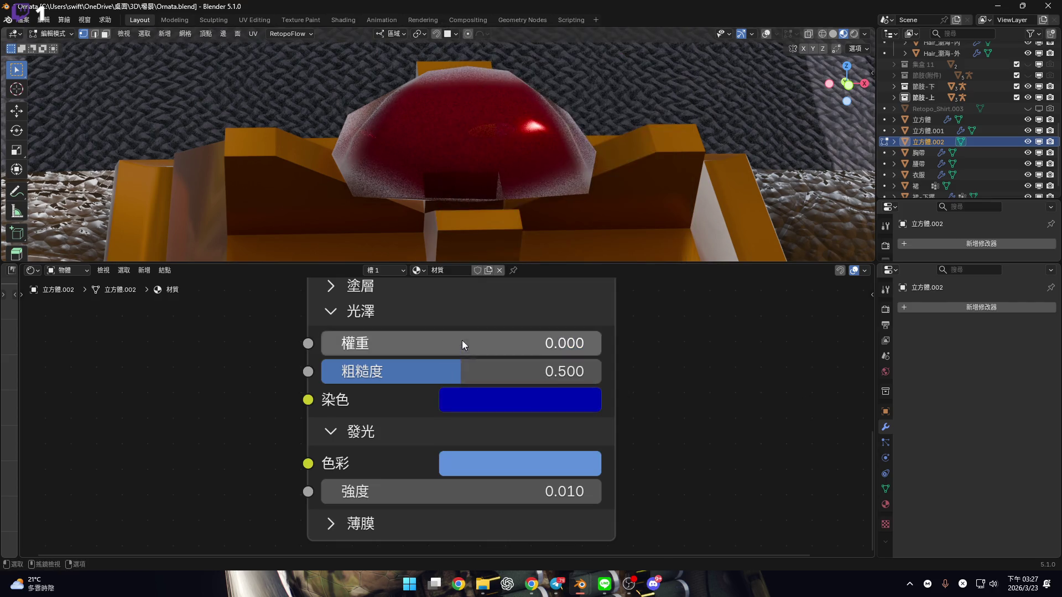
pyautogui.click(464, 340)
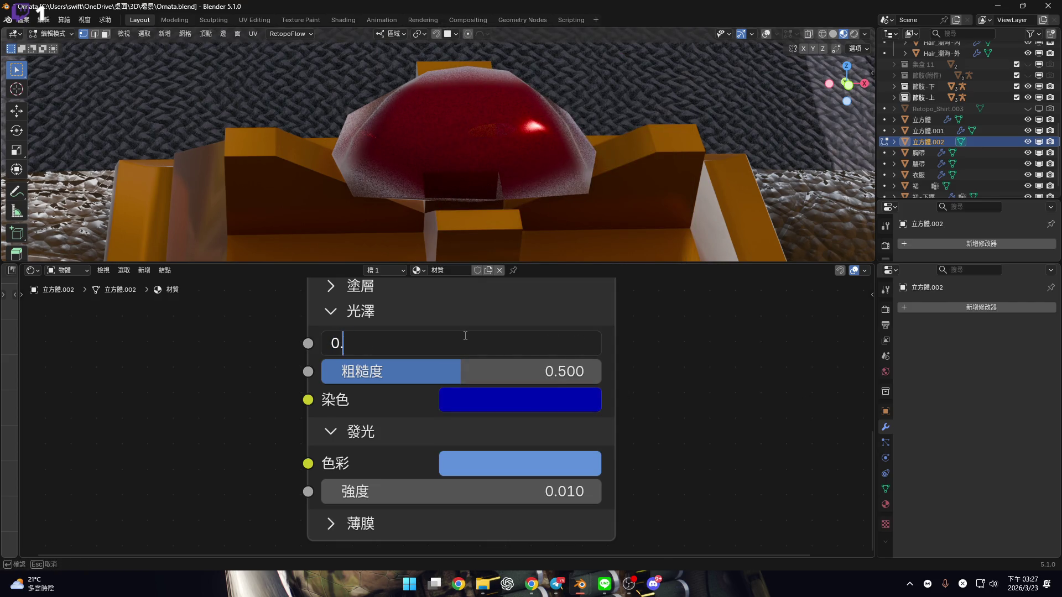
pyautogui.write('2')
pyautogui.press('Return')
pyautogui.moveTo(500, 366); pyautogui.dragTo(439, 366)
pyautogui.click(400, 372)
pyautogui.press('BackSpace')
pyautogui.write('0.2')
pyautogui.press('Return')
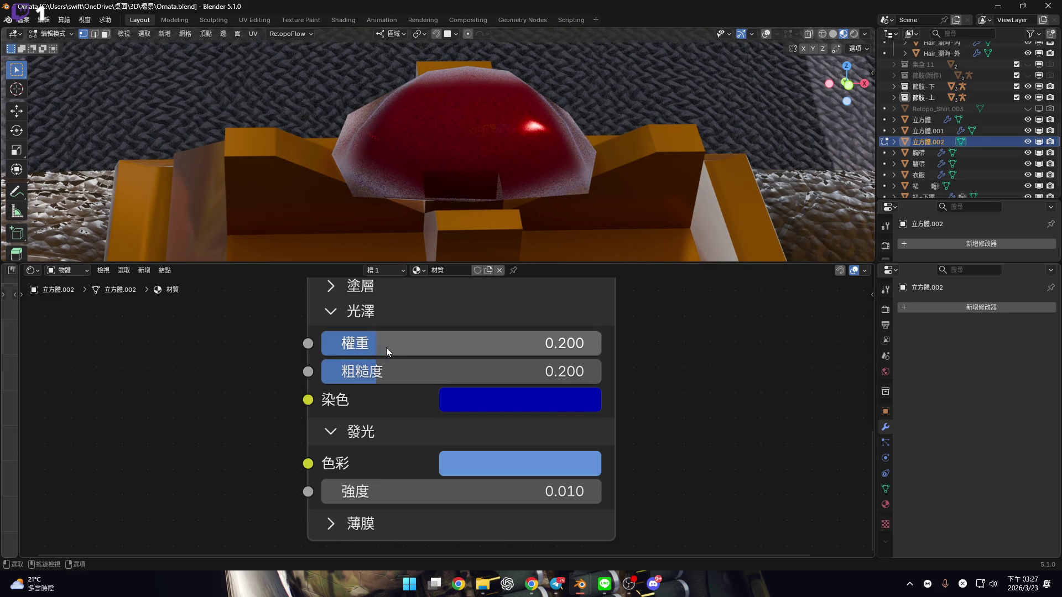
pyautogui.click(386, 348)
pyautogui.write('0.350')
pyautogui.press('Return')
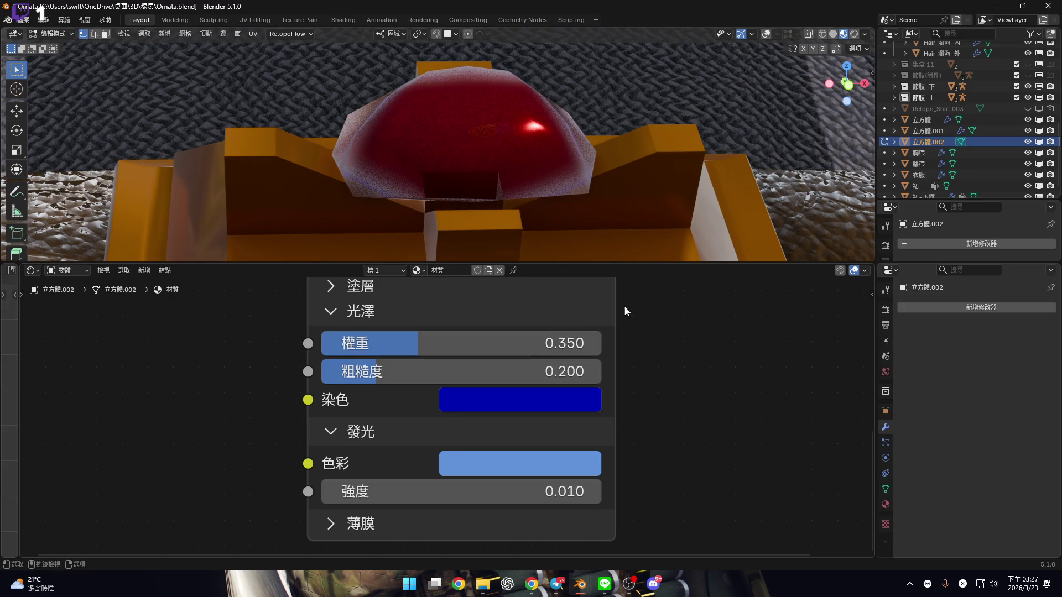
# Try driving Alpha from the Layer Weight Facing output, then reconnect it to Fresnel
pyautogui.scroll(-1, 624, 306)
pyautogui.moveTo(503, 180)
pyautogui.mouseDown(button='middle')
pyautogui.moveTo(521, 194)
pyautogui.moveTo(534, 177)
pyautogui.mouseUp(button='middle')
pyautogui.scroll(5, 543, 171)
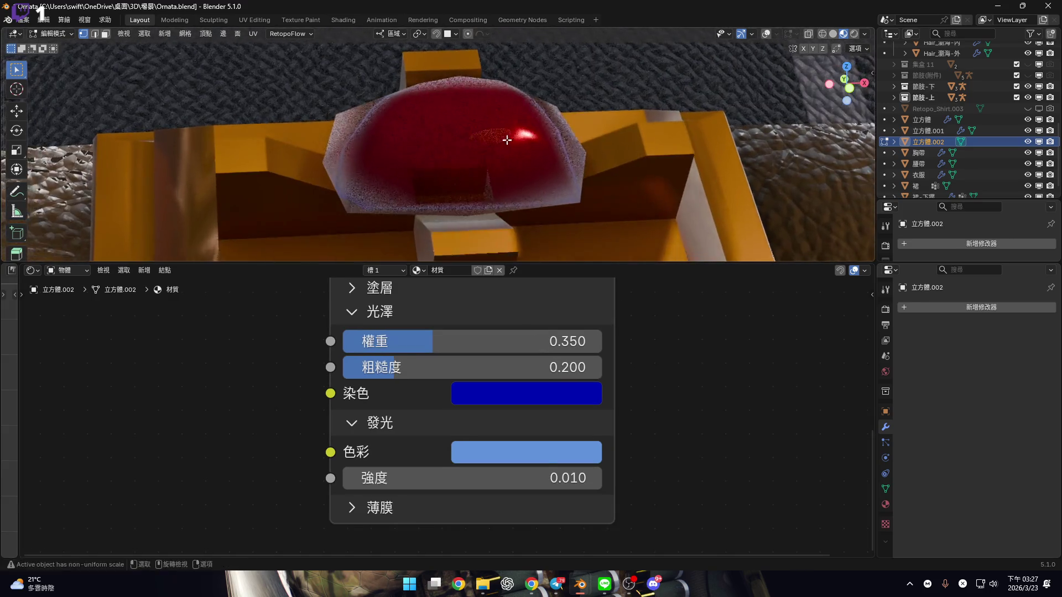
pyautogui.scroll(-3, 447, 362)
pyautogui.moveTo(447, 361); pyautogui.dragTo(540, 449, button='middle')
pyautogui.scroll(5, 540, 449)
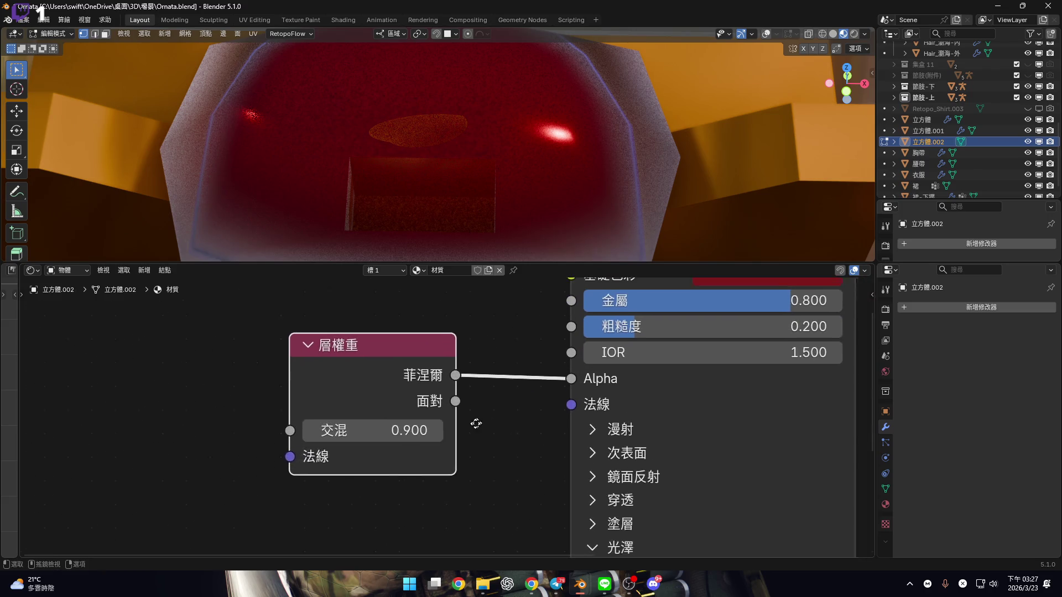
pyautogui.moveTo(439, 407); pyautogui.dragTo(554, 385)
pyautogui.moveTo(531, 232)
pyautogui.mouseDown(button='middle')
pyautogui.moveTo(510, 237)
pyautogui.moveTo(577, 164)
pyautogui.mouseUp(button='middle')
pyautogui.moveTo(439, 381); pyautogui.dragTo(554, 384)
# Set the Layer Weight blend value to 0.900
pyautogui.moveTo(393, 442)
pyautogui.mouseDown()
pyautogui.moveTo(344, 443)
pyautogui.moveTo(385, 442)
pyautogui.mouseUp()
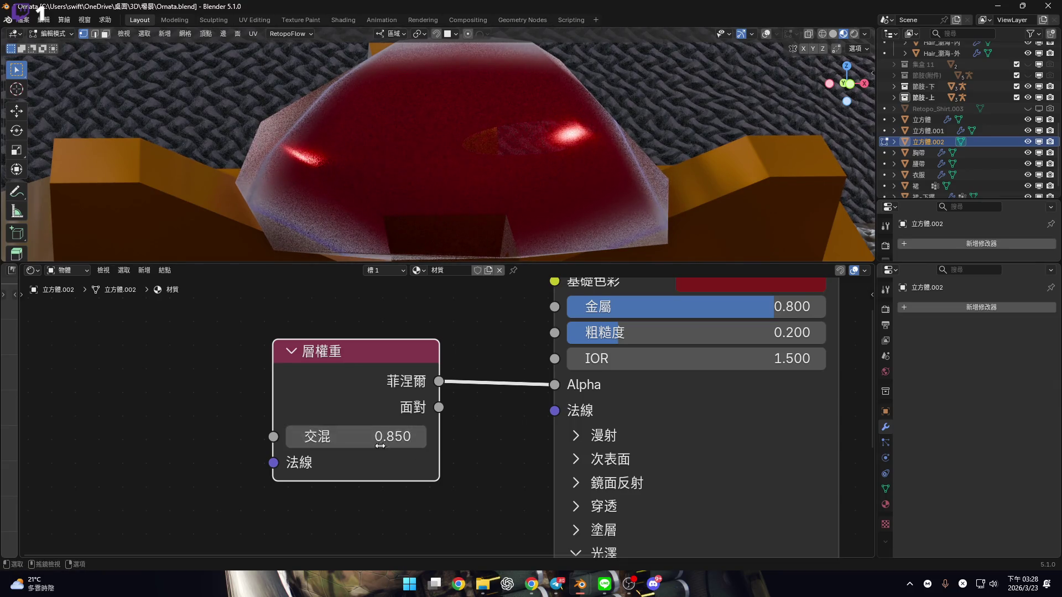
pyautogui.scroll(-4, 453, 430)
pyautogui.scroll(-5, 552, 197)
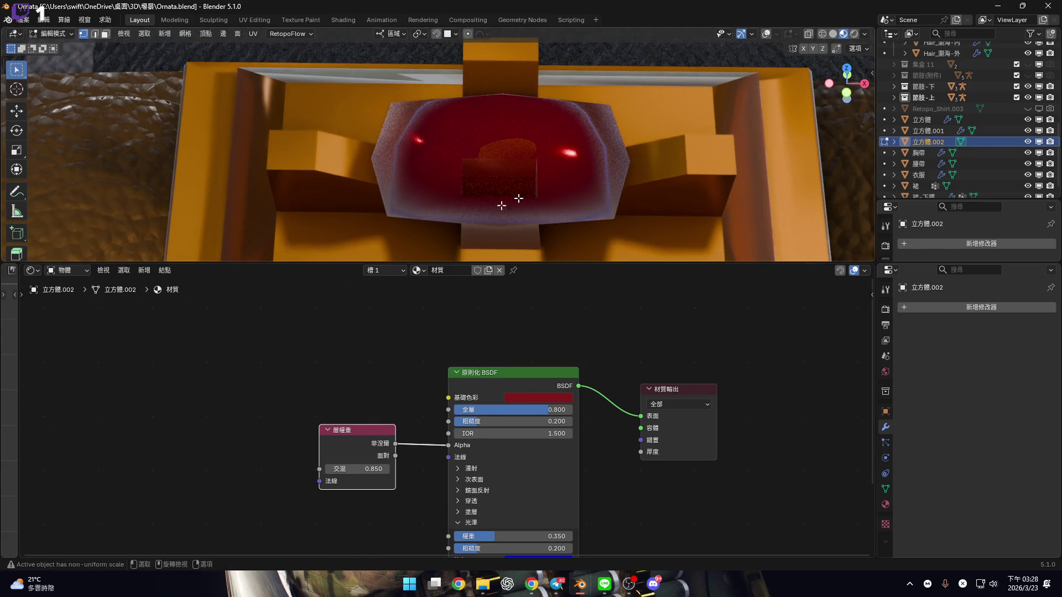
pyautogui.scroll(4, 406, 492)
pyautogui.click(319, 444)
pyautogui.write('0.9')
pyautogui.press('Return')
pyautogui.scroll(-4, 569, 176)
pyautogui.scroll(4, 569, 176)
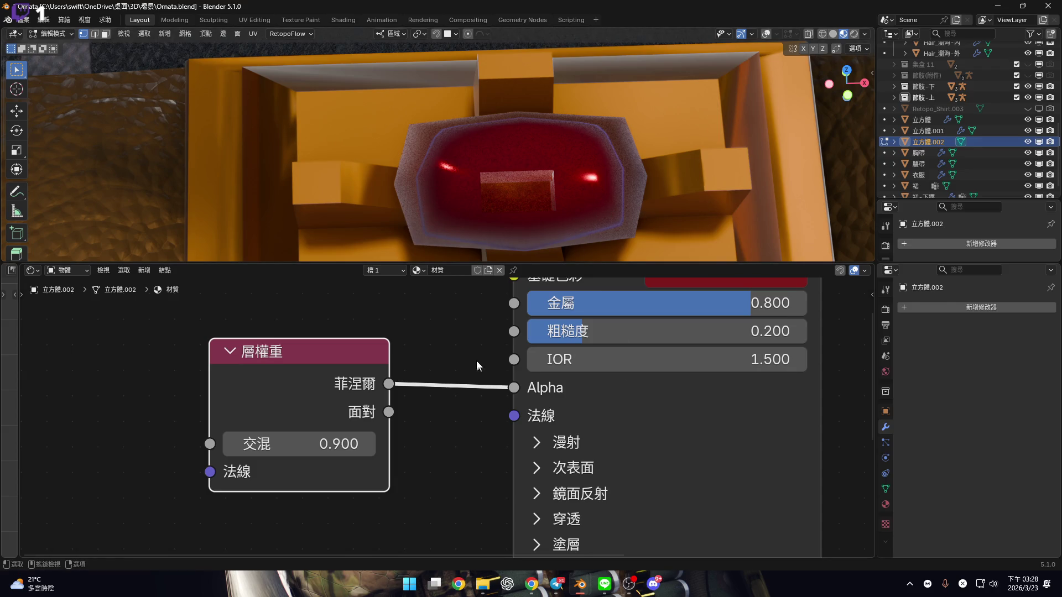
# Rename the gem's material to 水晶
pyautogui.click(419, 271)
pyautogui.write('ㄅ')
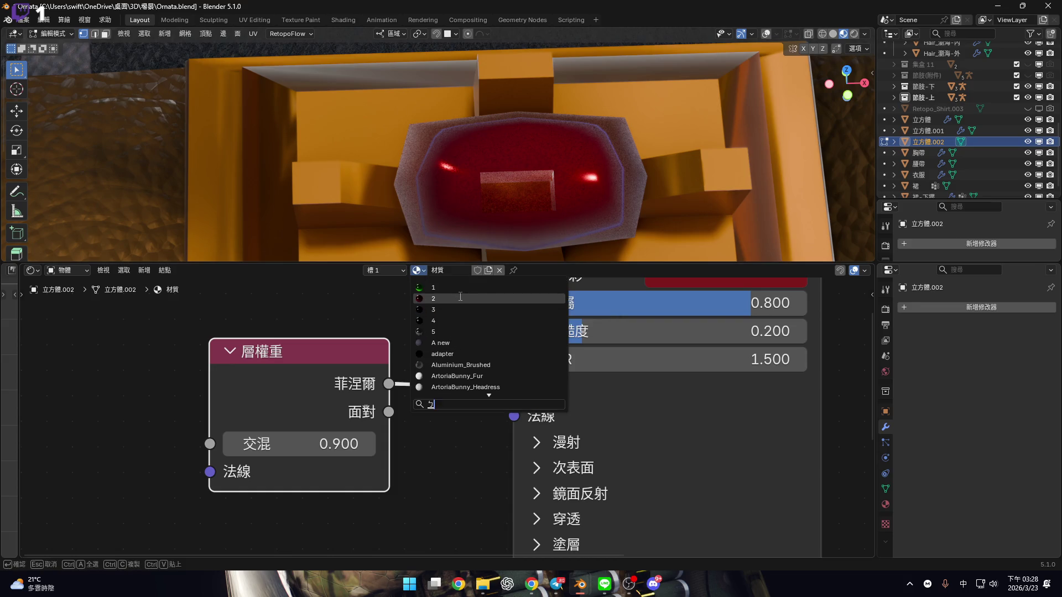
pyautogui.press('Escape')
pyautogui.click(446, 271)
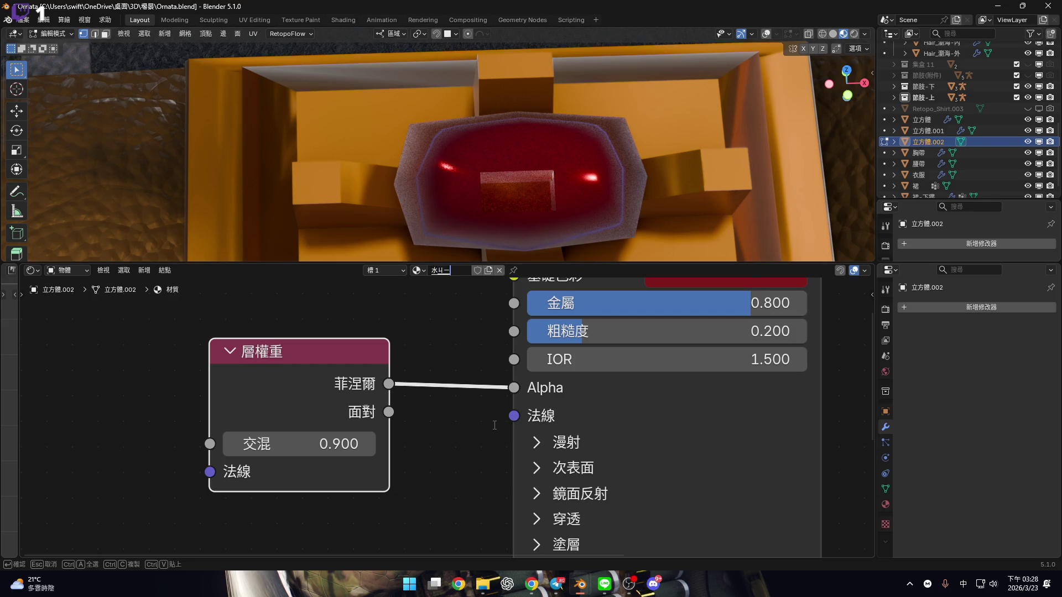
pyautogui.press('Return')
# Test the glass and Glass.001 materials on the gem
pyautogui.click(419, 270)
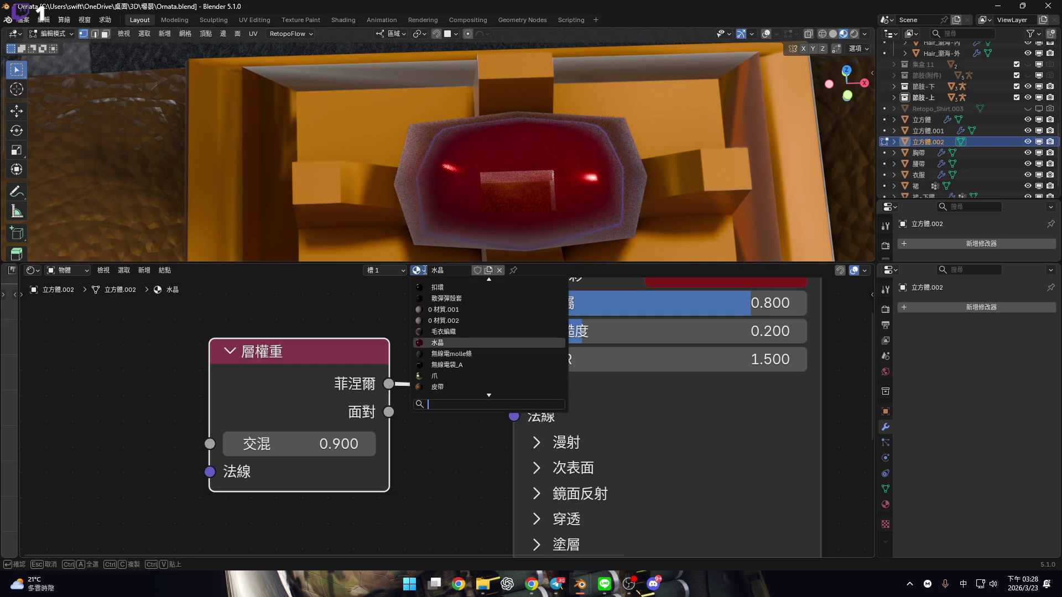
pyautogui.write('玻璃')
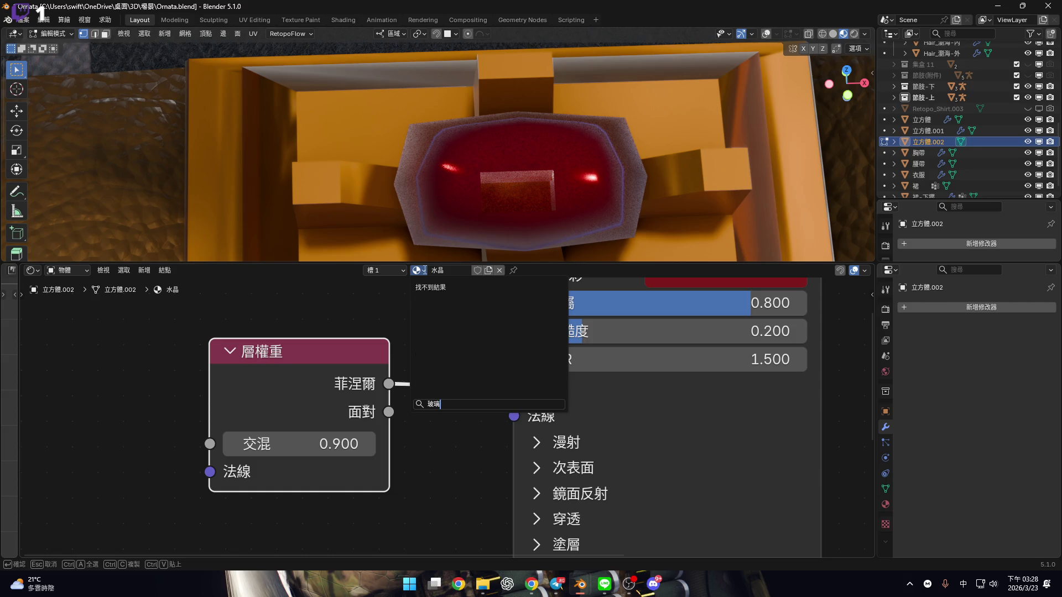
pyautogui.press('BackSpace')
pyautogui.write('G')
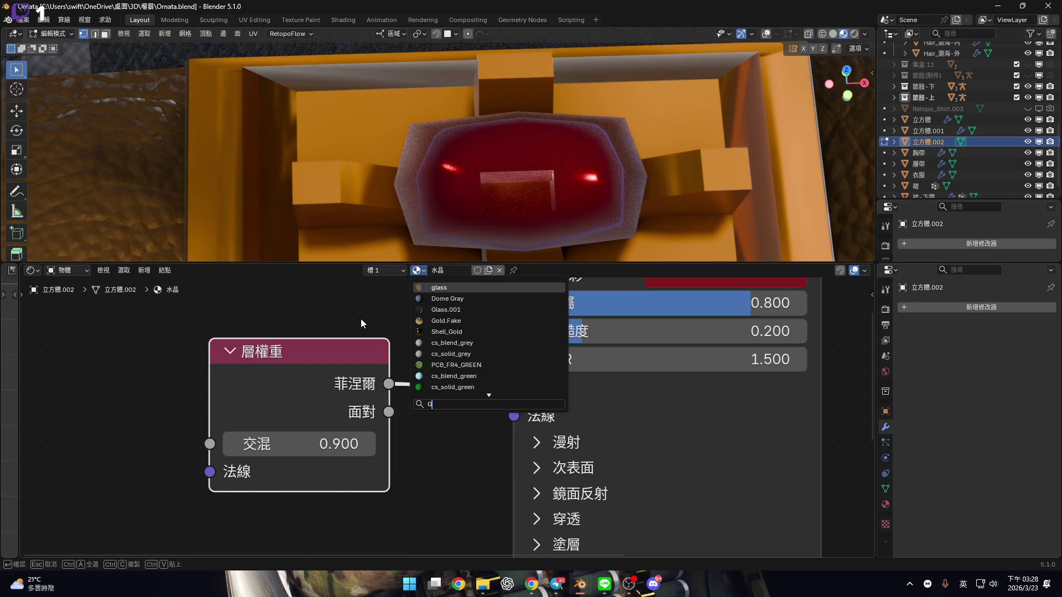
pyautogui.press('Return')
pyautogui.scroll(-5, 452, 398)
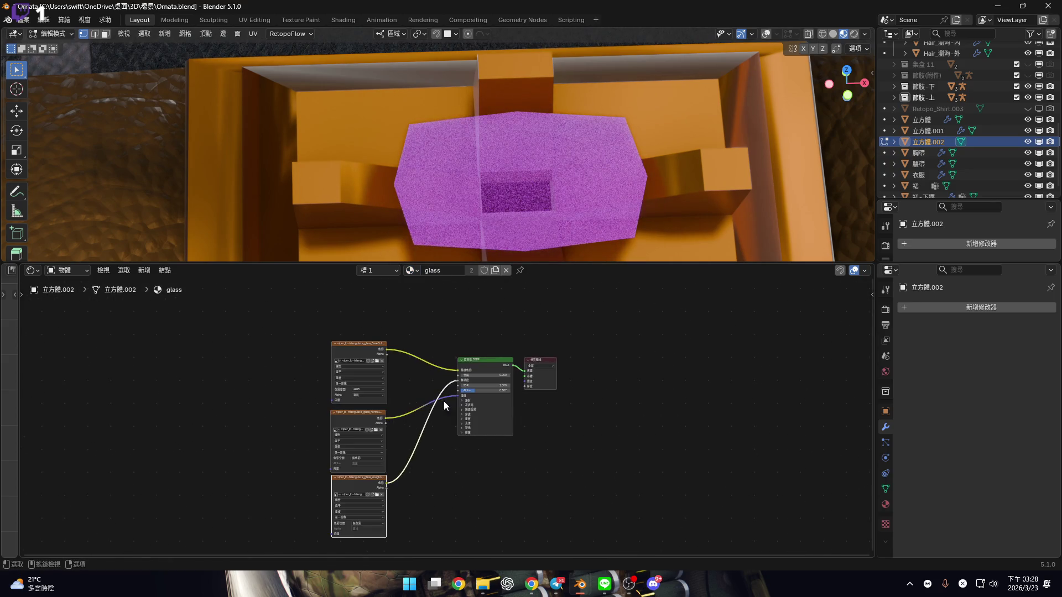
pyautogui.click(412, 270)
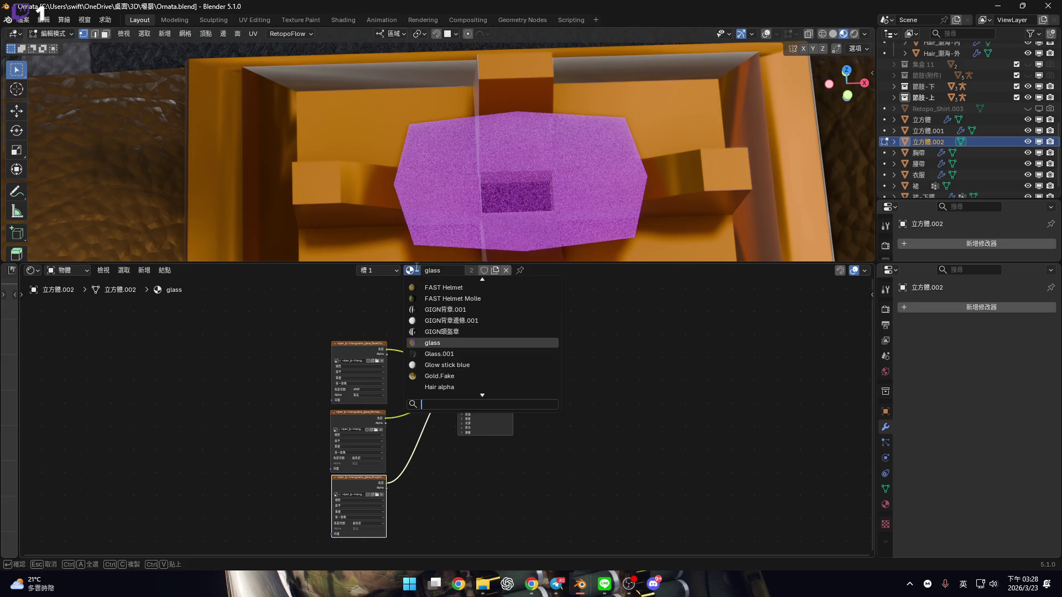
pyautogui.press('Down')
pyautogui.press('Return')
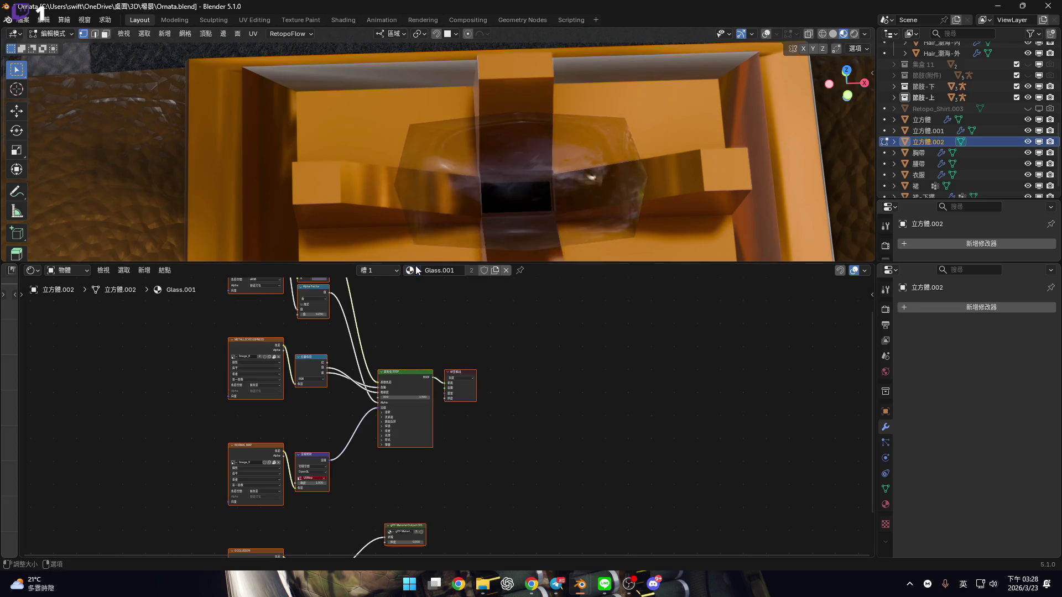
# Reassign the 水晶 material to the gem and center its node tree
pyautogui.scroll(2, 502, 377)
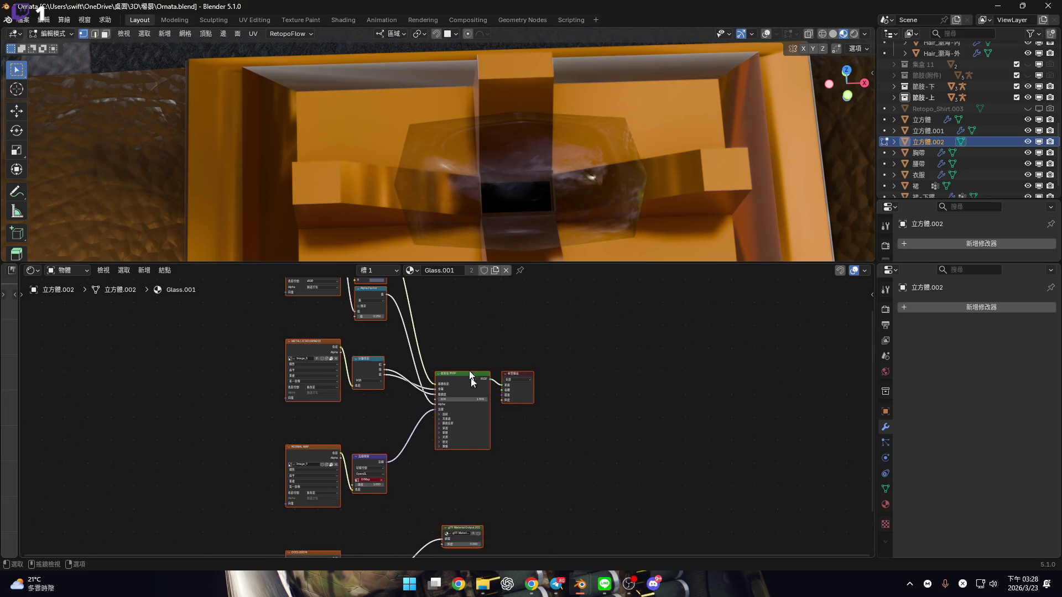
pyautogui.click(412, 271)
pyautogui.write('ㄕㄨㄟ')
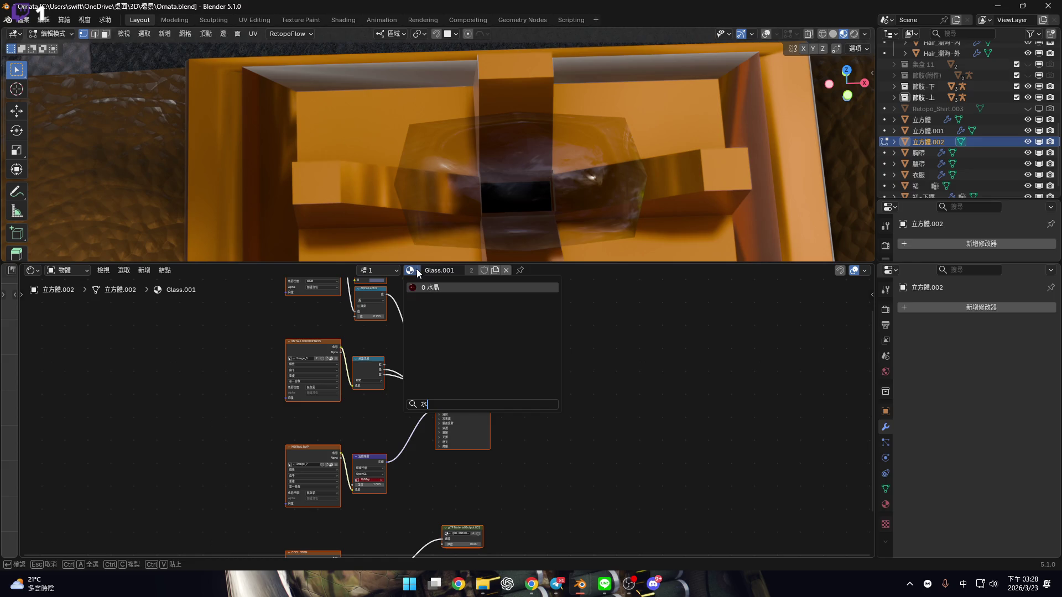
pyautogui.press('Return')
pyautogui.moveTo(416, 269)
pyautogui.mouseDown(button='middle')
pyautogui.moveTo(404, 384)
pyautogui.moveTo(511, 314)
pyautogui.mouseUp(button='middle')
pyautogui.scroll(3, 511, 314)
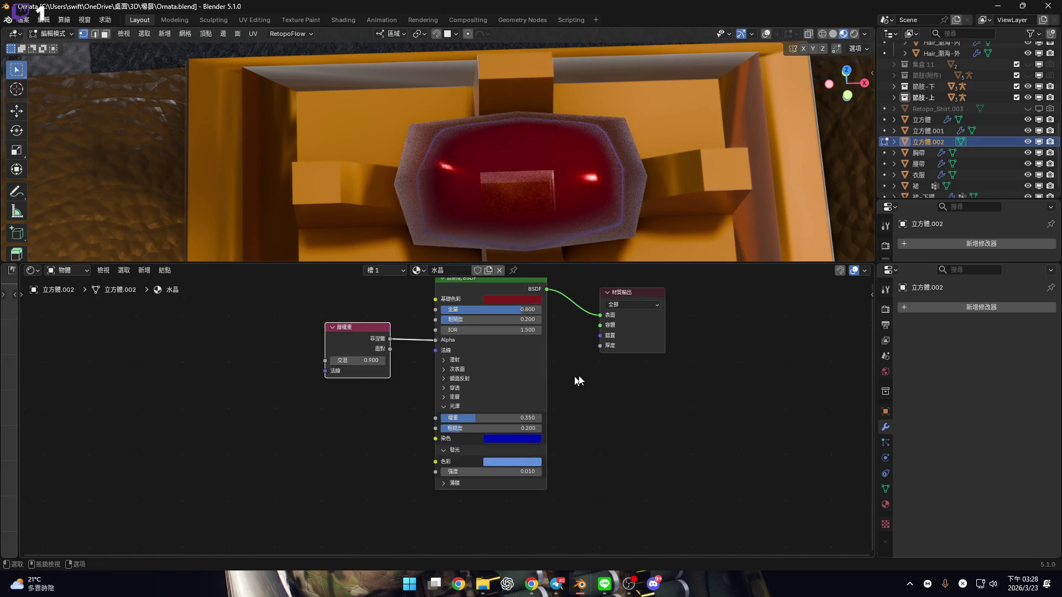
# Bring the Hazumi Aileen Blender window to the front
pyautogui.moveTo(581, 585)
pyautogui.click(715, 556)
pyautogui.moveTo(699, 245); pyautogui.dragTo(697, 332)
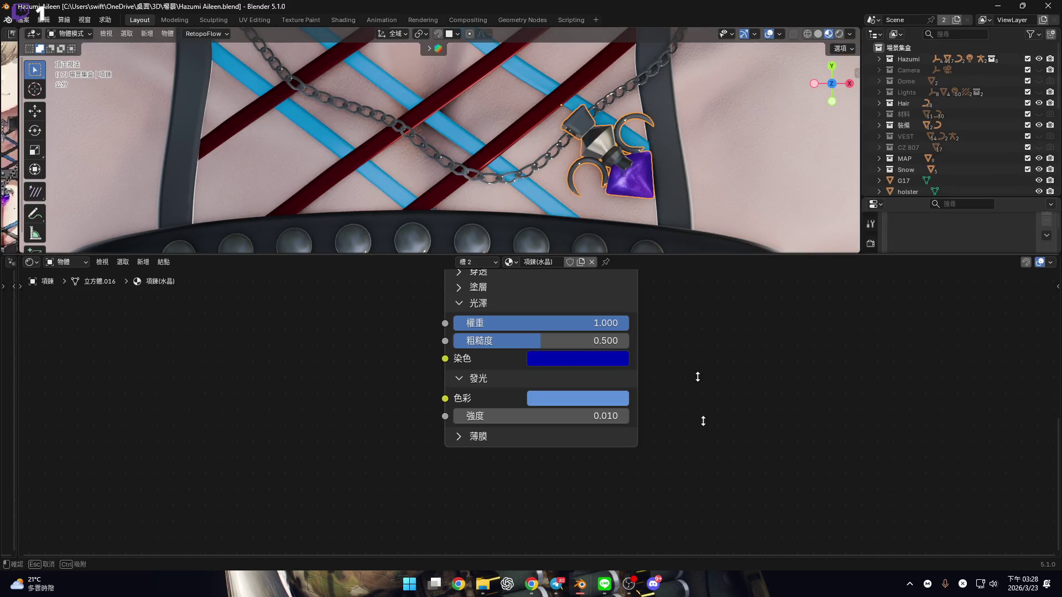
# Collapse the node editor so the figure fills the view, and save Hazumi Aileen.blend
pyautogui.moveTo(653, 278); pyautogui.dragTo(653, 544)
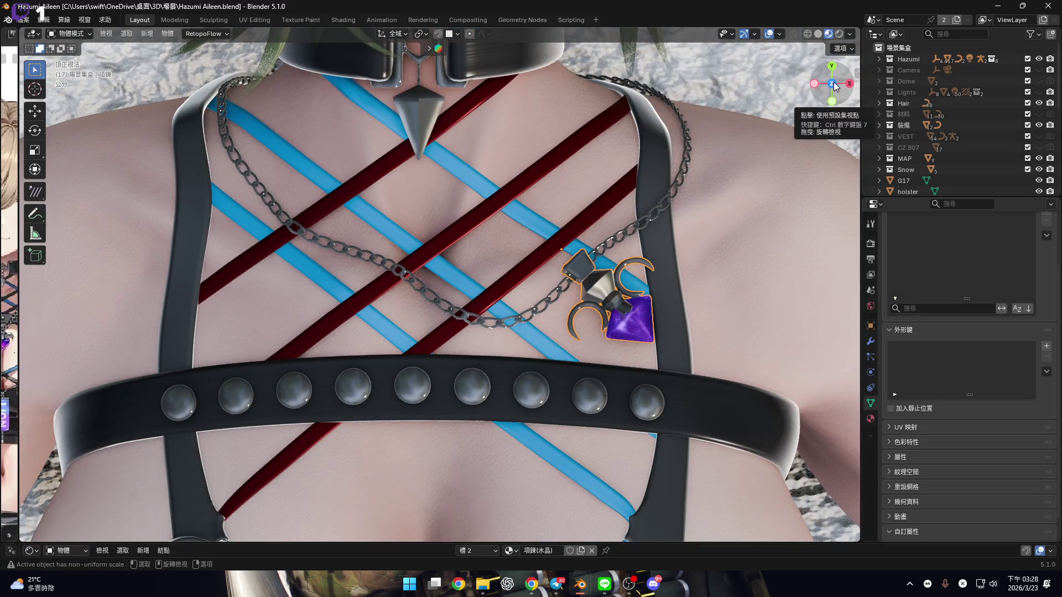
pyautogui.scroll(-5, 553, 273)
pyautogui.scroll(-6, 553, 277)
pyautogui.scroll(4, 537, 265)
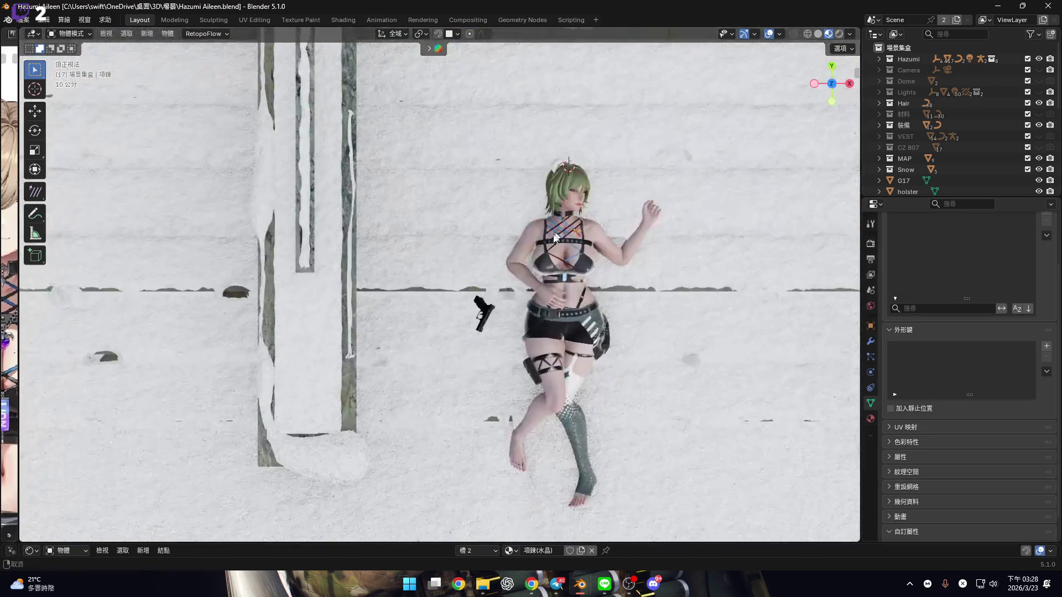
pyautogui.scroll(2, 534, 265)
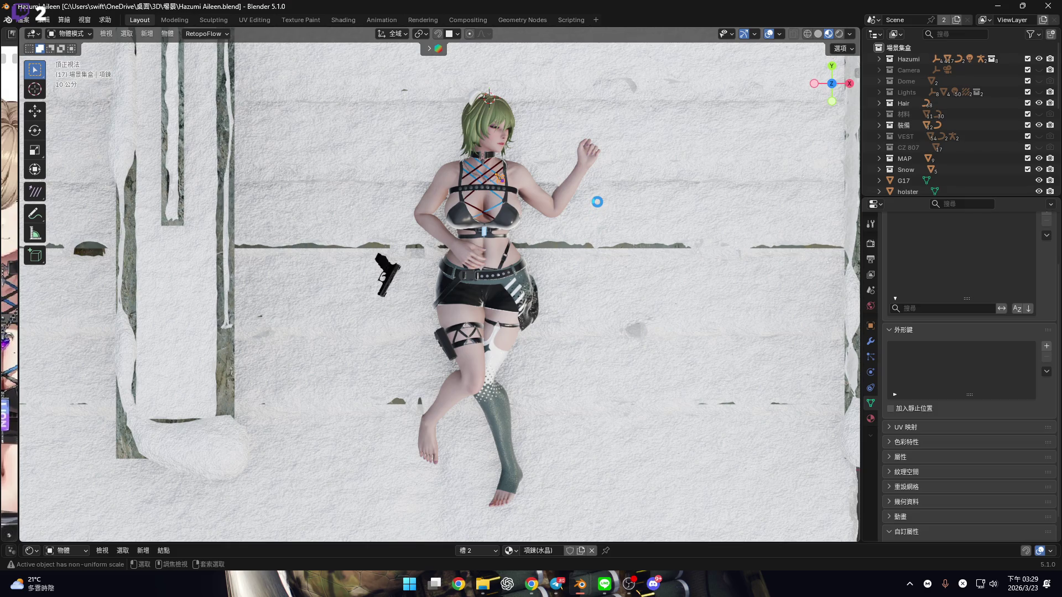
pyautogui.hotkey('ctrl', 's')
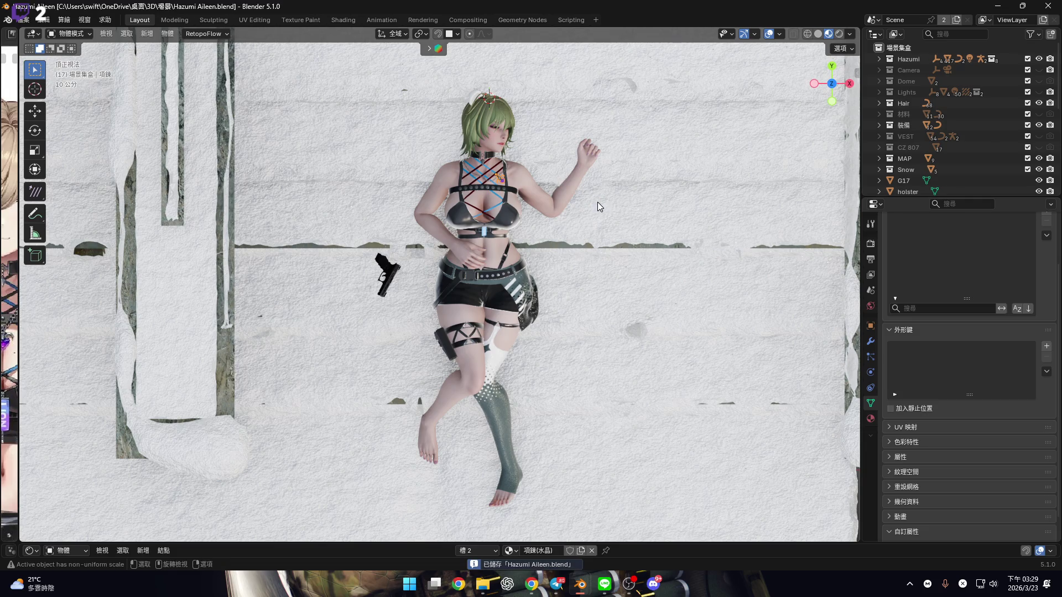
pyautogui.click(24, 18)
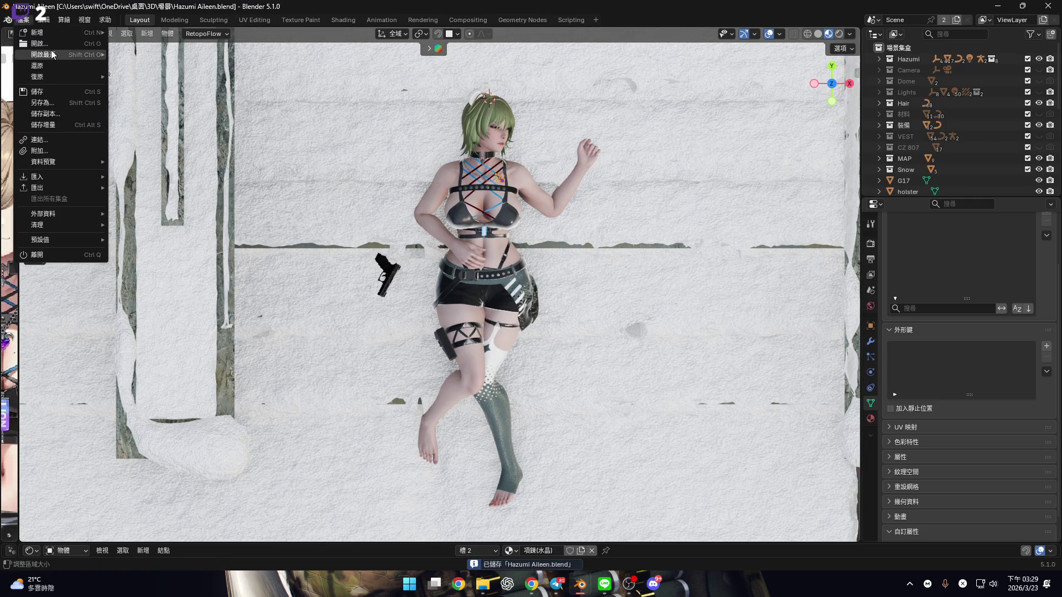
# Load 赫卡提亞.blend from the file browser and view it in Material Preview shading
pyautogui.click(44, 42)
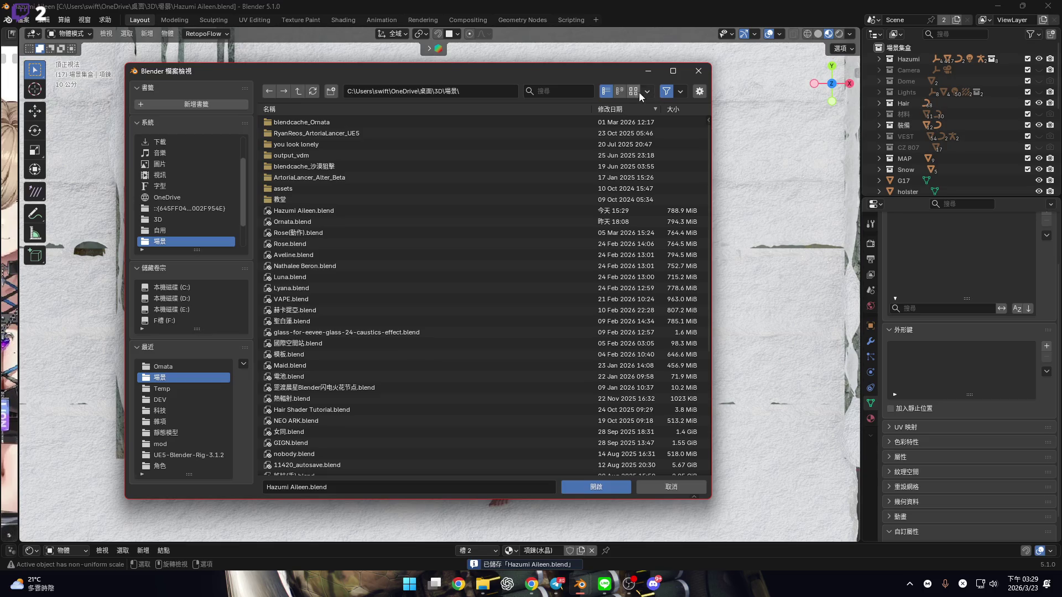
pyautogui.click(635, 91)
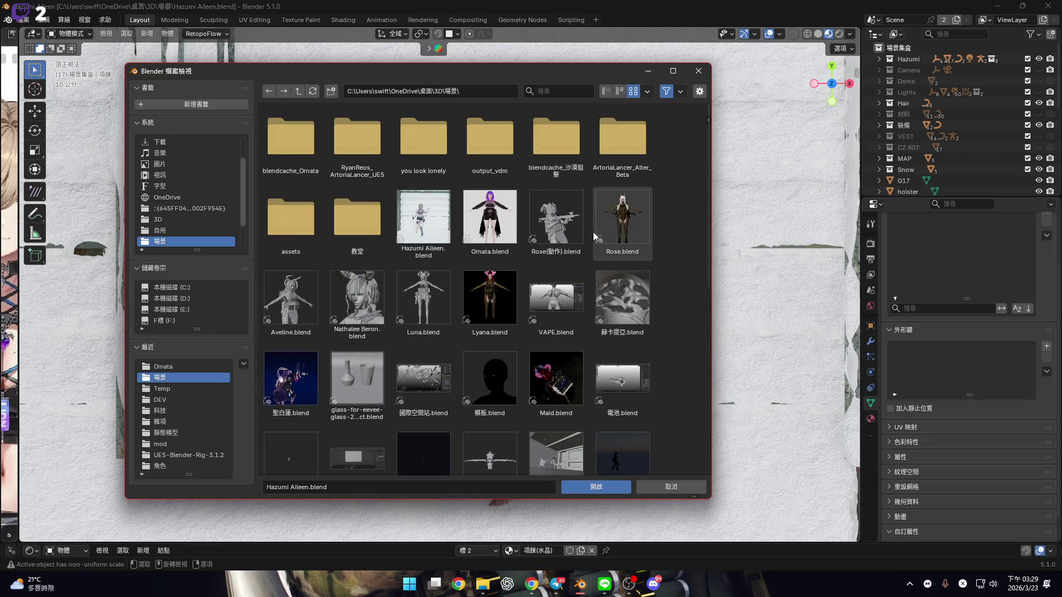
pyautogui.scroll(-1, 556, 382)
pyautogui.click(622, 282)
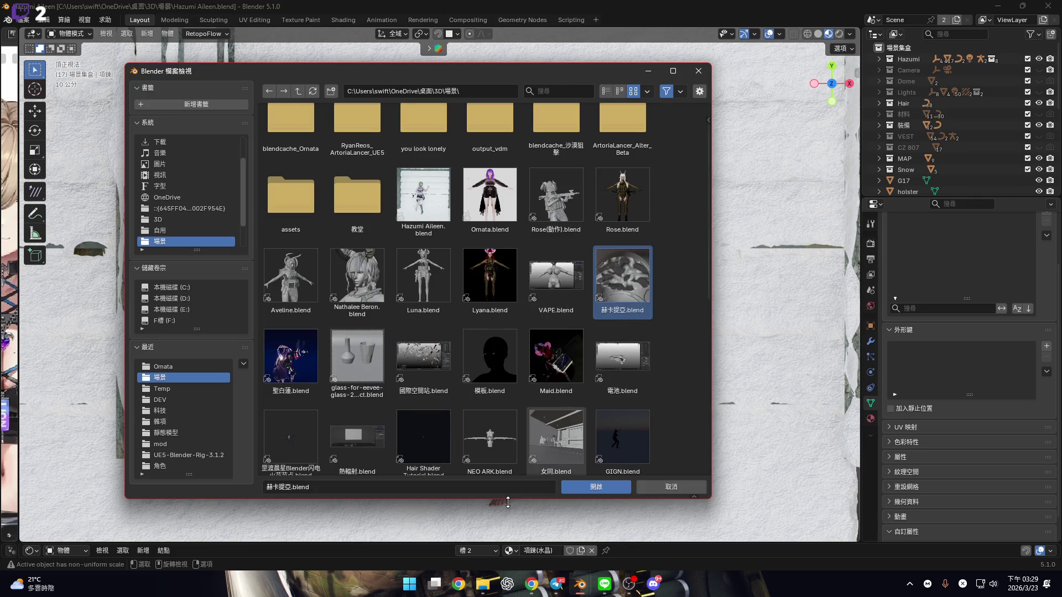
pyautogui.click(570, 382)
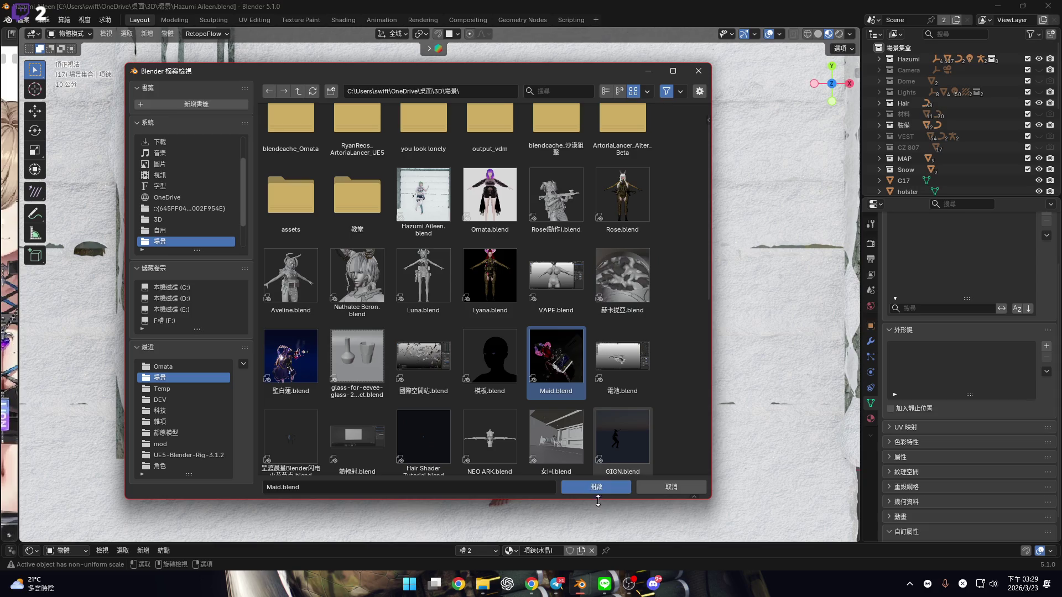
pyautogui.click(618, 296)
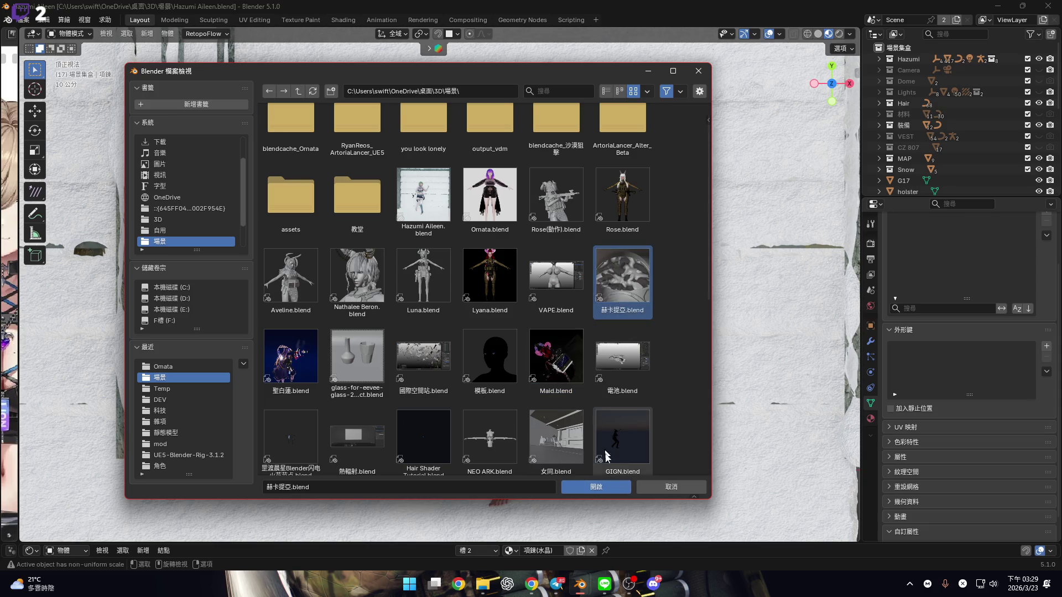
pyautogui.press('Return')
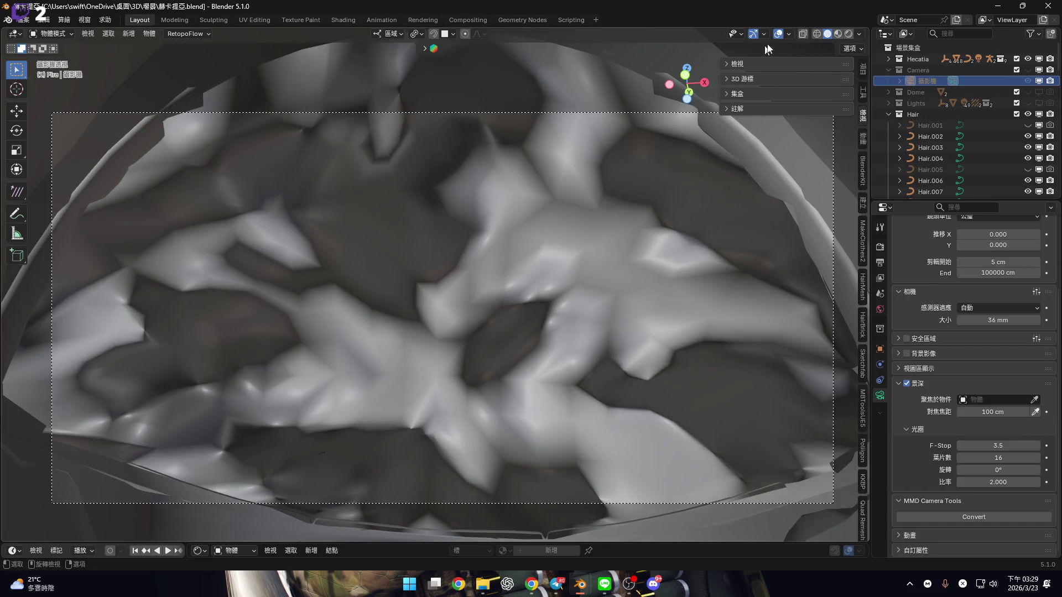
pyautogui.click(838, 32)
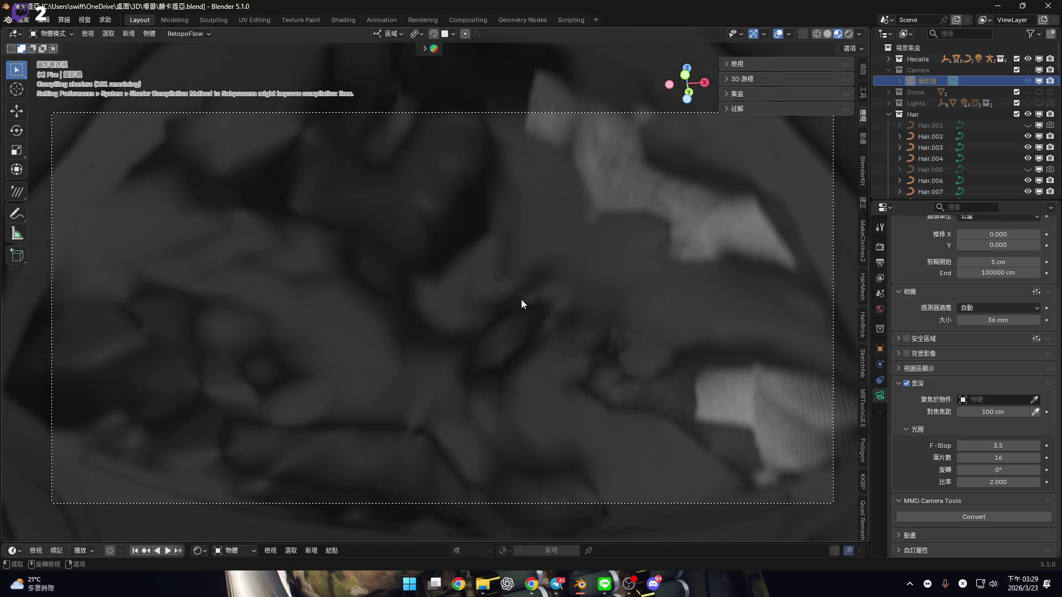
# Leave camera view, collapse the Hair collection, and zoom in on the astronaut and girl
pyautogui.press('KP_0')
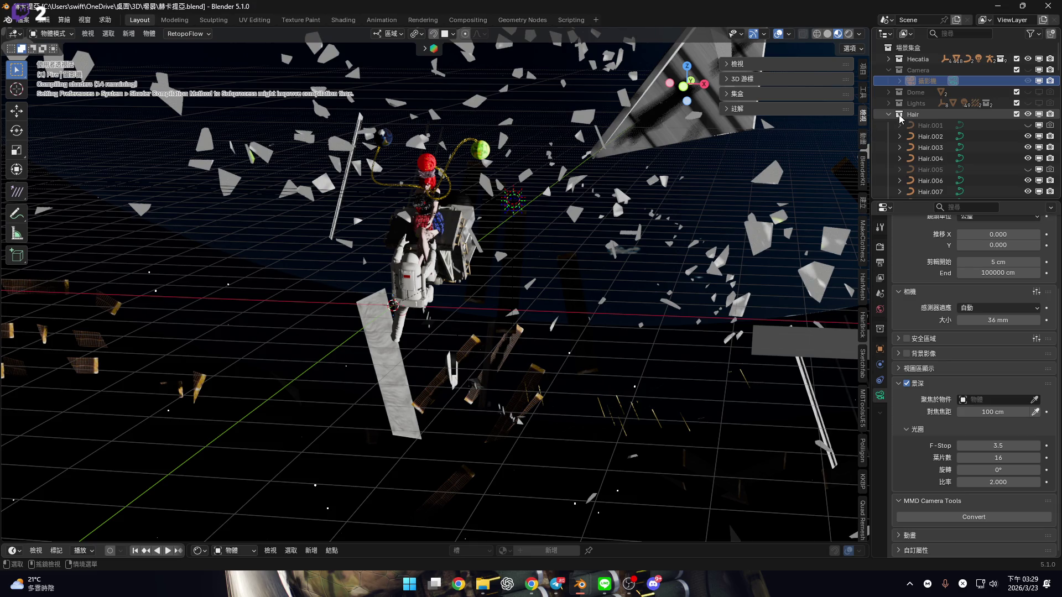
pyautogui.click(889, 114)
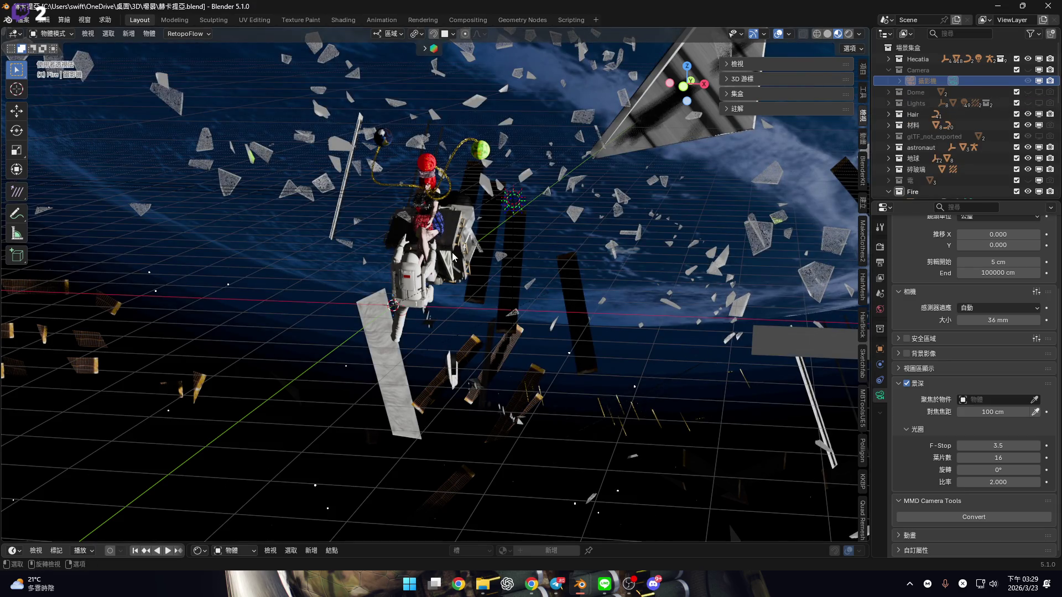
pyautogui.moveTo(388, 264)
pyautogui.keyDown('ctrl'); pyautogui.mouseDown(button='middle')
pyautogui.moveTo(394, 284)
pyautogui.moveTo(662, 351)
pyautogui.moveTo(633, 268)
pyautogui.moveTo(474, 370)
pyautogui.moveTo(559, 345)
pyautogui.moveTo(413, 375)
pyautogui.moveTo(630, 343)
pyautogui.moveTo(824, 295)
pyautogui.mouseUp(button='middle'); pyautogui.keyUp('ctrl')
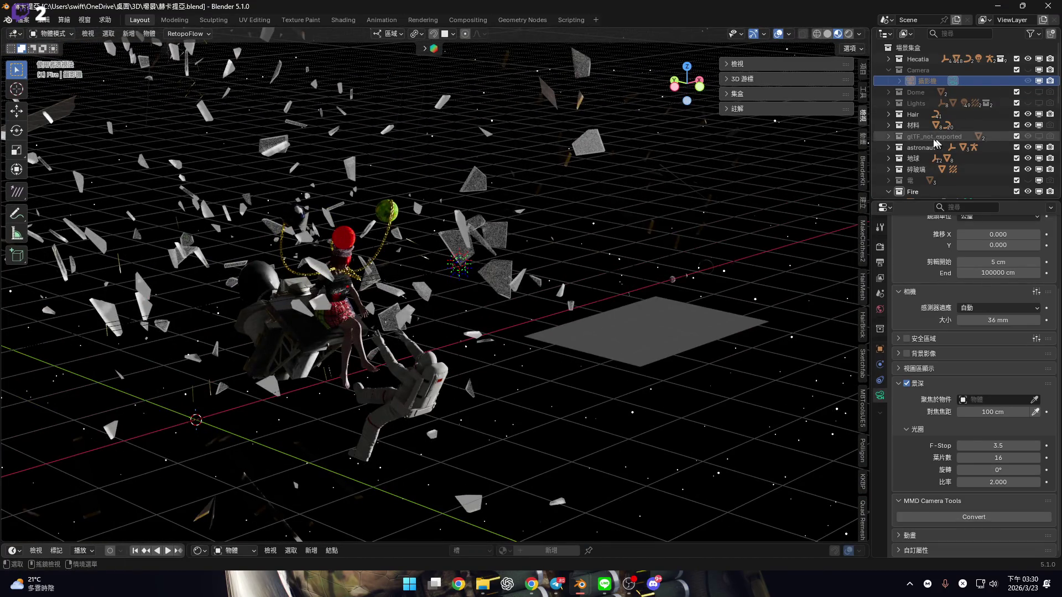
pyautogui.scroll(-2, 914, 164)
# Hide the 碎玻璃, 國際空間站 and Fire collections and look at the astronaut's helmet
pyautogui.click(888, 147)
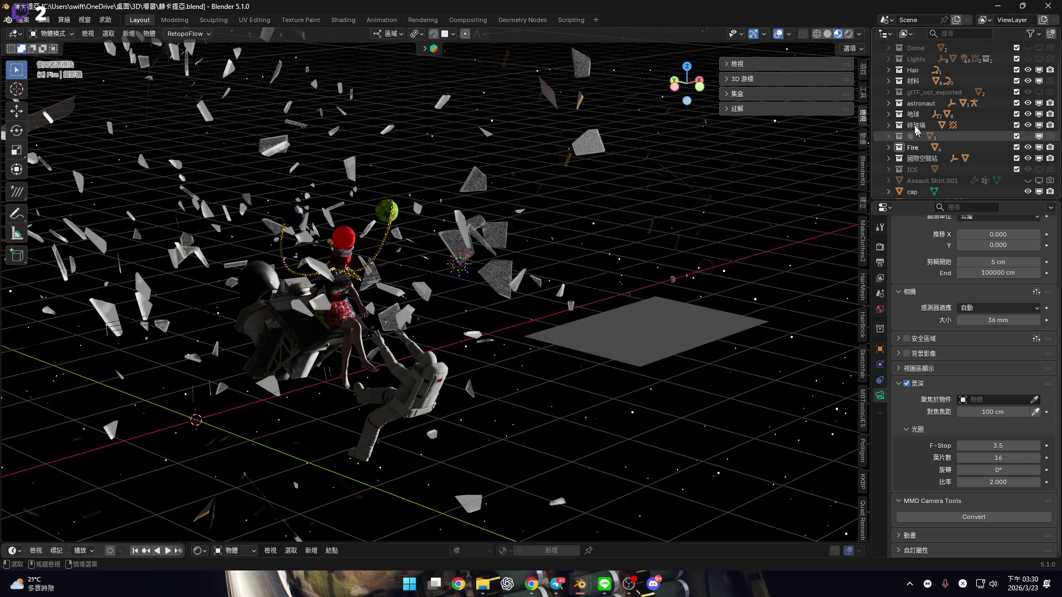
pyautogui.click(1028, 125)
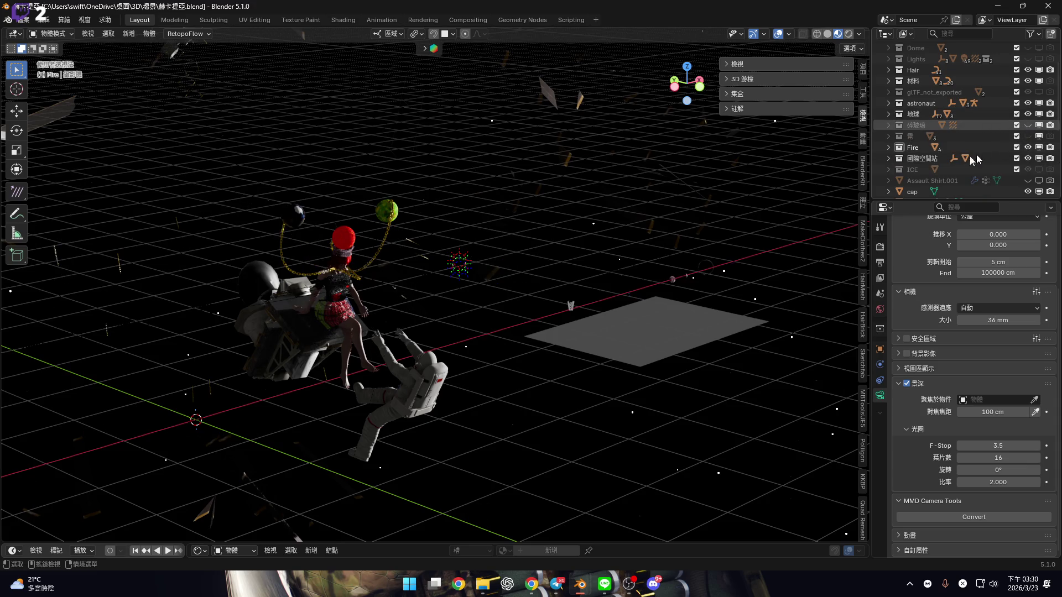
pyautogui.click(1028, 158)
pyautogui.click(1028, 147)
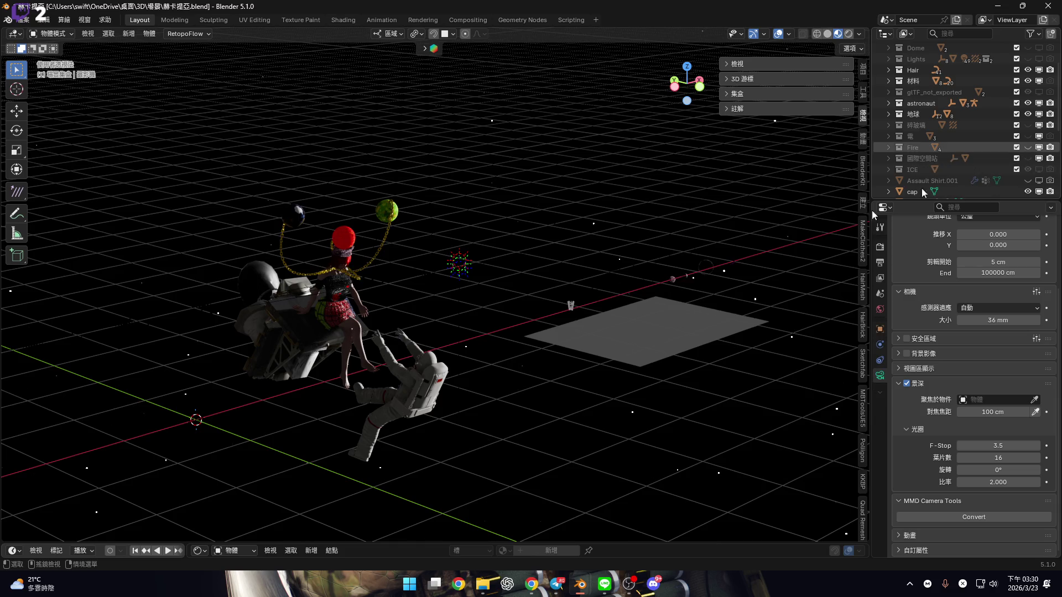
pyautogui.scroll(4, 512, 297)
pyautogui.moveTo(511, 297)
pyautogui.mouseDown(button='middle')
pyautogui.moveTo(676, 291)
pyautogui.moveTo(559, 271)
pyautogui.mouseUp(button='middle')
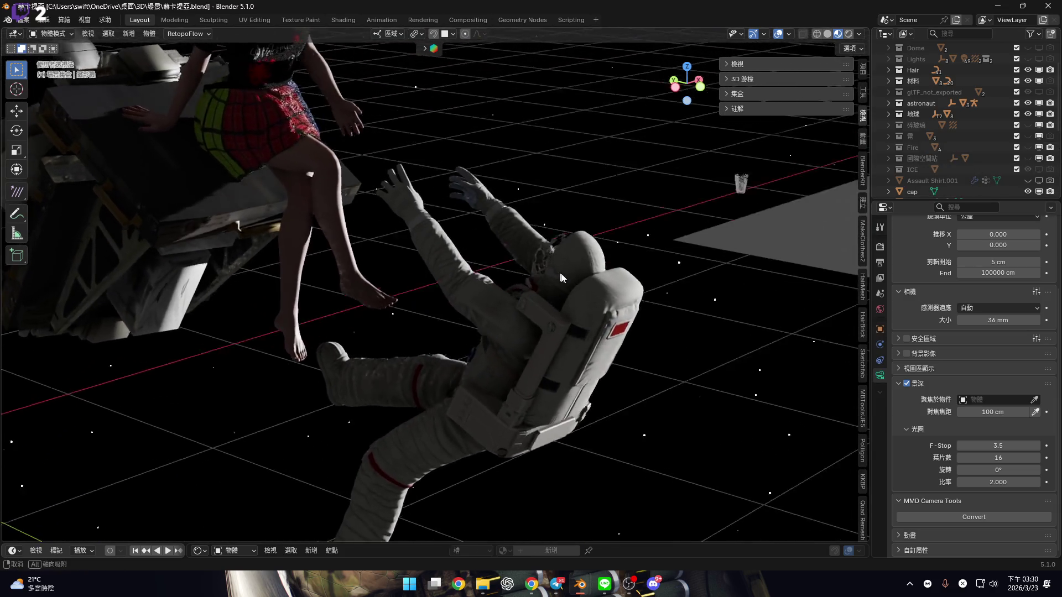
pyautogui.scroll(5, 559, 271)
pyautogui.scroll(-3, 467, 258)
pyautogui.moveTo(470, 271)
pyautogui.keyDown('shift'); pyautogui.mouseDown(button='middle')
pyautogui.moveTo(476, 288)
pyautogui.moveTo(594, 278)
pyautogui.moveTo(581, 301)
pyautogui.mouseUp(button='middle'); pyautogui.keyUp('shift')
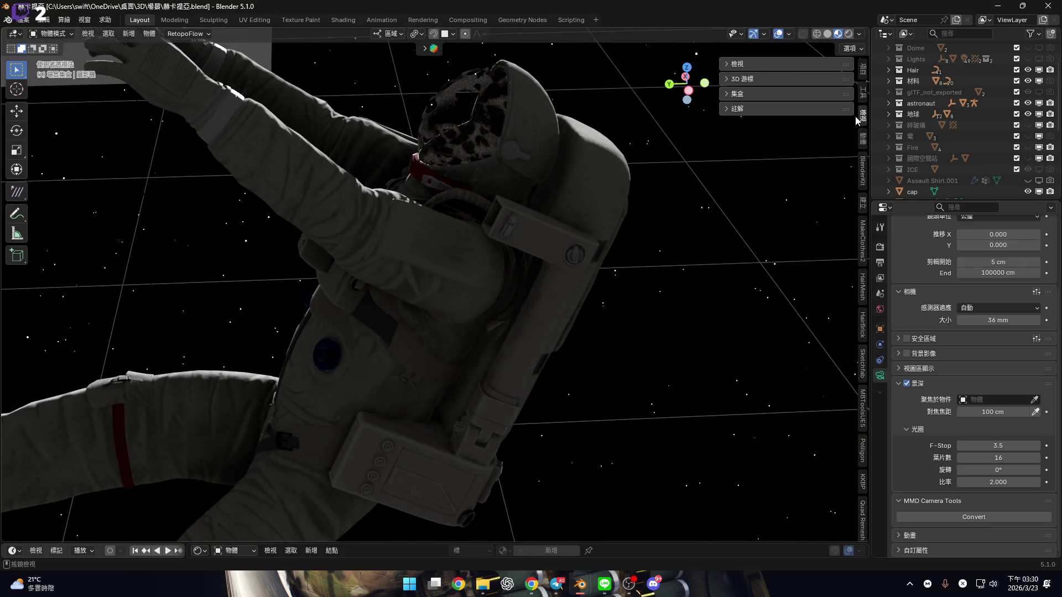
pyautogui.scroll(2, 866, 143)
# In the sidebar View settings, turn off Local Camera and clear Lock to Object Hecatia_Body
pyautogui.click(867, 141)
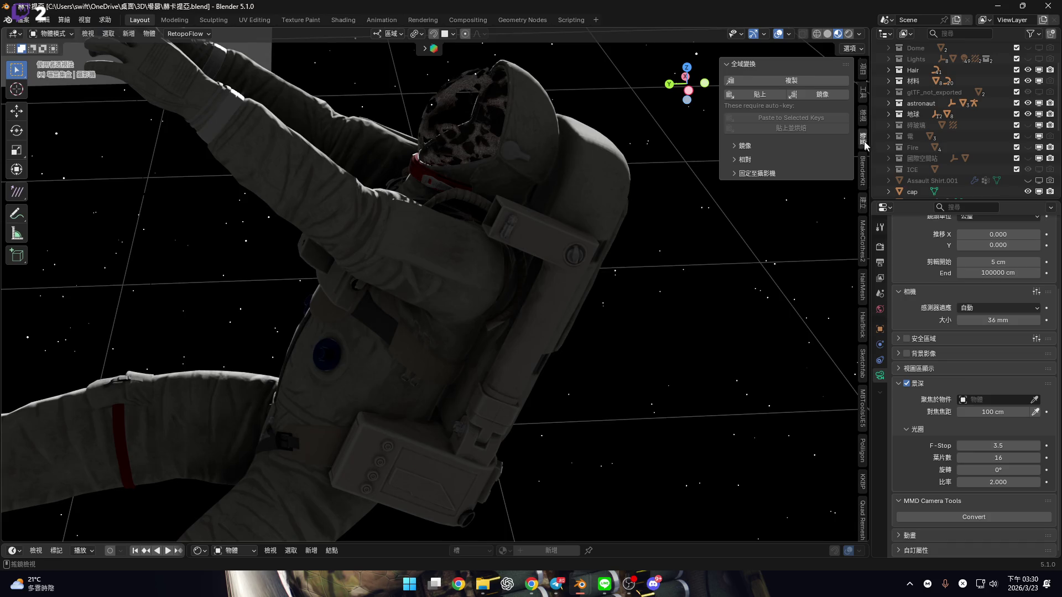
pyautogui.click(865, 94)
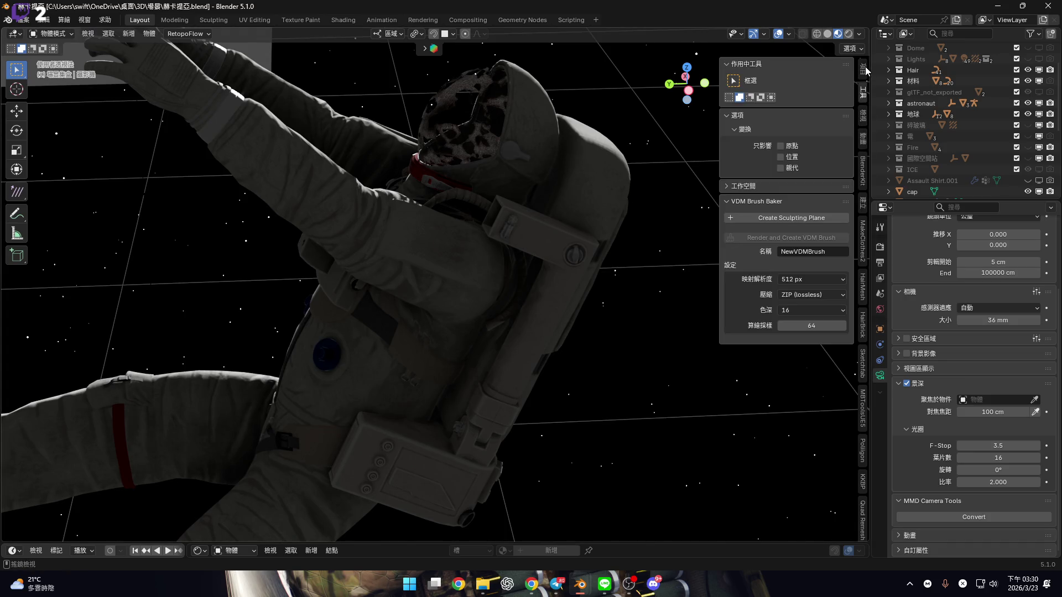
pyautogui.click(866, 70)
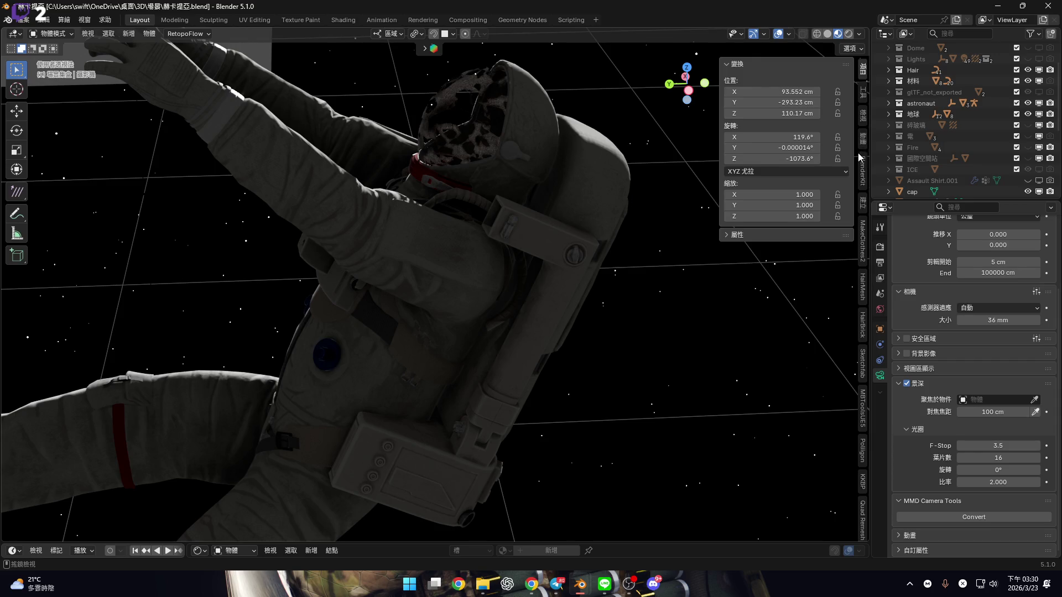
pyautogui.click(864, 92)
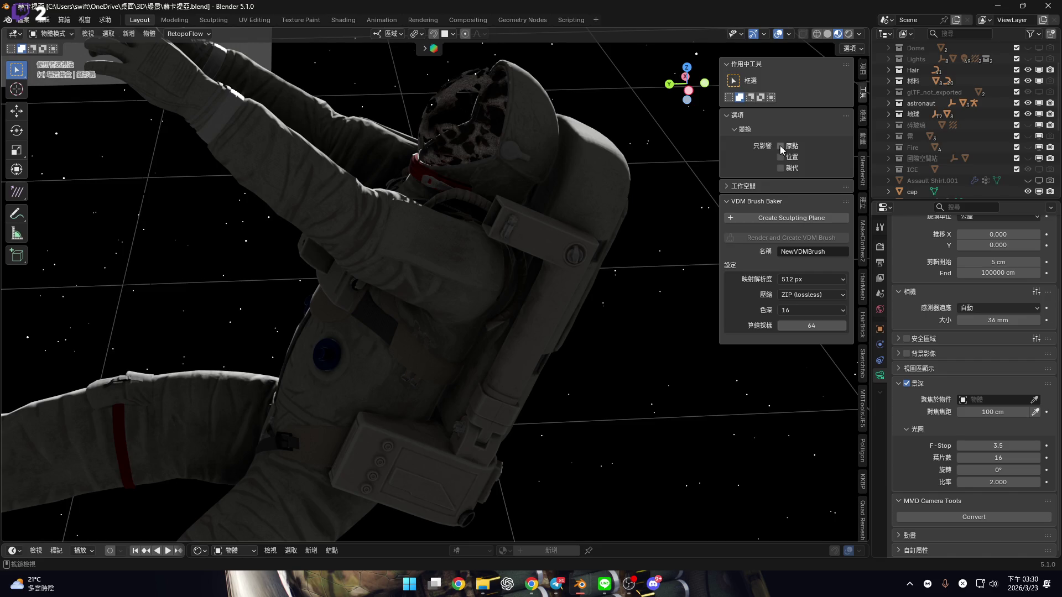
pyautogui.click(861, 126)
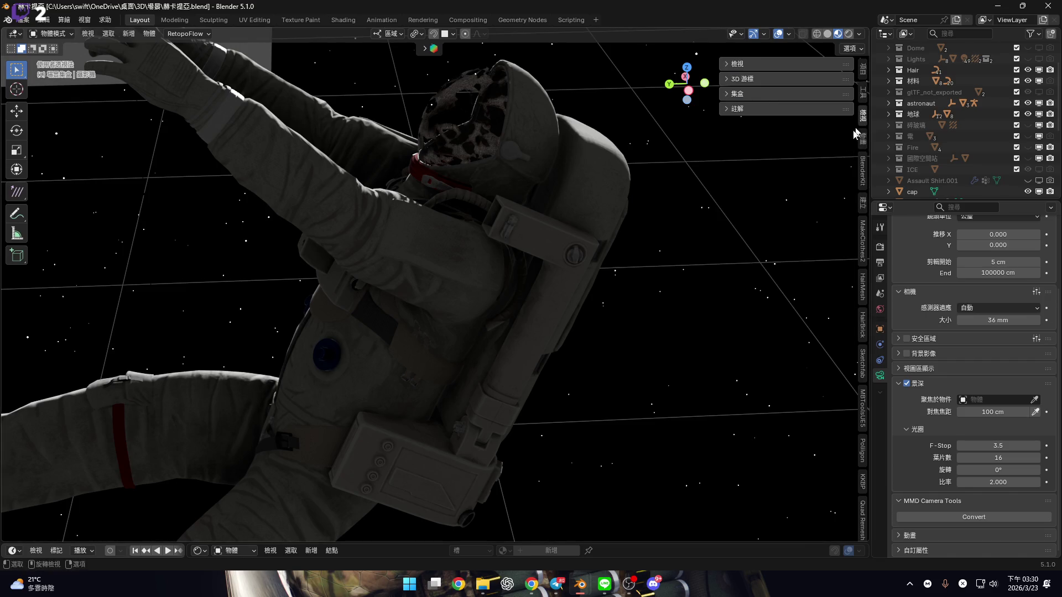
pyautogui.moveTo(743, 94); pyautogui.dragTo(739, 64)
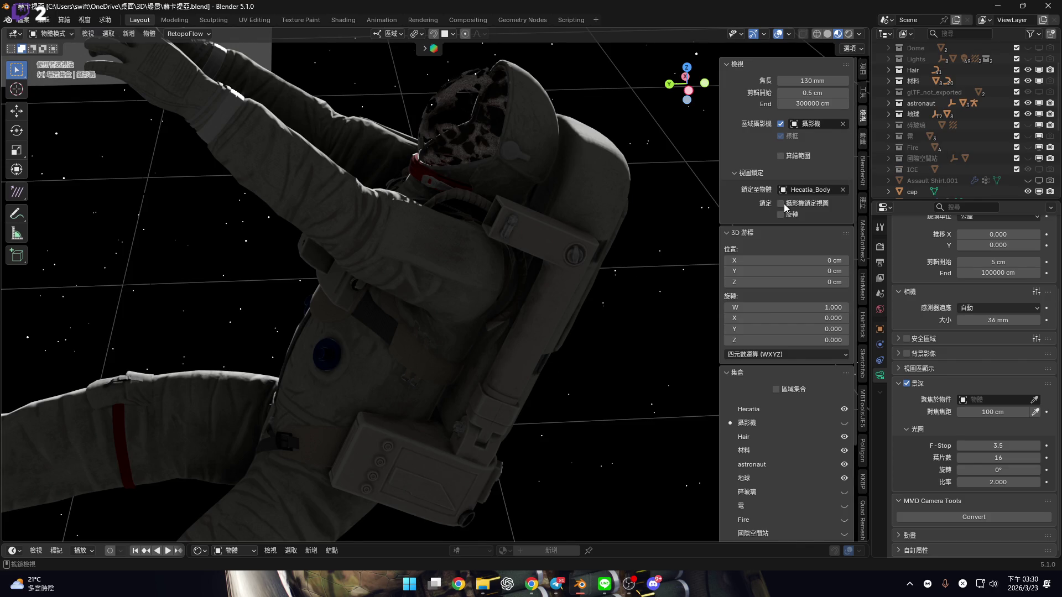
pyautogui.click(843, 124)
pyautogui.click(843, 189)
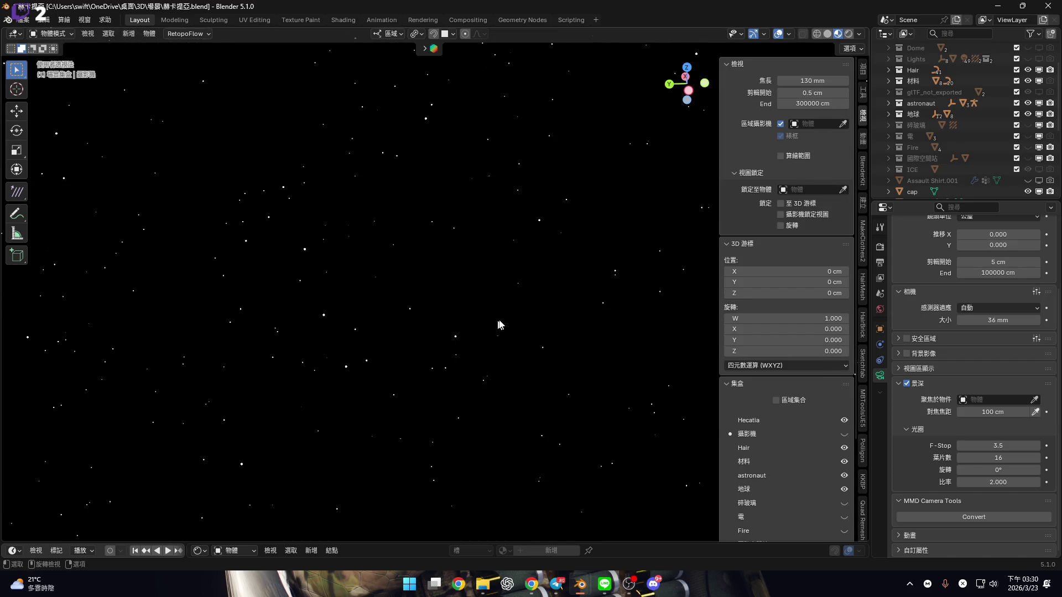
# Close the sidebar, orbit around the astronaut from front view, and select Mesh_2
pyautogui.press('KP_1')
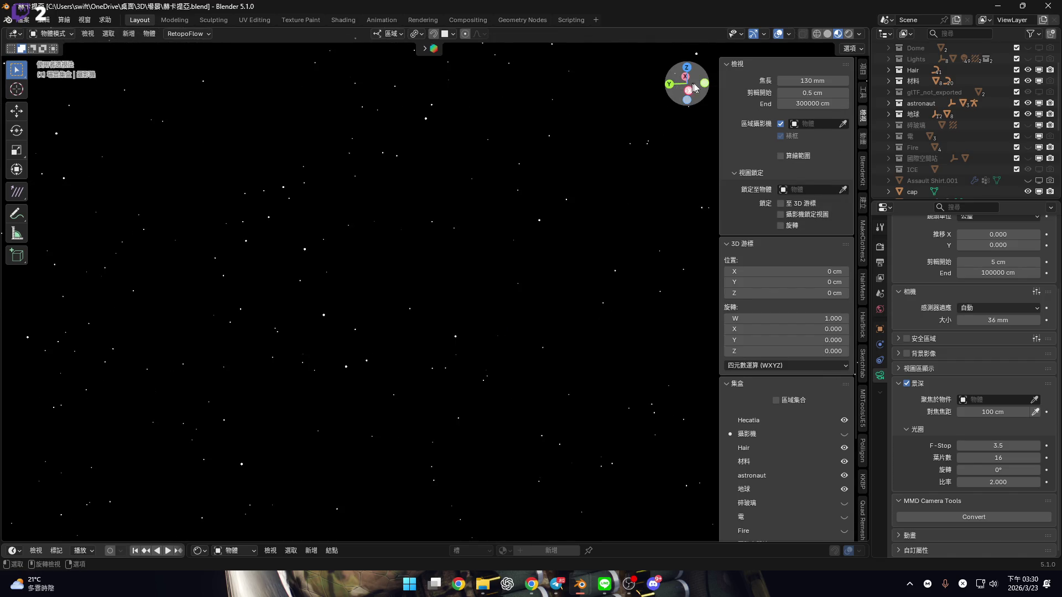
pyautogui.scroll(-10, 452, 321)
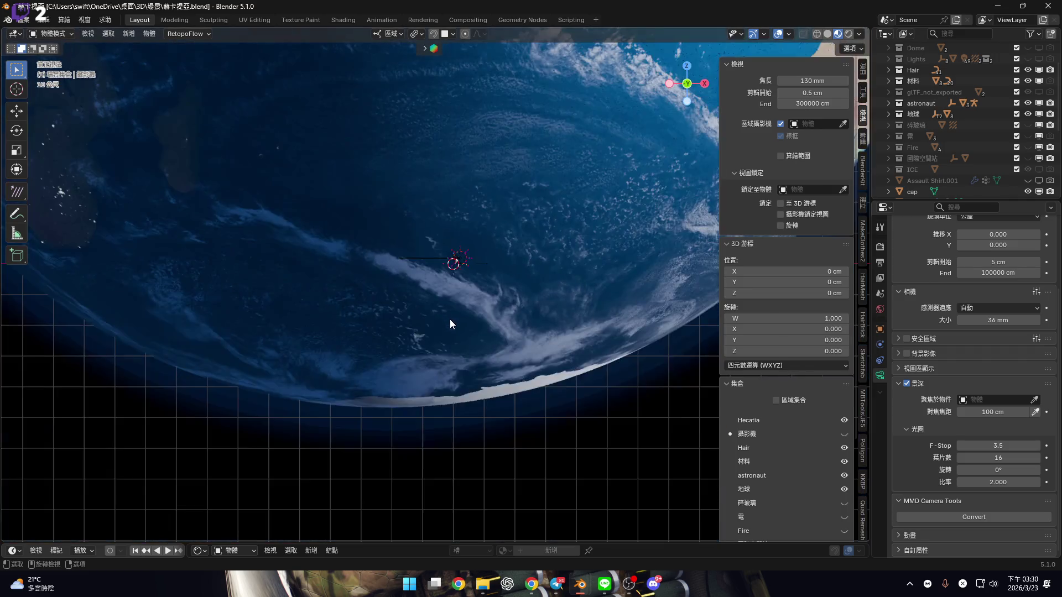
pyautogui.scroll(12, 467, 285)
pyautogui.scroll(4, 506, 292)
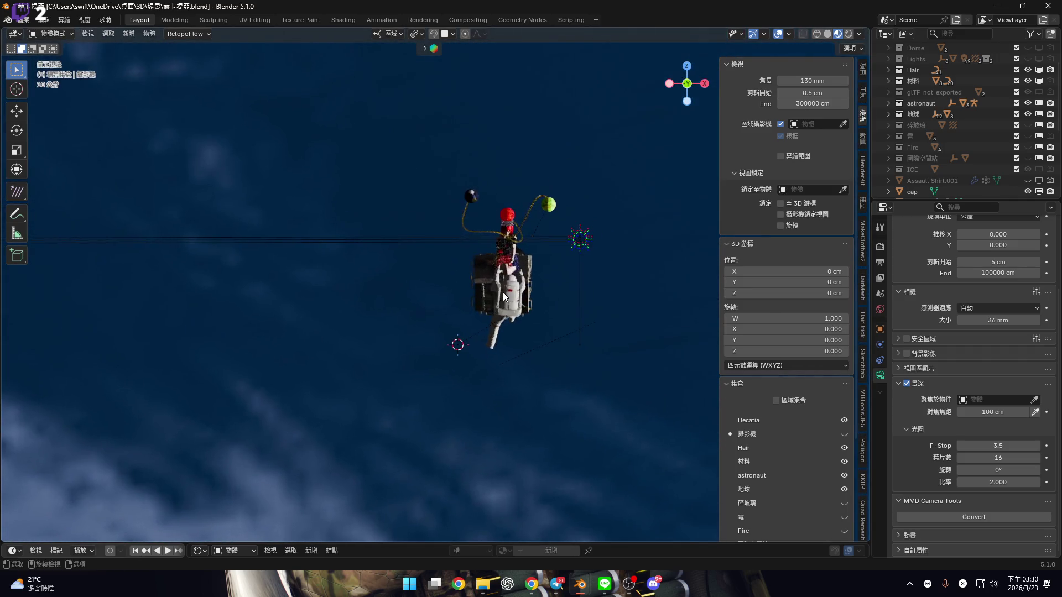
pyautogui.press('n')
pyautogui.scroll(5, 503, 323)
pyautogui.moveTo(503, 323)
pyautogui.mouseDown(button='middle')
pyautogui.moveTo(597, 311)
pyautogui.moveTo(498, 289)
pyautogui.moveTo(551, 273)
pyautogui.mouseUp(button='middle')
pyautogui.scroll(8, 498, 290)
pyautogui.click(641, 531)
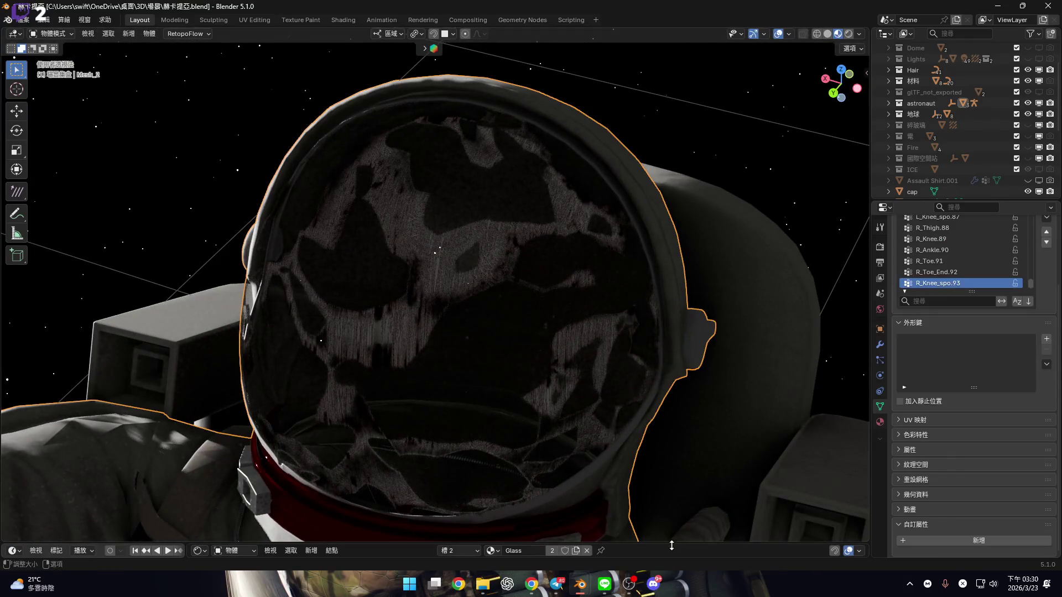
# Enlarge the shader editor and frame the selected astronaut mesh
pyautogui.moveTo(642, 543); pyautogui.dragTo(642, 307)
pyautogui.scroll(-2, 442, 432)
pyautogui.press('KP_Decimal')
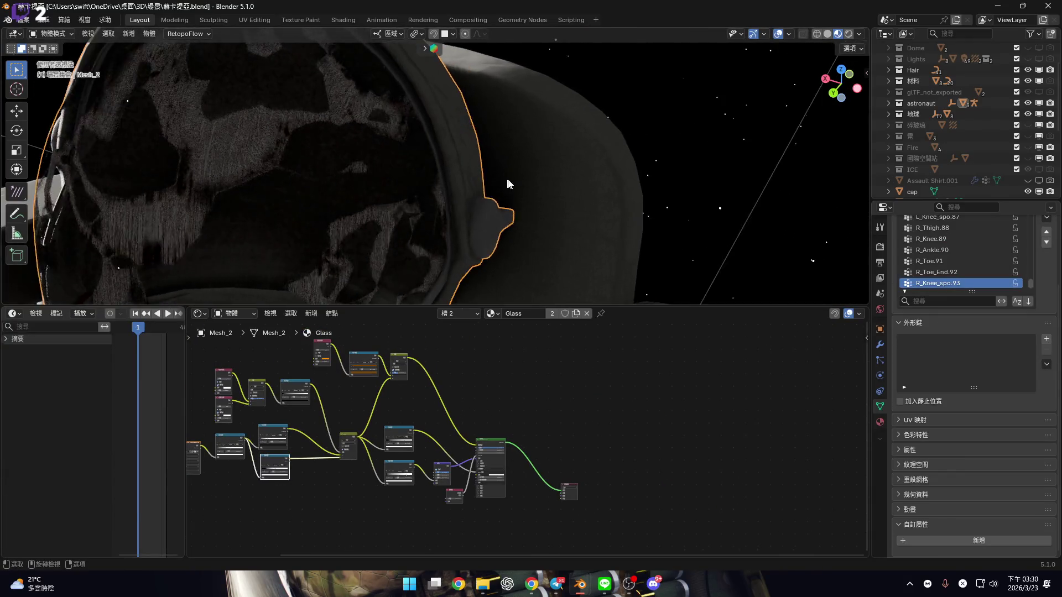
# In the Ornata.blend window, collapse the node editor, return to object mode and enable overlays
pyautogui.moveTo(580, 589)
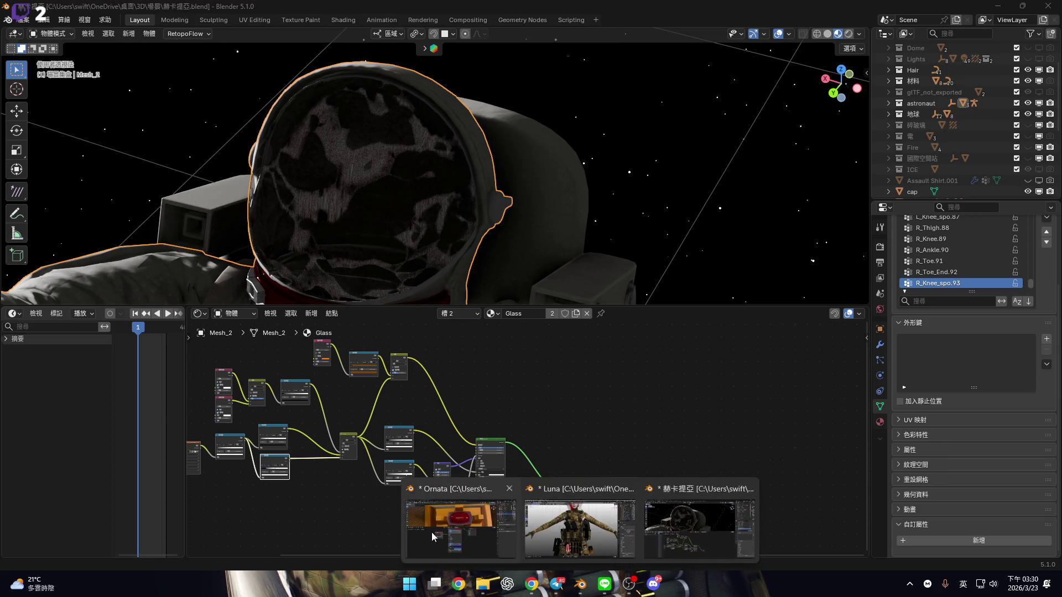
pyautogui.click(461, 526)
pyautogui.moveTo(659, 269); pyautogui.dragTo(677, 545)
pyautogui.scroll(-4, 666, 360)
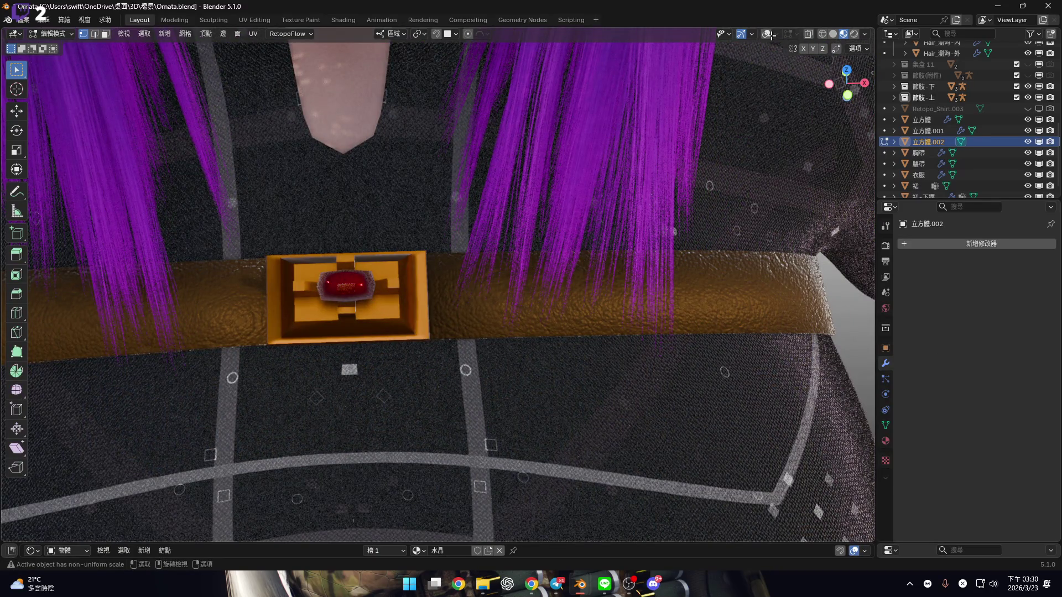
pyautogui.press('Tab')
pyautogui.click(783, 34)
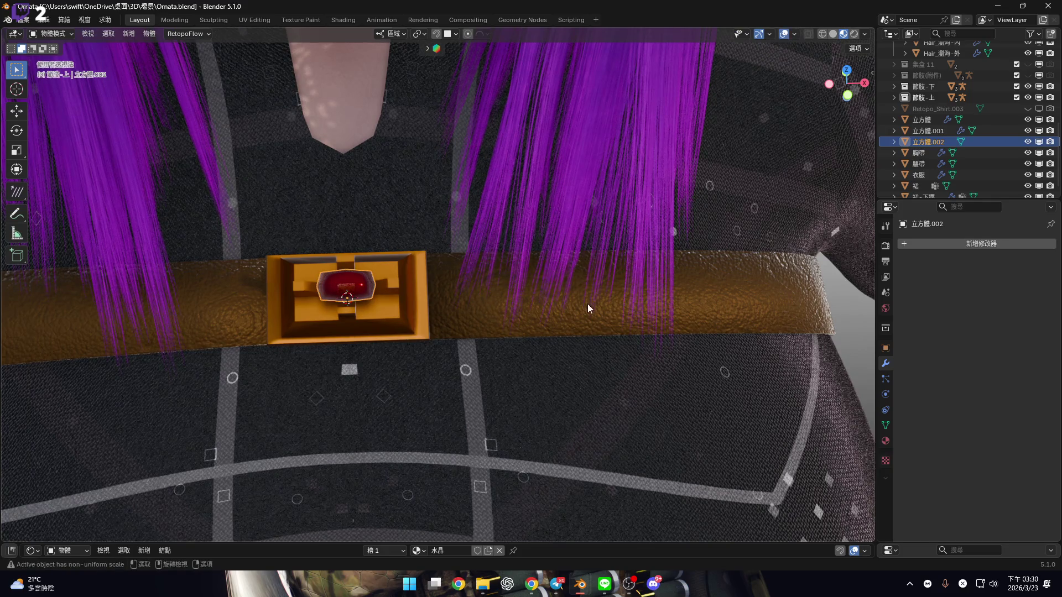
pyautogui.scroll(-5, 589, 305)
pyautogui.keyDown('shift'); pyautogui.moveTo(589, 298); pyautogui.dragTo(280, 324, button='middle'); pyautogui.keyUp('shift')
pyautogui.scroll(5, 622, 326)
pyautogui.scroll(10, 952, 121)
# Unhide the 材料 collection, then select and move the sphere 球體.003
pyautogui.click(1027, 114)
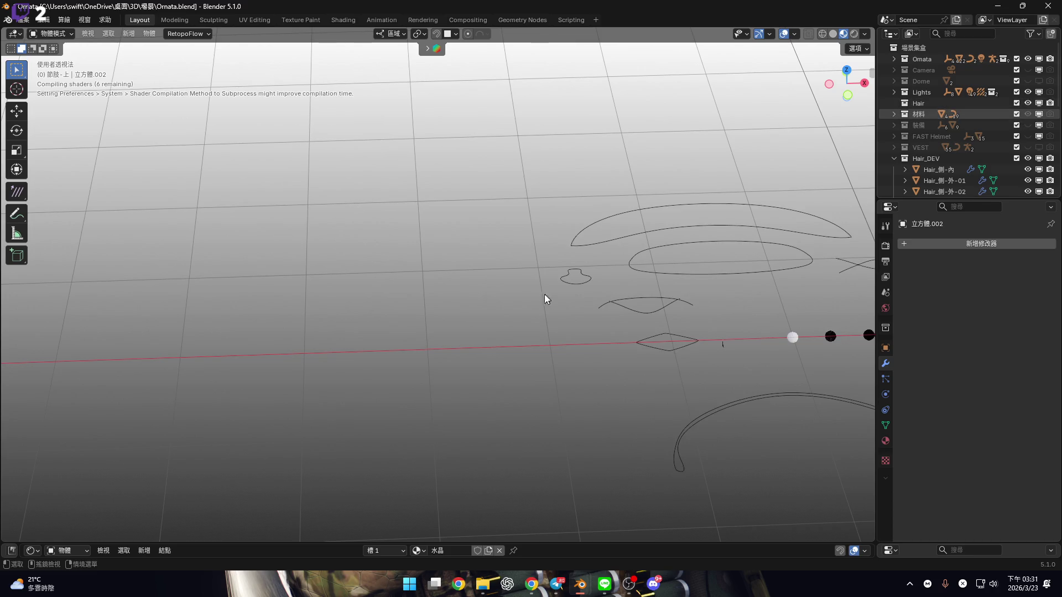
pyautogui.scroll(8, 545, 304)
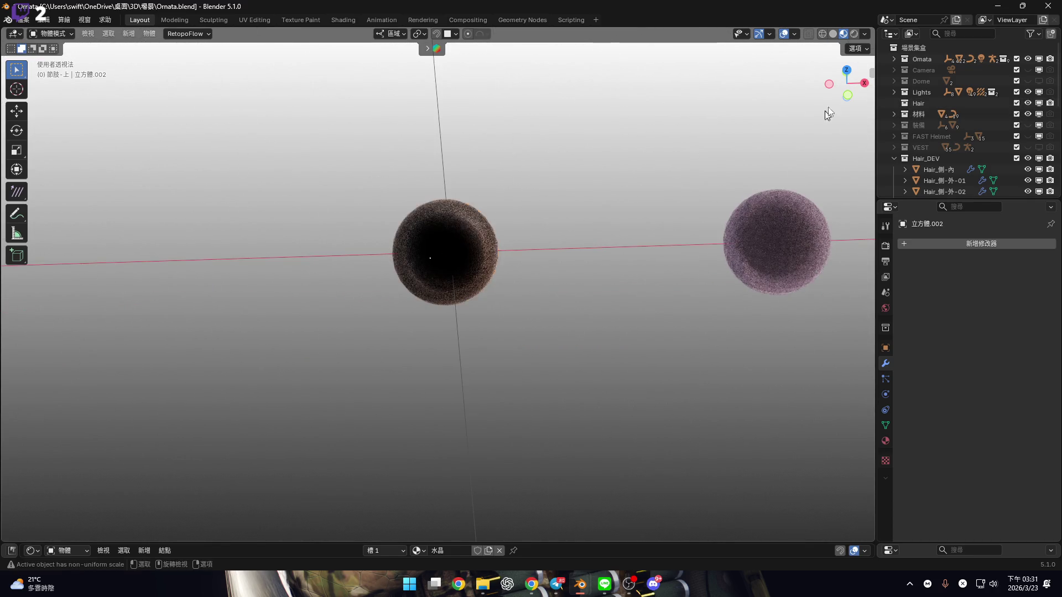
pyautogui.click(500, 250)
pyautogui.moveTo(499, 250); pyautogui.dragTo(569, 289, button='middle')
# Duplicate the sphere along X, copy it, and return to the astronaut scene file
pyautogui.press('g')
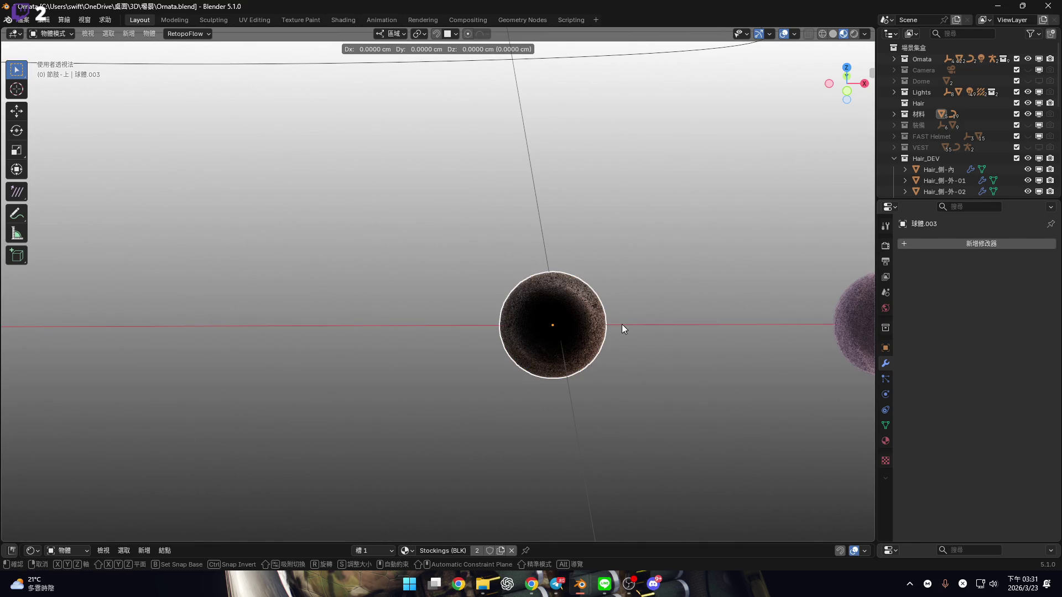
pyautogui.press('Escape')
pyautogui.hotkey('shift', 'd')
pyautogui.press('x')
pyautogui.click(267, 340)
pyautogui.keyDown('ctrl'); pyautogui.scroll(5, 412, 308); pyautogui.keyUp('ctrl')
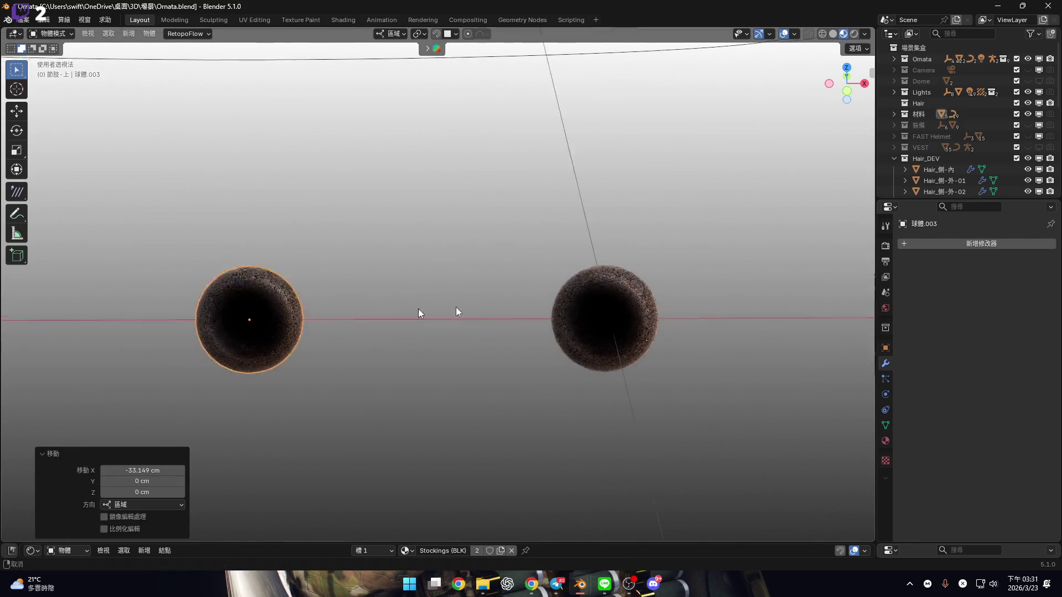
pyautogui.hotkey('ctrl', 'c')
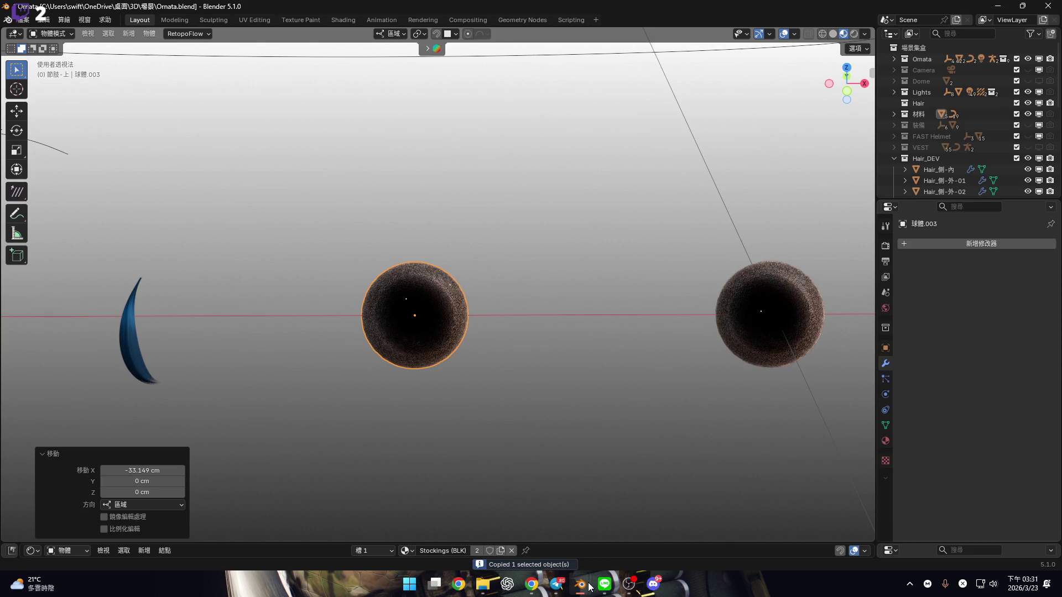
pyautogui.moveTo(590, 587)
pyautogui.click(674, 539)
# Paste the copied sphere into the 赫卡提亞 astronaut scene
pyautogui.moveTo(660, 306); pyautogui.dragTo(660, 545)
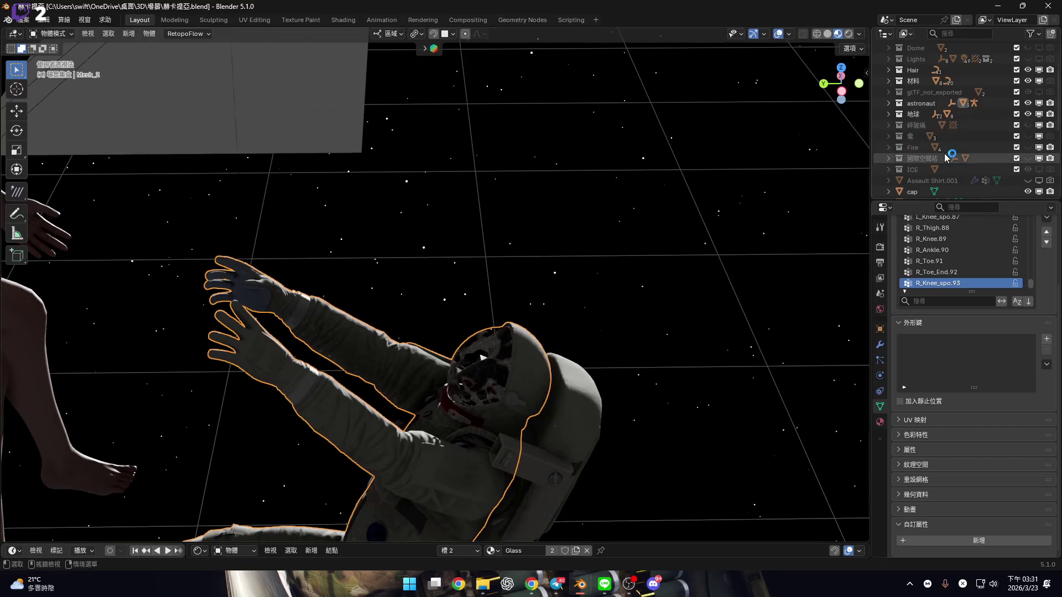
pyautogui.scroll(5, 946, 158)
pyautogui.scroll(-7, 929, 113)
pyautogui.scroll(5, 927, 108)
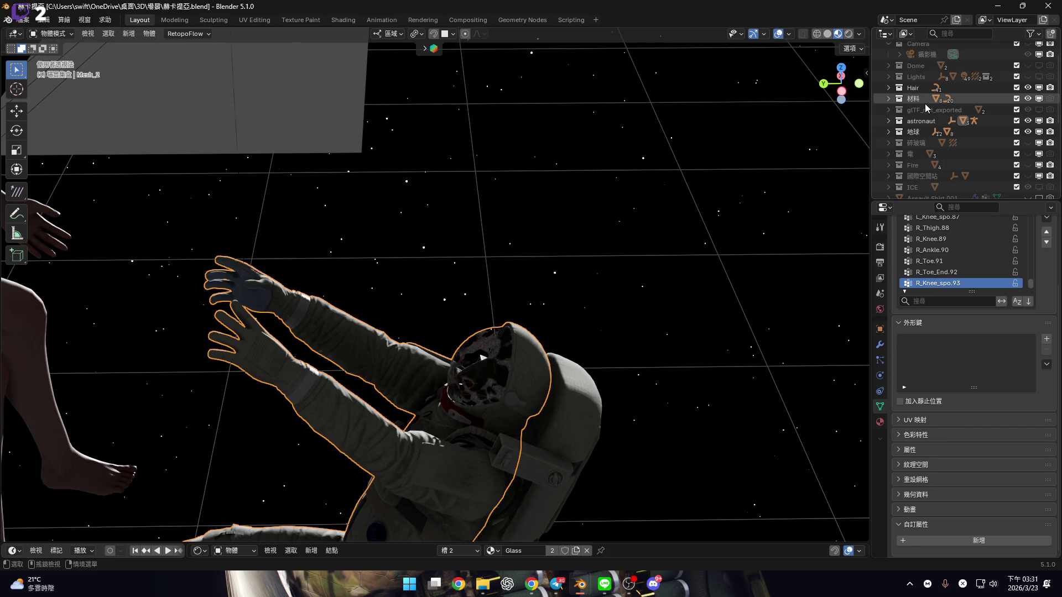
pyautogui.moveTo(510, 253); pyautogui.dragTo(520, 227, button='middle')
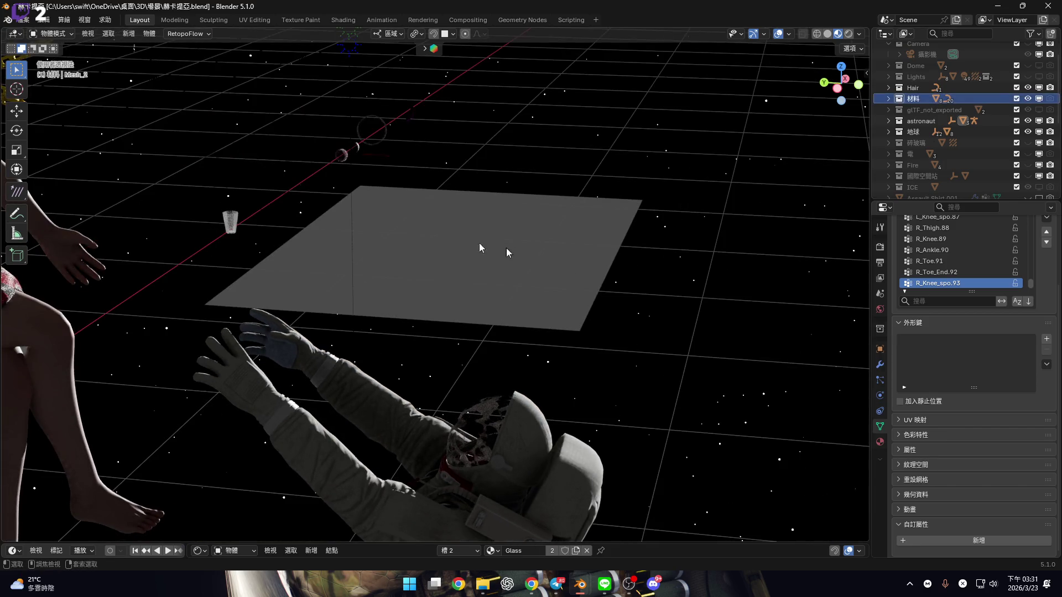
pyautogui.hotkey('ctrl', 'v')
pyautogui.moveTo(343, 192)
pyautogui.keyDown('ctrl'); pyautogui.mouseDown(button='middle')
pyautogui.moveTo(460, 280)
pyautogui.moveTo(448, 347)
pyautogui.mouseUp(button='middle'); pyautogui.keyUp('ctrl')
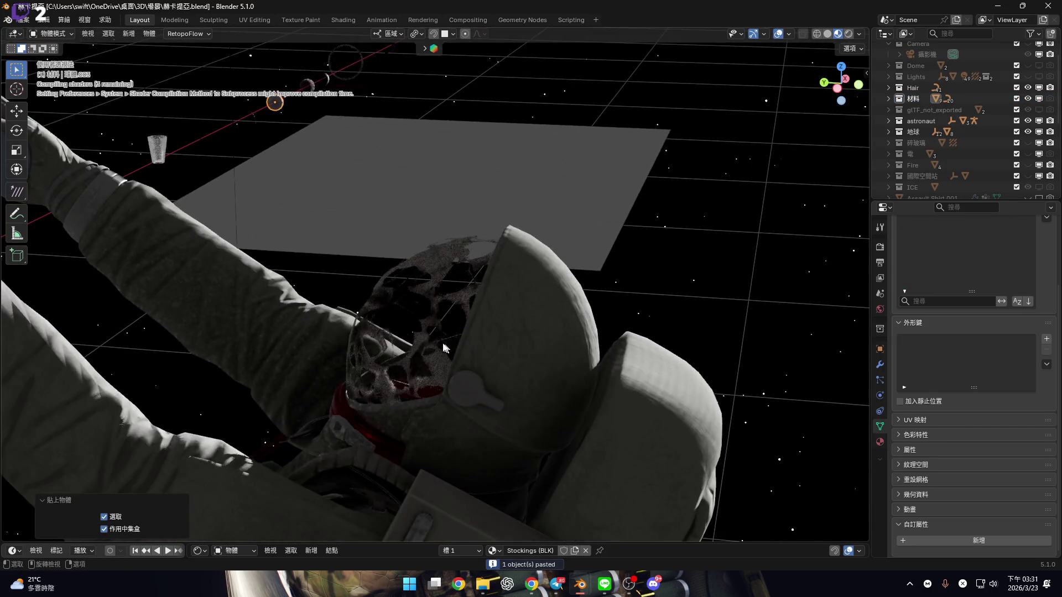
# Assign the Glass material to the pasted sphere
pyautogui.click(636, 540)
pyautogui.moveTo(636, 544)
pyautogui.mouseDown()
pyautogui.moveTo(597, 447)
pyautogui.moveTo(533, 368)
pyautogui.mouseUp()
pyautogui.press('Home')
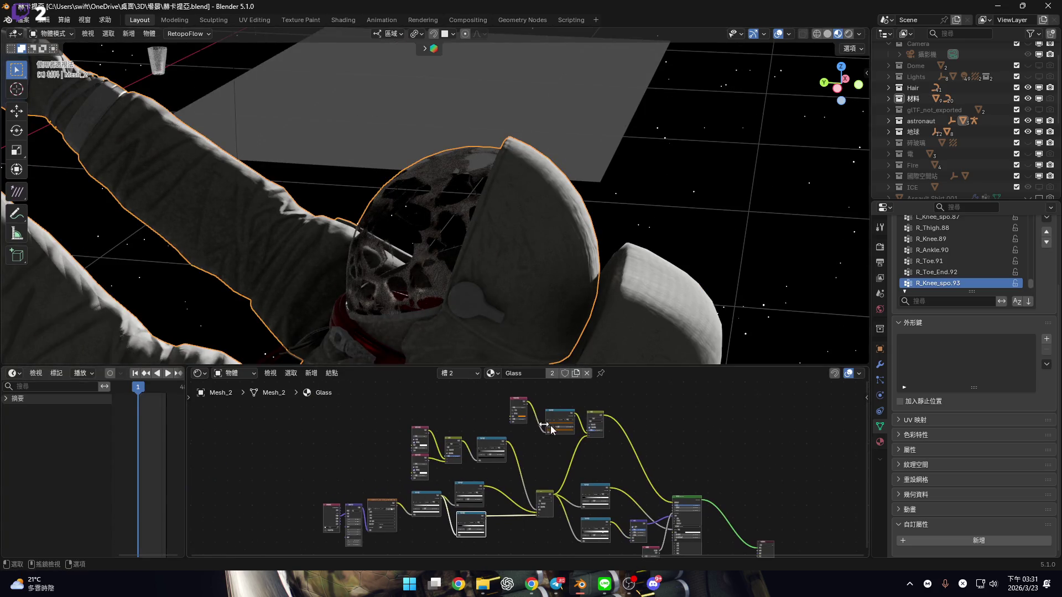
pyautogui.moveTo(662, 367); pyautogui.dragTo(662, 374)
pyautogui.scroll(5, 426, 127)
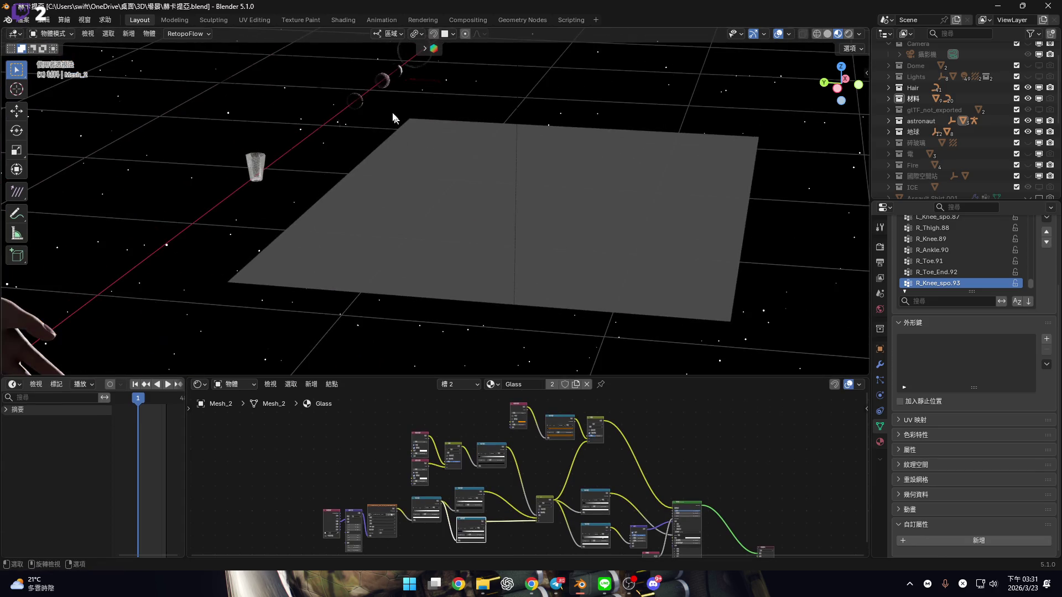
pyautogui.click(355, 101)
pyautogui.click(494, 384)
pyautogui.write('g')
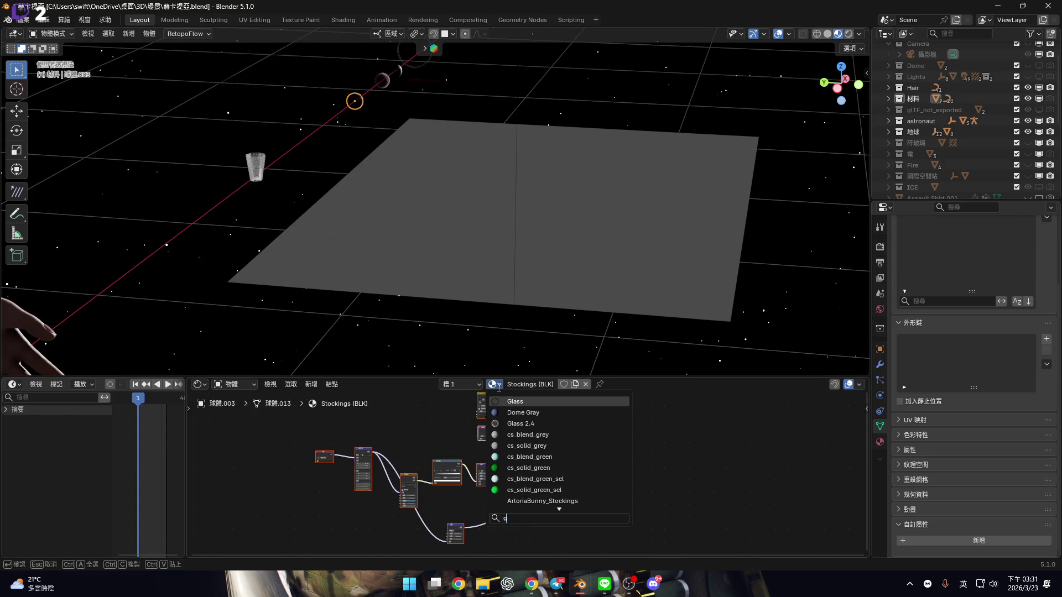
pyautogui.press('Return')
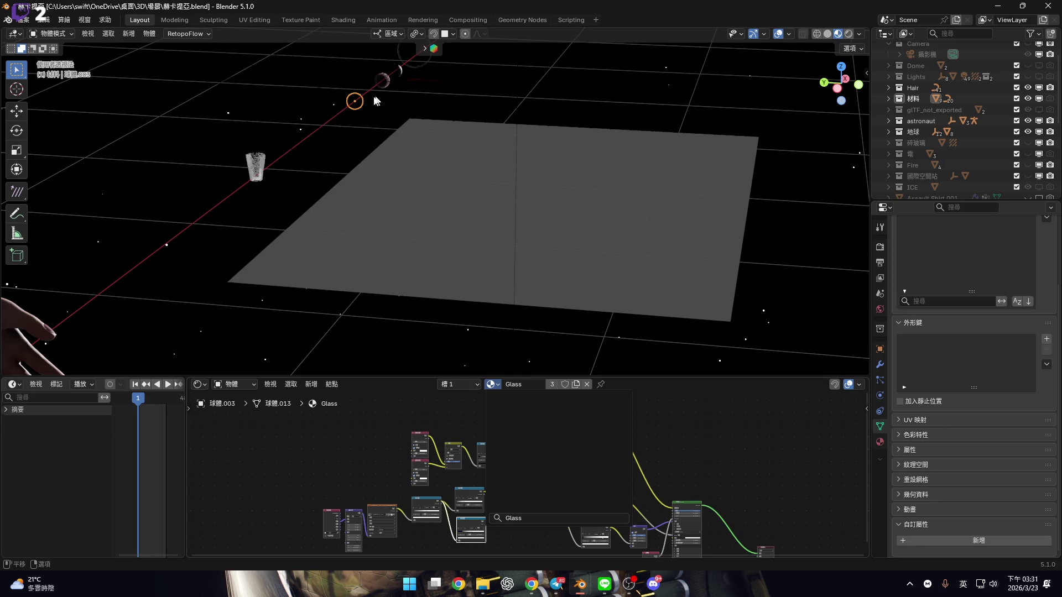
# Copy the glass sphere and return to the Omata file
pyautogui.scroll(8, 359, 164)
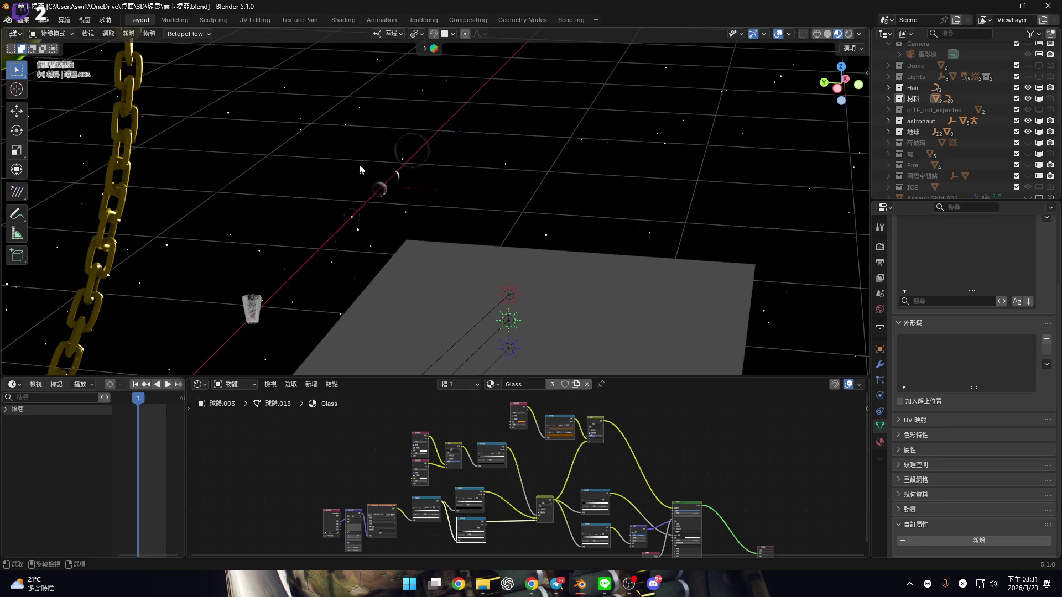
pyautogui.scroll(-8, 354, 210)
pyautogui.click(360, 211)
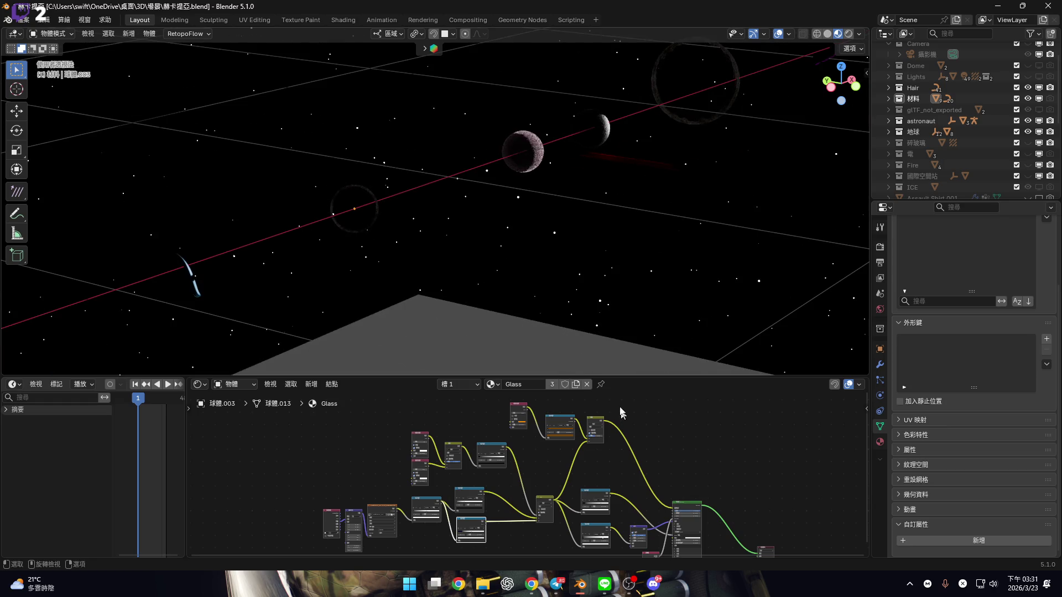
pyautogui.hotkey('ctrl', 'c')
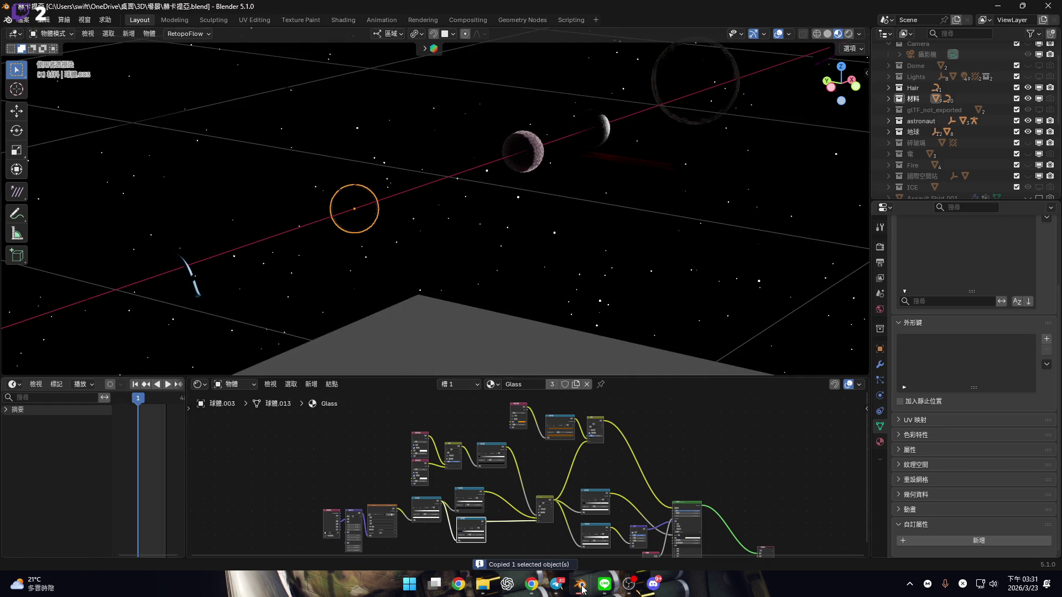
pyautogui.moveTo(582, 590)
pyautogui.click(459, 517)
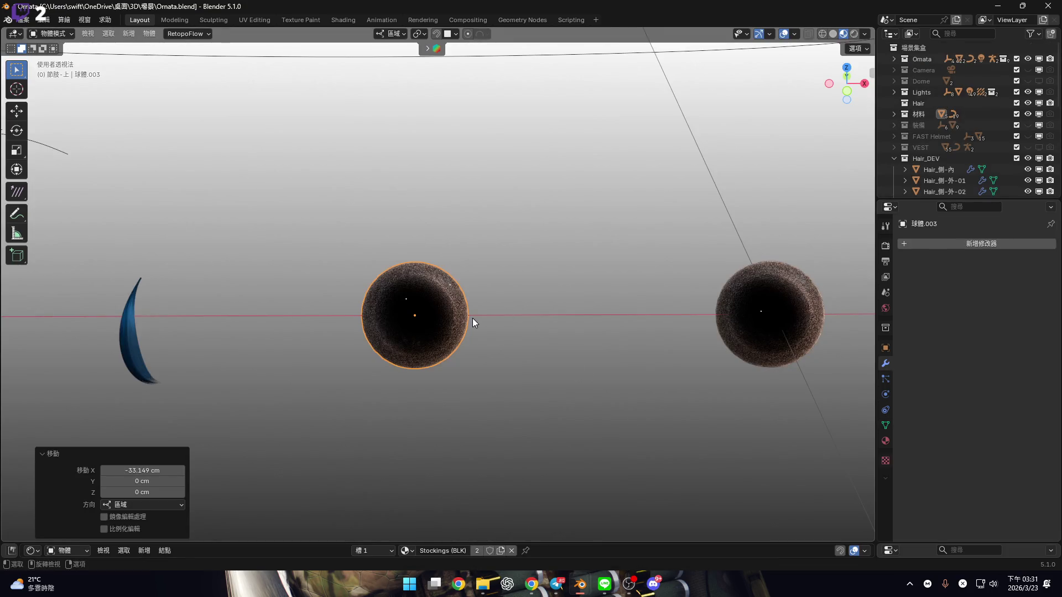
# Delete the duplicate centre sphere 球體.003 from the Outliner
pyautogui.press('x')
pyautogui.press('Escape')
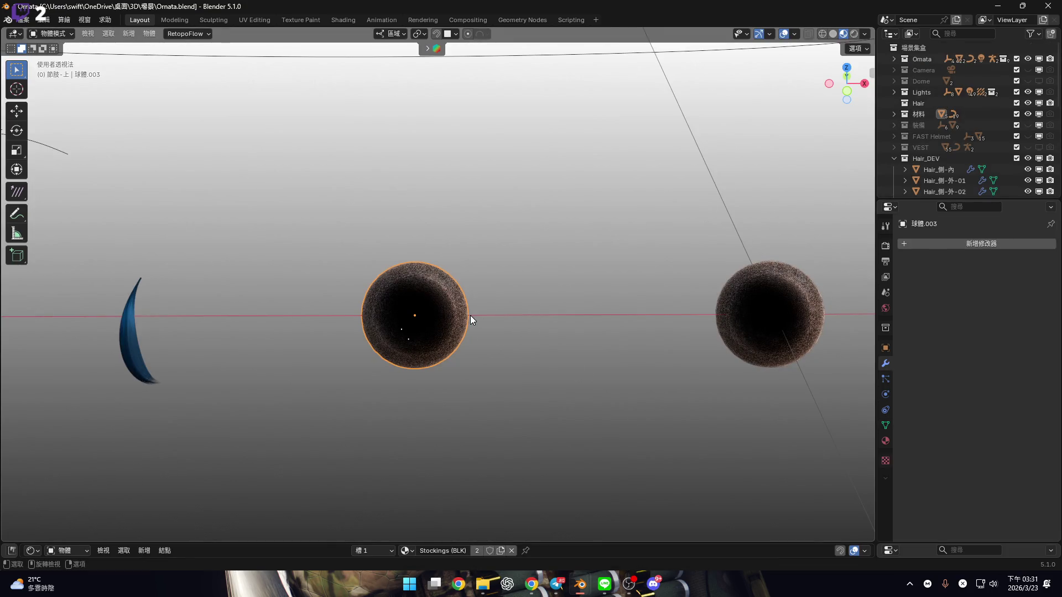
pyautogui.scroll(-2, 891, 115)
pyautogui.scroll(2, 891, 115)
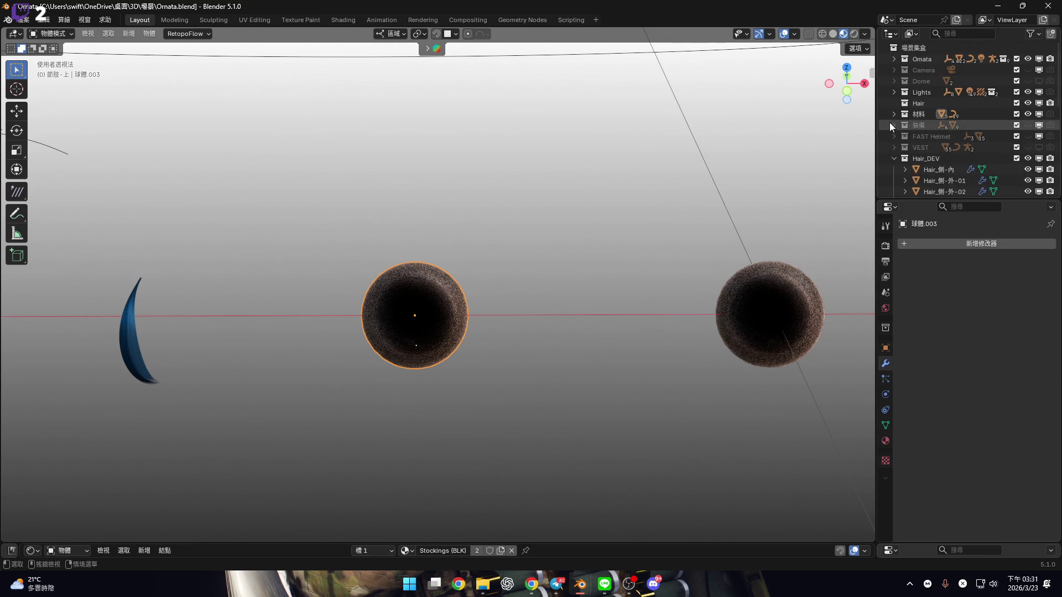
pyautogui.click(893, 114)
pyautogui.scroll(-5, 970, 148)
pyautogui.rightClick(944, 81)
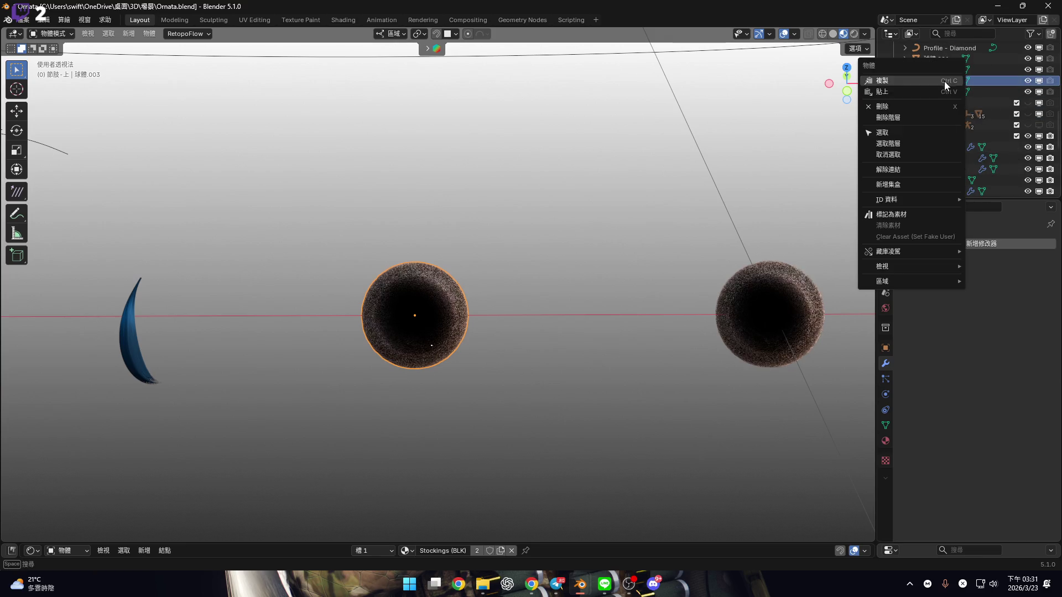
pyautogui.click(922, 110)
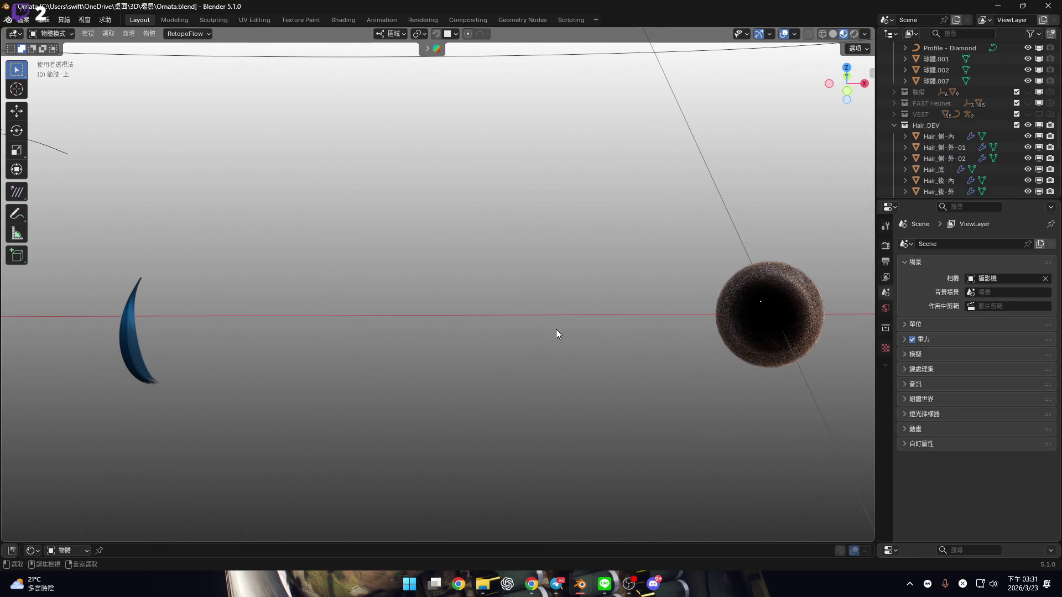
# Paste the glass sphere in its place, frame the belt gem, then switch to the astronaut file
pyautogui.hotkey('ctrl', 'v')
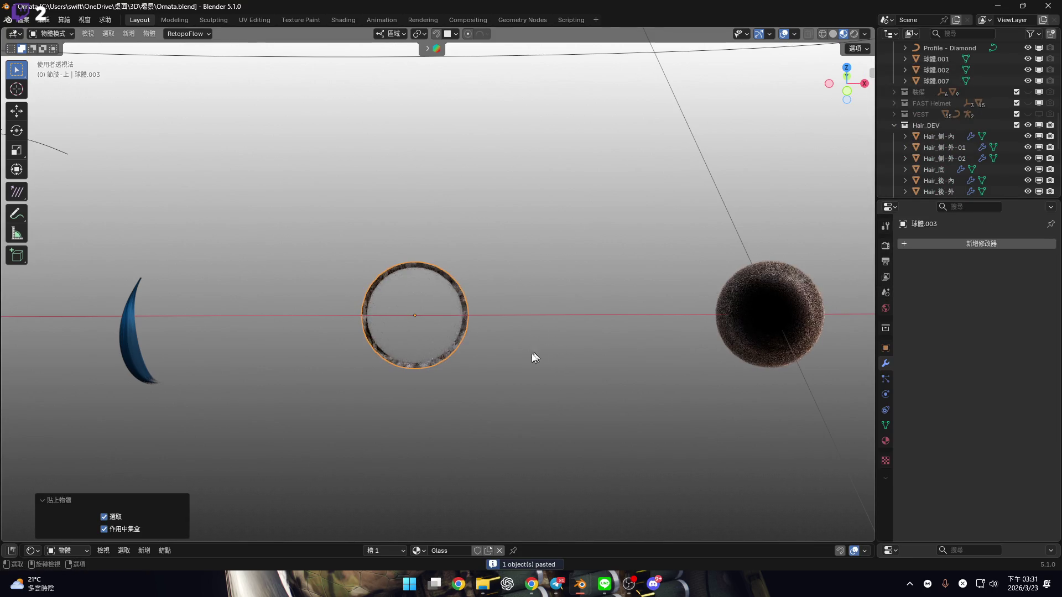
pyautogui.scroll(-8, 422, 330)
pyautogui.scroll(8, 404, 343)
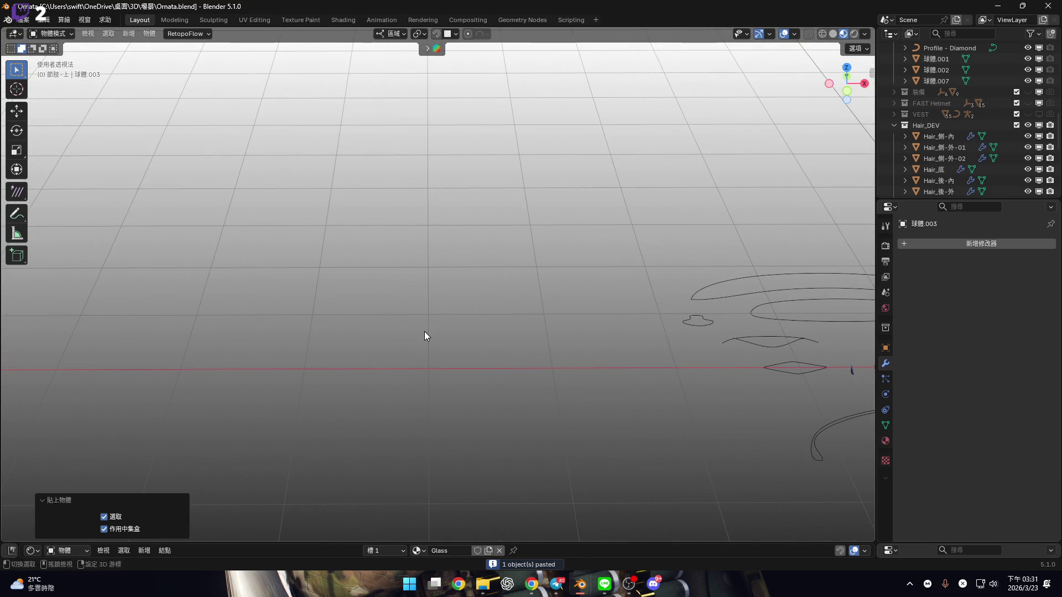
pyautogui.press('Home')
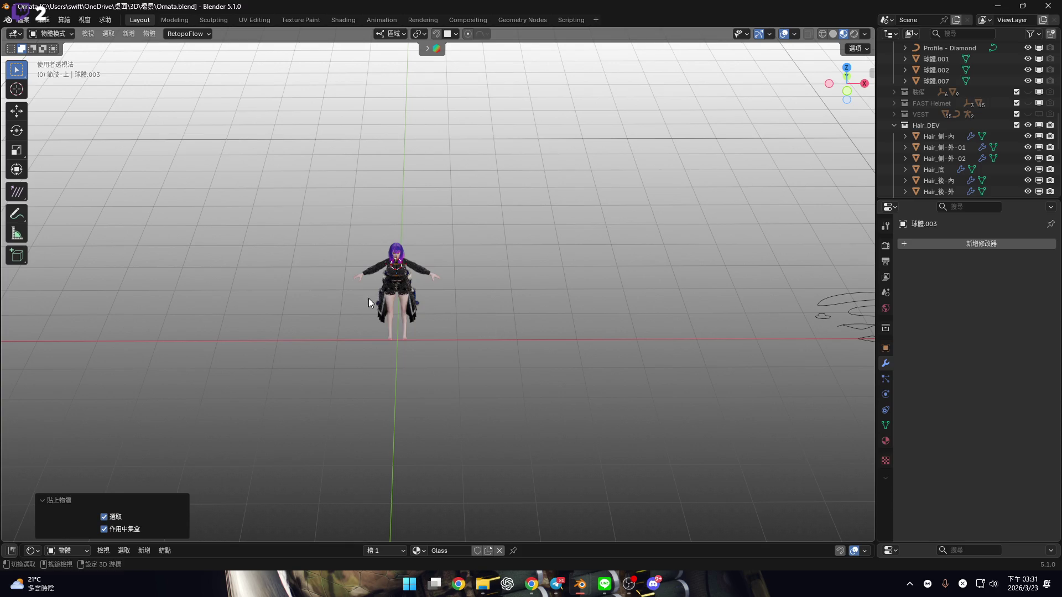
pyautogui.scroll(6, 403, 281)
pyautogui.press('KP_Decimal')
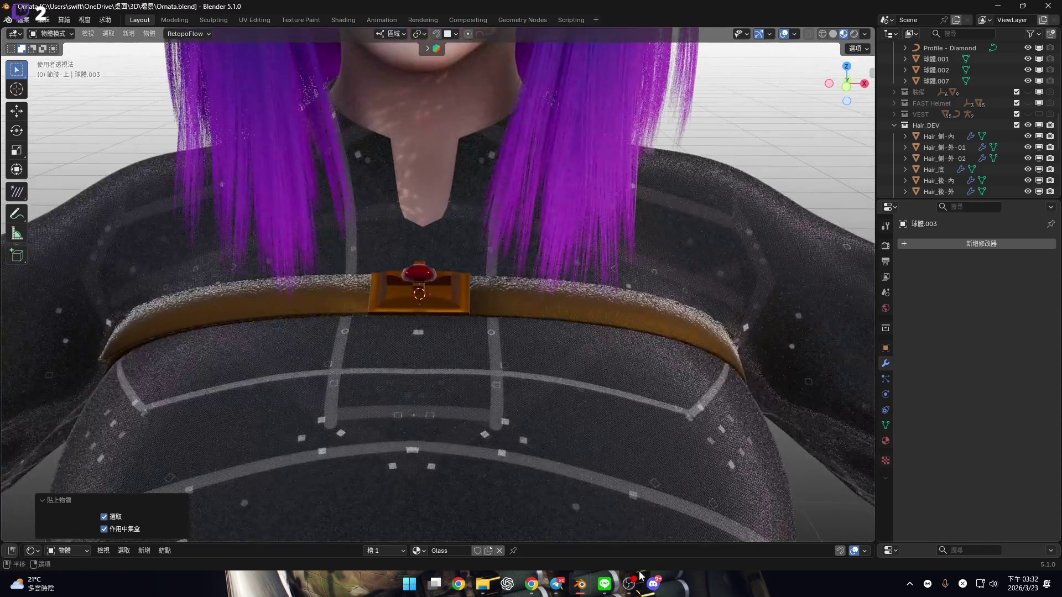
pyautogui.moveTo(577, 587)
pyautogui.click(698, 515)
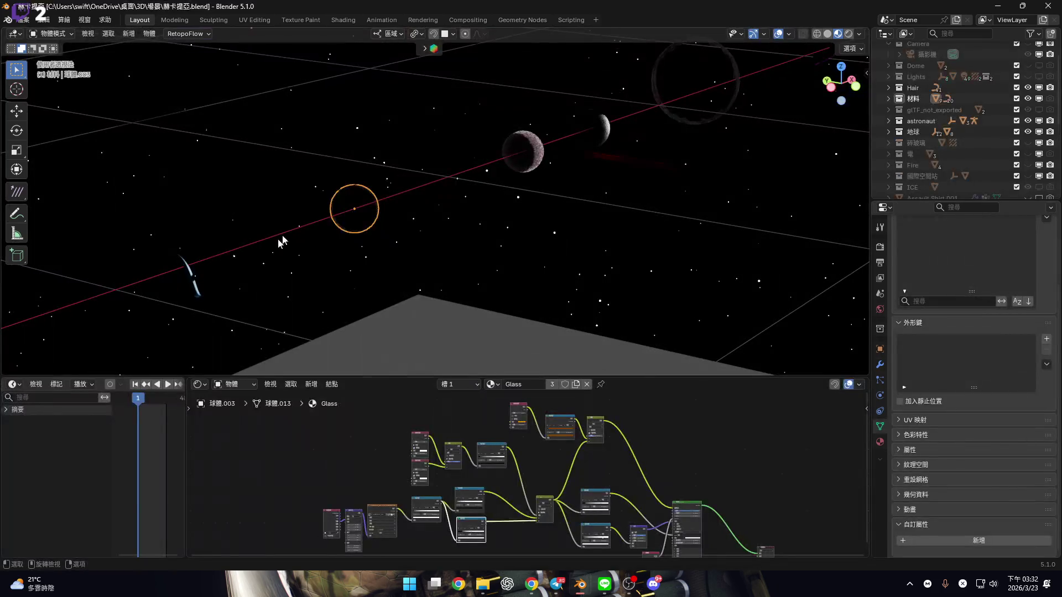
# Revert the 赫卡提亞 file to saved, discarding the pasted sphere and Glass change
pyautogui.click(26, 21)
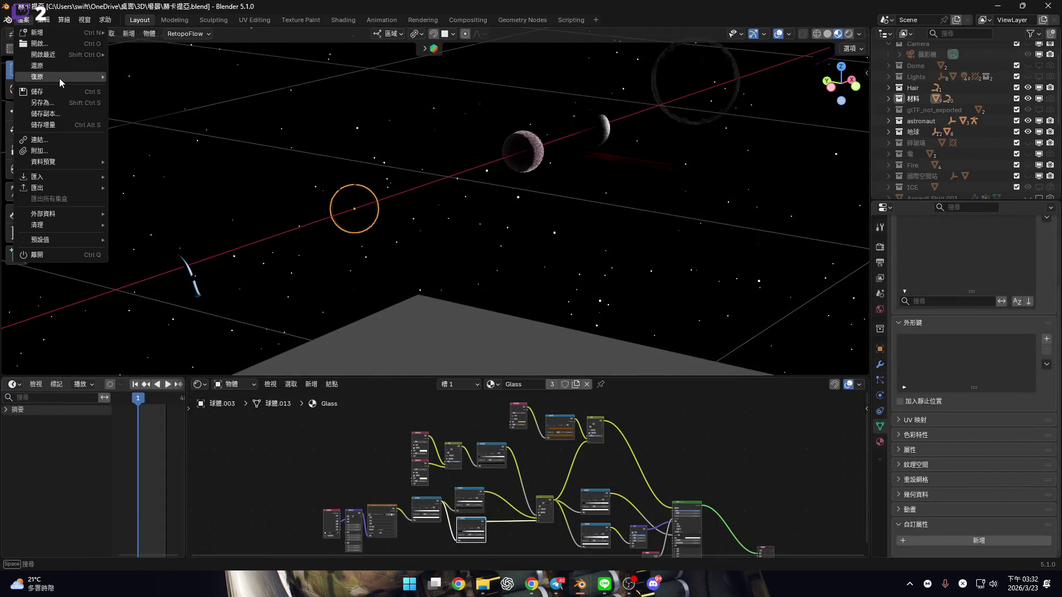
pyautogui.moveTo(59, 78)
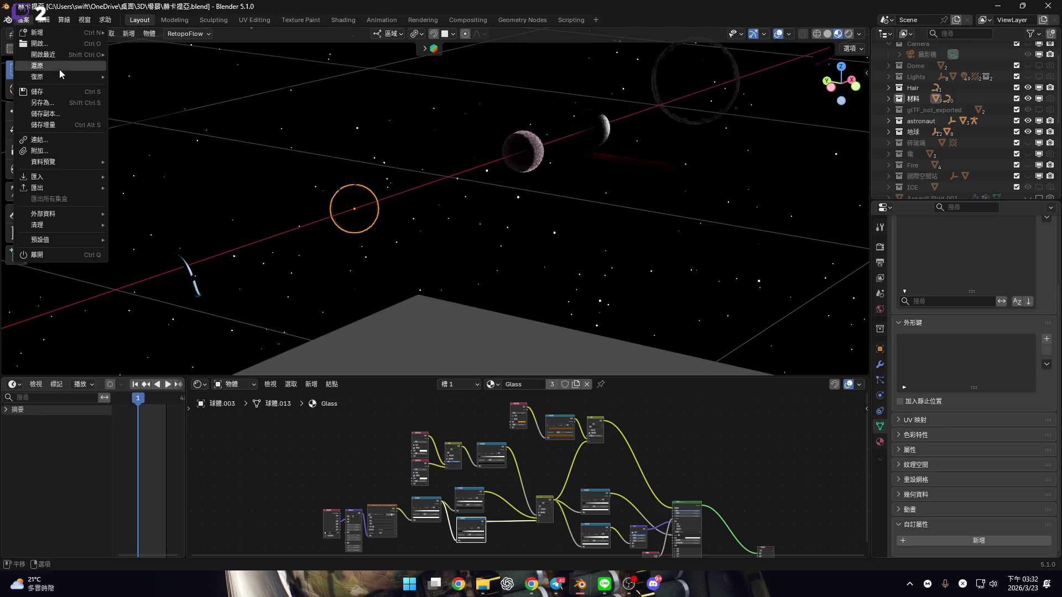
pyautogui.click(59, 67)
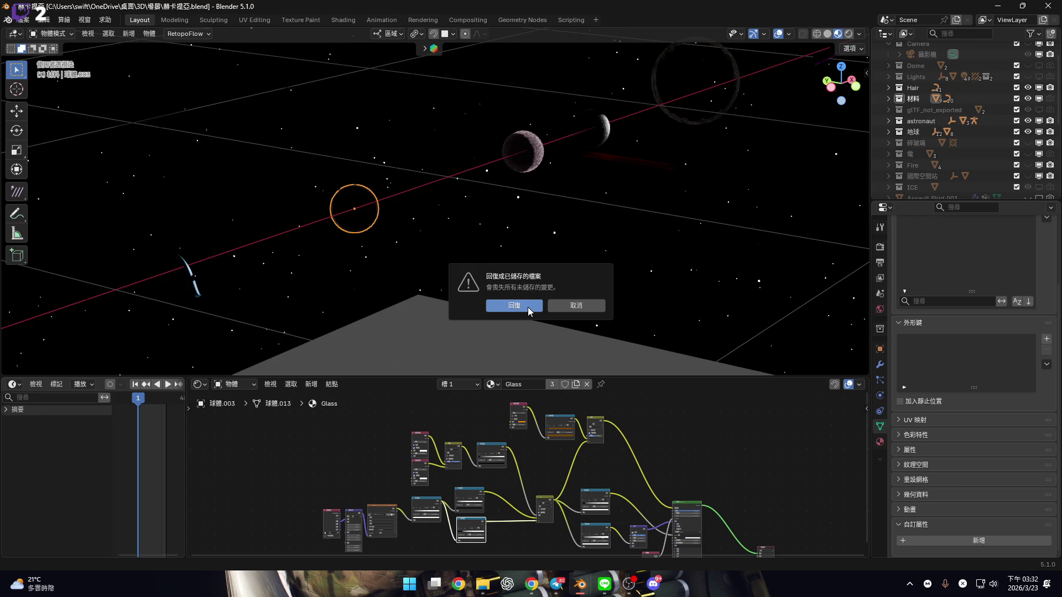
pyautogui.click(530, 312)
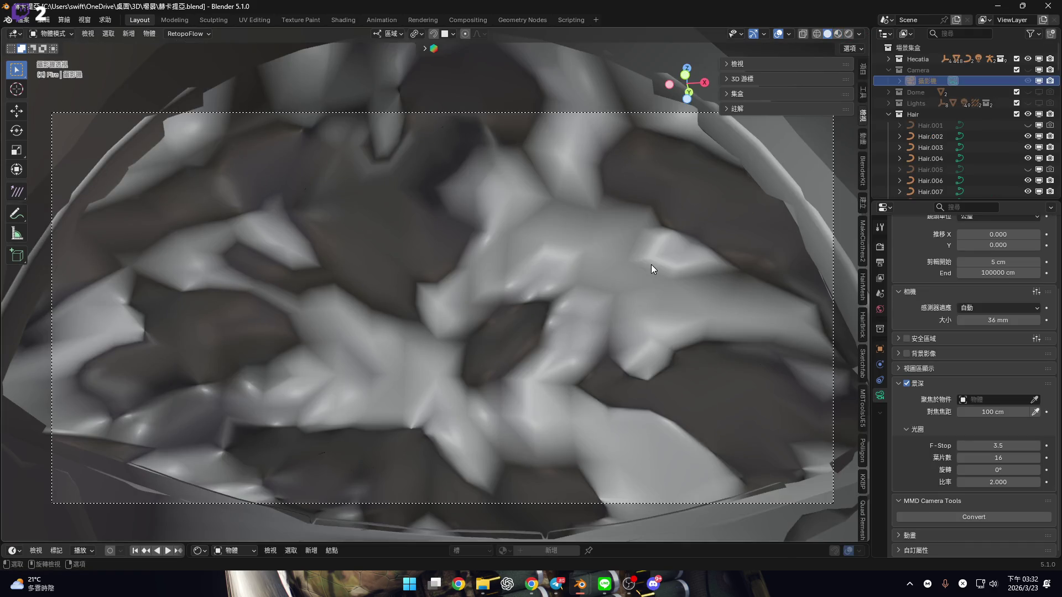
# Clear the view's Lock to Object (Hecatia_Body) in the sidebar View settings
pyautogui.click(859, 95)
pyautogui.click(863, 71)
pyautogui.click(860, 142)
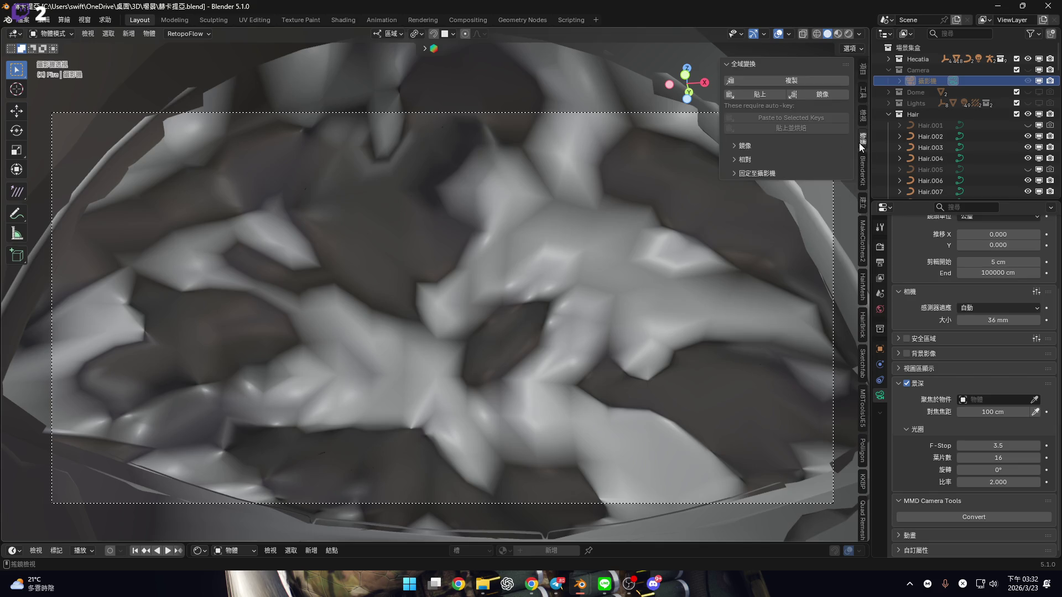
pyautogui.click(861, 114)
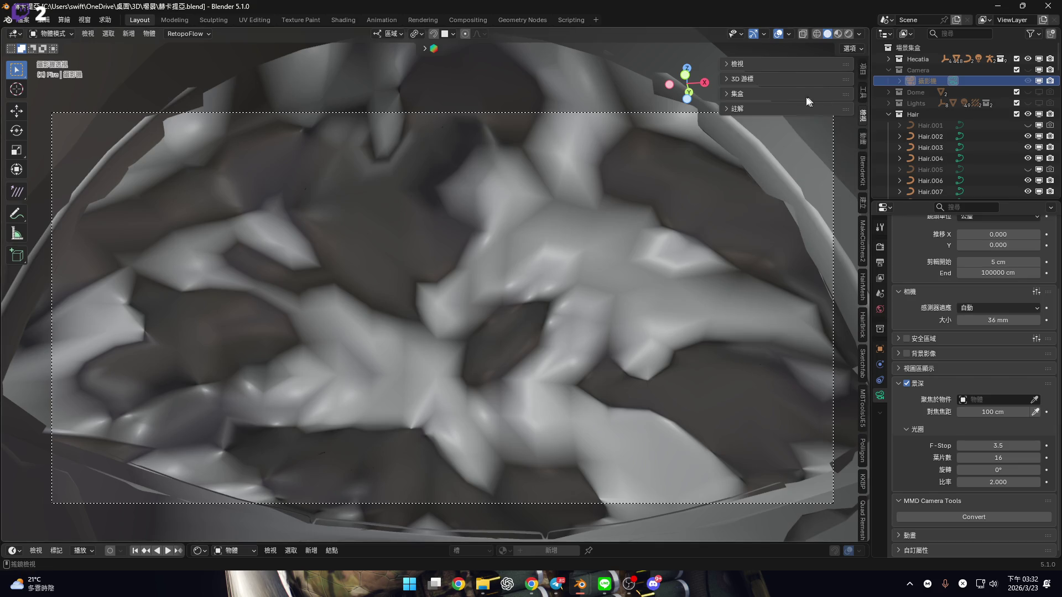
pyautogui.click(755, 65)
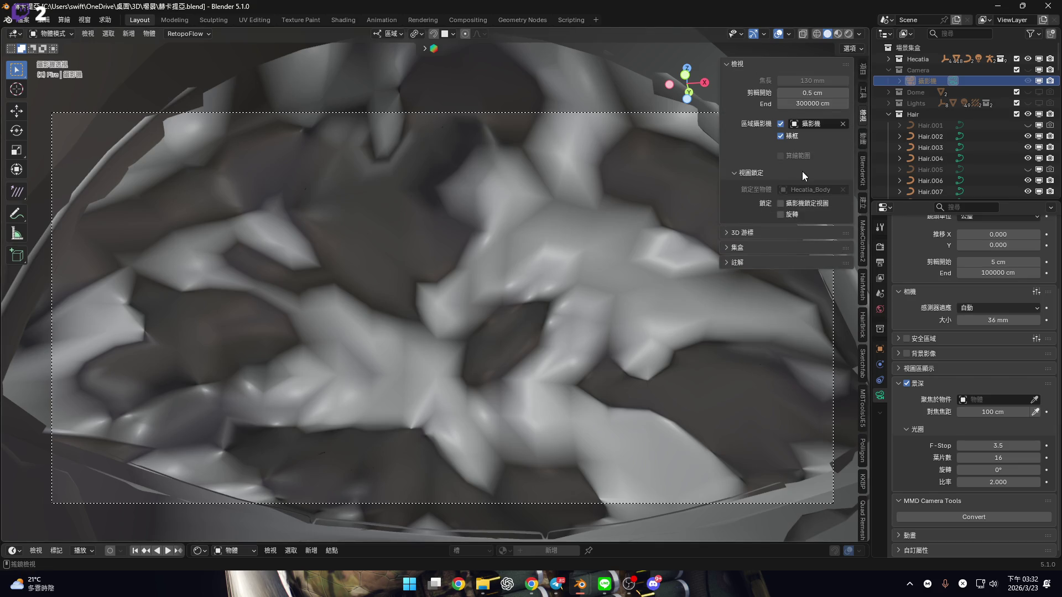
pyautogui.click(843, 123)
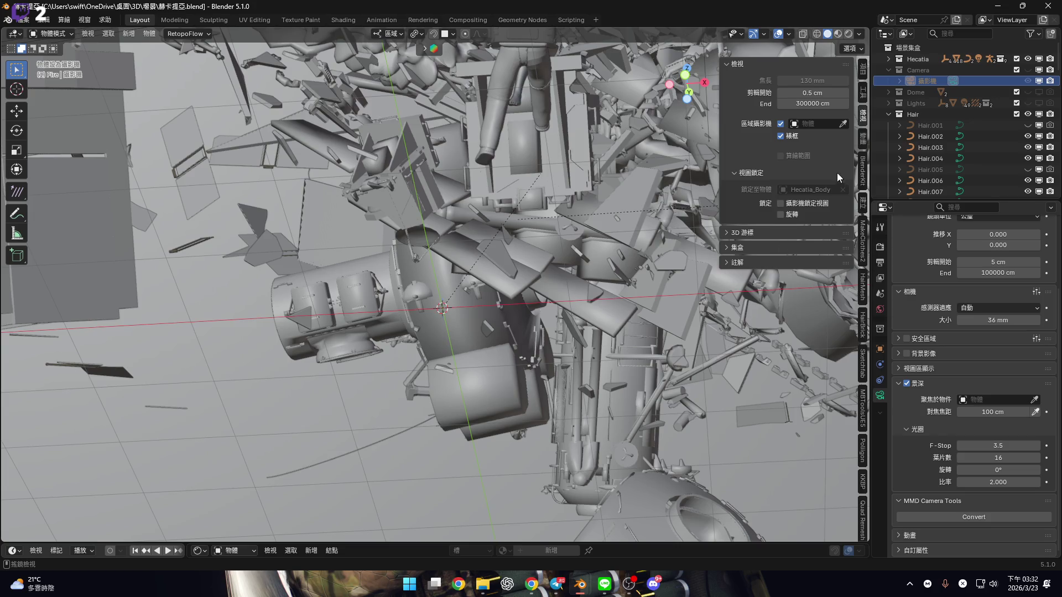
pyautogui.press('KP_0')
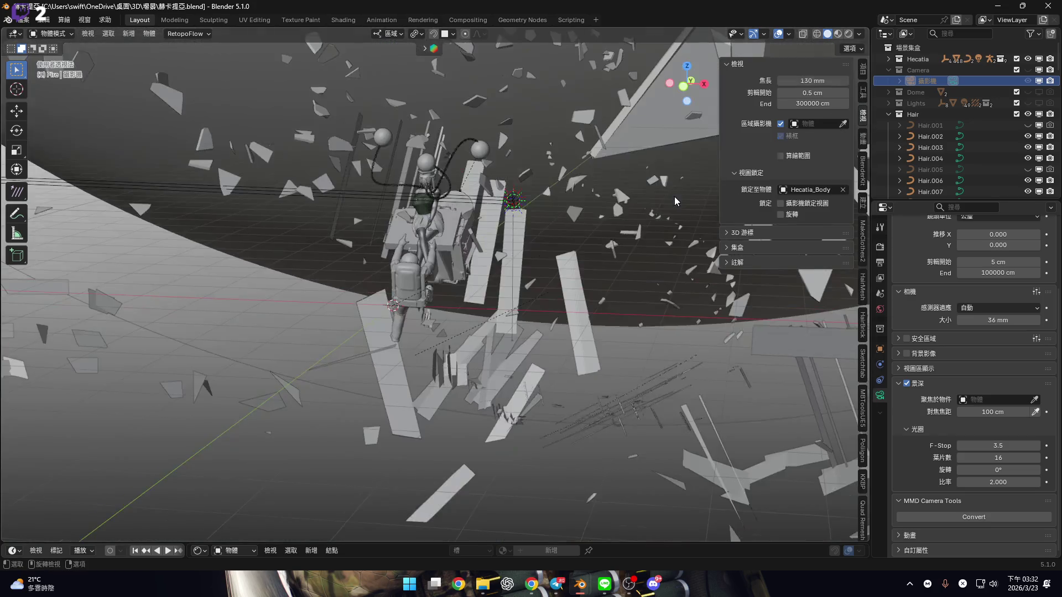
pyautogui.press('KP_0')
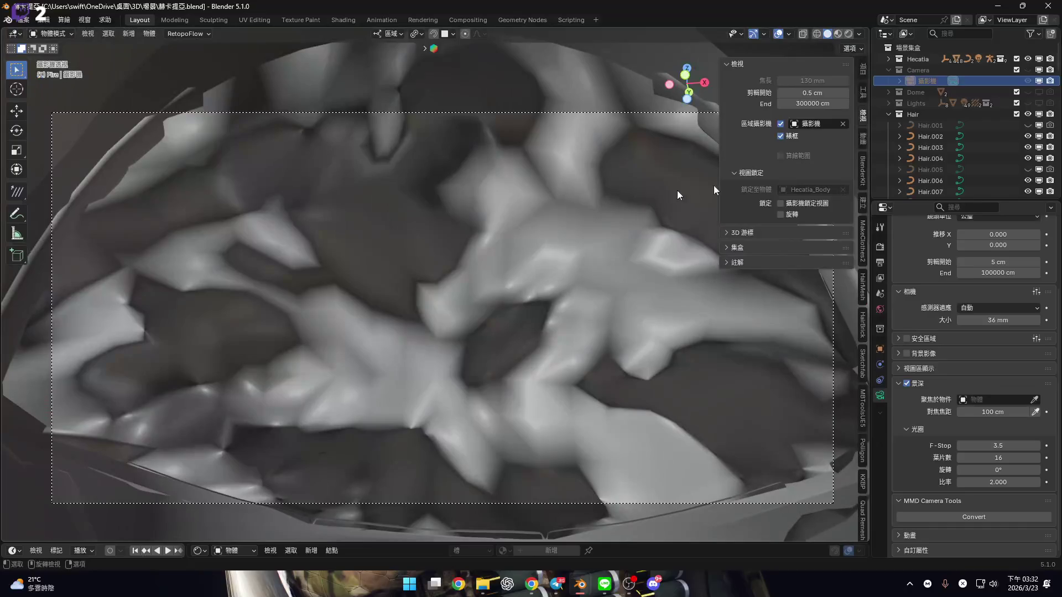
pyautogui.click(844, 189)
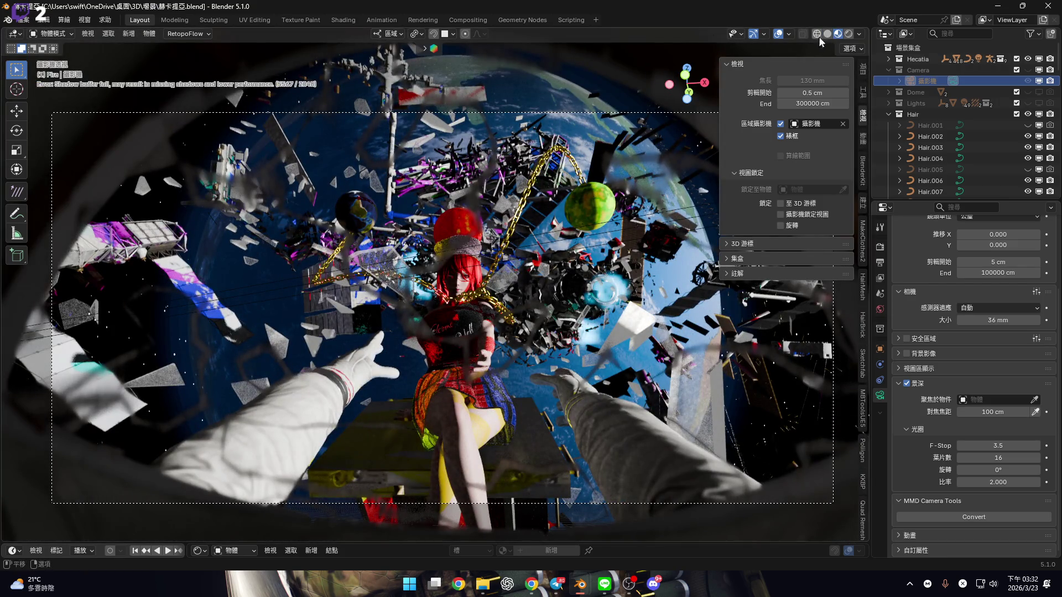
# Save the Hecatia file and bring the Omata window to the front
pyautogui.press('ctrl')
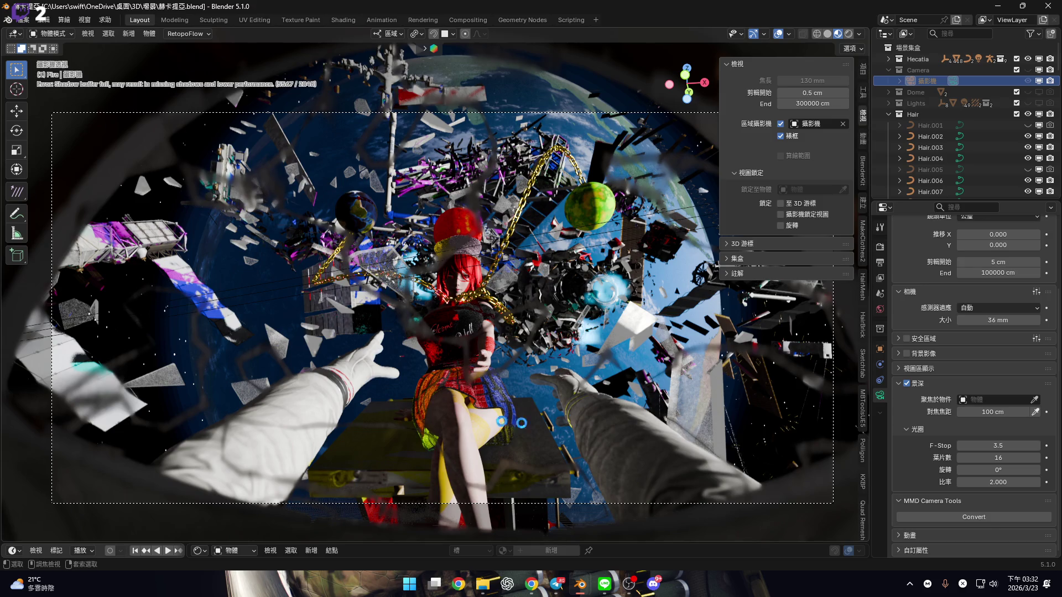
pyautogui.hotkey('ctrl', 's')
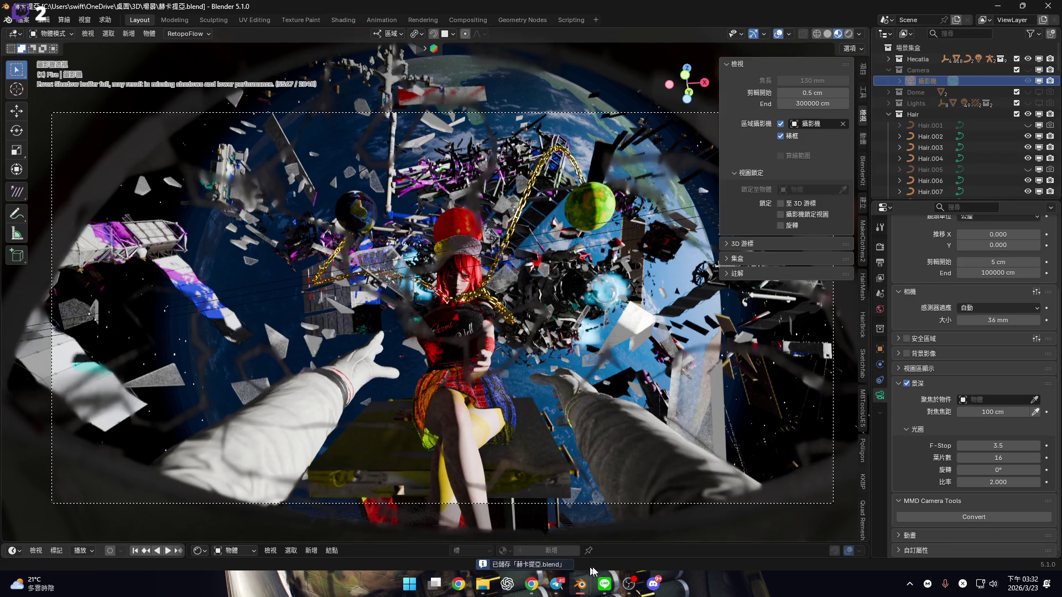
pyautogui.moveTo(577, 591)
pyautogui.click(471, 520)
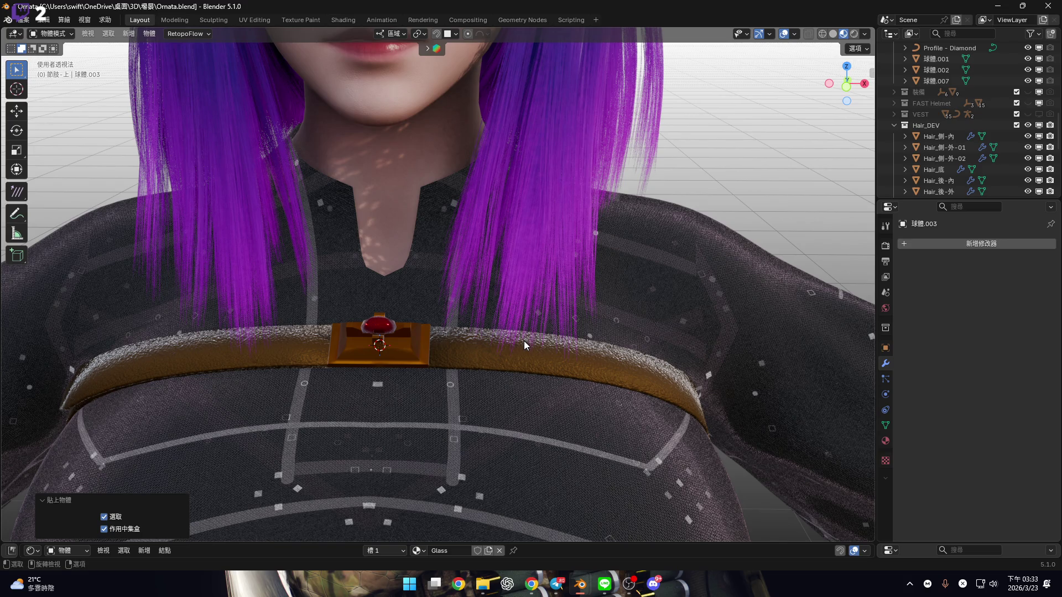
# Enlarge the Shader Editor and switch the gem's material to Glass
pyautogui.scroll(10, 525, 343)
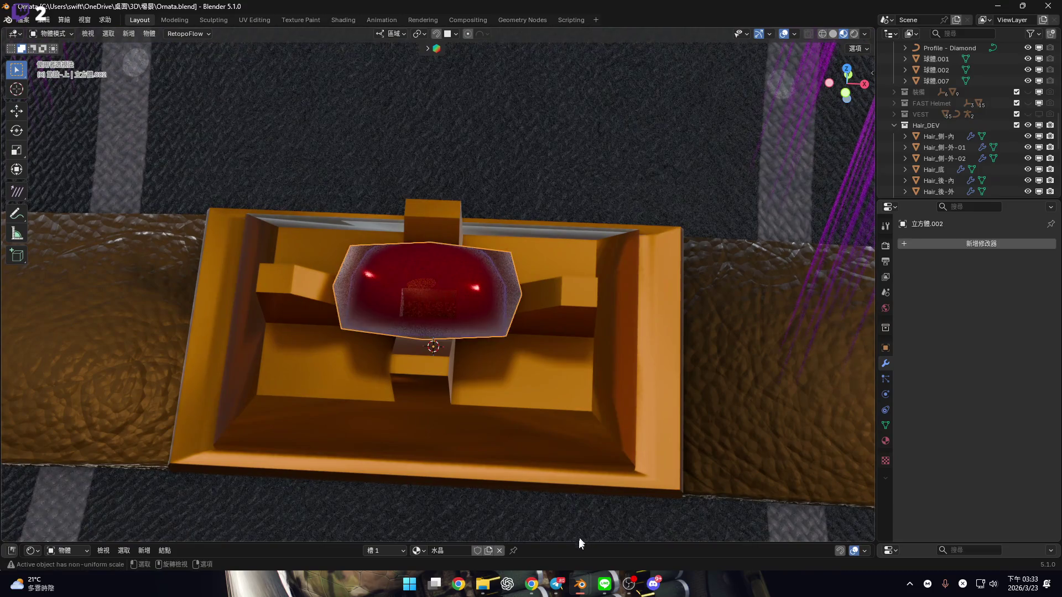
pyautogui.moveTo(579, 544); pyautogui.dragTo(579, 256)
pyautogui.click(418, 262)
pyautogui.write('ㄕ')
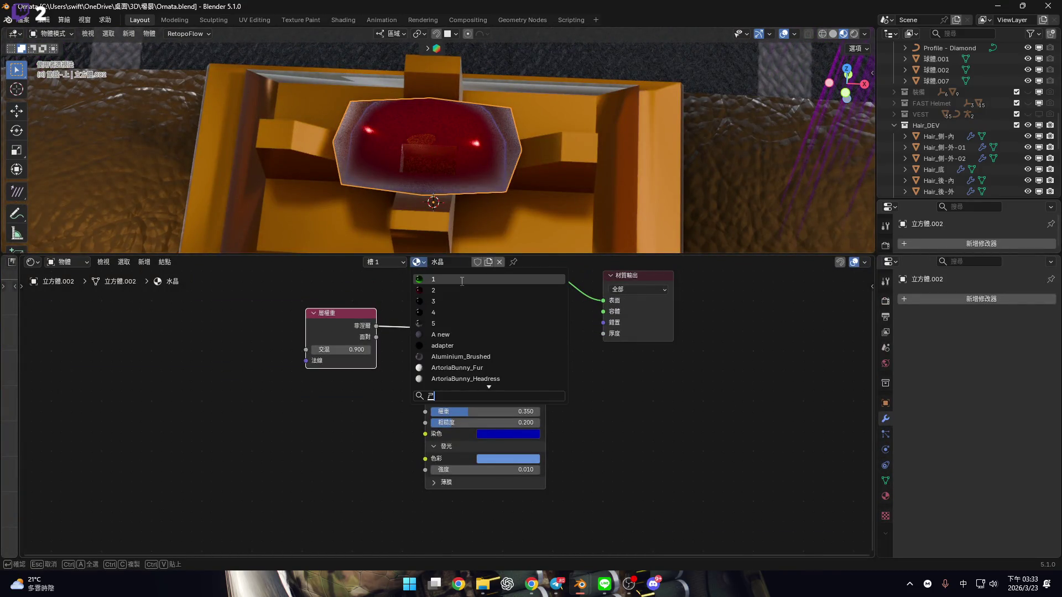
pyautogui.press('BackSpace')
pyautogui.press('shift')
pyautogui.write('g')
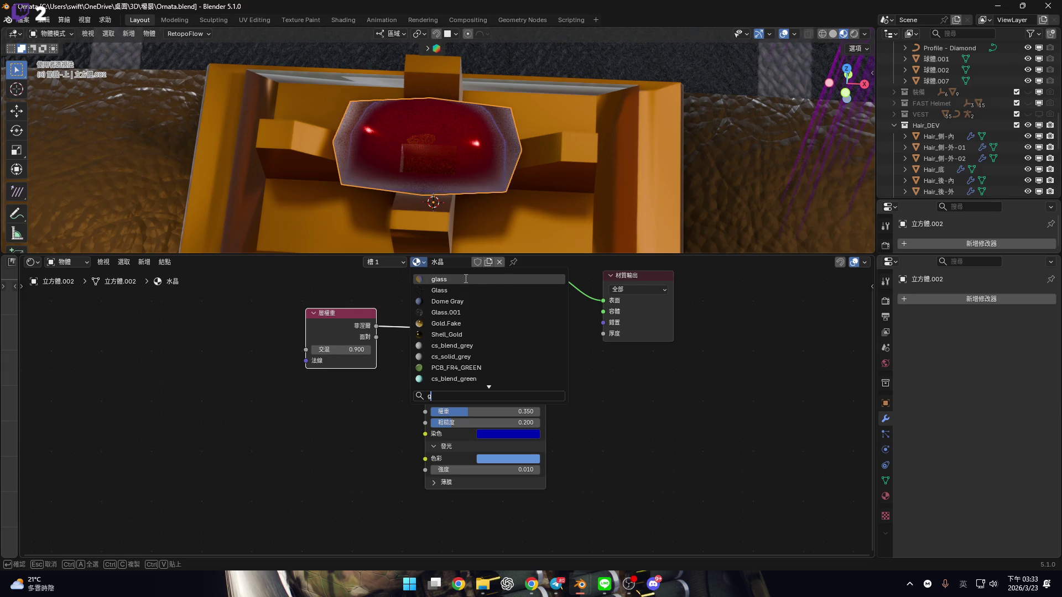
pyautogui.press('Return')
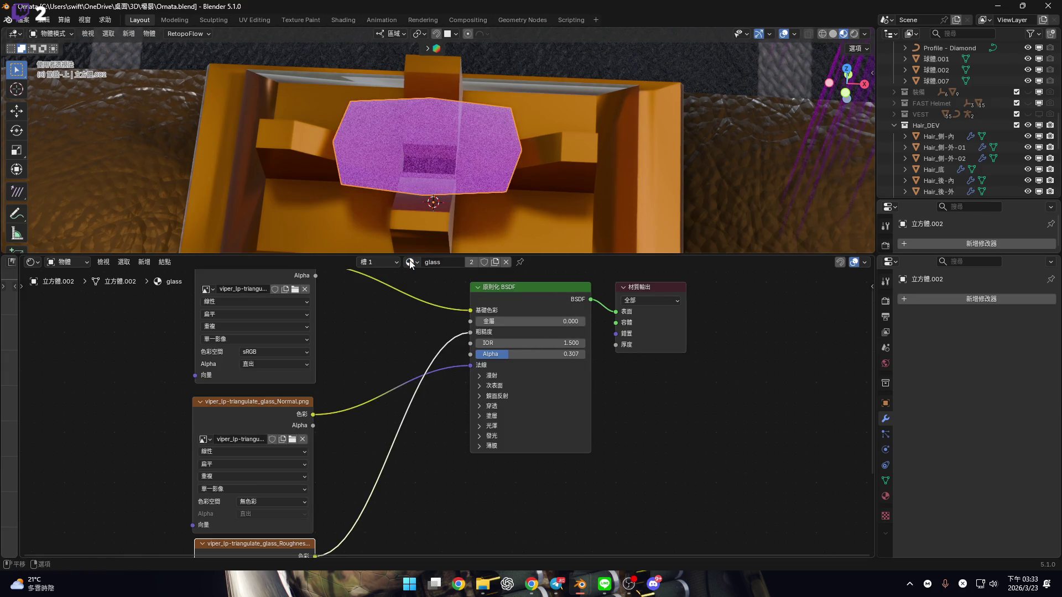
pyautogui.click(409, 262)
pyautogui.write('h')
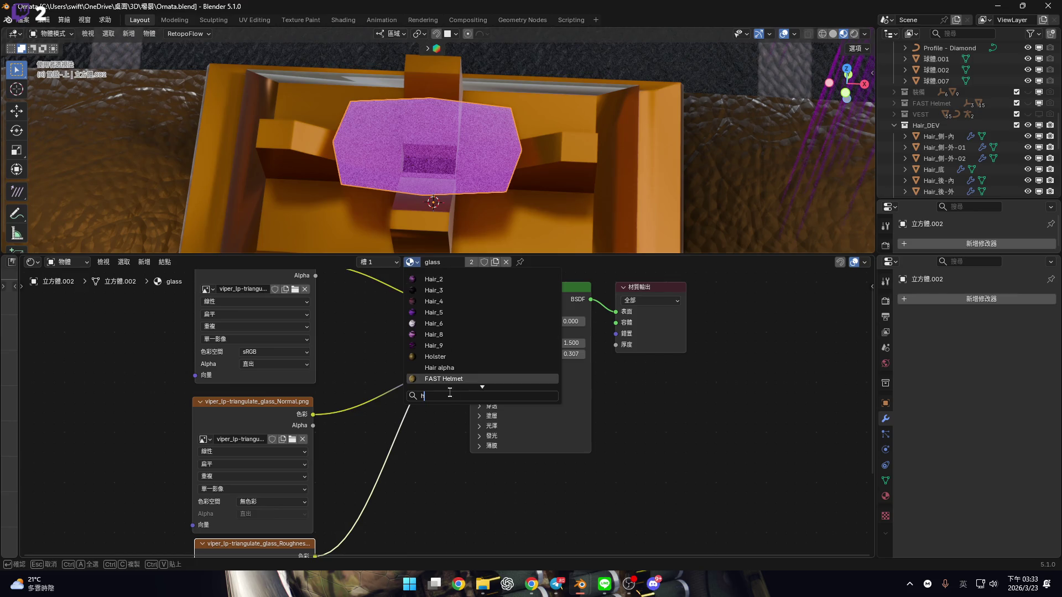
pyautogui.press('BackSpace')
pyautogui.write('glass')
pyautogui.press('Return')
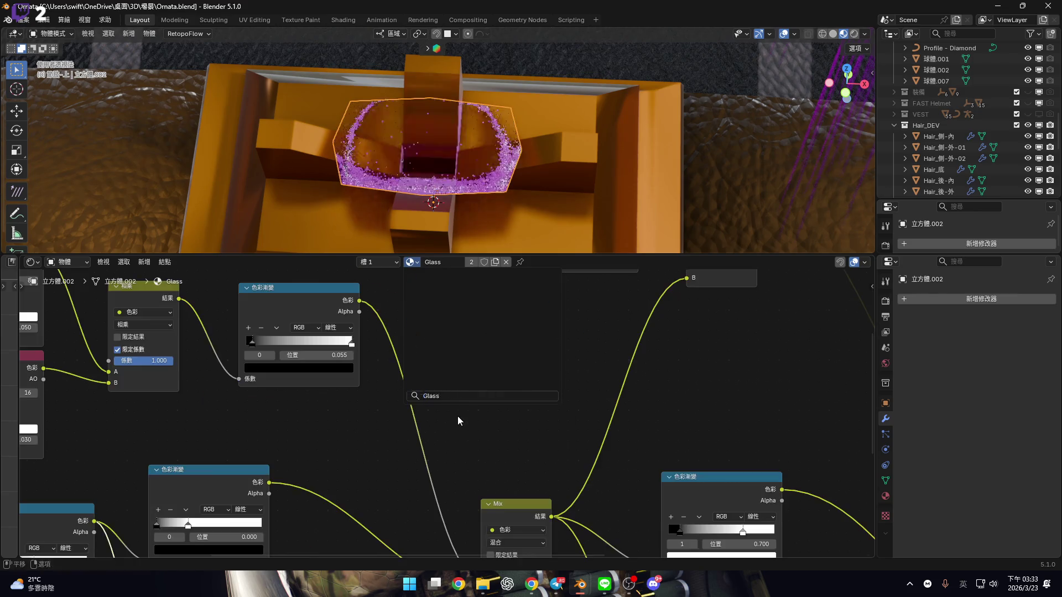
# Copy all the Glass material's nodes and switch back to the 水晶 material
pyautogui.scroll(-4, 449, 407)
pyautogui.moveTo(228, 316)
pyautogui.mouseDown()
pyautogui.moveTo(735, 522)
pyautogui.moveTo(699, 449)
pyautogui.moveTo(686, 451)
pyautogui.mouseUp()
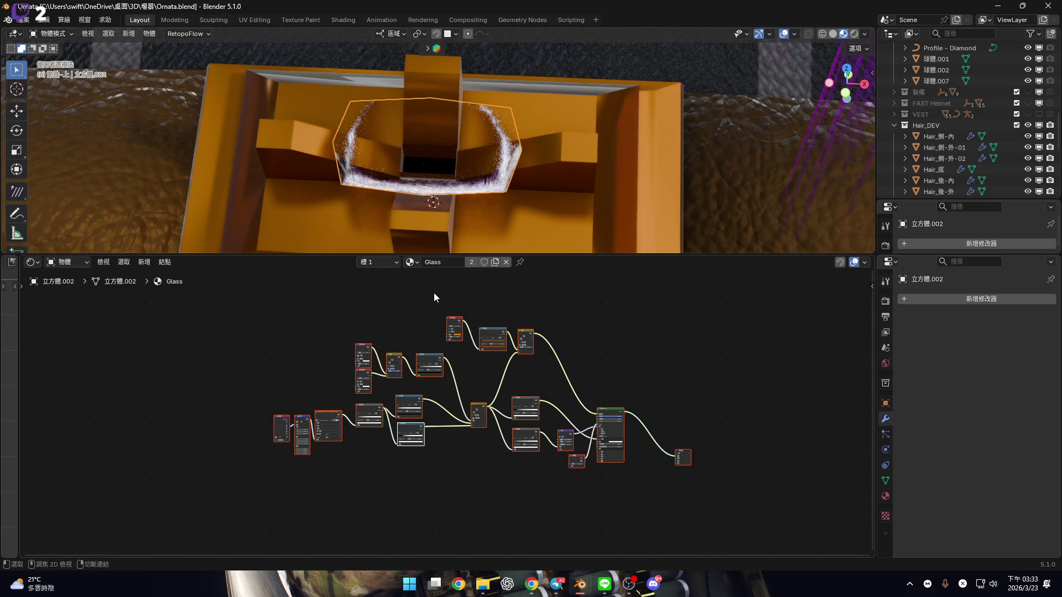
pyautogui.hotkey('ctrl', 'c')
pyautogui.click(407, 261)
pyautogui.write('glo')
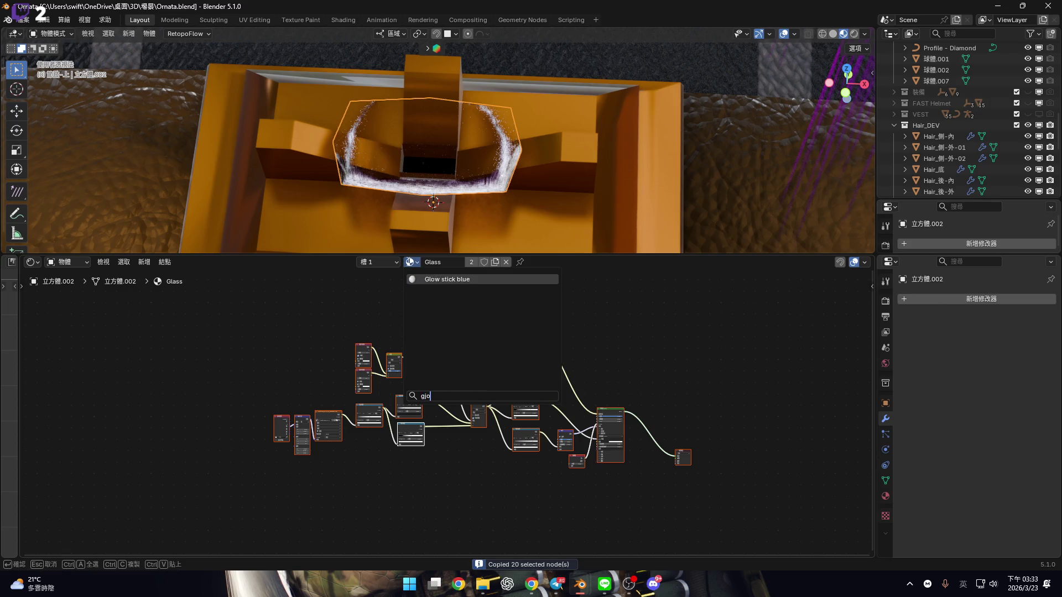
pyautogui.press('BackSpace')
pyautogui.press('BackSpace')
pyautogui.press('BackSpace')
pyautogui.write('晶')
pyautogui.press('Return')
# Paste the 20 Glass nodes beside 水晶's original shader
pyautogui.moveTo(362, 387); pyautogui.dragTo(455, 396, button='middle')
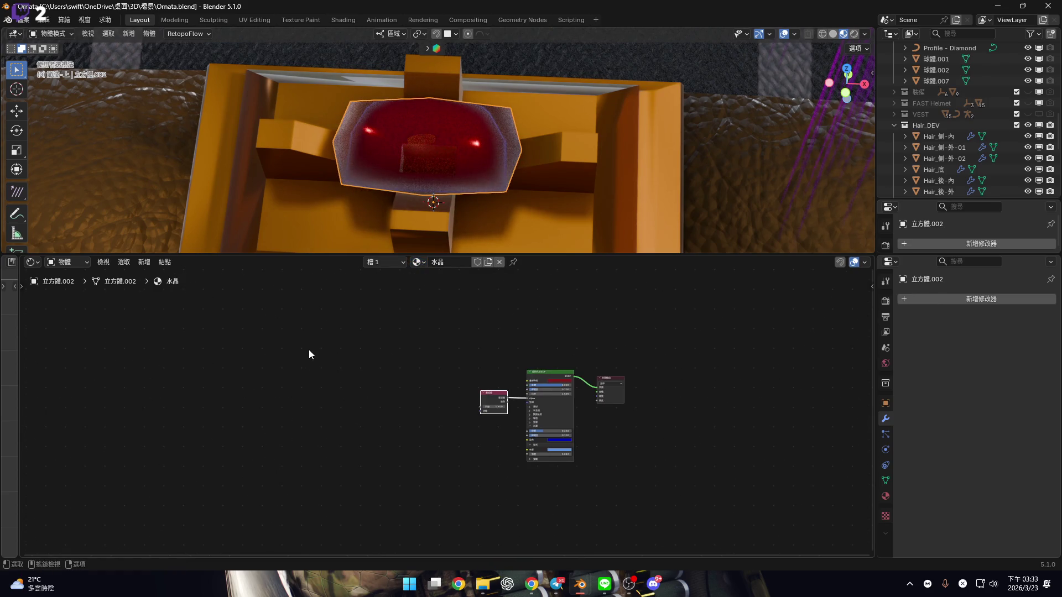
pyautogui.hotkey('ctrl', 'v')
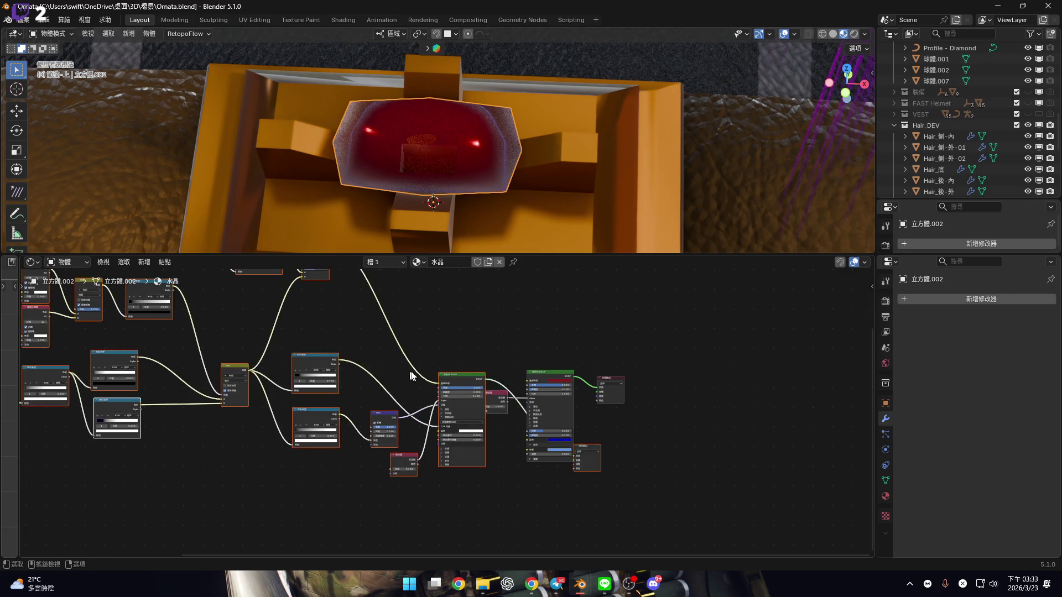
pyautogui.press('g')
pyautogui.scroll(-2, 376, 370)
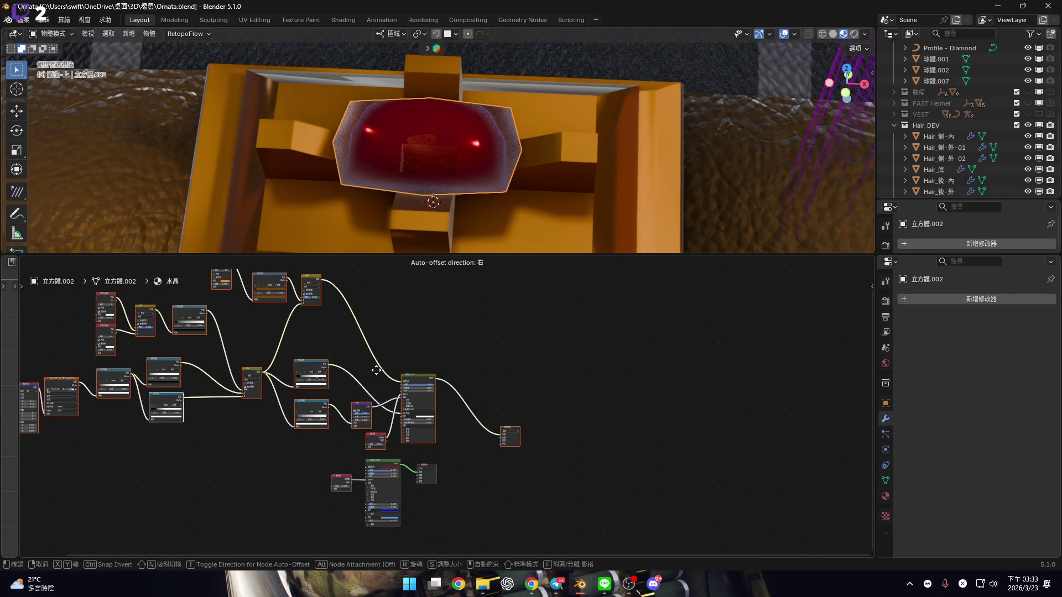
pyautogui.click(526, 290)
pyautogui.moveTo(470, 183)
pyautogui.mouseDown(button='middle')
pyautogui.moveTo(471, 164)
pyautogui.moveTo(443, 159)
pyautogui.mouseUp(button='middle')
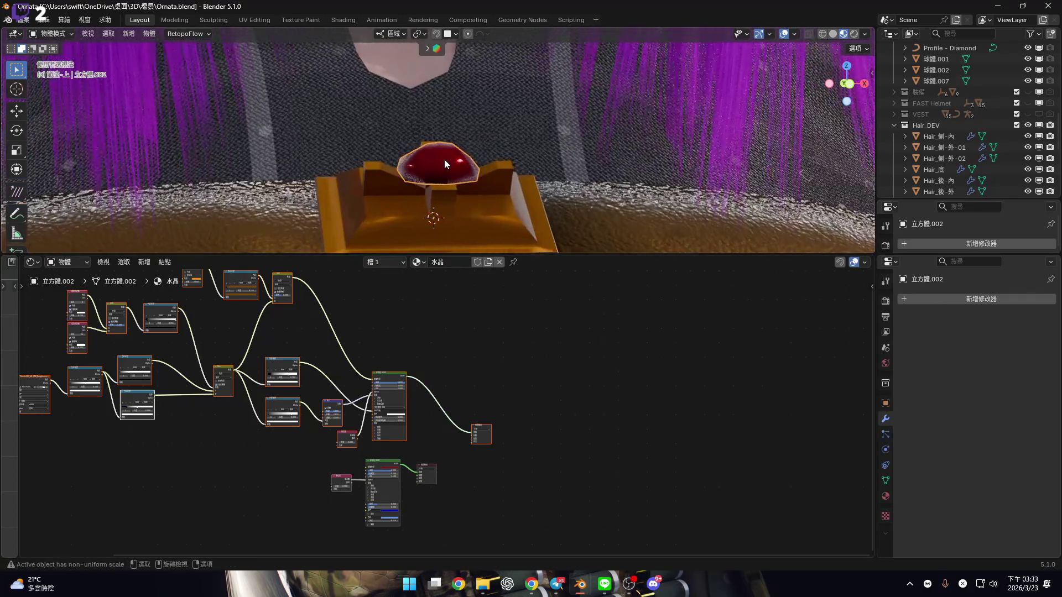
# Inspect the 水晶 node tree, box-selecting the pasted colour node groups
pyautogui.scroll(3, 444, 159)
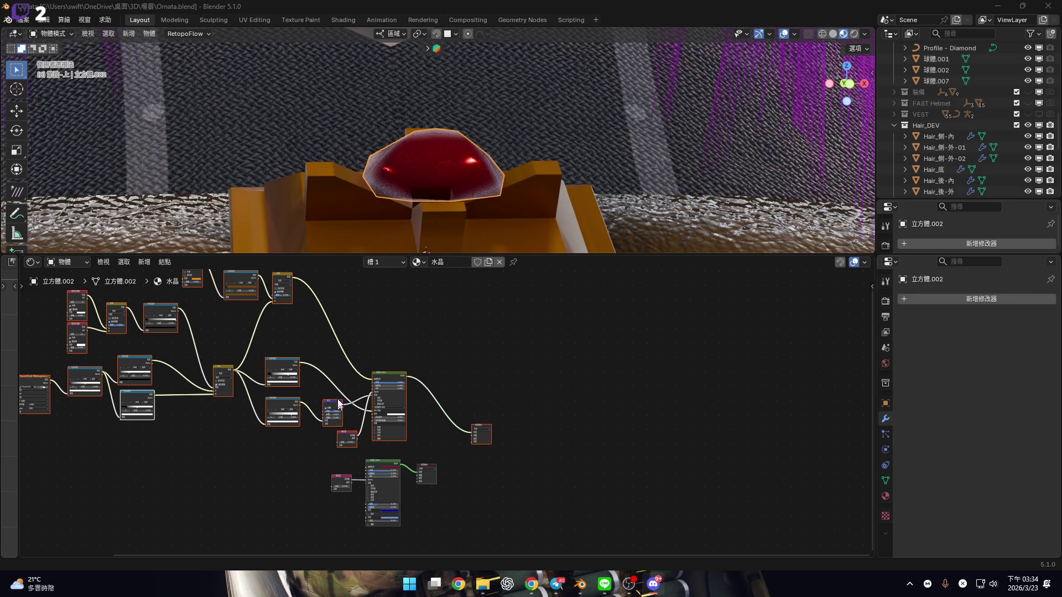
pyautogui.scroll(2, 339, 404)
pyautogui.scroll(4, 384, 367)
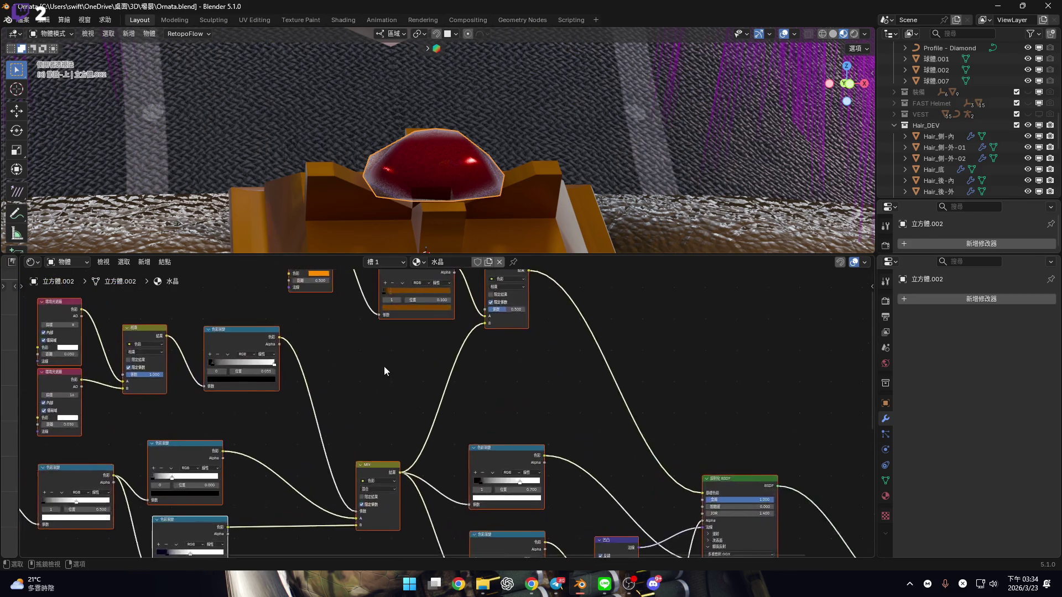
pyautogui.scroll(2, 384, 367)
pyautogui.scroll(-2, 310, 453)
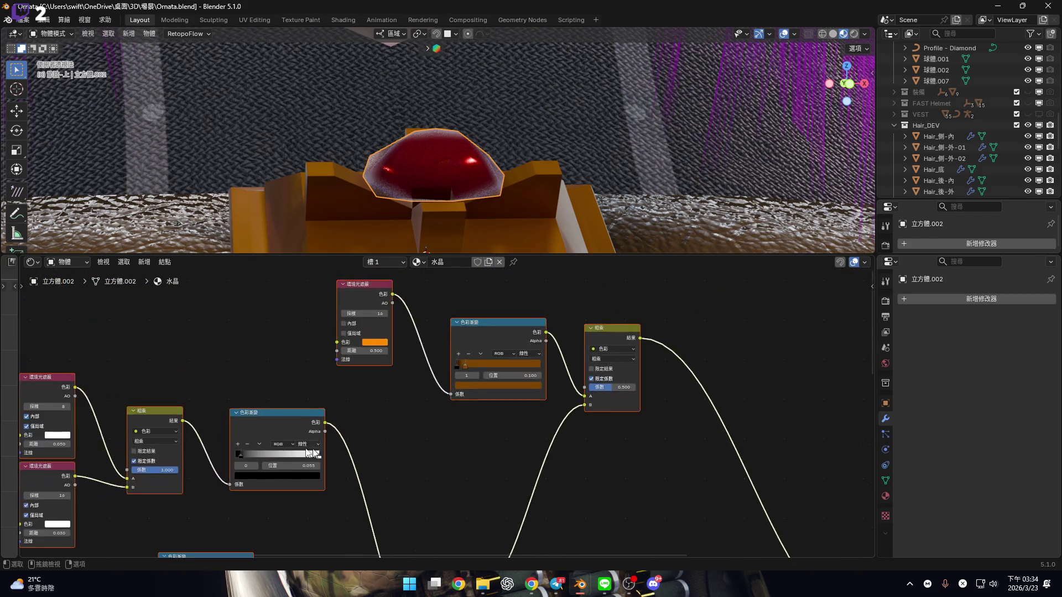
pyautogui.scroll(-3, 311, 454)
pyautogui.moveTo(127, 352); pyautogui.dragTo(466, 490)
pyautogui.scroll(3, 467, 419)
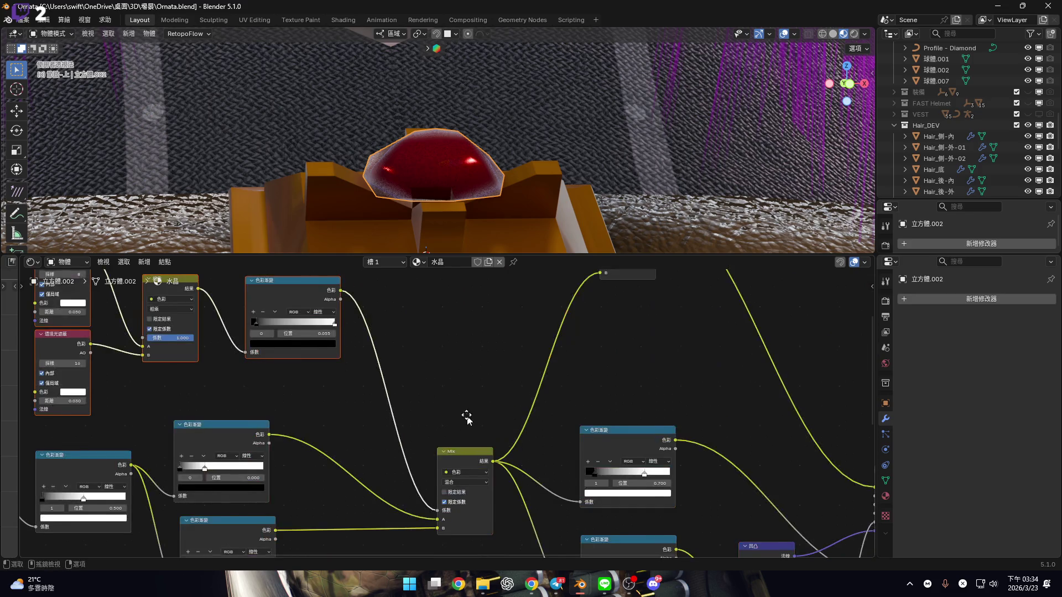
pyautogui.scroll(-1, 467, 418)
pyautogui.moveTo(350, 451)
pyautogui.mouseDown(button='middle')
pyautogui.moveTo(465, 439)
pyautogui.moveTo(365, 461)
pyautogui.mouseUp(button='middle')
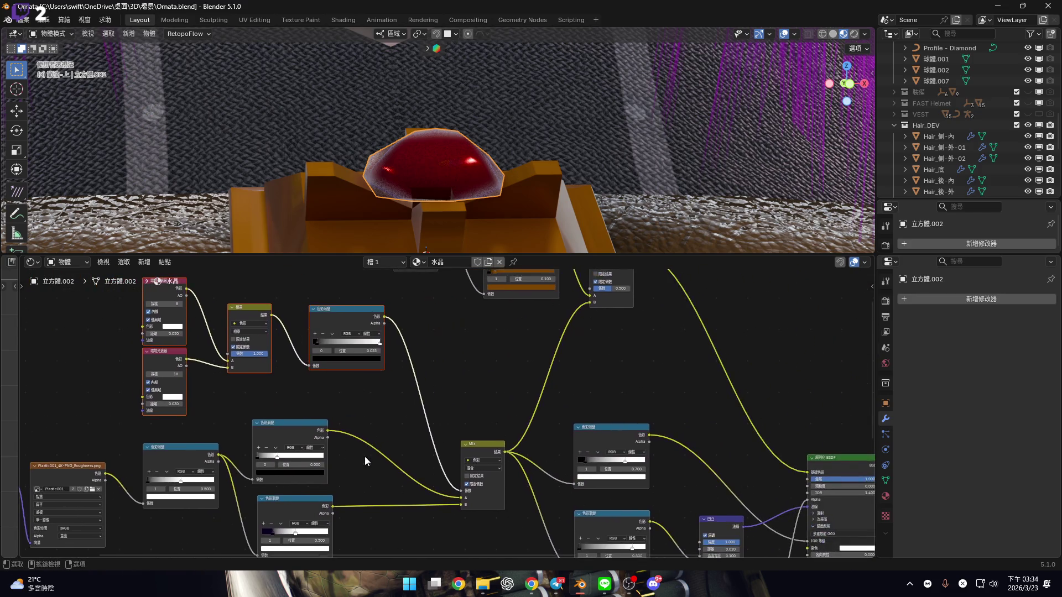
pyautogui.scroll(2, 365, 461)
pyautogui.scroll(-2, 365, 461)
pyautogui.scroll(4, 405, 445)
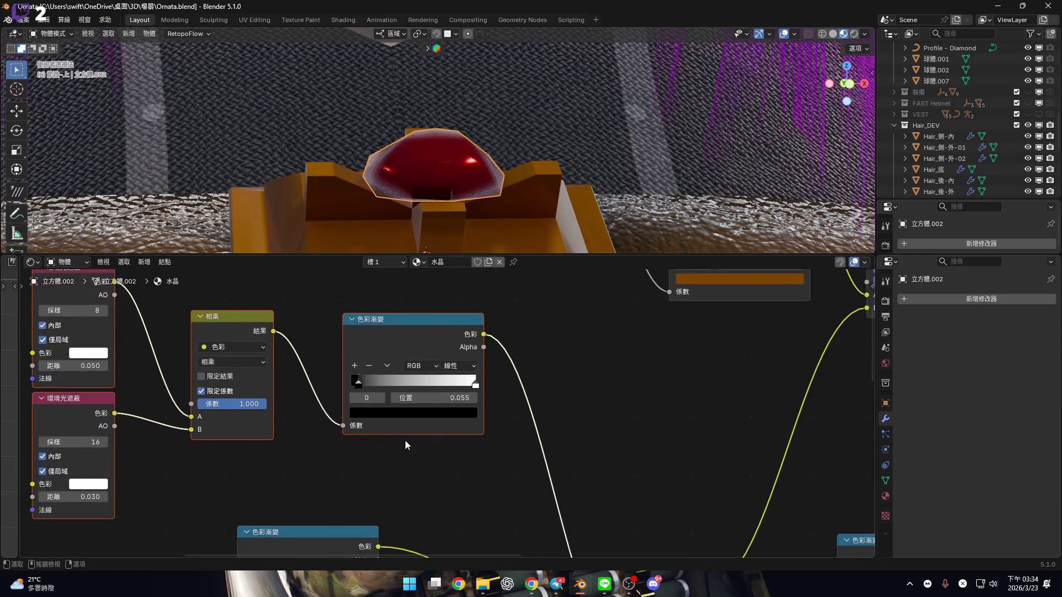
pyautogui.scroll(-3, 395, 453)
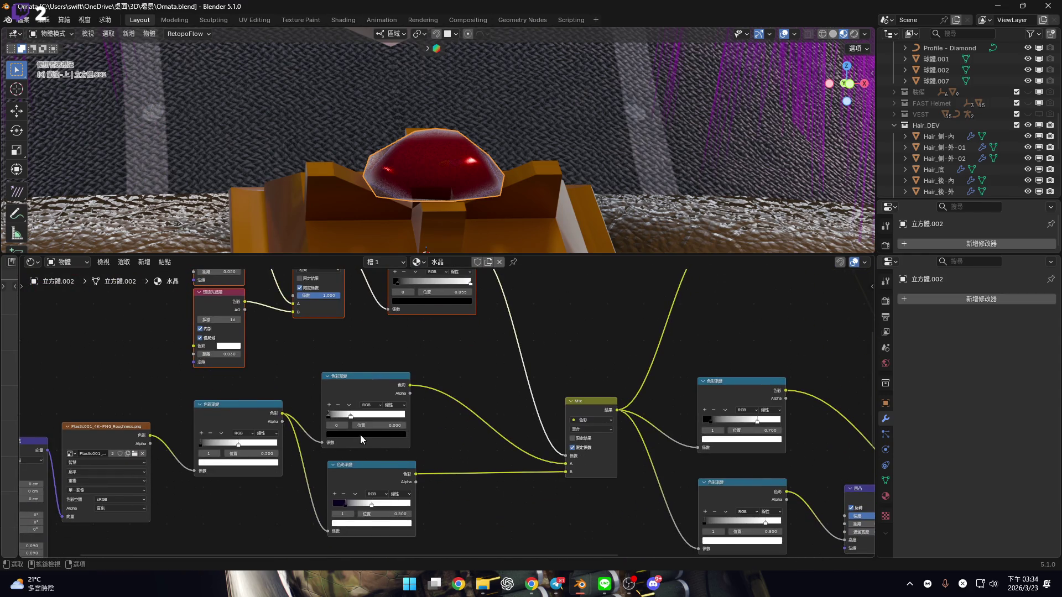
pyautogui.scroll(-3, 357, 441)
pyautogui.moveTo(90, 330)
pyautogui.mouseDown()
pyautogui.moveTo(366, 526)
pyautogui.moveTo(434, 542)
pyautogui.moveTo(463, 532)
pyautogui.mouseUp()
pyautogui.moveTo(553, 458)
pyautogui.mouseDown(button='middle')
pyautogui.moveTo(476, 364)
pyautogui.moveTo(473, 413)
pyautogui.mouseUp(button='middle')
# Feed the colour chain into the lower Principled BSDF's Base Color, turning the gem amber-brown
pyautogui.scroll(3, 487, 392)
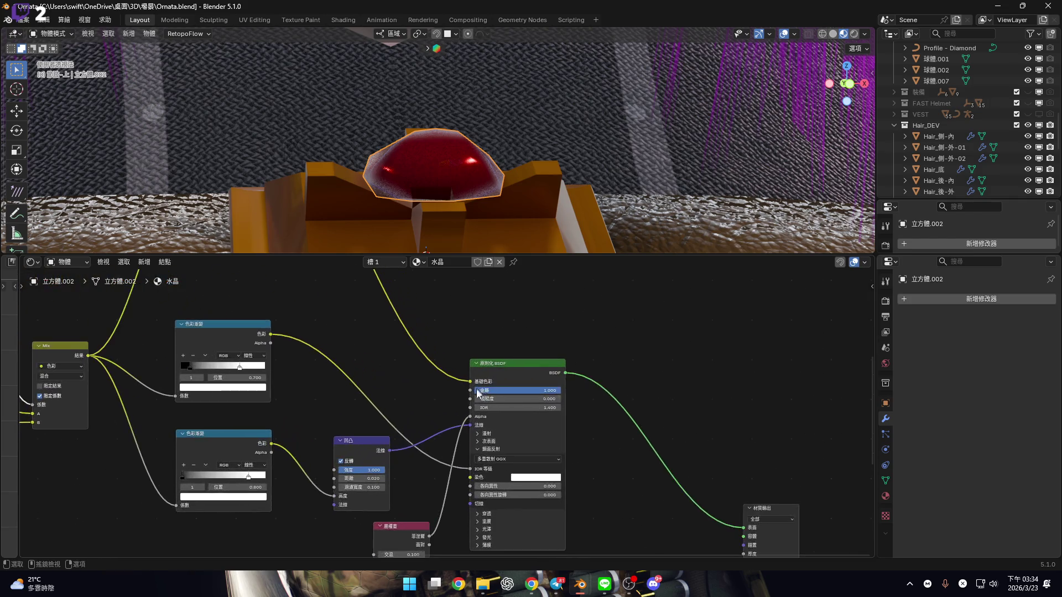
pyautogui.moveTo(517, 332)
pyautogui.mouseDown()
pyautogui.moveTo(437, 481)
pyautogui.moveTo(503, 521)
pyautogui.mouseUp()
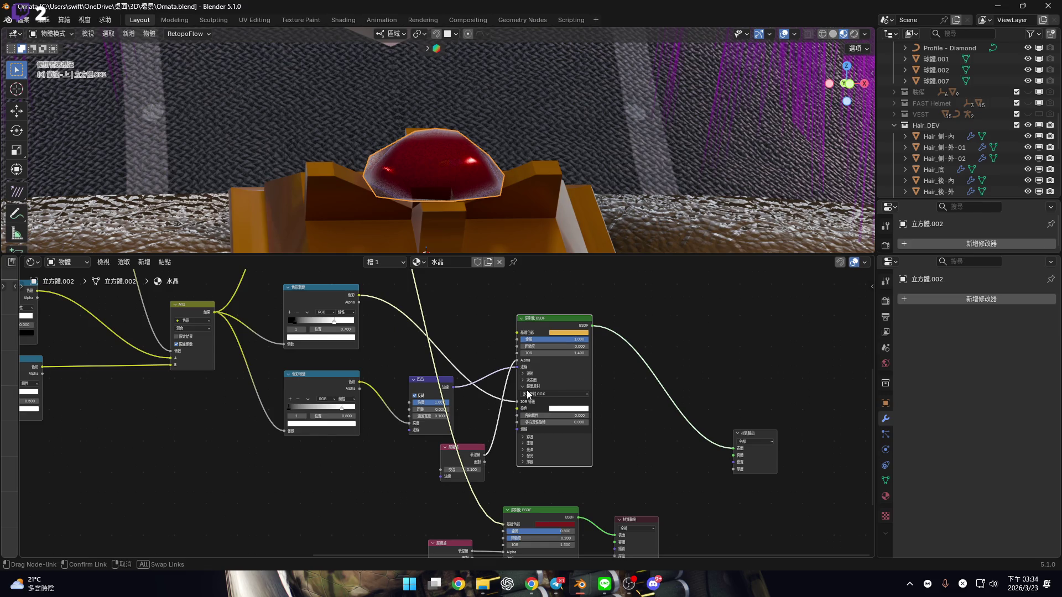
pyautogui.moveTo(463, 180)
pyautogui.keyDown('ctrl'); pyautogui.mouseDown(button='middle')
pyautogui.moveTo(458, 157)
pyautogui.moveTo(470, 186)
pyautogui.moveTo(513, 210)
pyautogui.moveTo(506, 204)
pyautogui.moveTo(499, 347)
pyautogui.mouseUp(button='middle'); pyautogui.keyUp('ctrl')
pyautogui.hscroll(-5, 430, 413)
pyautogui.scroll(2, 430, 413)
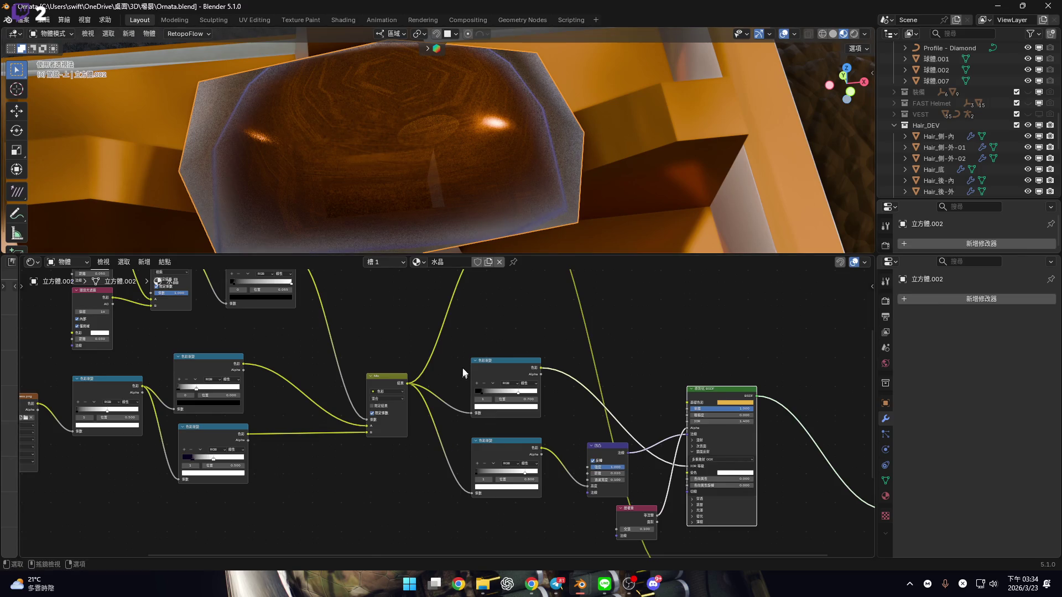
# Route the top node into the shader so the gem turns red
pyautogui.press('Home')
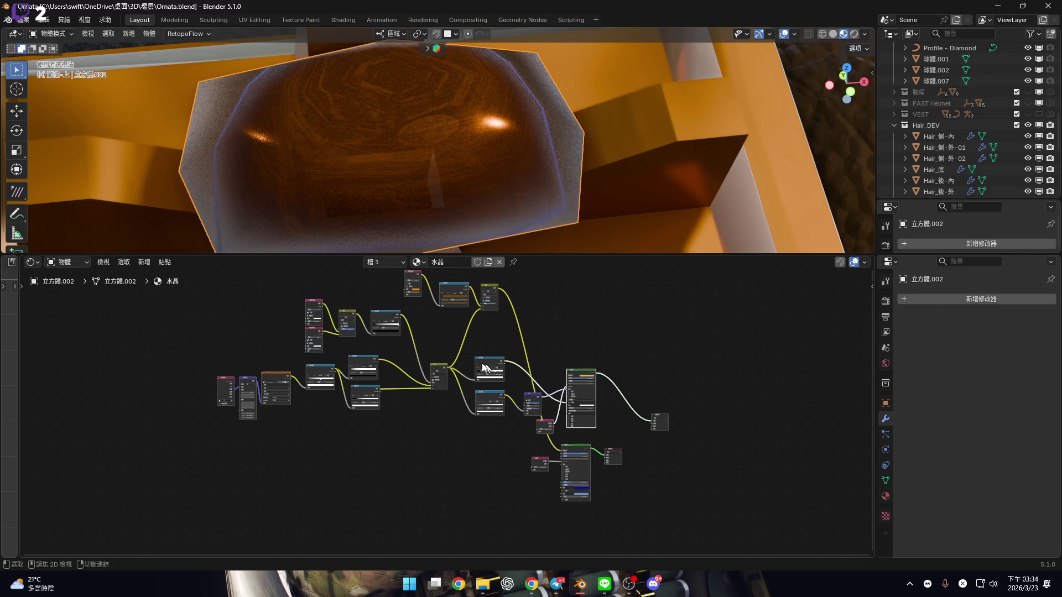
pyautogui.keyDown('ctrl'); pyautogui.keyDown('shift'); pyautogui.click(496, 368); pyautogui.keyUp('shift'); pyautogui.keyUp('ctrl')
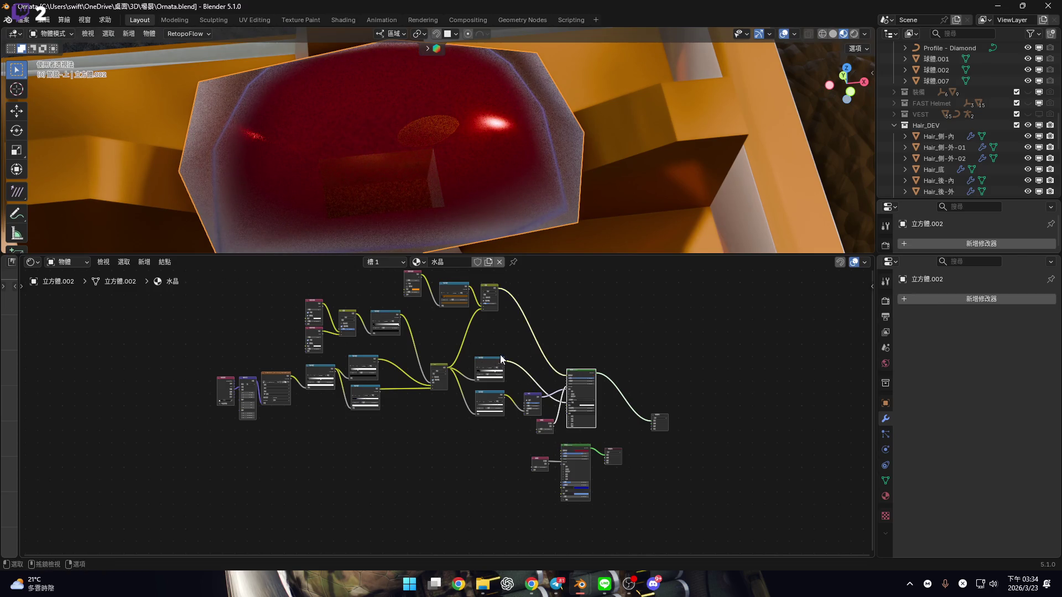
pyautogui.click(540, 456)
pyautogui.press('a')
# Set the Principled BSDF IOR to 1.450 and view the red gem frontally
pyautogui.scroll(4, 531, 410)
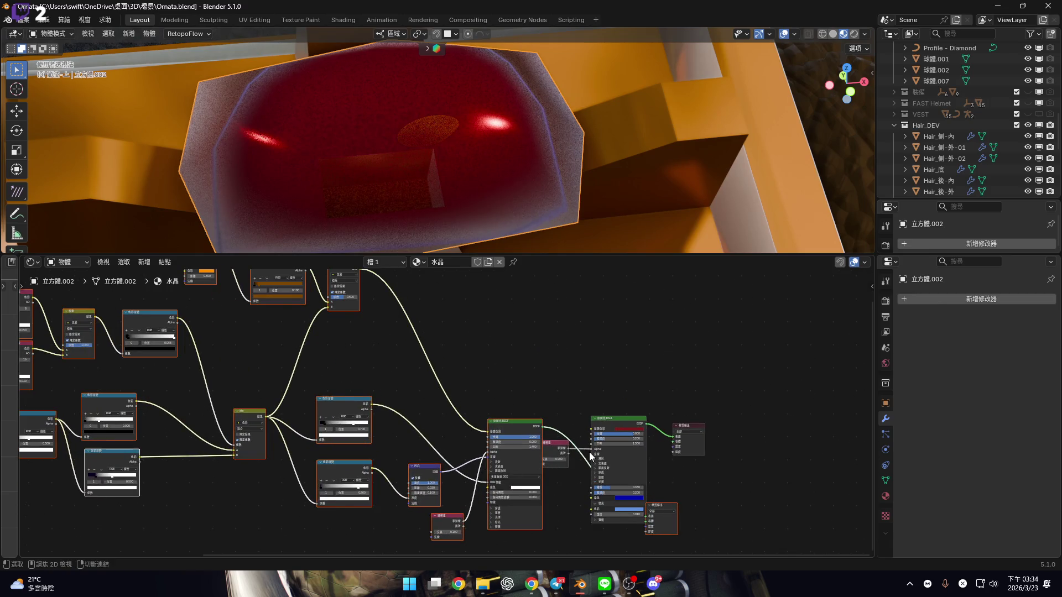
pyautogui.scroll(6, 589, 453)
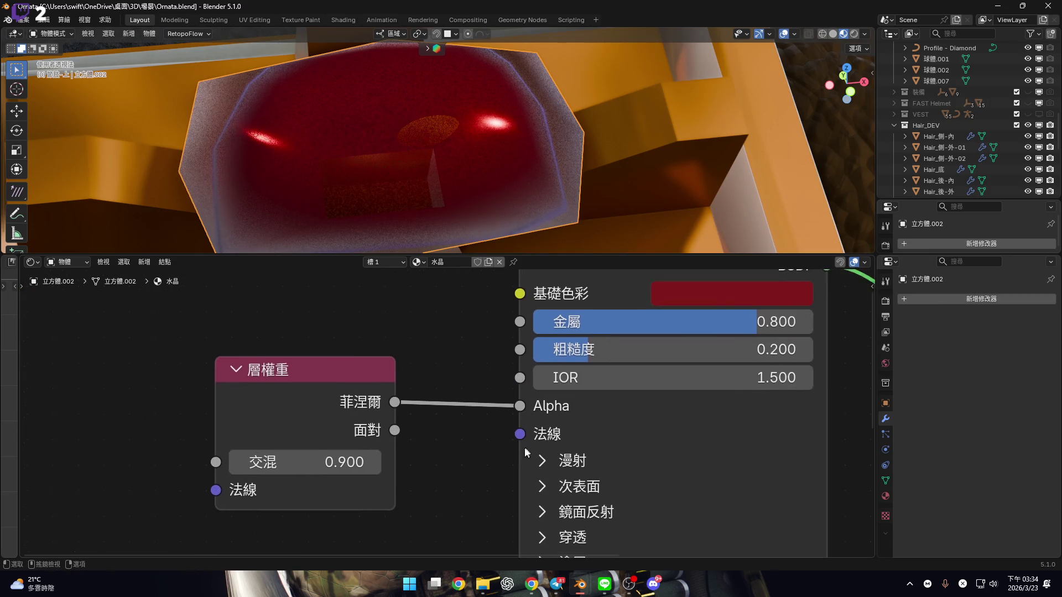
pyautogui.scroll(-2, 525, 447)
pyautogui.click(484, 421)
pyautogui.write('1.45')
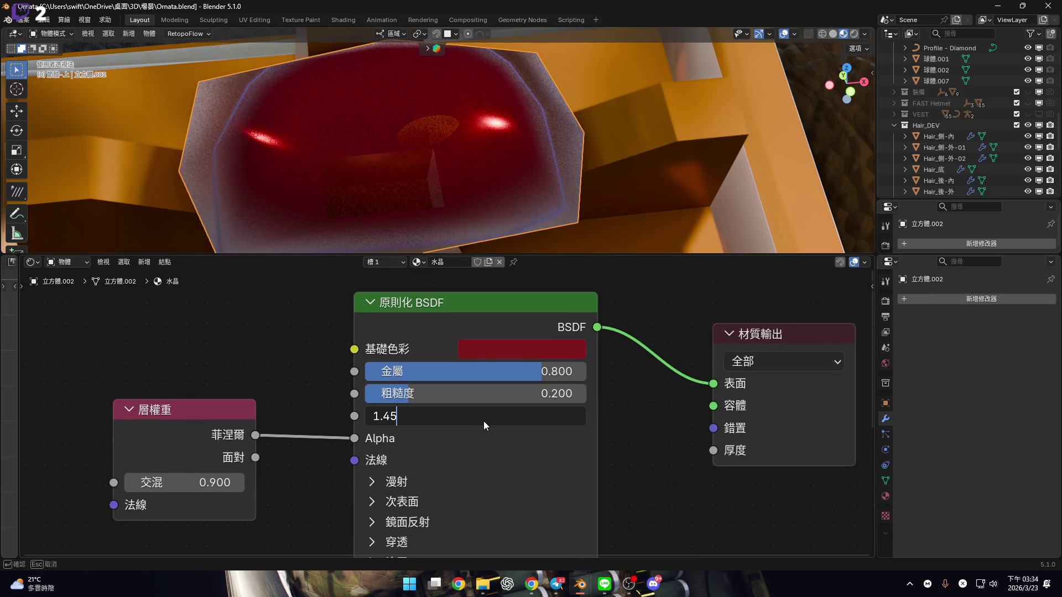
pyautogui.press('Return')
pyautogui.moveTo(419, 198); pyautogui.dragTo(472, 176, button='middle')
pyautogui.moveTo(473, 255); pyautogui.dragTo(471, 545)
# Apply Shade Auto Smooth to the gem, adding a 30° Smooth by Angle modifier
pyautogui.moveTo(469, 308); pyautogui.dragTo(464, 352, button='middle')
pyautogui.rightClick(445, 327)
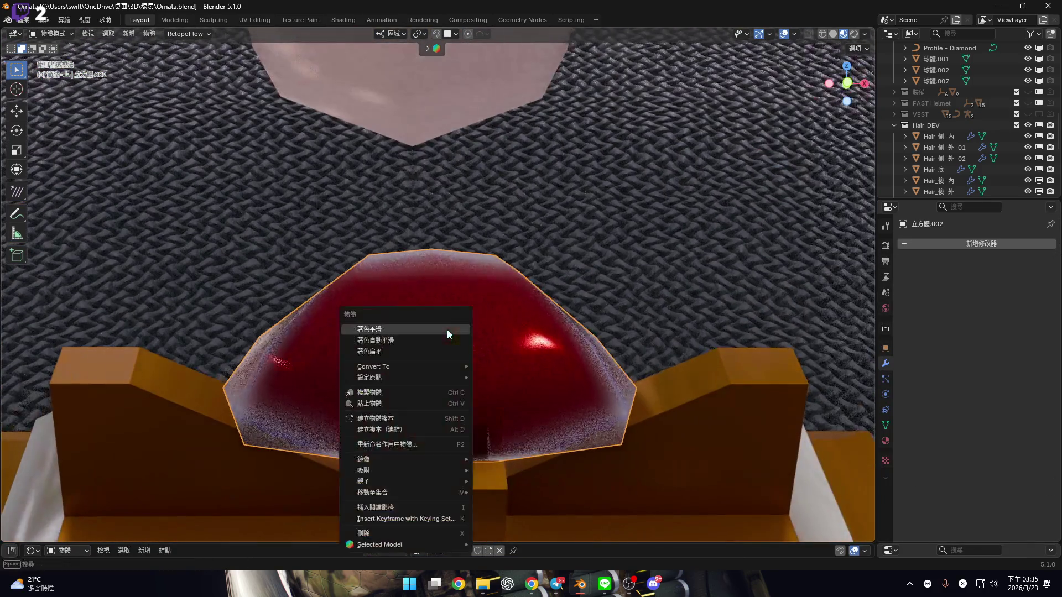
pyautogui.click(423, 340)
pyautogui.moveTo(486, 357); pyautogui.dragTo(474, 339, button='middle')
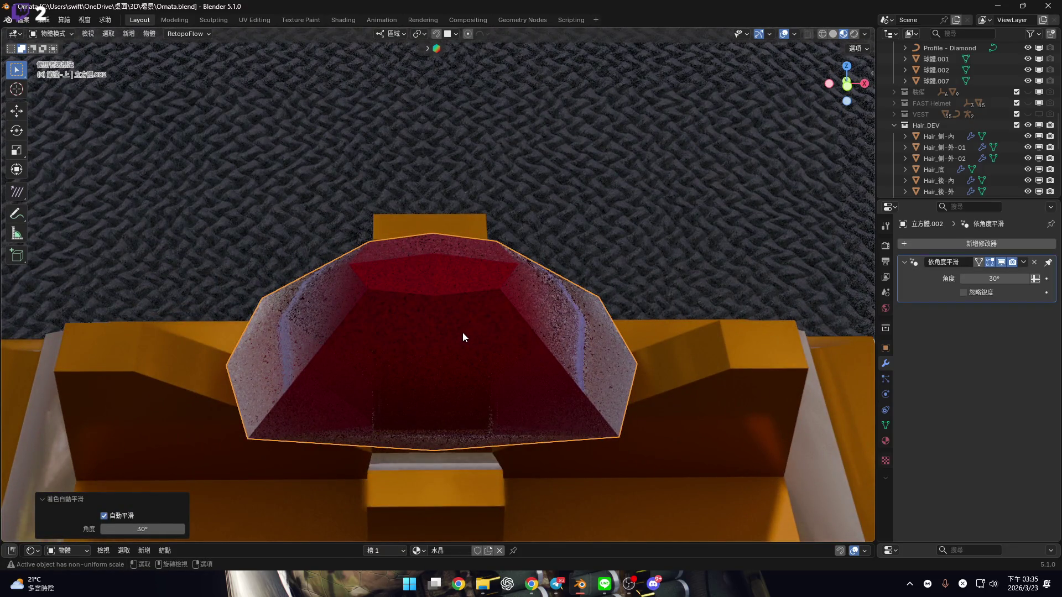
pyautogui.scroll(-4, 463, 334)
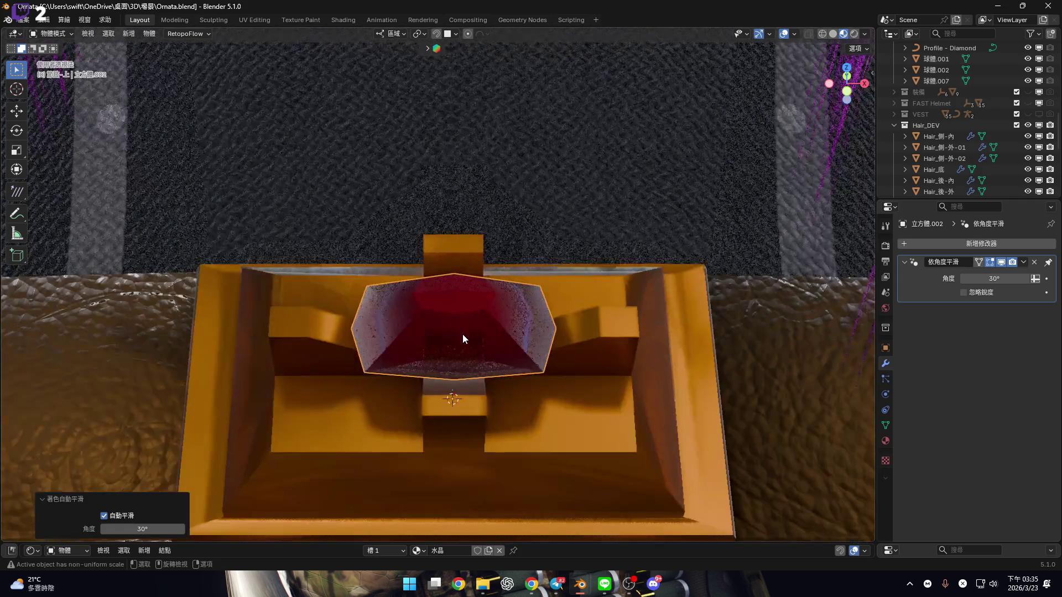
pyautogui.moveTo(448, 295)
pyautogui.mouseDown(button='middle')
pyautogui.moveTo(466, 346)
pyautogui.moveTo(430, 330)
pyautogui.moveTo(446, 280)
pyautogui.moveTo(465, 288)
pyautogui.moveTo(448, 282)
pyautogui.moveTo(460, 274)
pyautogui.moveTo(447, 274)
pyautogui.moveTo(470, 360)
pyautogui.moveTo(451, 351)
pyautogui.mouseUp(button='middle')
# In Edit Mode face select, select all of the gem's faces and duplicate them in place
pyautogui.press('Tab')
pyautogui.scroll(2, 451, 352)
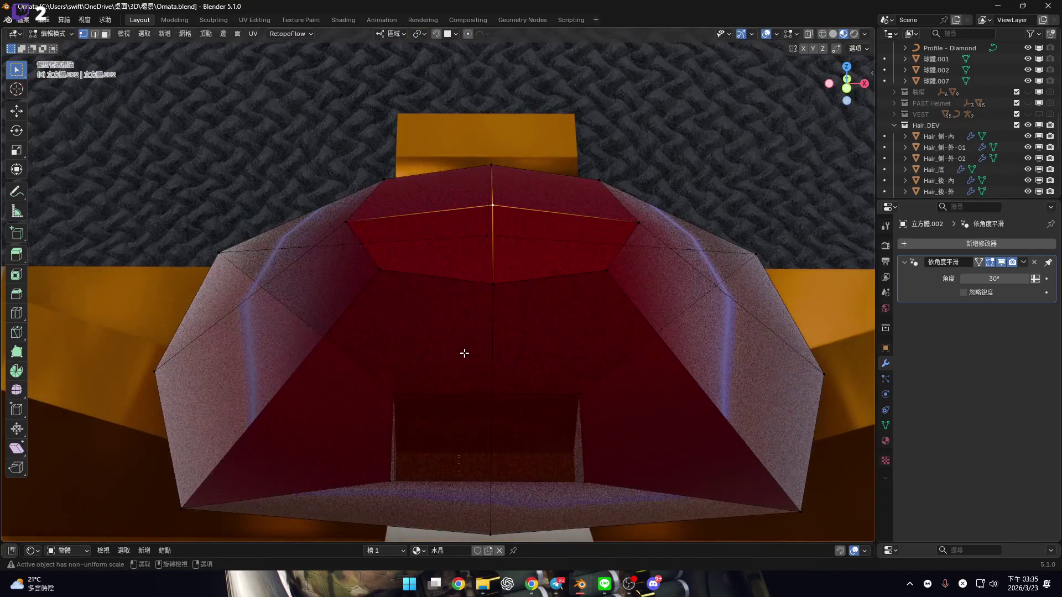
pyautogui.press('3')
pyautogui.moveTo(398, 457)
pyautogui.mouseDown(button='middle')
pyautogui.moveTo(400, 363)
pyautogui.moveTo(474, 363)
pyautogui.moveTo(500, 343)
pyautogui.mouseUp(button='middle')
pyautogui.press('a')
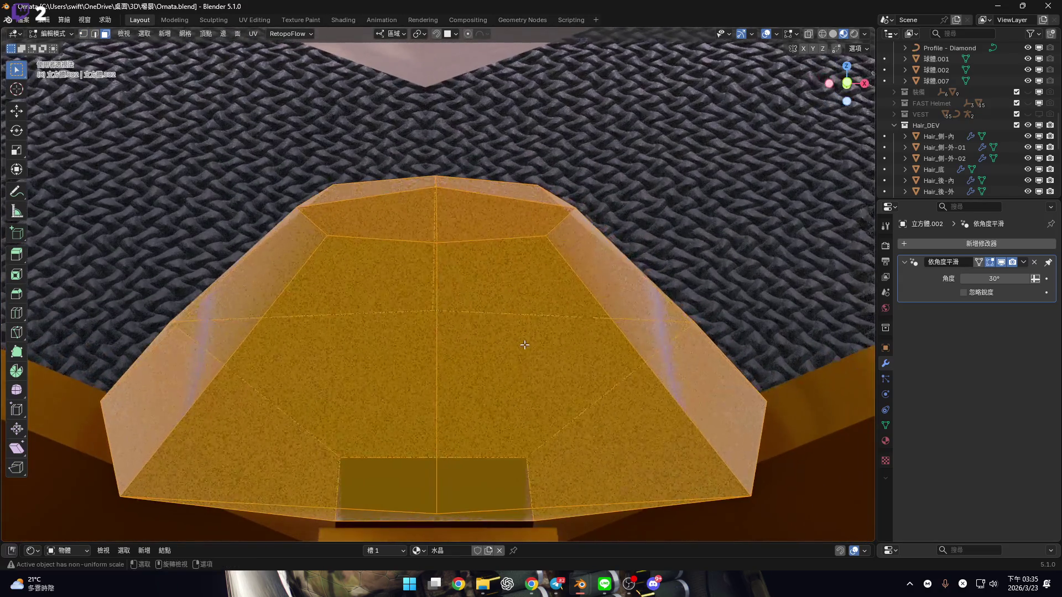
pyautogui.hotkey('shift', 'd')
pyautogui.rightClick(780, 386)
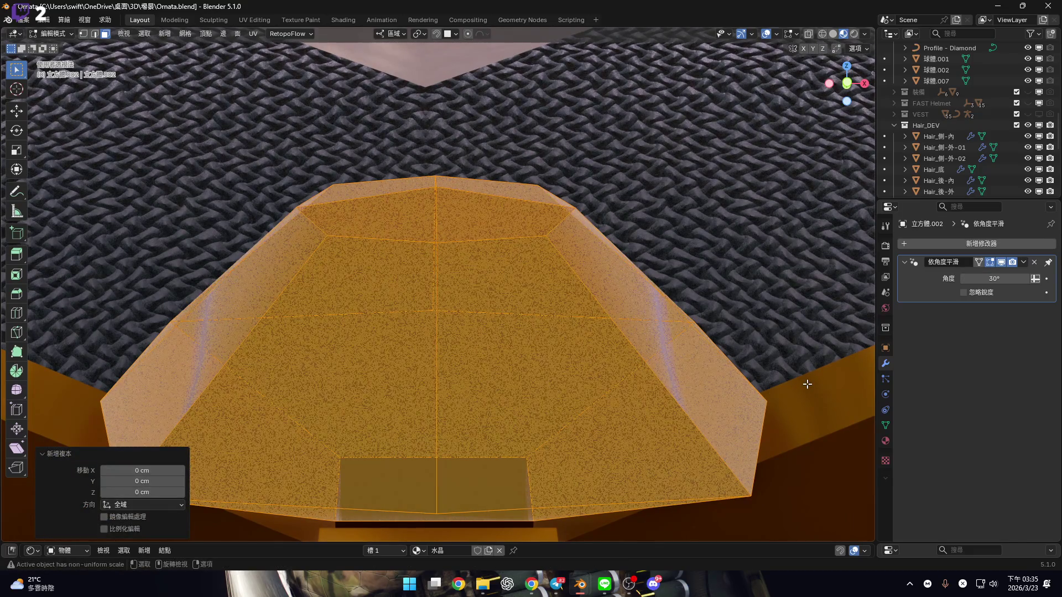
# Inset the duplicated faces and scale the inner copy down
pyautogui.press('s')
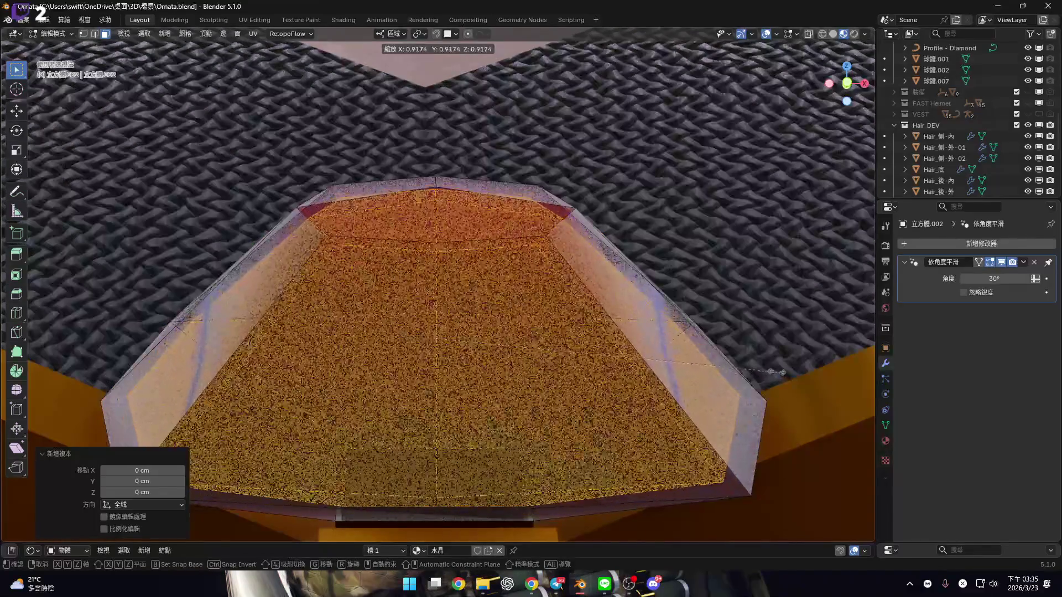
pyautogui.press('Escape')
pyautogui.press('i')
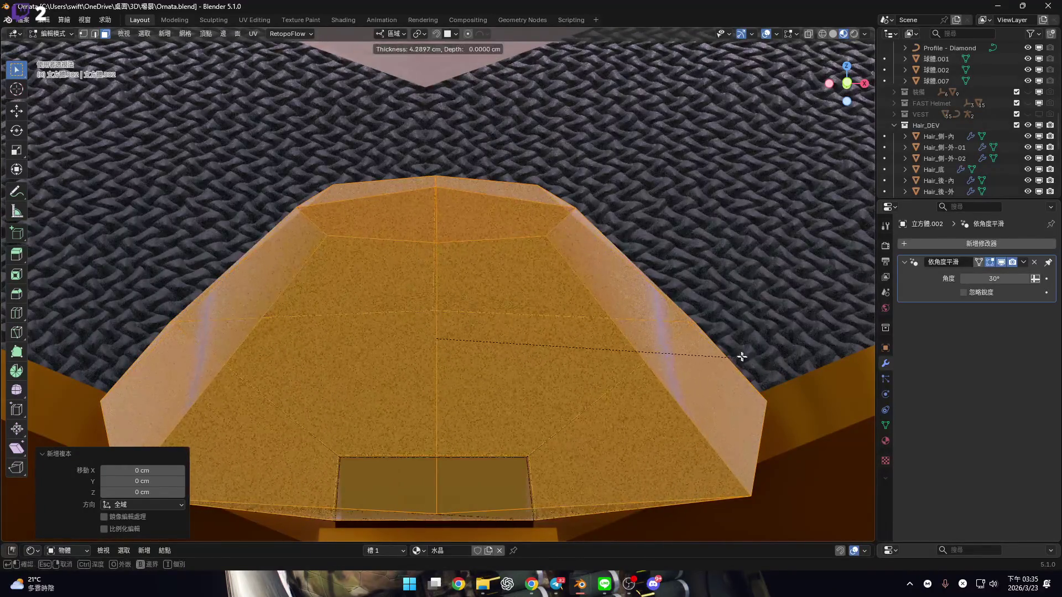
pyautogui.click(736, 365)
pyautogui.press('s')
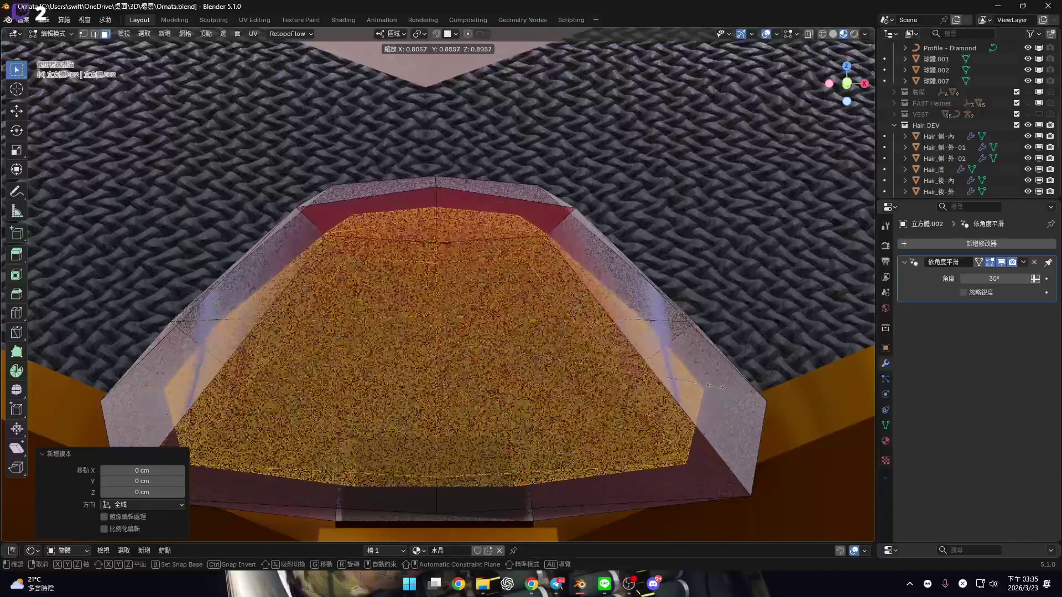
pyautogui.click(744, 402)
# Set the inner copy's Resize X/Y/Z to 0.900 and return to Object Mode
pyautogui.keyDown('shift'); pyautogui.moveTo(744, 402); pyautogui.dragTo(210, 439, button='middle'); pyautogui.keyUp('shift')
pyautogui.scroll(3, 211, 438)
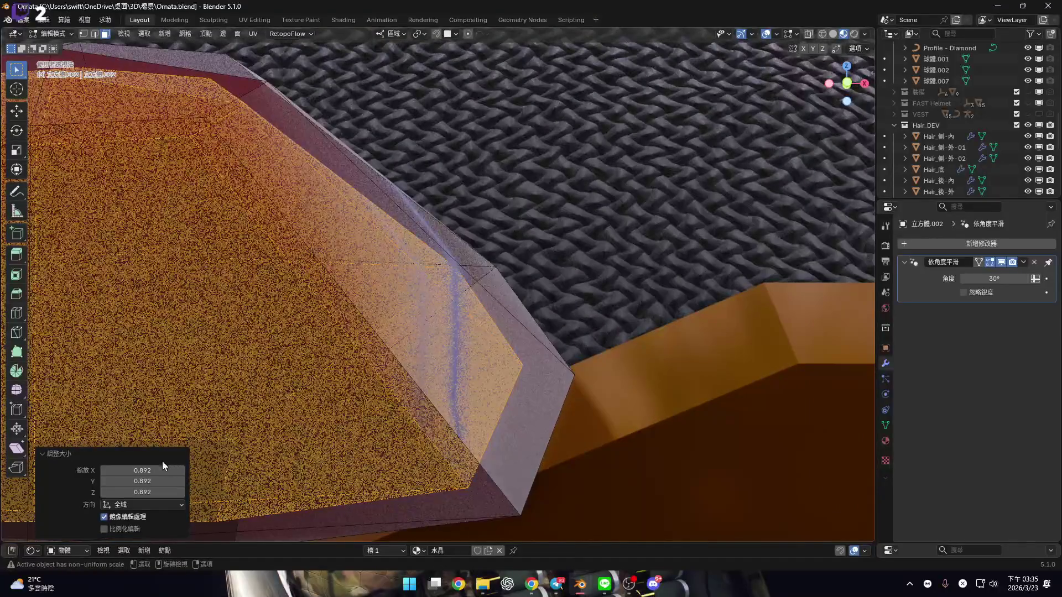
pyautogui.moveTo(162, 470); pyautogui.dragTo(158, 492)
pyautogui.write('0.')
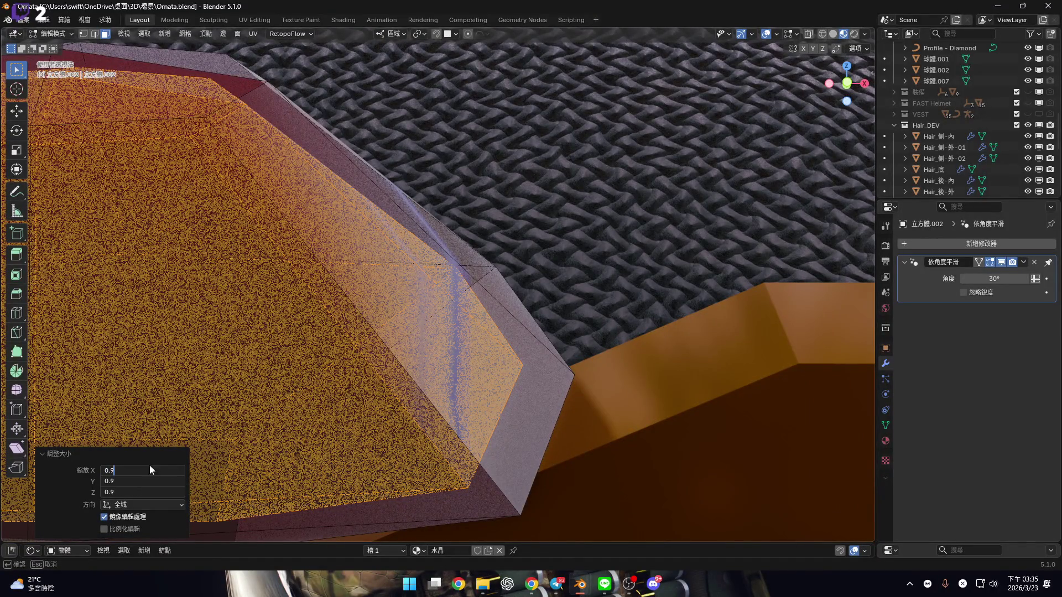
pyautogui.press('Return')
pyautogui.moveTo(149, 463)
pyautogui.mouseDown(button='middle')
pyautogui.moveTo(227, 322)
pyautogui.moveTo(524, 307)
pyautogui.mouseUp(button='middle')
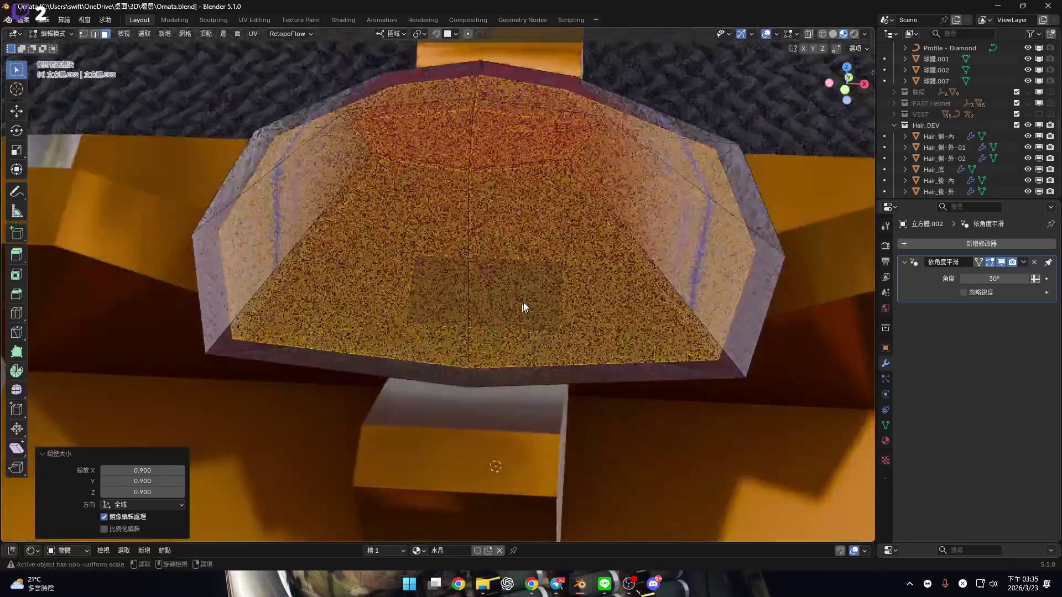
pyautogui.press('Tab')
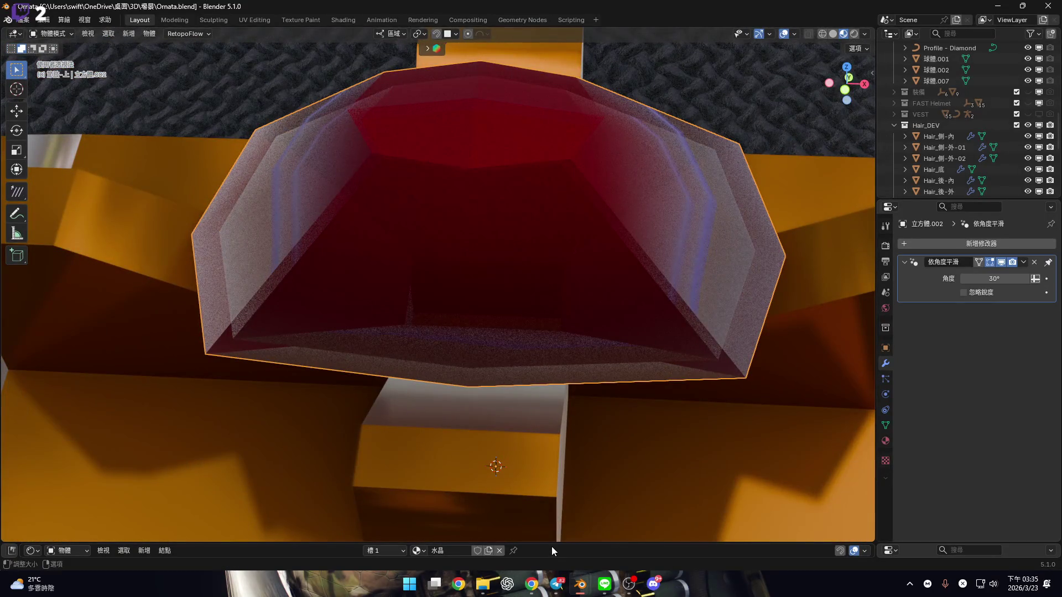
# Add a second material slot, assign it to the inner faces, and create a new material
pyautogui.moveTo(551, 546); pyautogui.dragTo(586, 332)
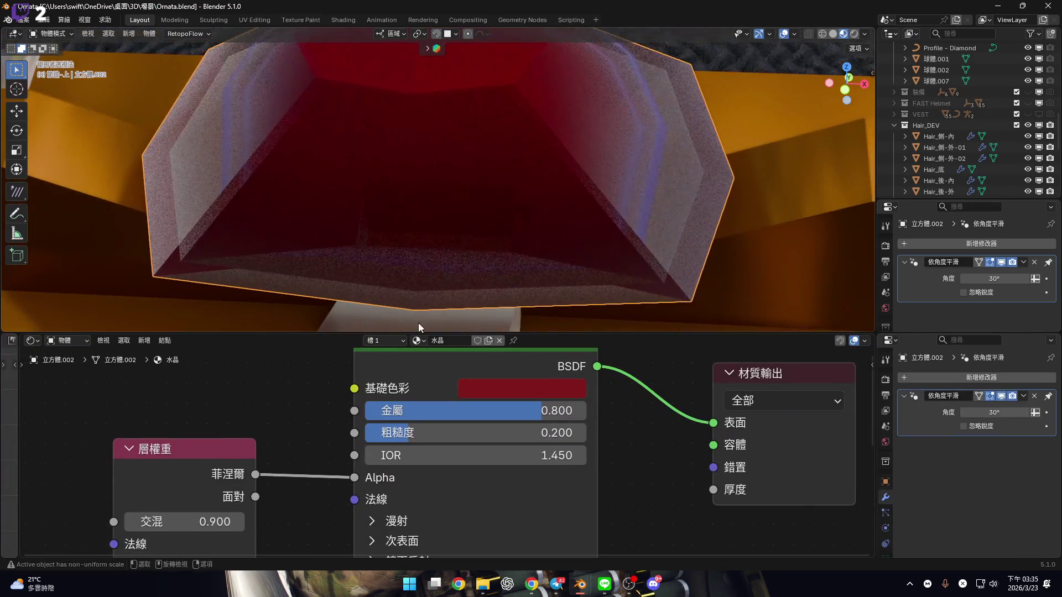
pyautogui.click(387, 341)
pyautogui.click(445, 362)
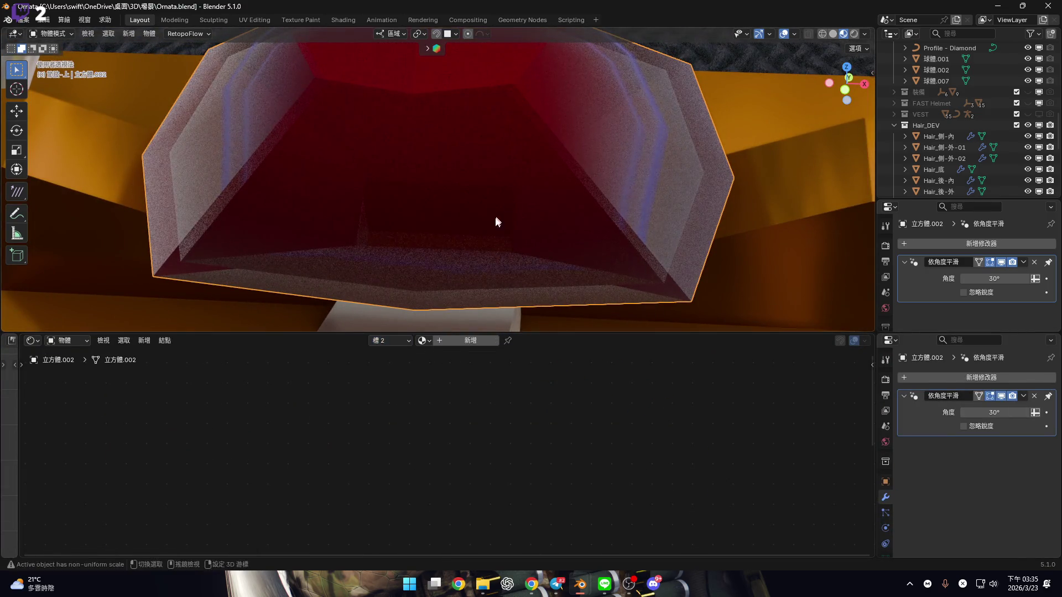
pyautogui.scroll(5, 495, 220)
pyautogui.press('Tab')
pyautogui.scroll(-3, 540, 272)
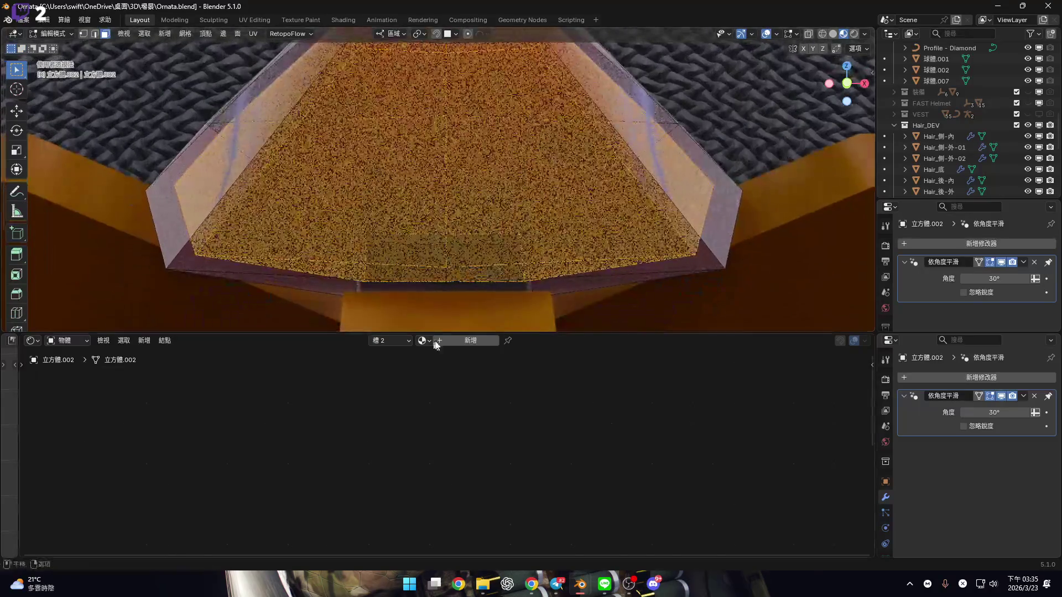
pyautogui.click(409, 340)
pyautogui.click(353, 436)
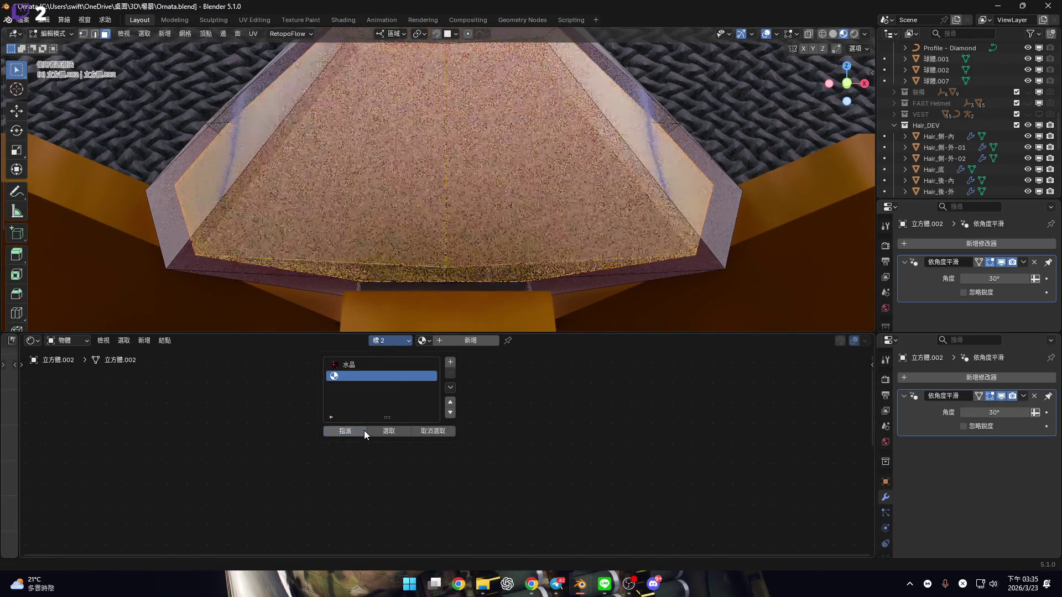
pyautogui.click(485, 340)
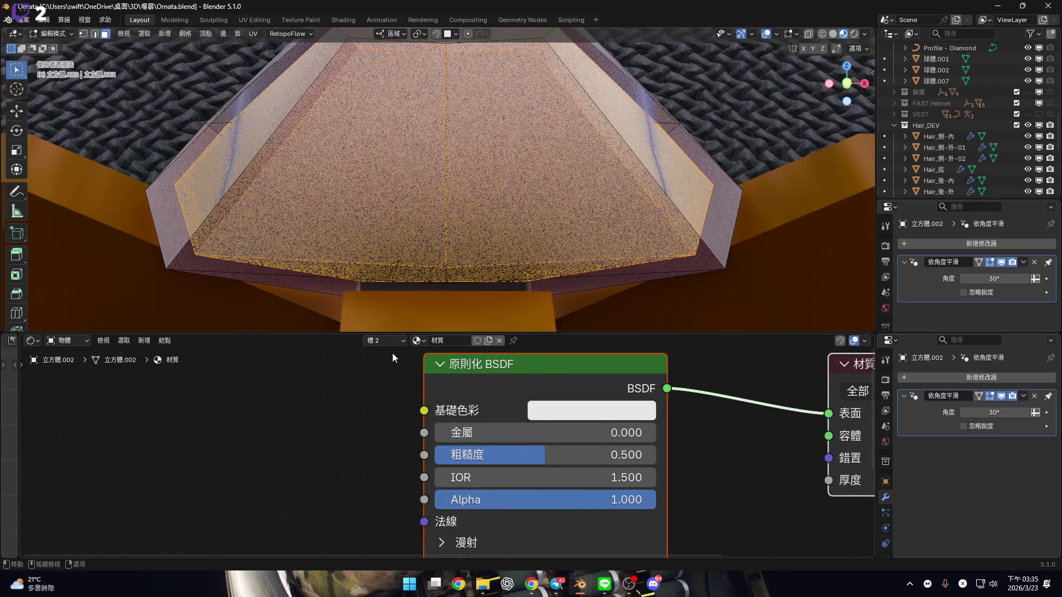
# Copy the three 水晶 crystal nodes and rename the outer material to 水晶-外
pyautogui.click(391, 340)
pyautogui.click(426, 365)
pyautogui.scroll(-3, 636, 464)
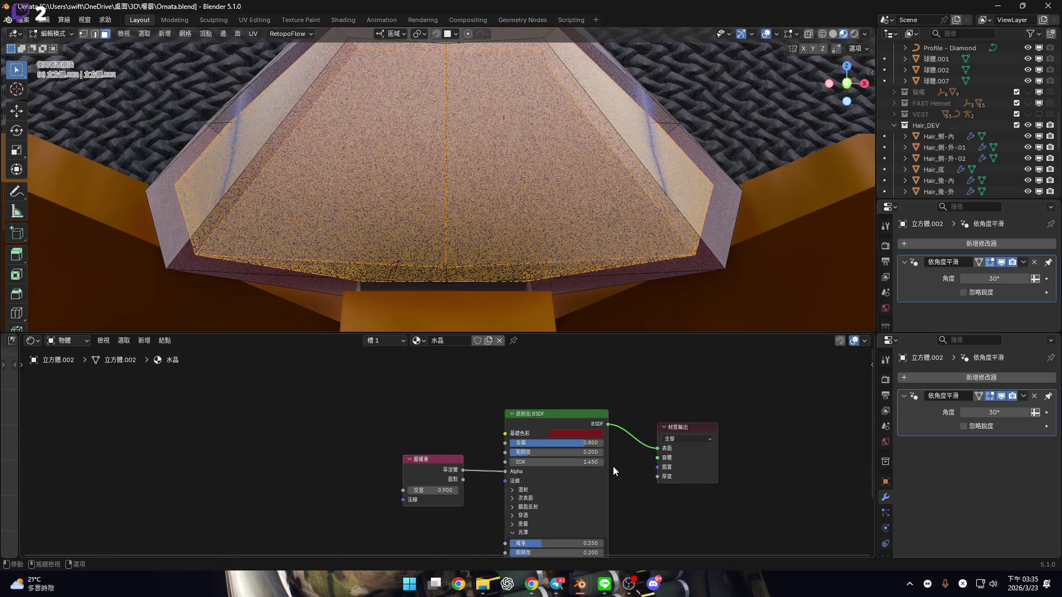
pyautogui.moveTo(309, 421); pyautogui.dragTo(692, 500)
pyautogui.hotkey('ctrl', 'c')
pyautogui.click(450, 340)
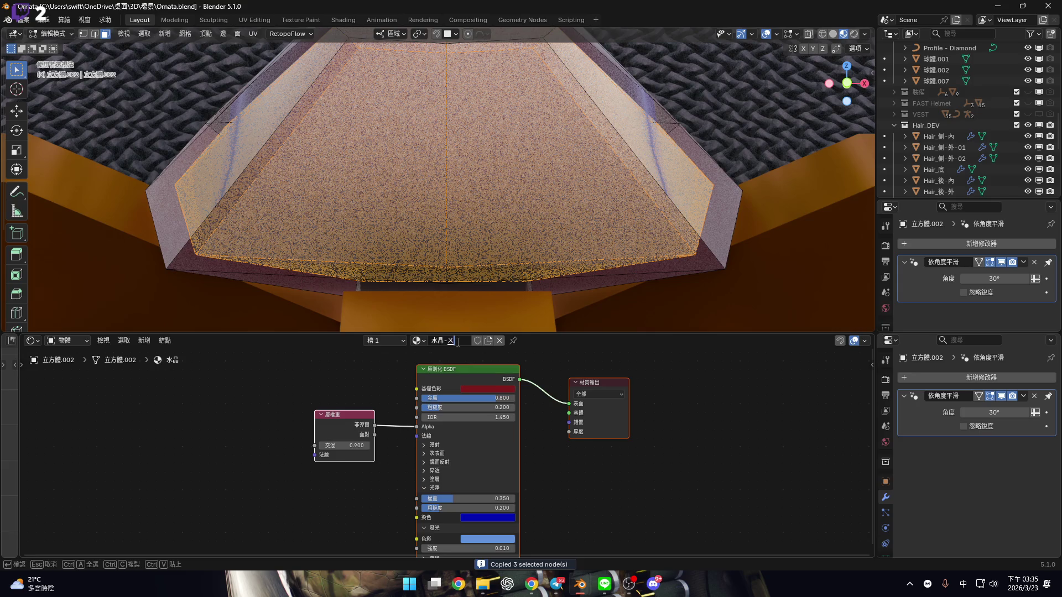
pyautogui.write('外')
pyautogui.press('Return')
# Rename the second slot's material to 水晶-內 and center its shader nodes in view
pyautogui.click(381, 339)
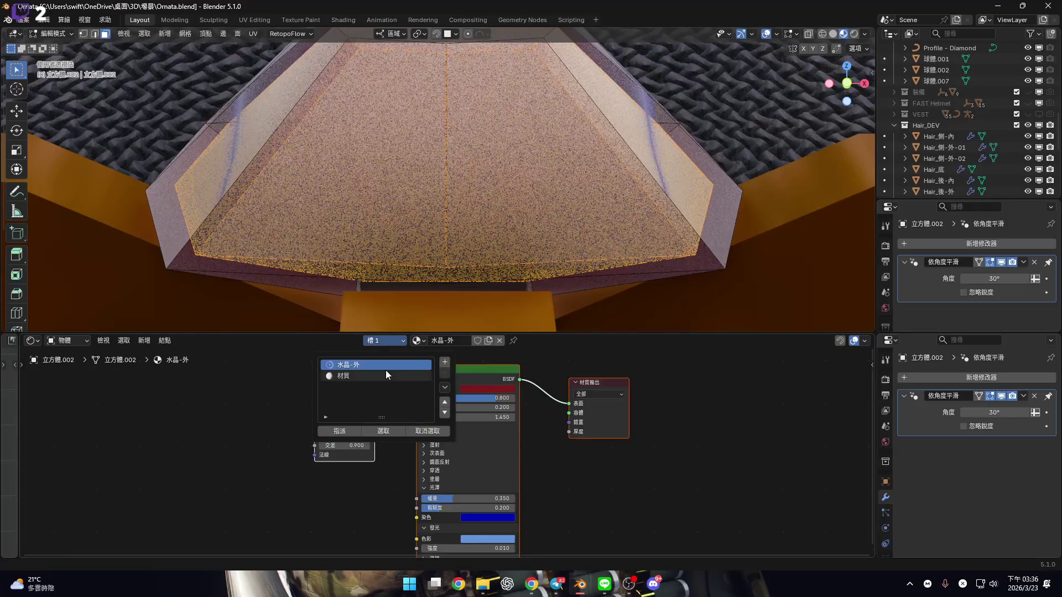
pyautogui.click(386, 376)
pyautogui.click(453, 341)
pyautogui.write('ㄕ')
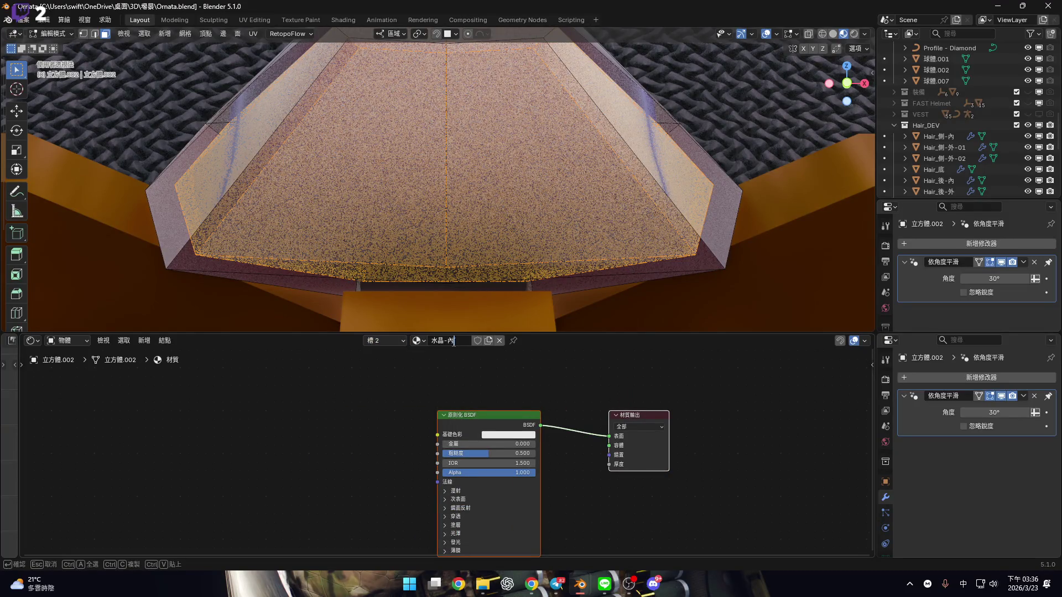
pyautogui.press('Return')
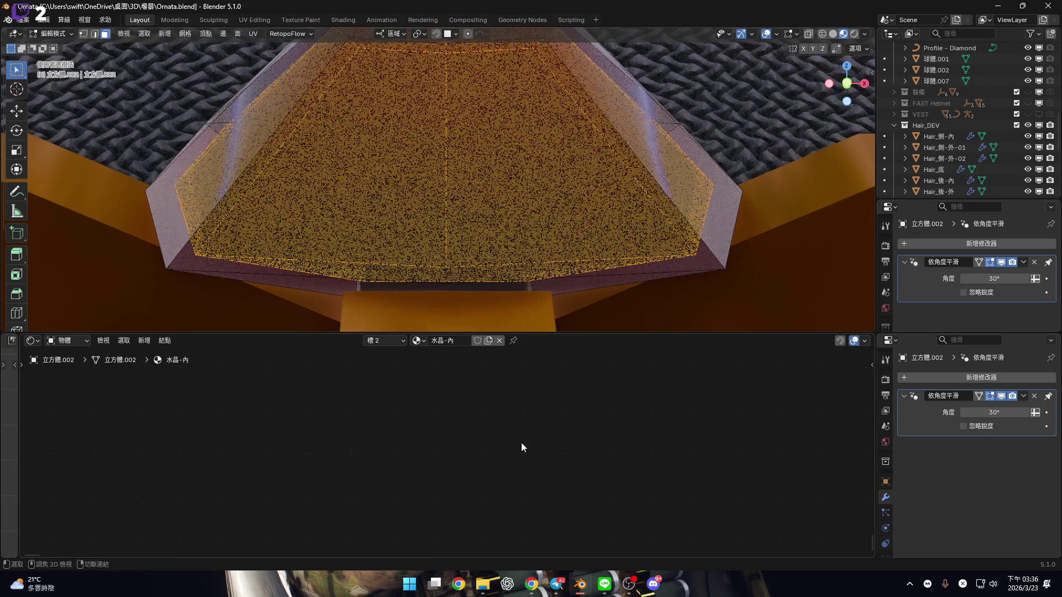
pyautogui.scroll(2, 602, 446)
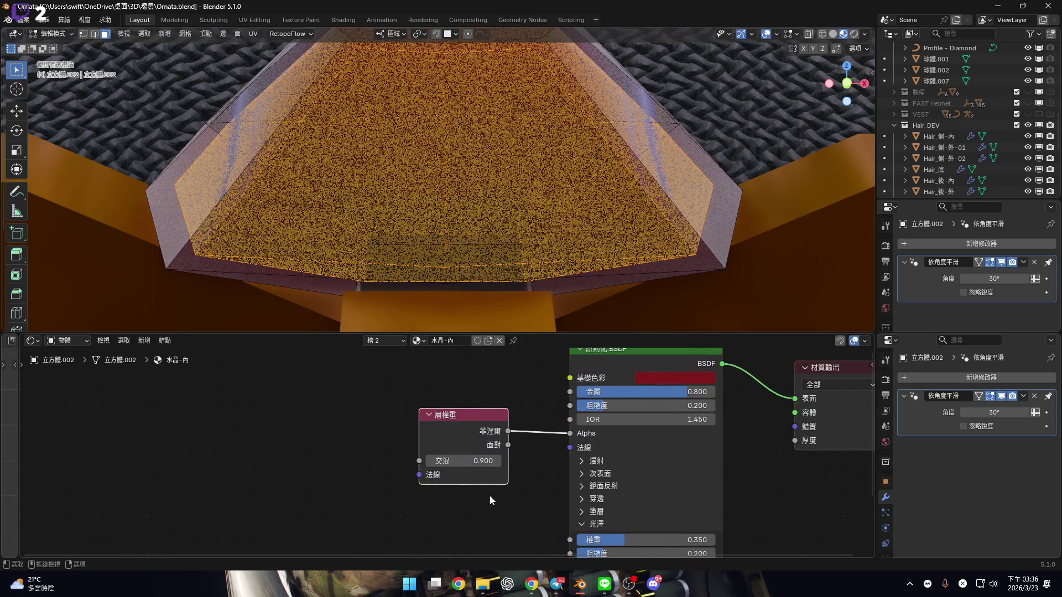
pyautogui.moveTo(569, 447); pyautogui.dragTo(425, 428, button='middle')
# Set the 水晶-內 Principled BSDF Sheen Tint to blue #000CB2
pyautogui.moveTo(569, 178)
pyautogui.mouseDown(button='middle')
pyautogui.moveTo(545, 217)
pyautogui.moveTo(562, 195)
pyautogui.mouseUp(button='middle')
pyautogui.scroll(2, 562, 194)
pyautogui.scroll(2, 527, 443)
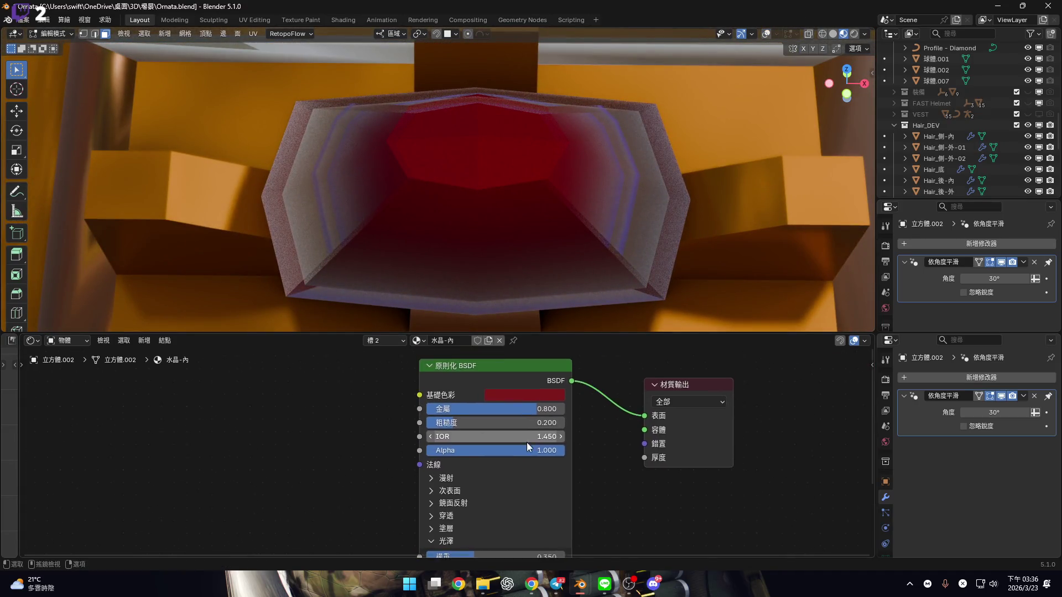
pyautogui.scroll(-1, 542, 441)
pyautogui.keyDown('shift'); pyautogui.scroll(-2, 542, 471); pyautogui.keyUp('shift')
pyautogui.click(541, 500)
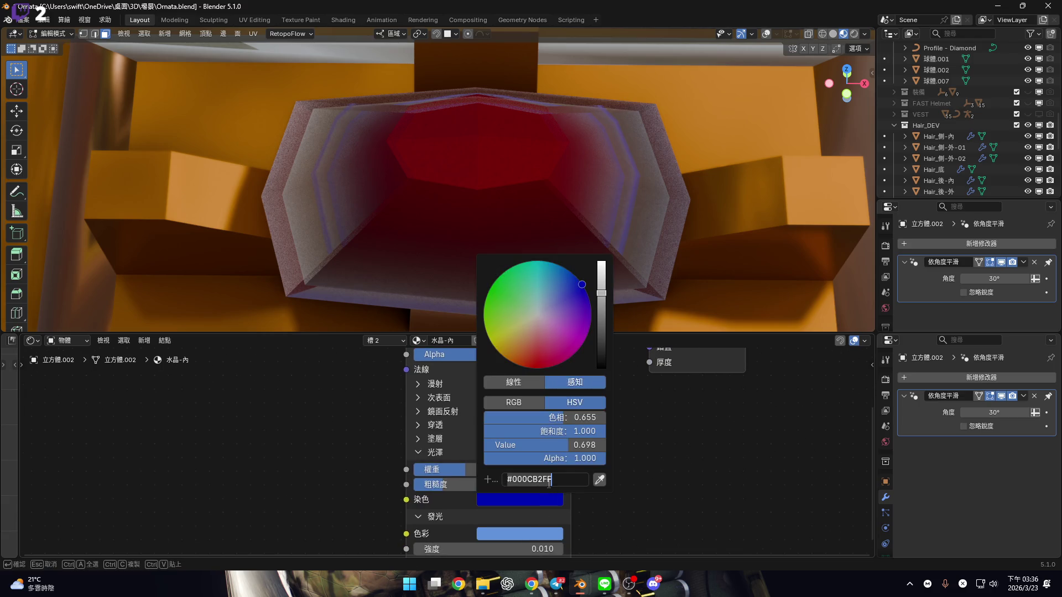
pyautogui.press('Return')
# Set Sheen Weight to 1.000 and Sheen Roughness to 0.423
pyautogui.keyDown('shift'); pyautogui.scroll(5, 520, 444); pyautogui.keyUp('shift')
pyautogui.scroll(3, 543, 401)
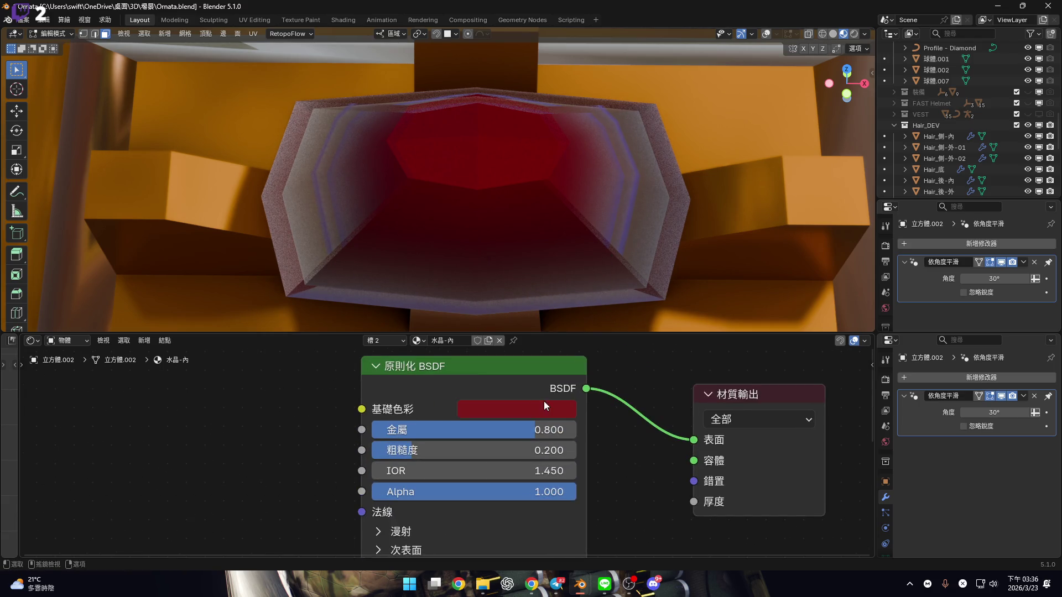
pyautogui.keyDown('shift'); pyautogui.scroll(-2, 549, 387); pyautogui.keyUp('shift')
pyautogui.scroll(2, 430, 430)
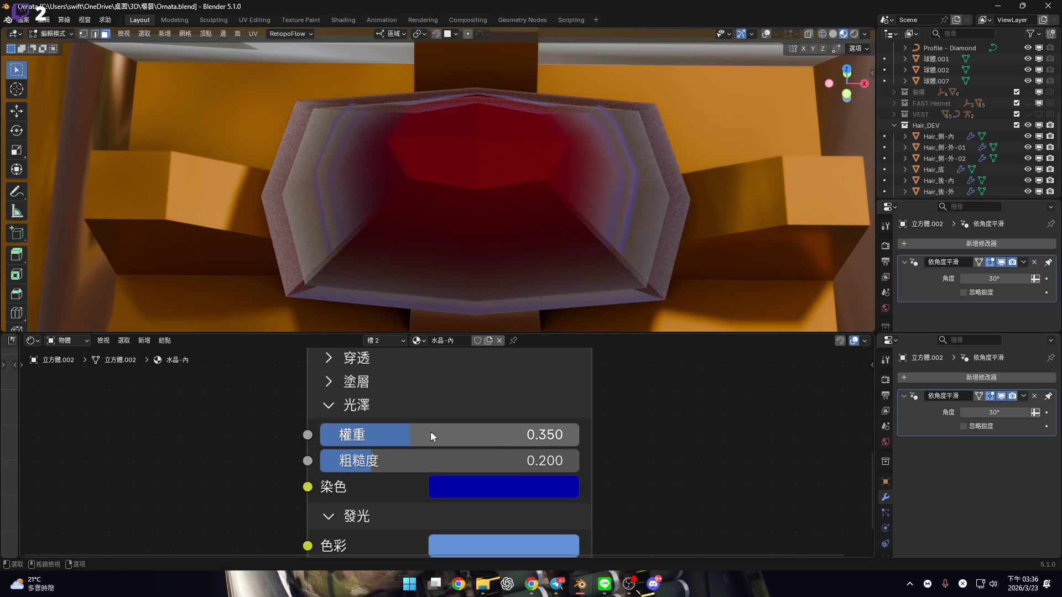
pyautogui.moveTo(414, 436); pyautogui.dragTo(763, 420)
pyautogui.moveTo(653, 266)
pyautogui.mouseDown(button='middle')
pyautogui.moveTo(614, 202)
pyautogui.moveTo(570, 253)
pyautogui.moveTo(586, 199)
pyautogui.moveTo(553, 260)
pyautogui.mouseUp(button='middle')
pyautogui.scroll(1, 415, 453)
pyautogui.moveTo(395, 459)
pyautogui.mouseDown()
pyautogui.moveTo(469, 459)
pyautogui.moveTo(457, 459)
pyautogui.mouseUp()
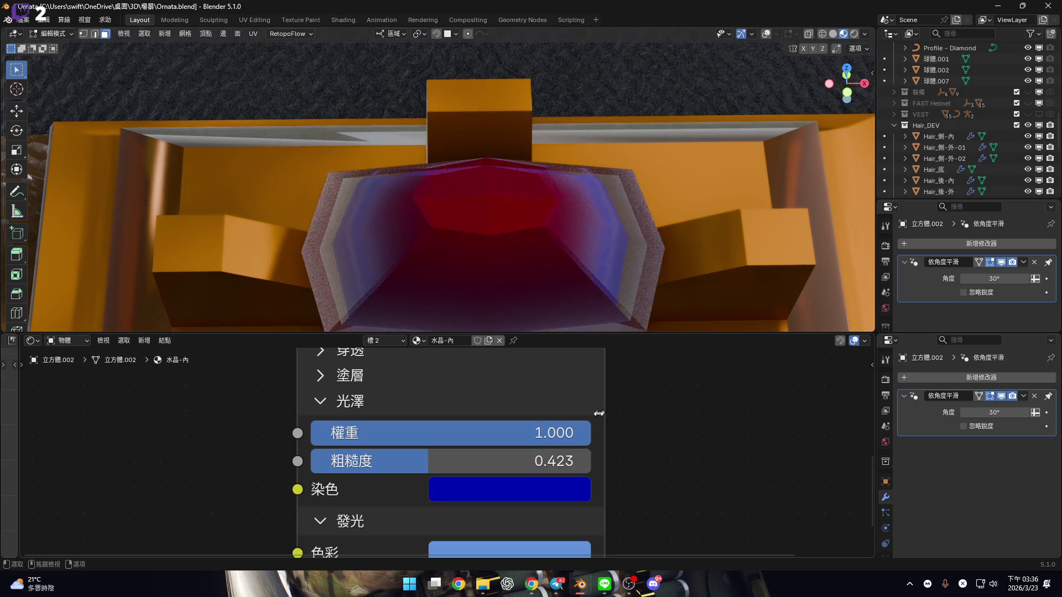
pyautogui.moveTo(542, 244); pyautogui.dragTo(549, 218, button='middle')
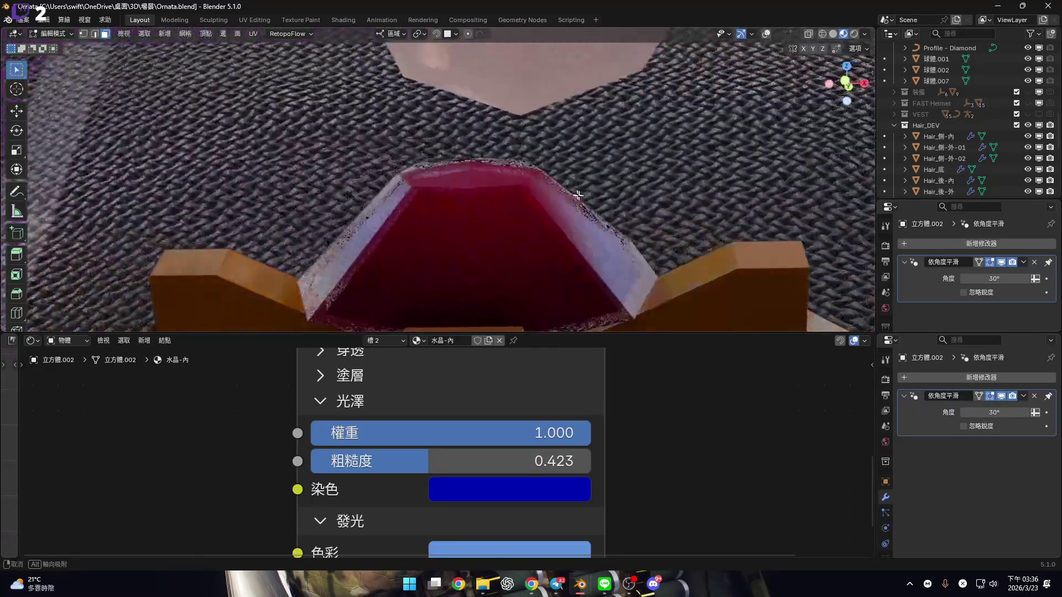
# Switch the viewport to Rendered shading and orbit to inspect the red gem
pyautogui.moveTo(577, 206); pyautogui.dragTo(580, 249, button='middle')
pyautogui.click(865, 34)
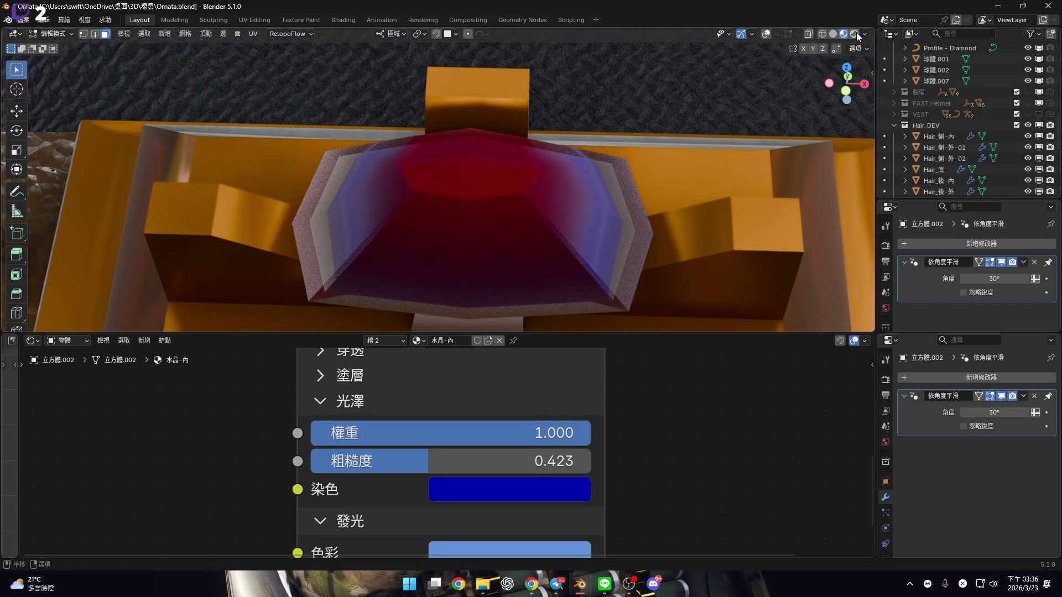
pyautogui.click(854, 34)
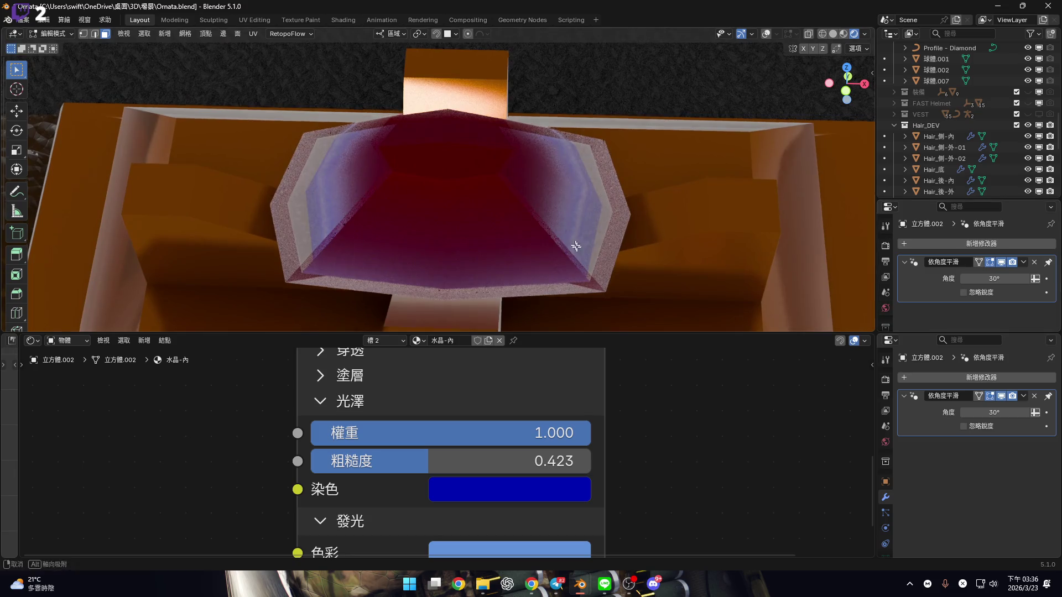
pyautogui.scroll(-2, 576, 246)
pyautogui.moveTo(577, 246); pyautogui.dragTo(612, 237, button='middle')
pyautogui.scroll(6, 612, 238)
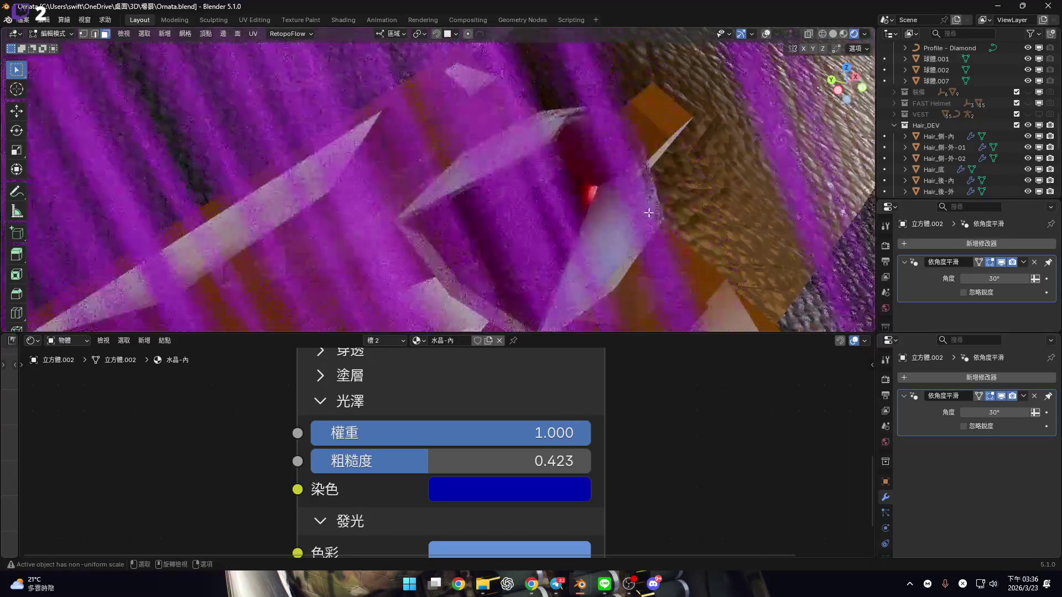
pyautogui.scroll(-2, 648, 213)
pyautogui.moveTo(851, 74)
pyautogui.mouseDown()
pyautogui.moveTo(487, 197)
pyautogui.moveTo(570, 220)
pyautogui.moveTo(268, 160)
pyautogui.moveTo(481, 112)
pyautogui.moveTo(464, 78)
pyautogui.moveTo(450, 190)
pyautogui.moveTo(433, 93)
pyautogui.mouseUp()
pyautogui.moveTo(433, 93); pyautogui.dragTo(448, 166, button='middle')
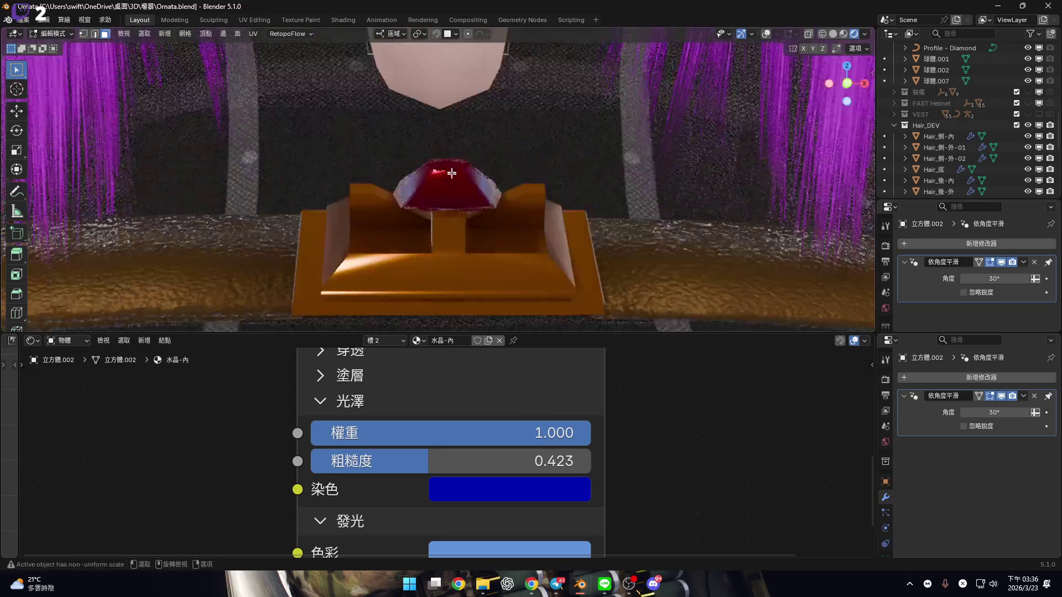
pyautogui.scroll(5, 458, 206)
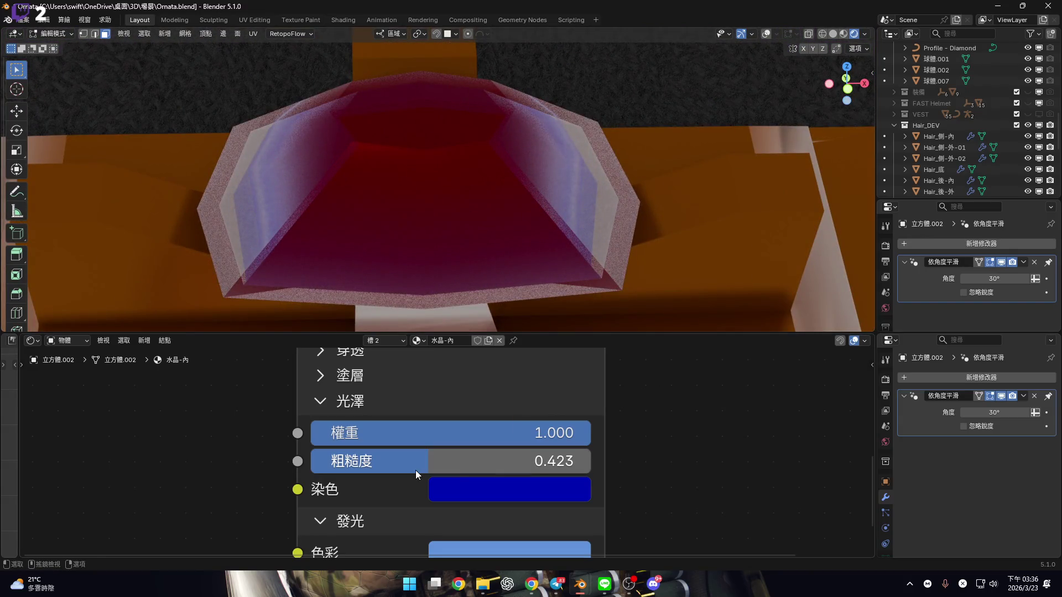
pyautogui.scroll(-4, 434, 462)
# Set the outer 水晶-外 material's Layer Weight Blend to 0.950
pyautogui.click(384, 341)
pyautogui.click(347, 365)
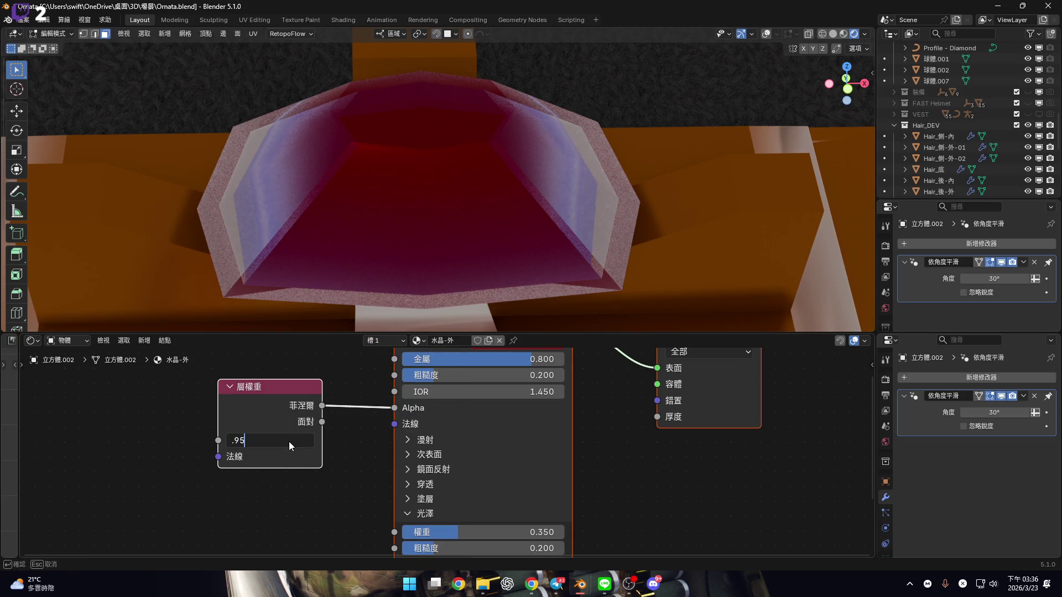
pyautogui.press('Return')
pyautogui.press('Home')
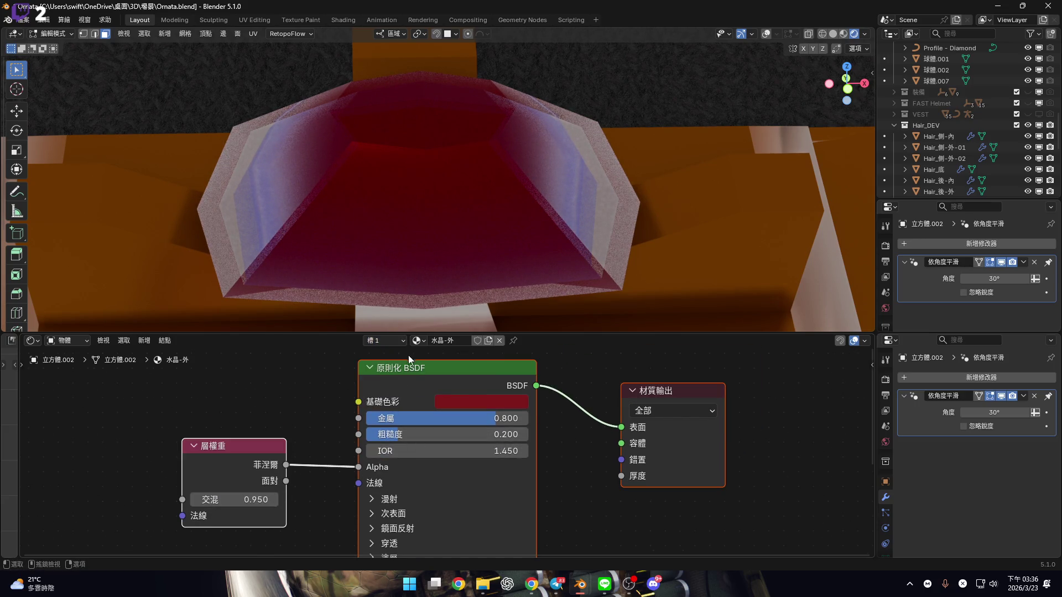
pyautogui.click(391, 340)
pyautogui.click(389, 373)
pyautogui.click(389, 361)
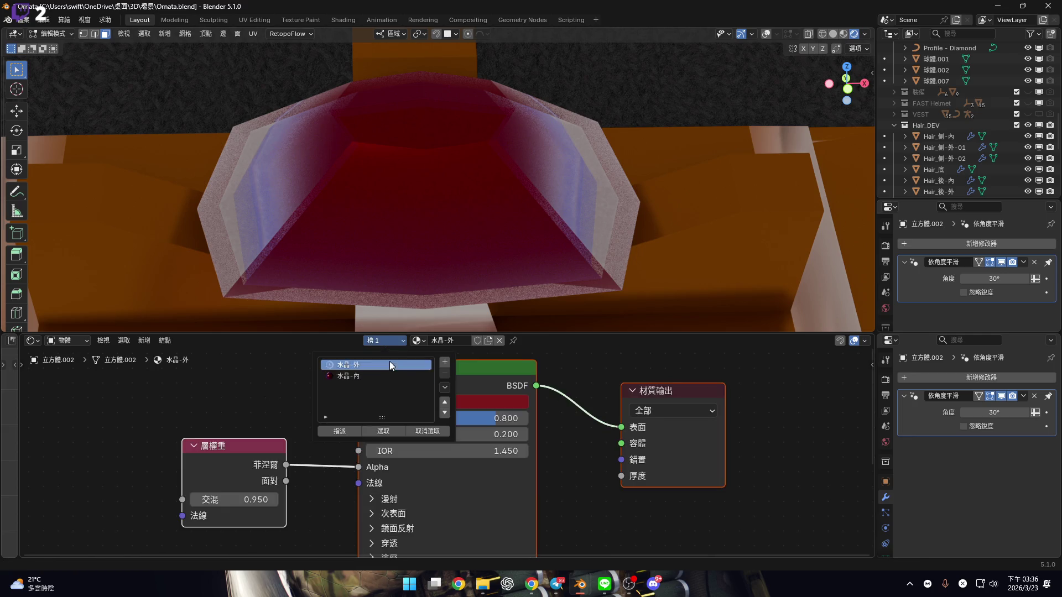
pyautogui.moveTo(274, 500)
pyautogui.mouseDown()
pyautogui.moveTo(191, 499)
pyautogui.moveTo(230, 500)
pyautogui.mouseUp()
pyautogui.press('Escape')
pyautogui.moveTo(497, 178)
pyautogui.mouseDown(button='middle')
pyautogui.moveTo(443, 170)
pyautogui.moveTo(404, 323)
pyautogui.mouseUp(button='middle')
# Set the inner 水晶-內 material's Sheen Weight to 0.800
pyautogui.click(384, 343)
pyautogui.click(380, 377)
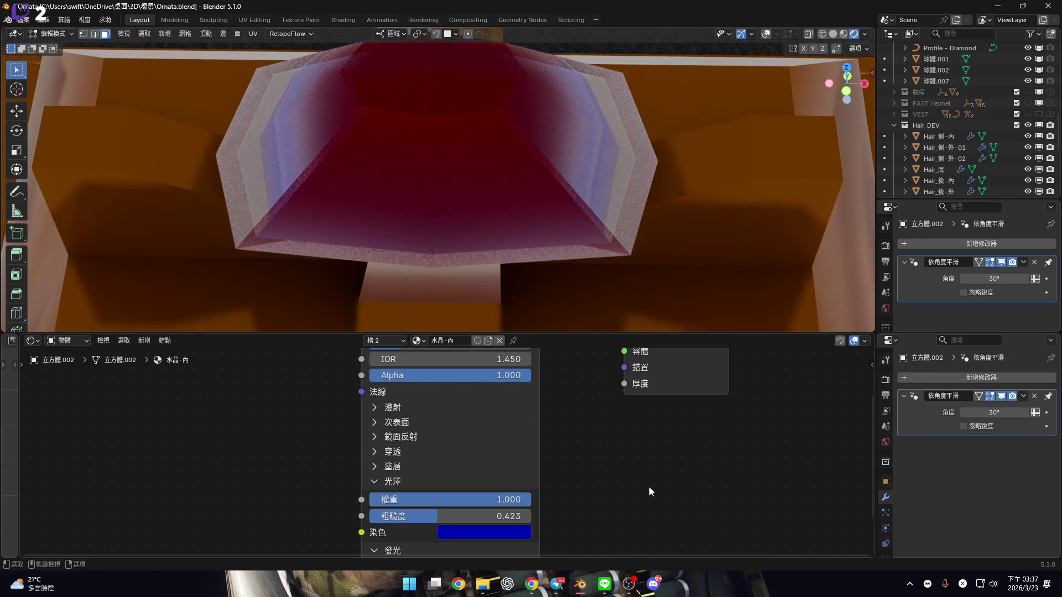
pyautogui.keyDown('shift'); pyautogui.scroll(-4, 588, 423); pyautogui.keyUp('shift')
pyautogui.scroll(4, 570, 423)
pyautogui.click(449, 398)
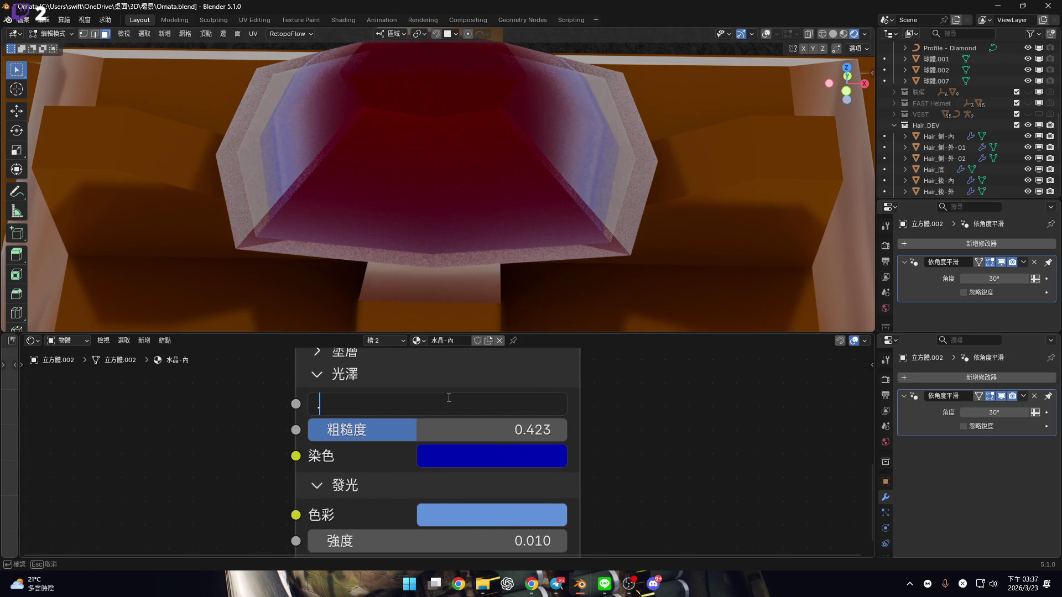
pyautogui.write('8')
pyautogui.press('Return')
pyautogui.keyDown('shift'); pyautogui.scroll(-3, 476, 452); pyautogui.keyUp('shift')
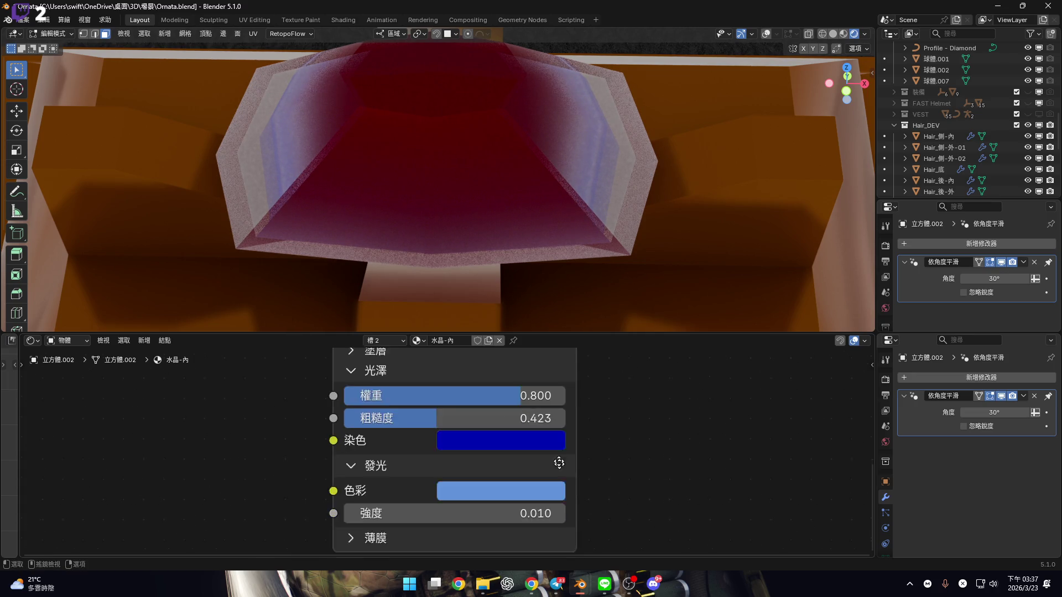
pyautogui.scroll(1, 476, 452)
# Set the emission colour to the base colour's dark red #7F1B1B
pyautogui.click(456, 445)
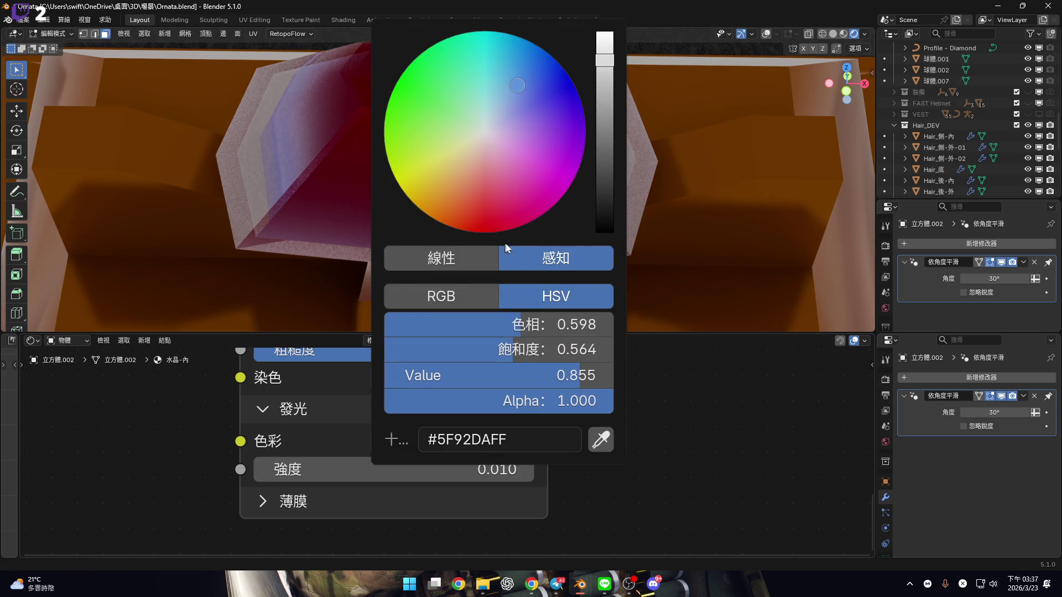
pyautogui.scroll(-5, 551, 424)
pyautogui.scroll(3, 529, 387)
pyautogui.click(459, 381)
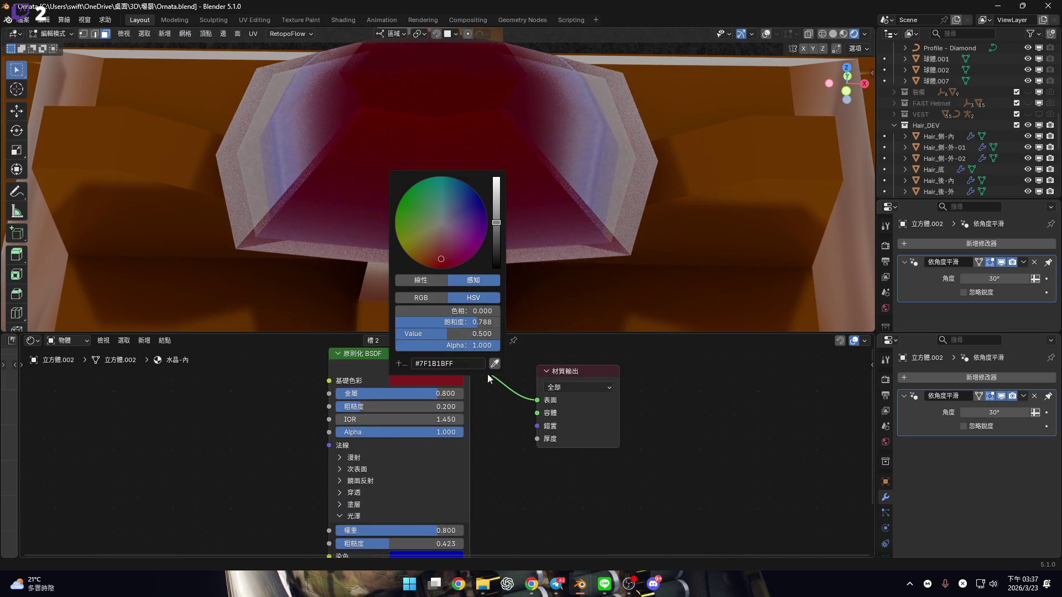
pyautogui.keyDown('shift'); pyautogui.scroll(-3, 498, 443); pyautogui.keyUp('shift')
pyautogui.scroll(3, 512, 490)
pyautogui.click(512, 491)
pyautogui.press('Escape')
pyautogui.click(531, 465)
pyautogui.click(520, 440)
pyautogui.write('#7F1B1BFF')
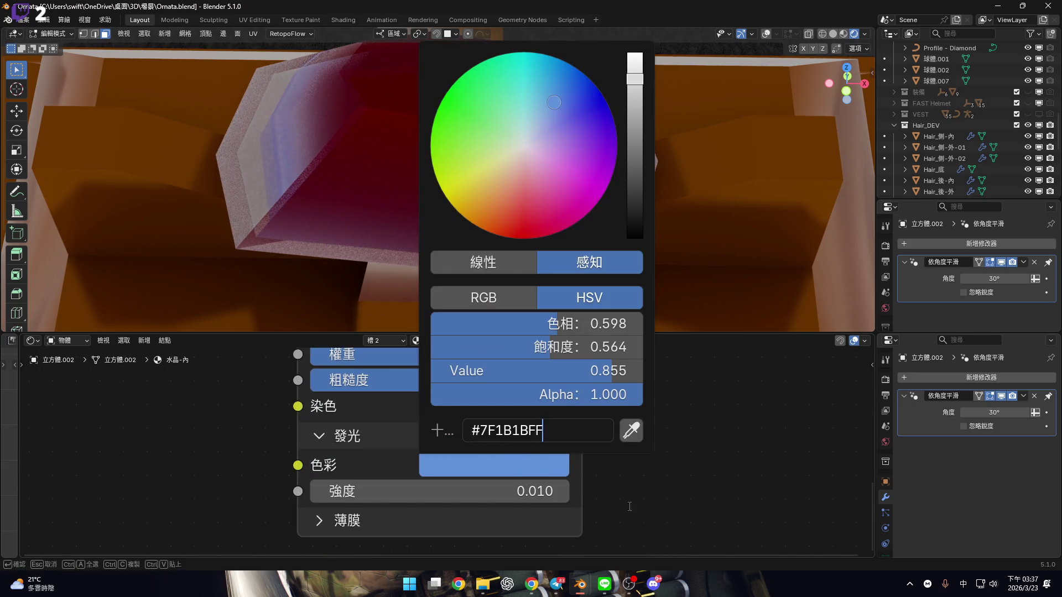
pyautogui.press('Return')
# Set the emission strength to 0.100
pyautogui.click(541, 482)
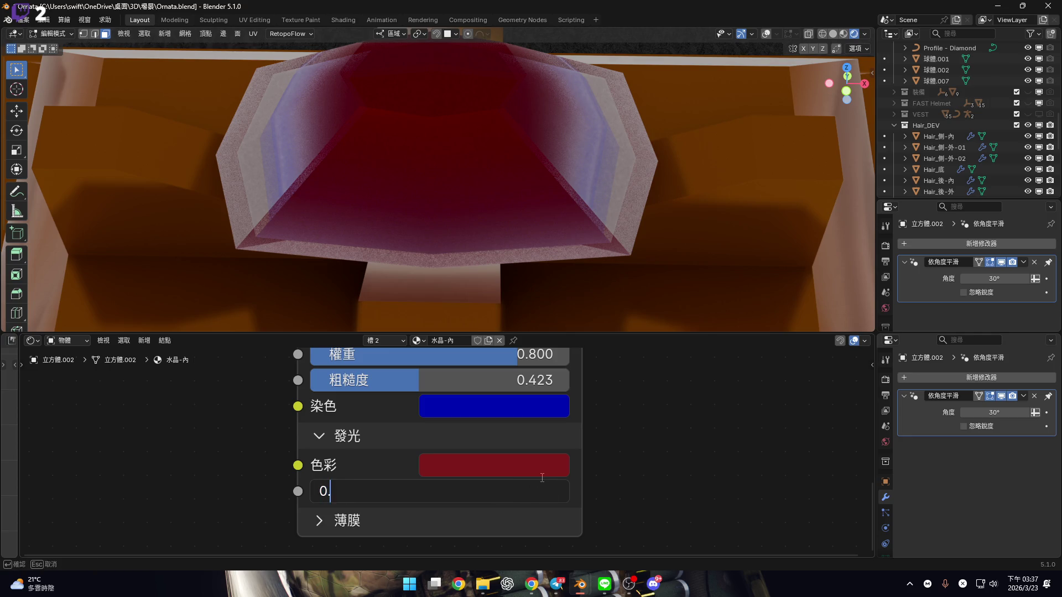
pyautogui.write('1')
pyautogui.press('Return')
pyautogui.moveTo(534, 172)
pyautogui.mouseDown(button='middle')
pyautogui.moveTo(499, 206)
pyautogui.moveTo(497, 226)
pyautogui.mouseUp(button='middle')
pyautogui.moveTo(474, 490); pyautogui.dragTo(622, 491)
pyautogui.press('Escape')
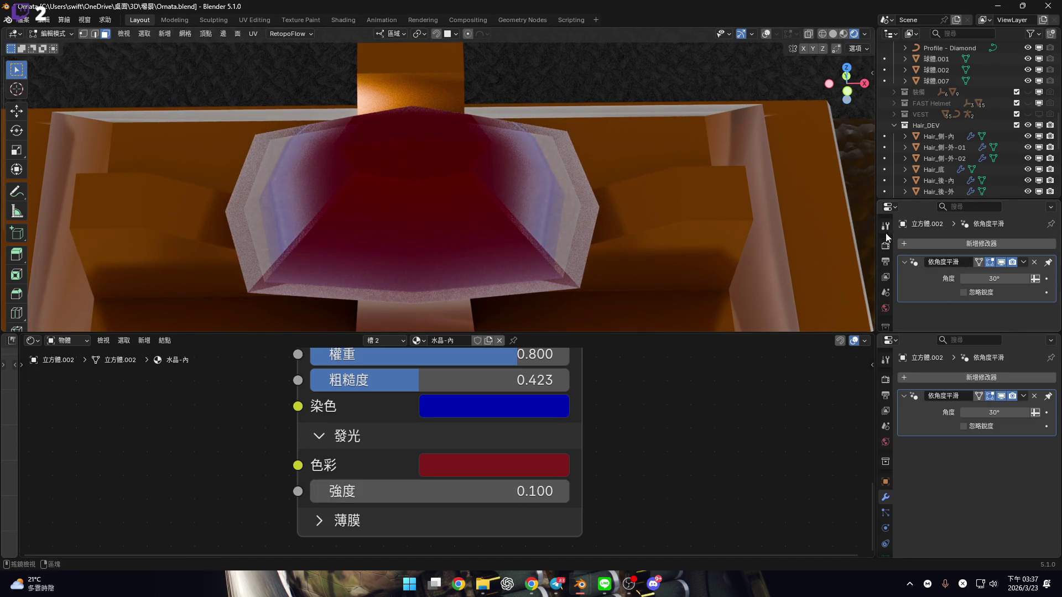
# In Render properties, change the Render Engine from EEVEE to Cycles
pyautogui.click(885, 245)
pyautogui.click(979, 244)
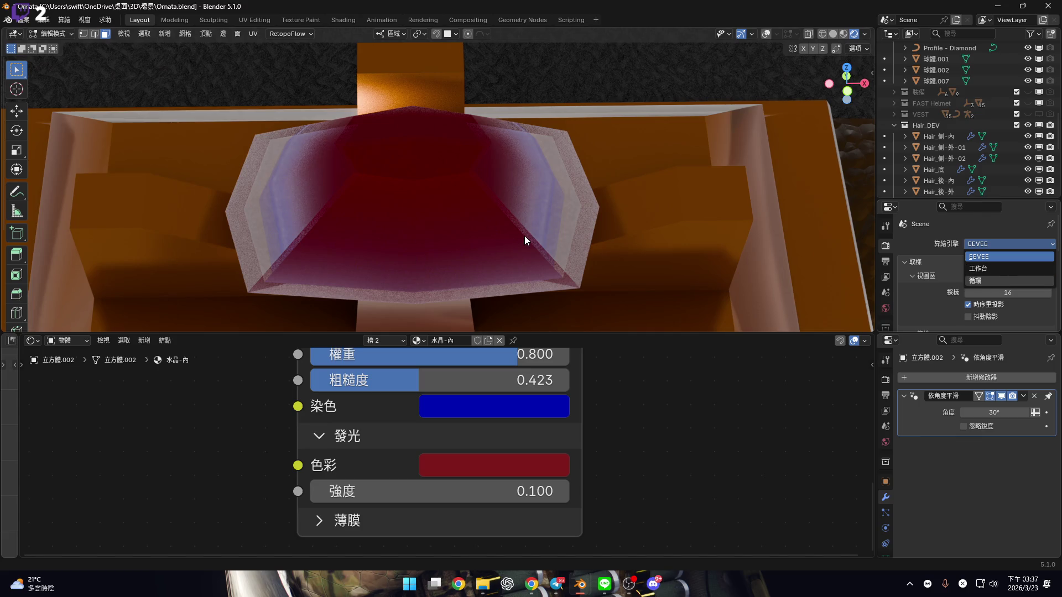
pyautogui.press('Return')
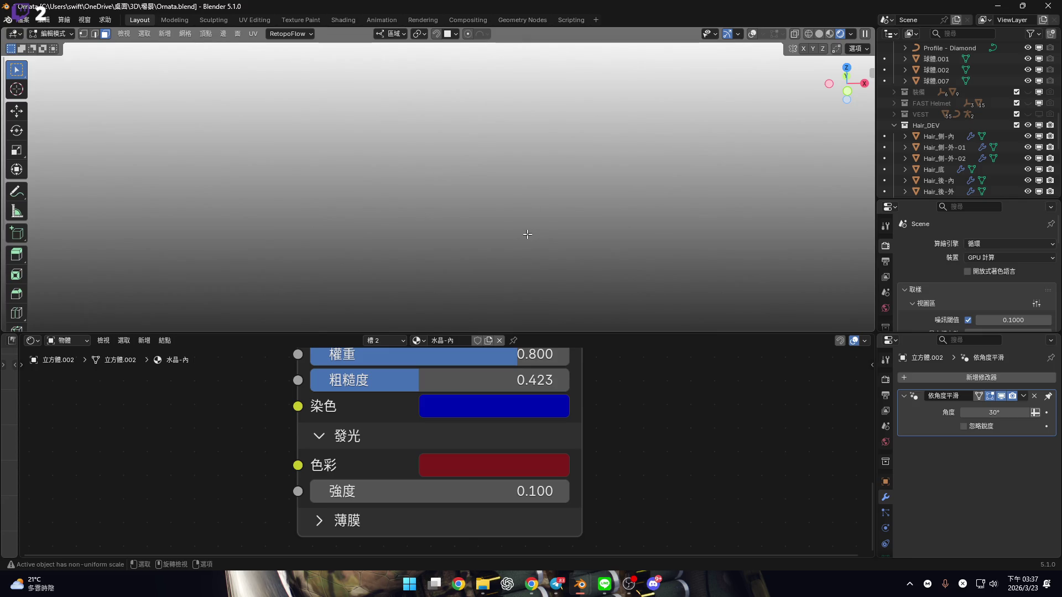
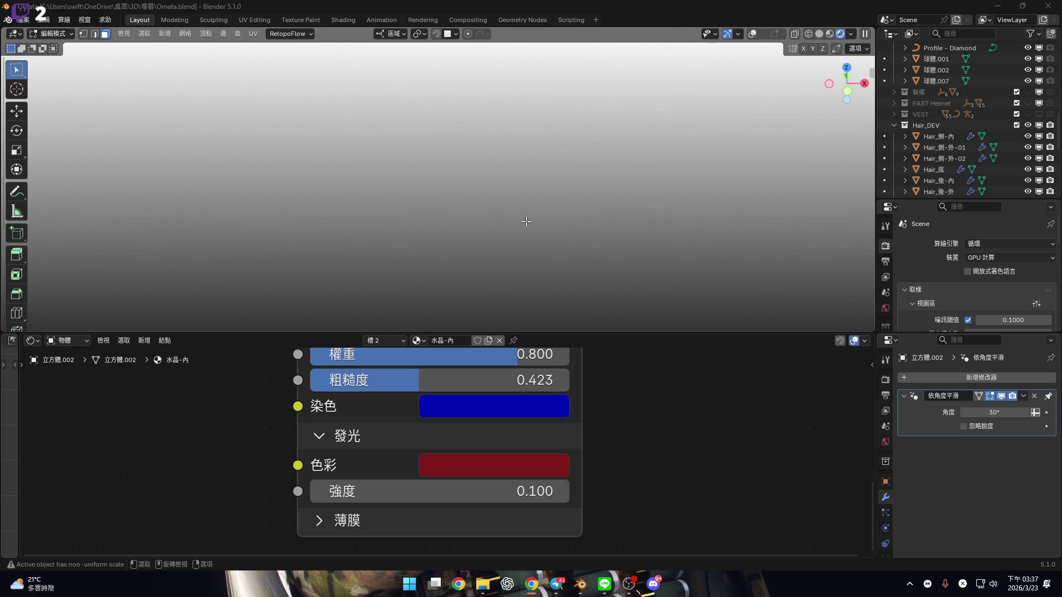
# Enlarge the 3D viewport over the node editor and bring the Luna.blend window to the front
pyautogui.moveTo(624, 332); pyautogui.dragTo(622, 459)
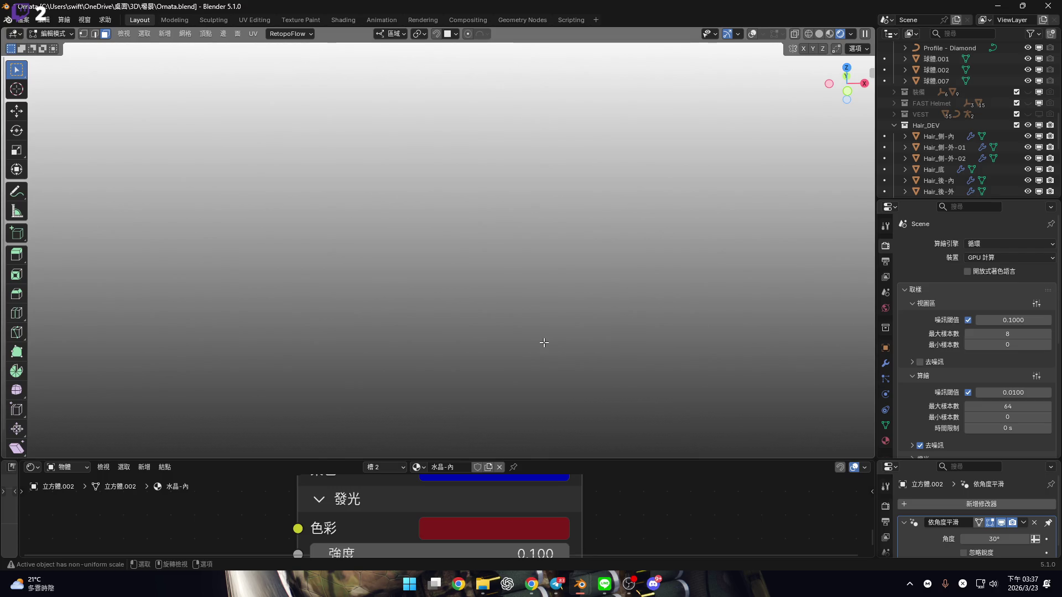
pyautogui.moveTo(580, 584)
pyautogui.click(630, 533)
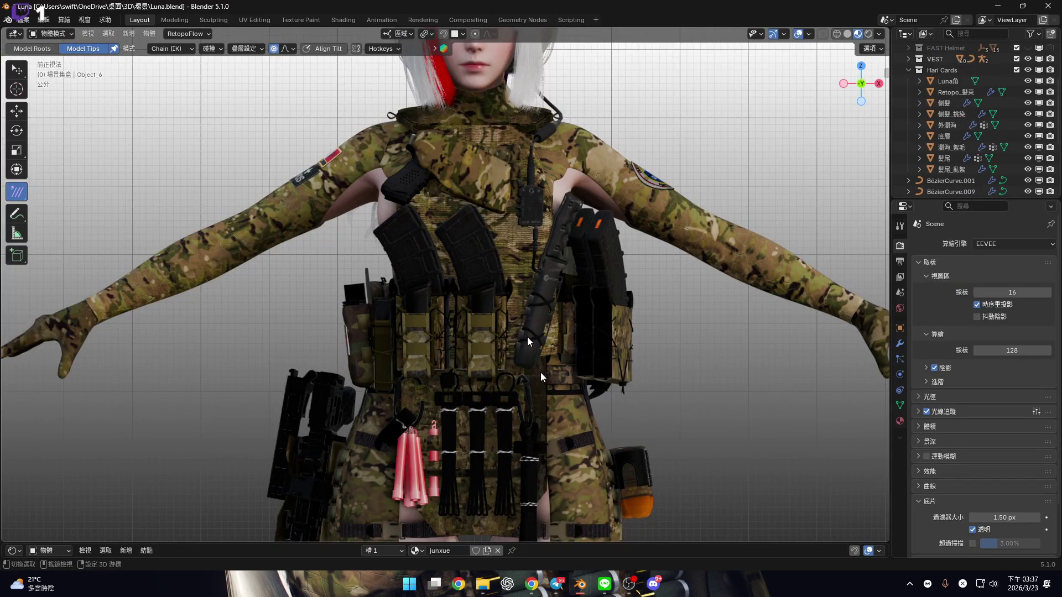
# Orbit around Luna, snap to front orthographic, then turn to a three-quarter view of the head
pyautogui.scroll(-3, 621, 348)
pyautogui.moveTo(542, 317)
pyautogui.mouseDown(button='middle')
pyautogui.moveTo(387, 331)
pyautogui.moveTo(457, 366)
pyautogui.mouseUp(button='middle')
pyautogui.scroll(4, 409, 317)
pyautogui.moveTo(410, 316)
pyautogui.mouseDown(button='middle')
pyautogui.moveTo(469, 323)
pyautogui.moveTo(774, 142)
pyautogui.mouseUp(button='middle')
pyautogui.click(854, 84)
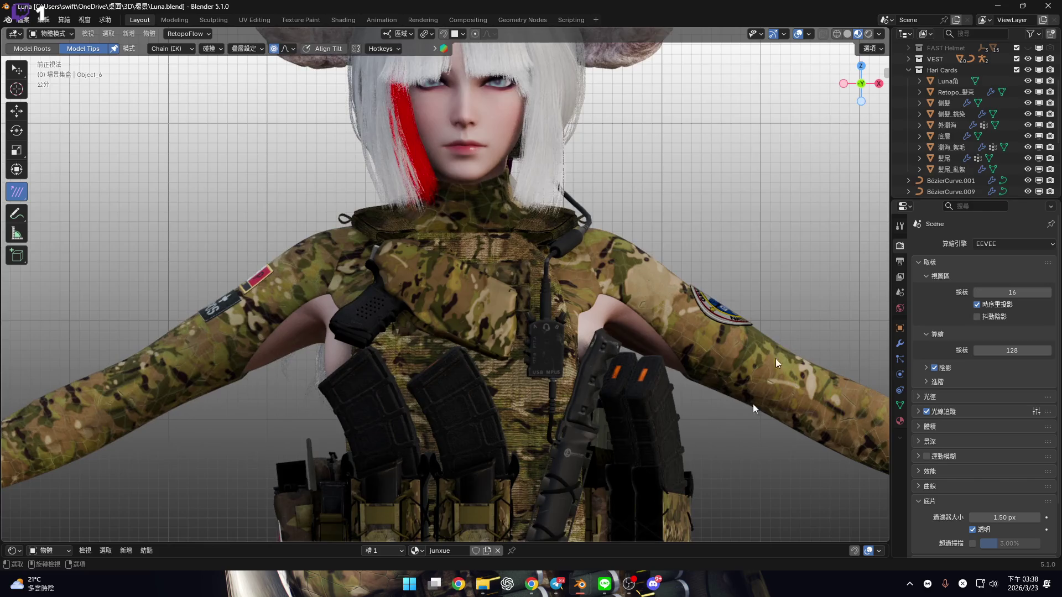
pyautogui.moveTo(585, 595)
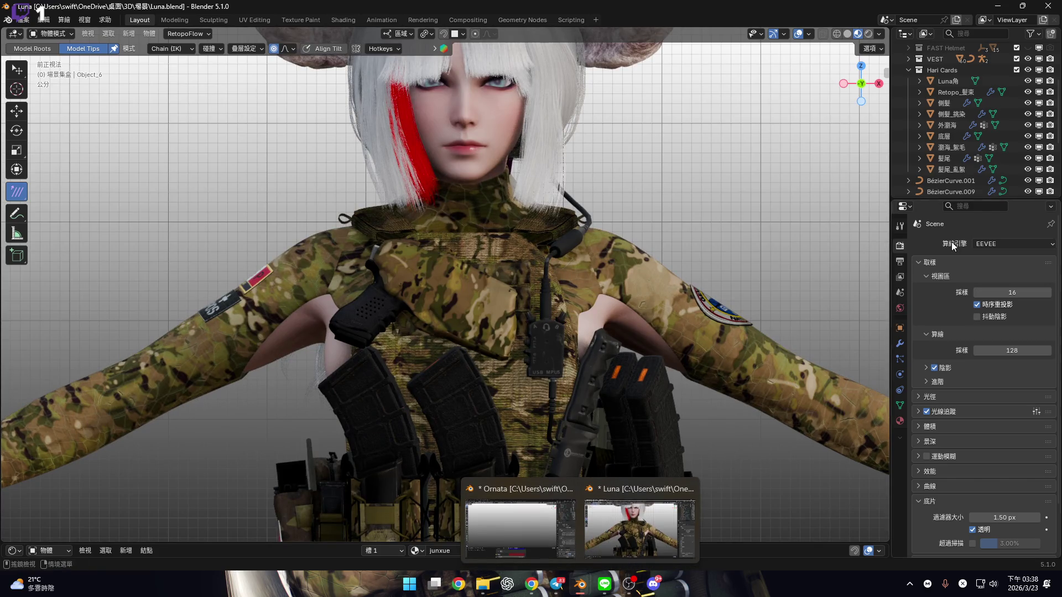
pyautogui.scroll(3, 998, 100)
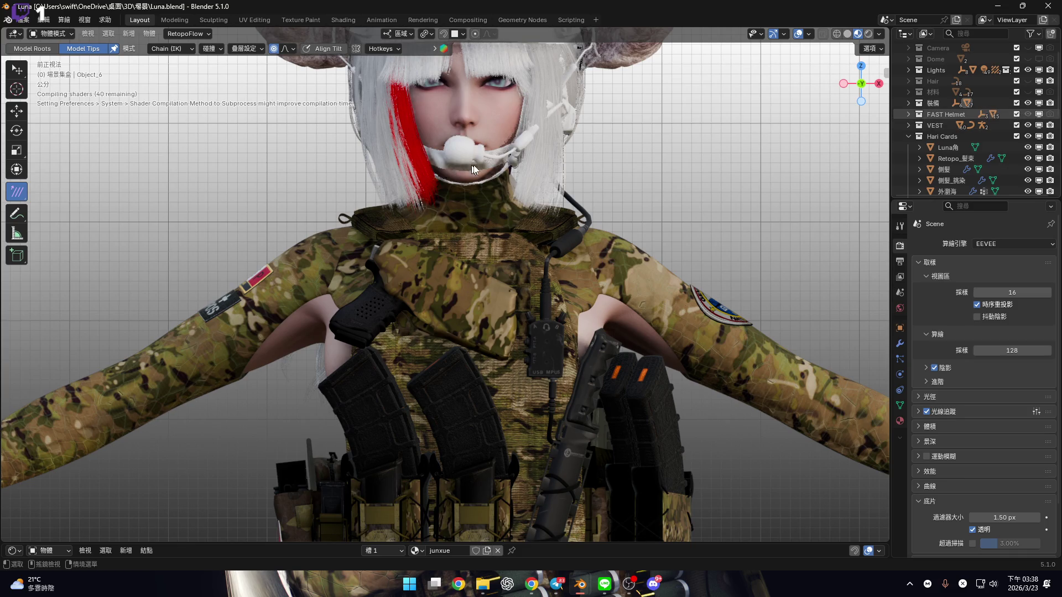
pyautogui.moveTo(531, 181)
pyautogui.mouseDown(button='middle')
pyautogui.moveTo(513, 264)
pyautogui.moveTo(747, 193)
pyautogui.mouseUp(button='middle')
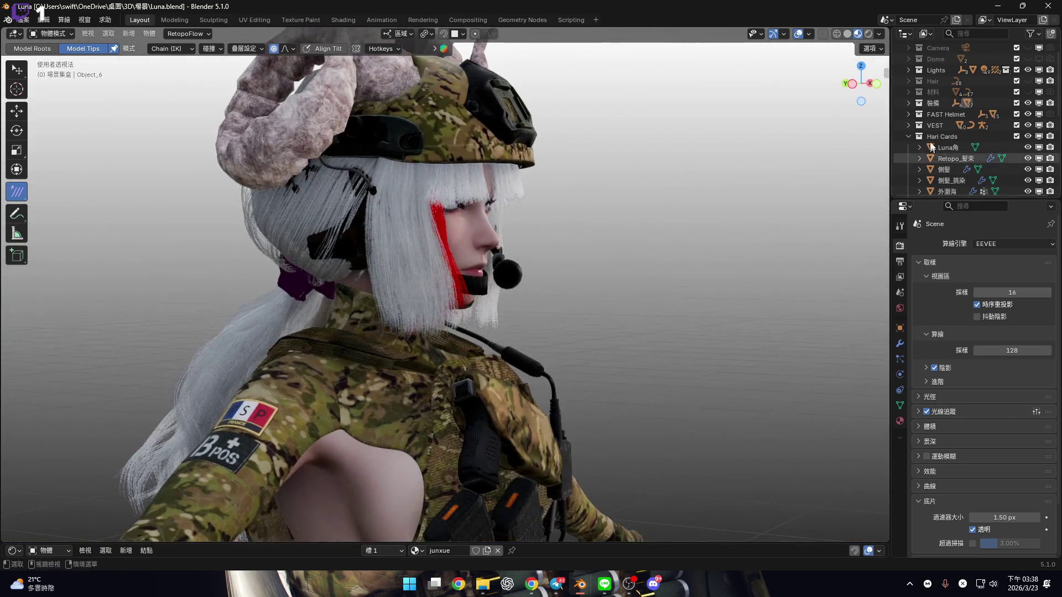
# Expand the VEST collection, widen the outliner and properties panels, and expand FAST Helmet
pyautogui.click(908, 126)
pyautogui.scroll(-5, 974, 153)
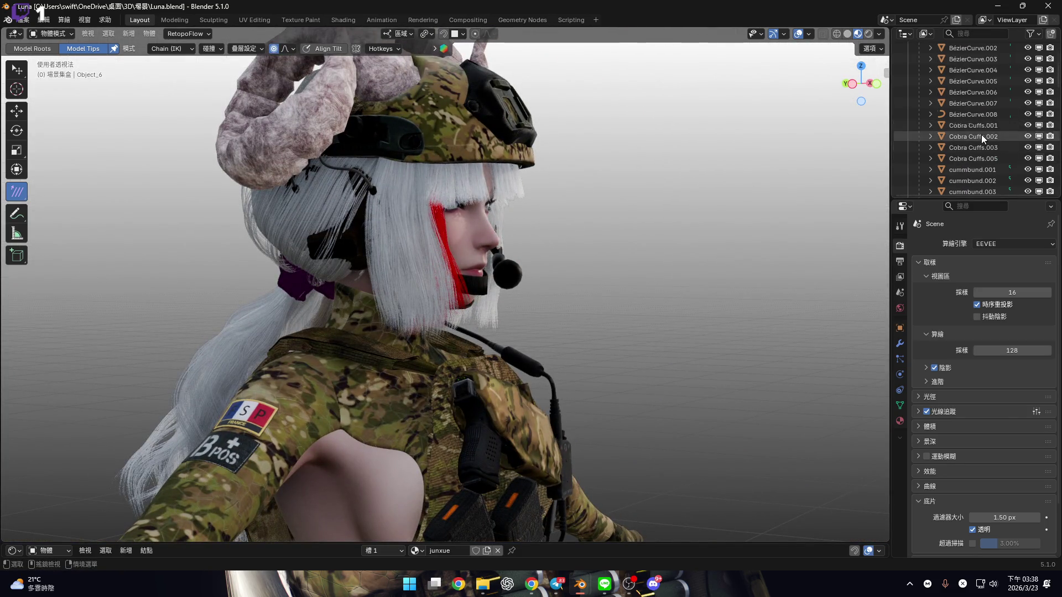
pyautogui.scroll(5, 979, 135)
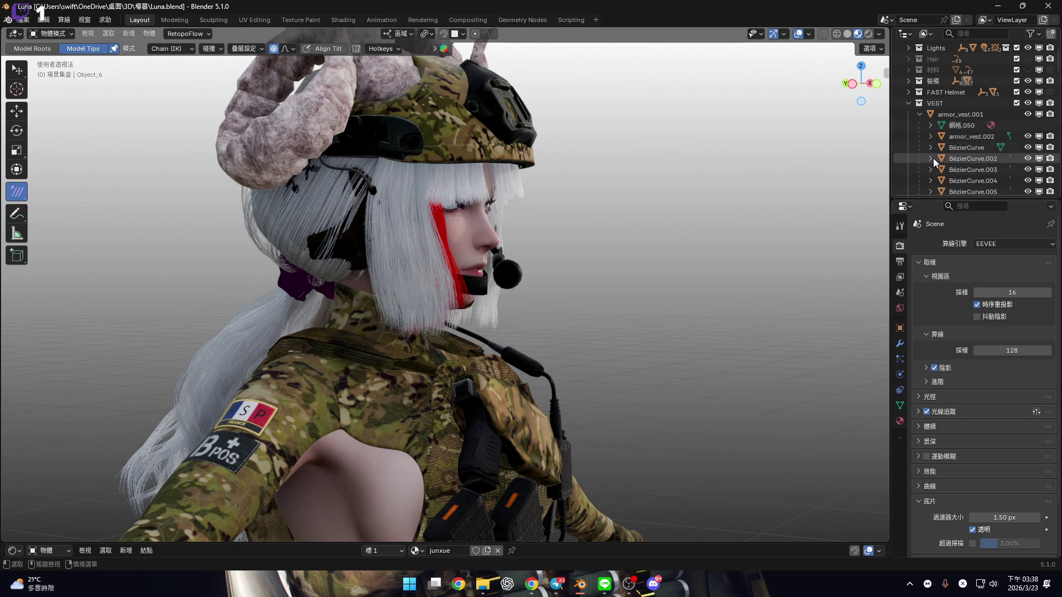
pyautogui.moveTo(828, 162)
pyautogui.mouseDown()
pyautogui.moveTo(791, 163)
pyautogui.moveTo(851, 164)
pyautogui.moveTo(775, 165)
pyautogui.moveTo(872, 166)
pyautogui.moveTo(863, 166)
pyautogui.mouseUp()
pyautogui.scroll(-4, 934, 130)
pyautogui.scroll(8, 935, 130)
pyautogui.click(879, 115)
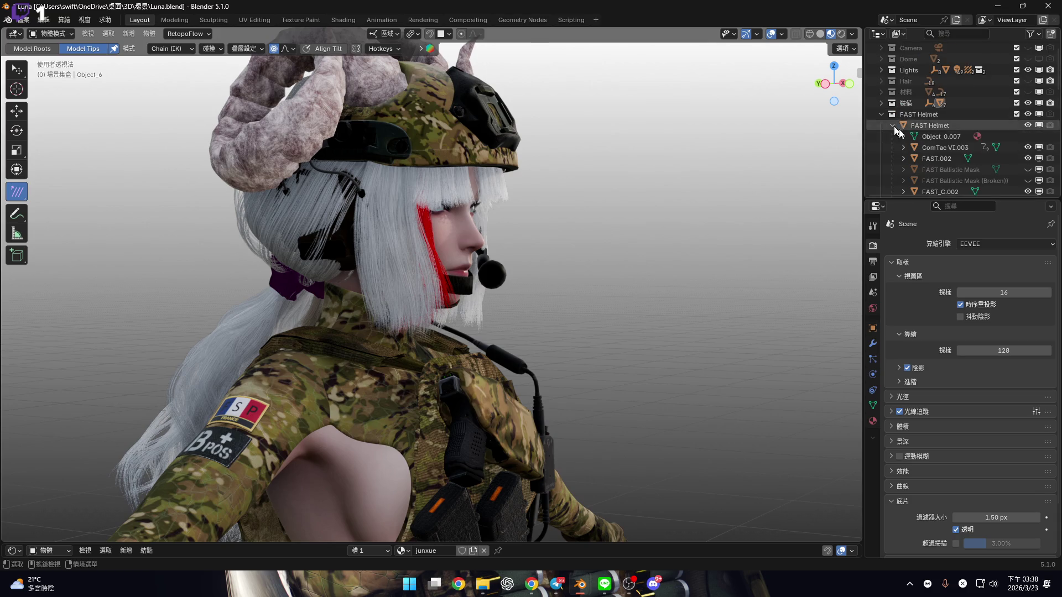
# Unhide and select the FAST Ballistic Mask visor, then bring the Ornata window forward
pyautogui.click(1028, 169)
pyautogui.moveTo(477, 191)
pyautogui.mouseDown(button='middle')
pyautogui.moveTo(486, 221)
pyautogui.moveTo(498, 216)
pyautogui.mouseUp(button='middle')
pyautogui.scroll(5, 503, 211)
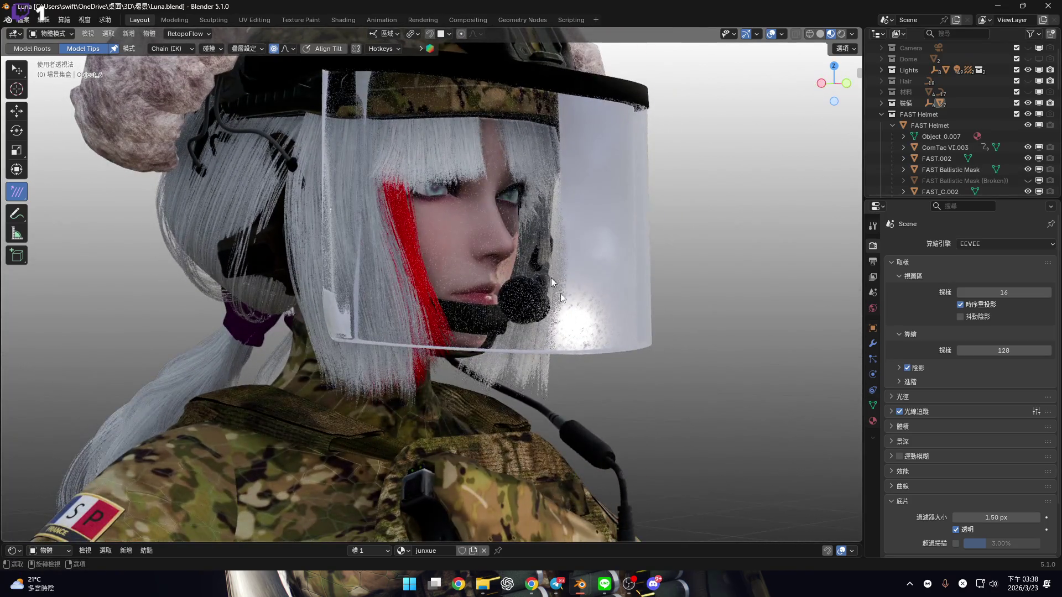
pyautogui.click(551, 279)
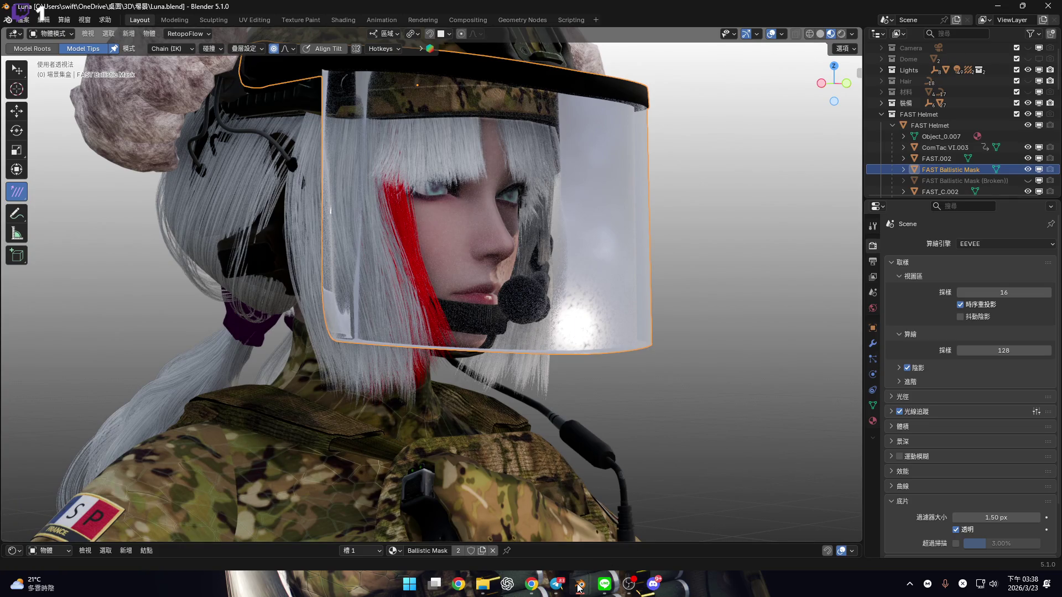
pyautogui.click(579, 587)
pyautogui.moveTo(595, 225); pyautogui.dragTo(466, 229, button='middle')
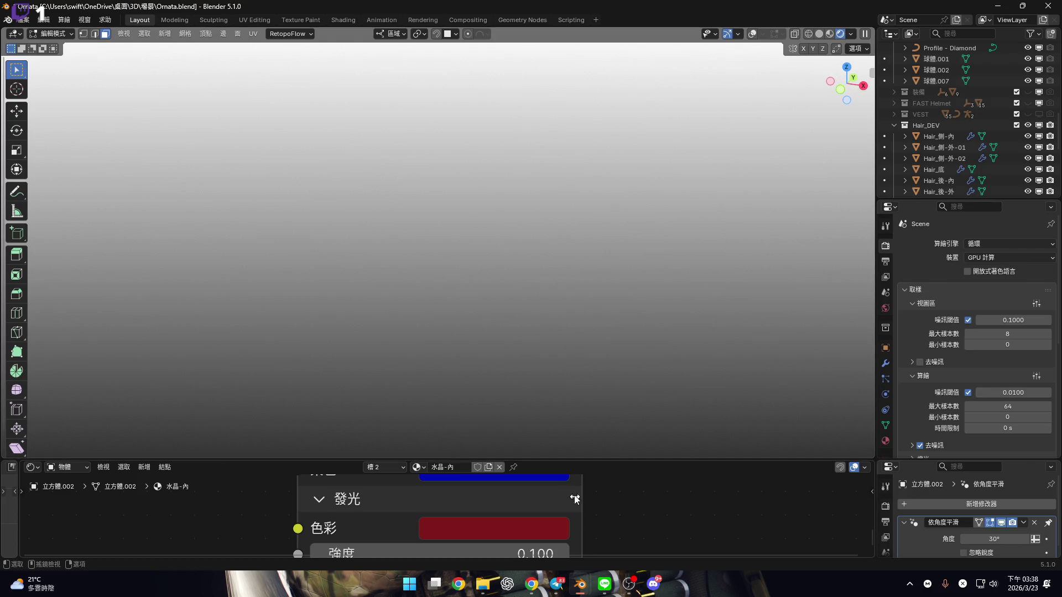
pyautogui.moveTo(579, 587)
pyautogui.click(636, 534)
pyautogui.moveTo(511, 234)
pyautogui.mouseDown(button='middle')
pyautogui.moveTo(573, 247)
pyautogui.moveTo(650, 238)
pyautogui.mouseUp(button='middle')
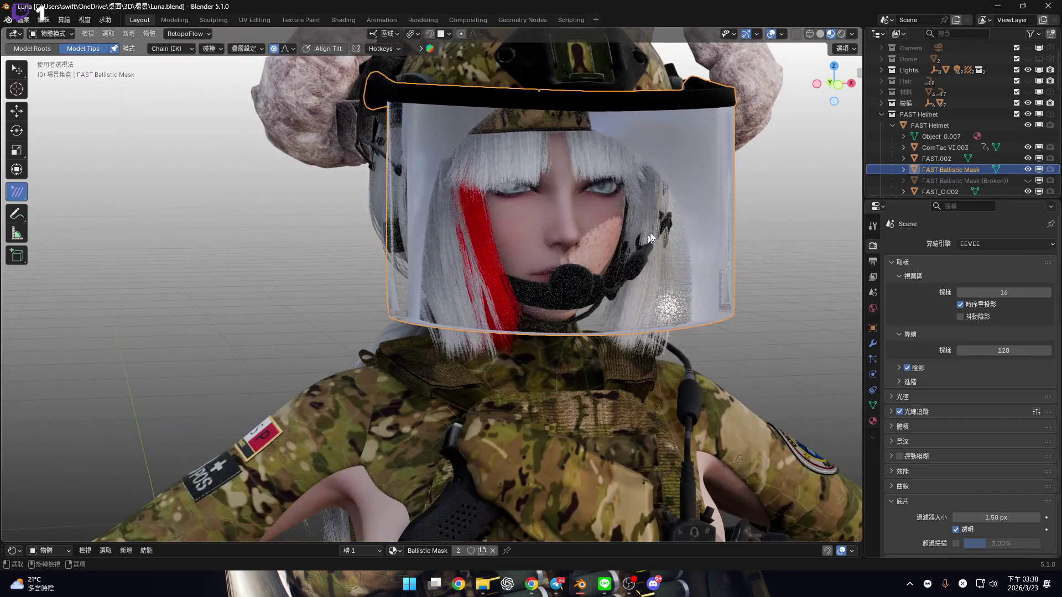
pyautogui.click(839, 85)
pyautogui.keyDown('shift'); pyautogui.scroll(-5, 598, 215); pyautogui.keyUp('shift')
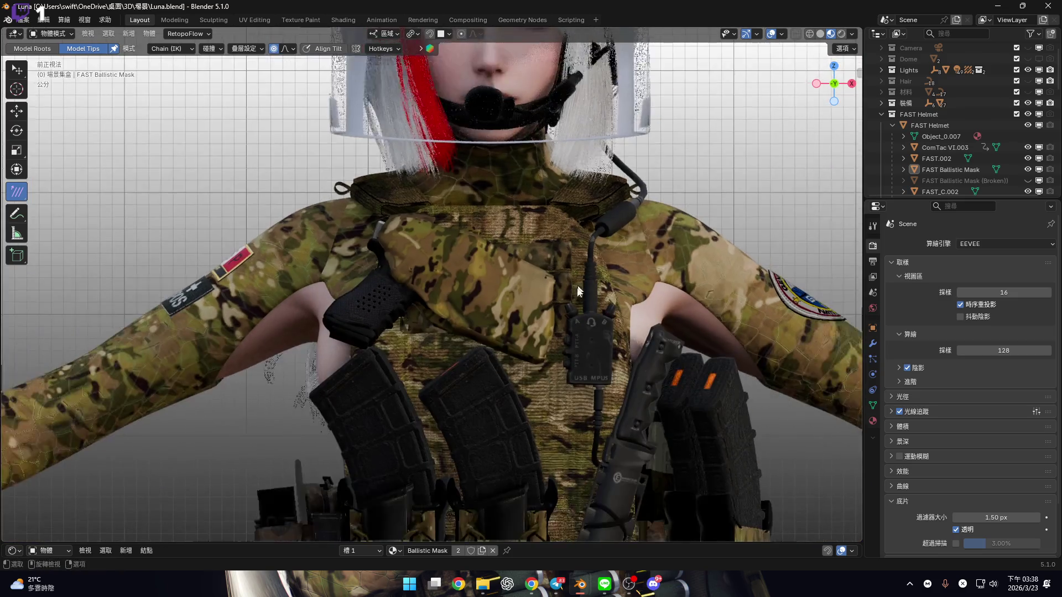
pyautogui.keyDown('shift'); pyautogui.scroll(-2, 668, 290); pyautogui.keyUp('shift')
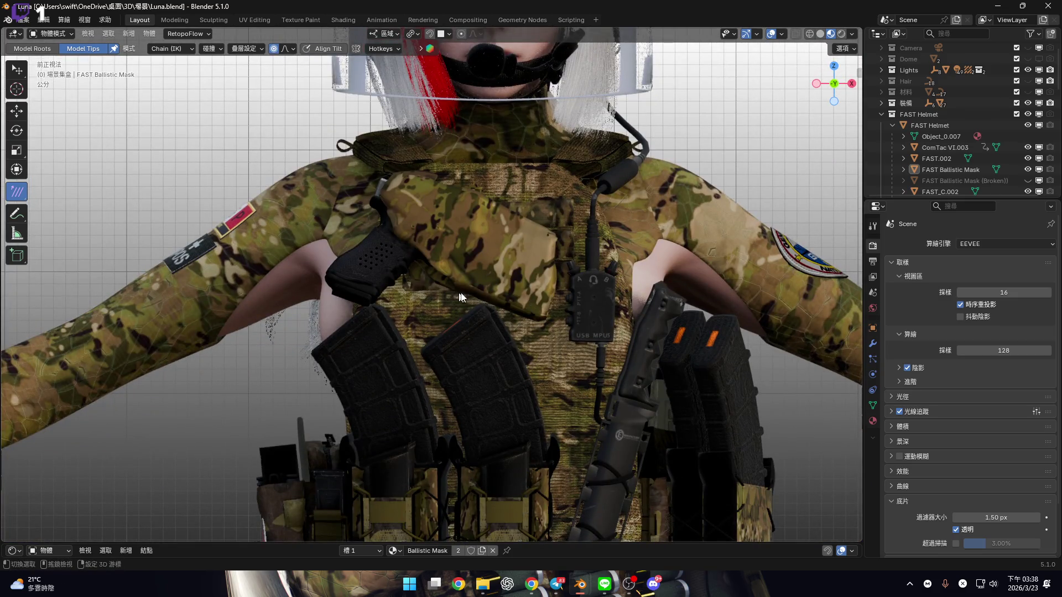
pyautogui.moveTo(471, 289)
pyautogui.keyDown('alt'); pyautogui.mouseDown(button='middle')
pyautogui.moveTo(557, 309)
pyautogui.moveTo(619, 361)
pyautogui.mouseUp(button='middle'); pyautogui.keyUp('alt')
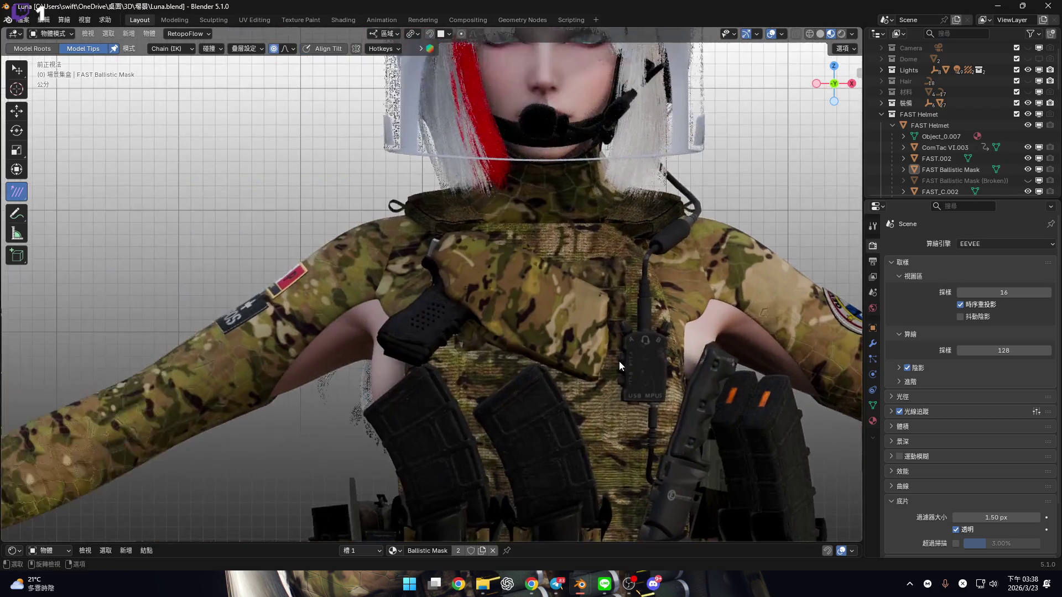
pyautogui.moveTo(580, 584)
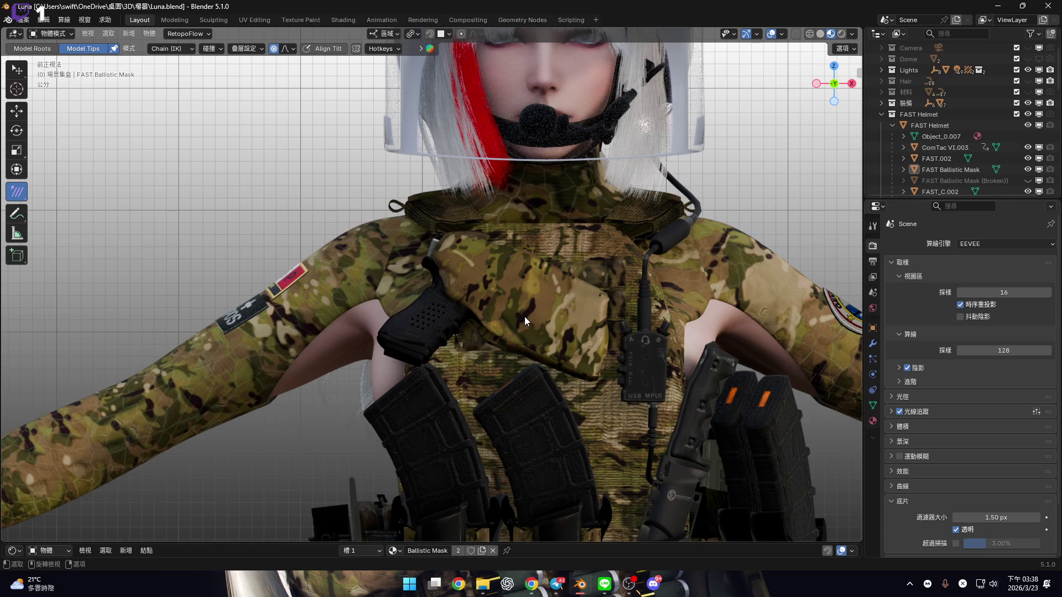
pyautogui.click(648, 534)
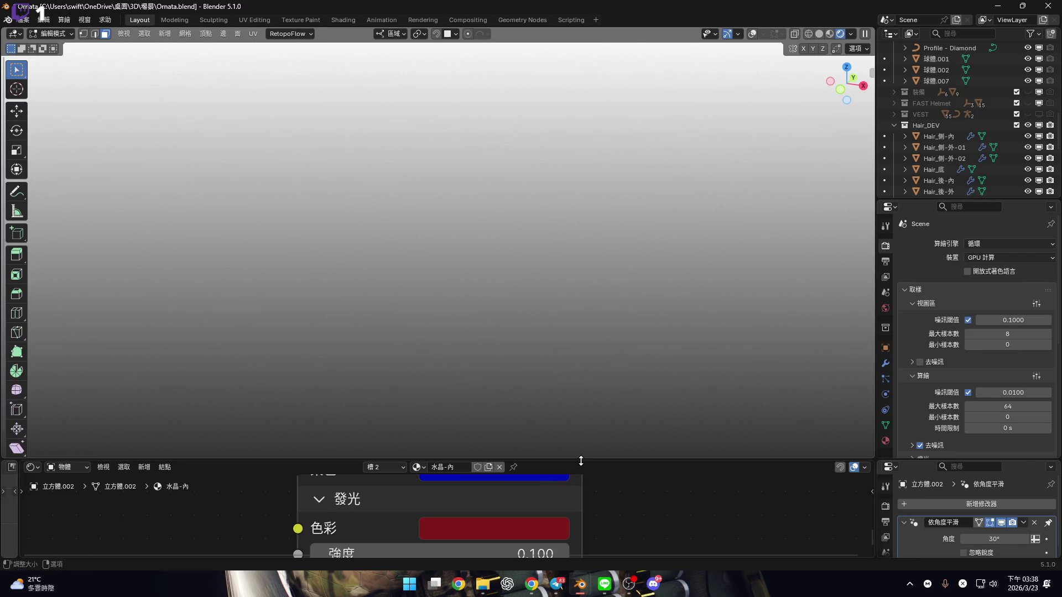
# Return to the Luna window and inspect the helmeted character from the left side and front
pyautogui.moveTo(580, 584)
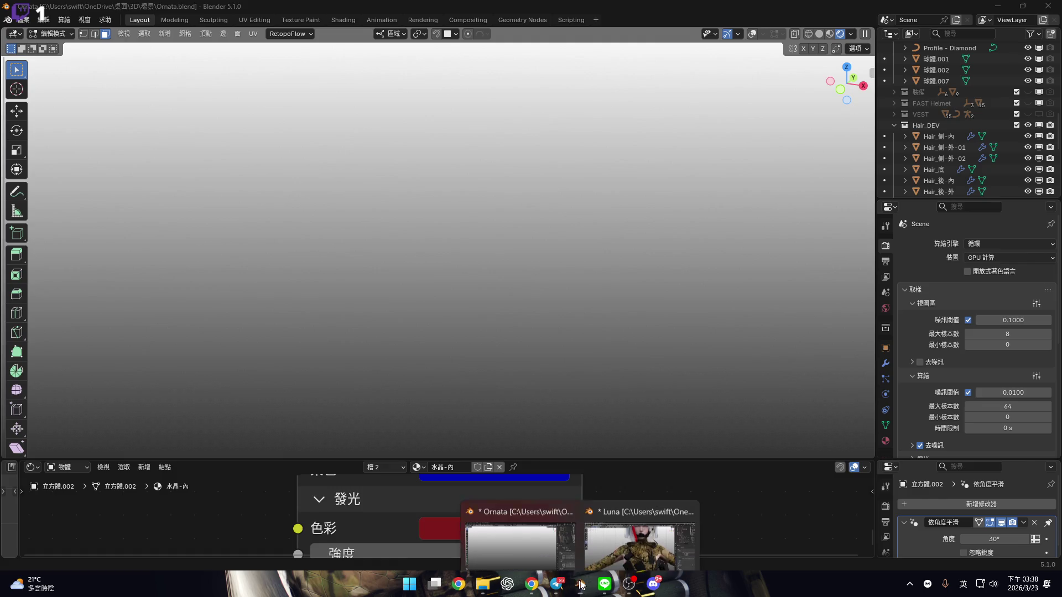
pyautogui.click(636, 545)
pyautogui.moveTo(535, 350)
pyautogui.keyDown('shift'); pyautogui.mouseDown(button='middle')
pyautogui.moveTo(559, 218)
pyautogui.moveTo(697, 177)
pyautogui.moveTo(495, 324)
pyautogui.mouseUp(button='middle'); pyautogui.keyUp('shift')
pyautogui.scroll(2, 560, 218)
pyautogui.scroll(-3, 696, 177)
pyautogui.scroll(2, 496, 323)
pyautogui.press('ctrl+KP_3')
pyautogui.moveTo(424, 388)
pyautogui.keyDown('shift'); pyautogui.mouseDown(button='middle')
pyautogui.moveTo(658, 363)
pyautogui.moveTo(687, 433)
pyautogui.moveTo(672, 461)
pyautogui.moveTo(658, 416)
pyautogui.moveTo(698, 501)
pyautogui.mouseUp(button='middle'); pyautogui.keyUp('shift')
pyautogui.moveTo(535, 248)
pyautogui.mouseDown(button='middle')
pyautogui.moveTo(549, 270)
pyautogui.moveTo(628, 248)
pyautogui.mouseUp(button='middle')
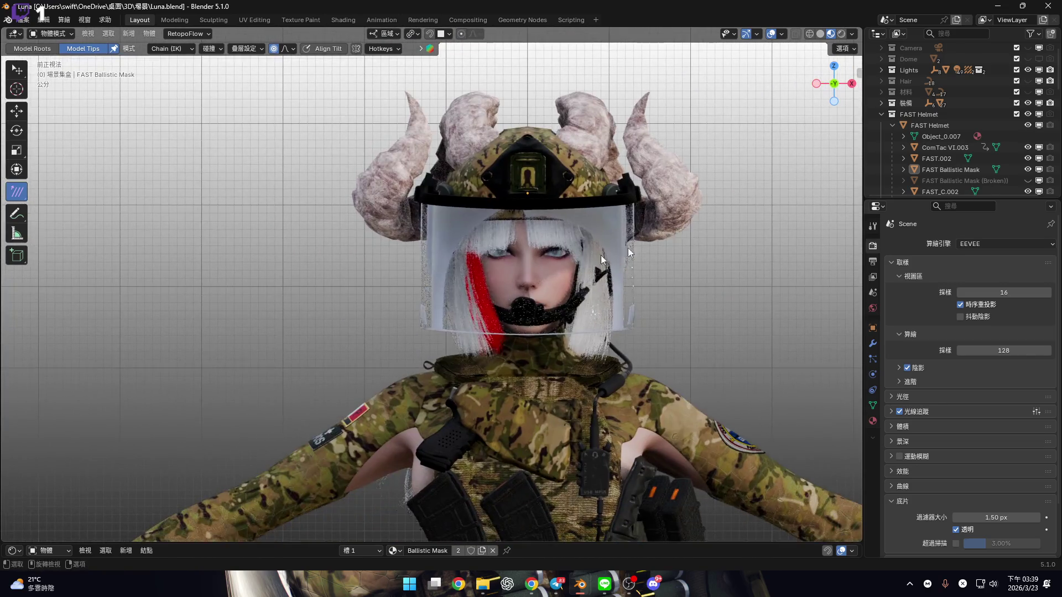
# Swap the intact FAST Ballistic Mask for the FAST Ballistic Mask (Broken) variant and zoom in
pyautogui.click(880, 114)
pyautogui.keyDown('shift'); pyautogui.scroll(-5, 559, 168); pyautogui.keyUp('shift')
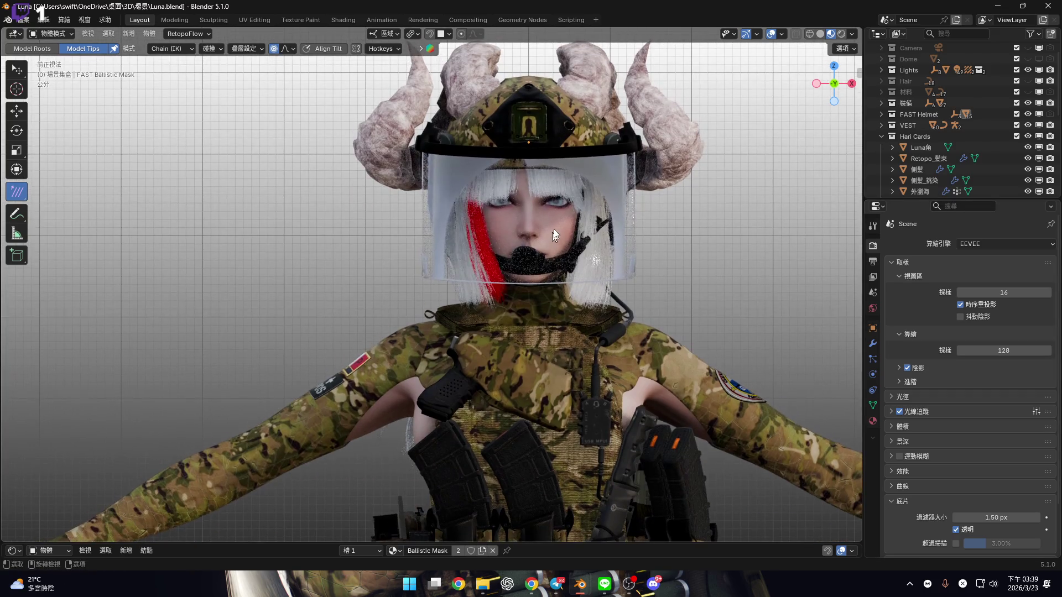
pyautogui.click(881, 114)
pyautogui.click(1027, 170)
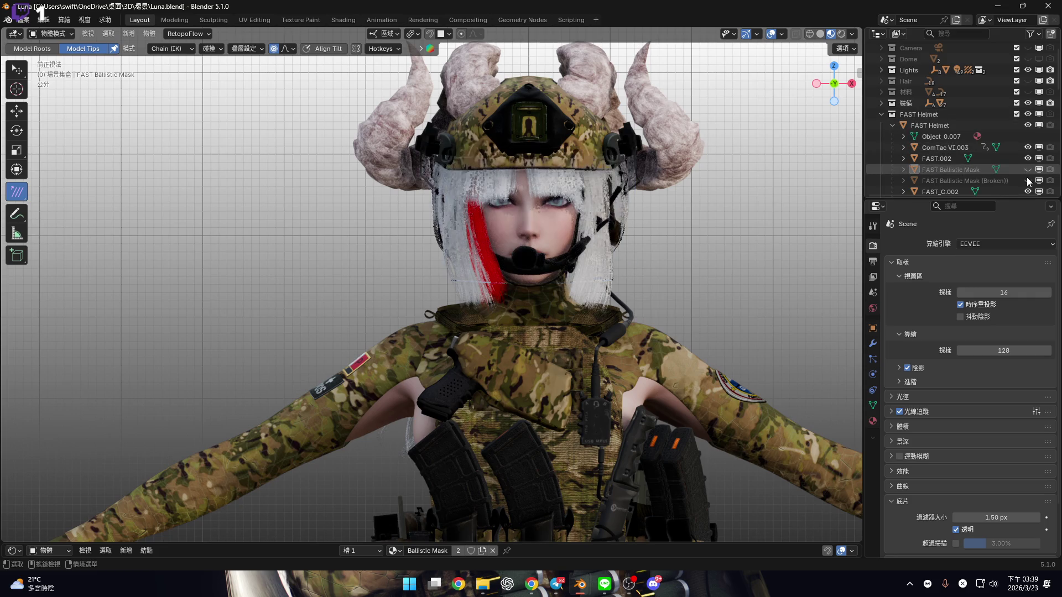
pyautogui.click(1028, 180)
pyautogui.moveTo(538, 235)
pyautogui.keyDown('shift'); pyautogui.mouseDown(button='middle')
pyautogui.moveTo(545, 262)
pyautogui.moveTo(510, 258)
pyautogui.moveTo(496, 299)
pyautogui.moveTo(509, 285)
pyautogui.moveTo(446, 268)
pyautogui.moveTo(529, 312)
pyautogui.moveTo(431, 306)
pyautogui.moveTo(466, 316)
pyautogui.moveTo(453, 318)
pyautogui.moveTo(482, 287)
pyautogui.moveTo(483, 244)
pyautogui.moveTo(463, 240)
pyautogui.moveTo(499, 217)
pyautogui.moveTo(481, 232)
pyautogui.moveTo(502, 275)
pyautogui.mouseUp(button='middle'); pyautogui.keyUp('shift')
pyautogui.scroll(5, 545, 262)
pyautogui.scroll(4, 514, 276)
pyautogui.scroll(-8, 446, 267)
pyautogui.scroll(6, 452, 319)
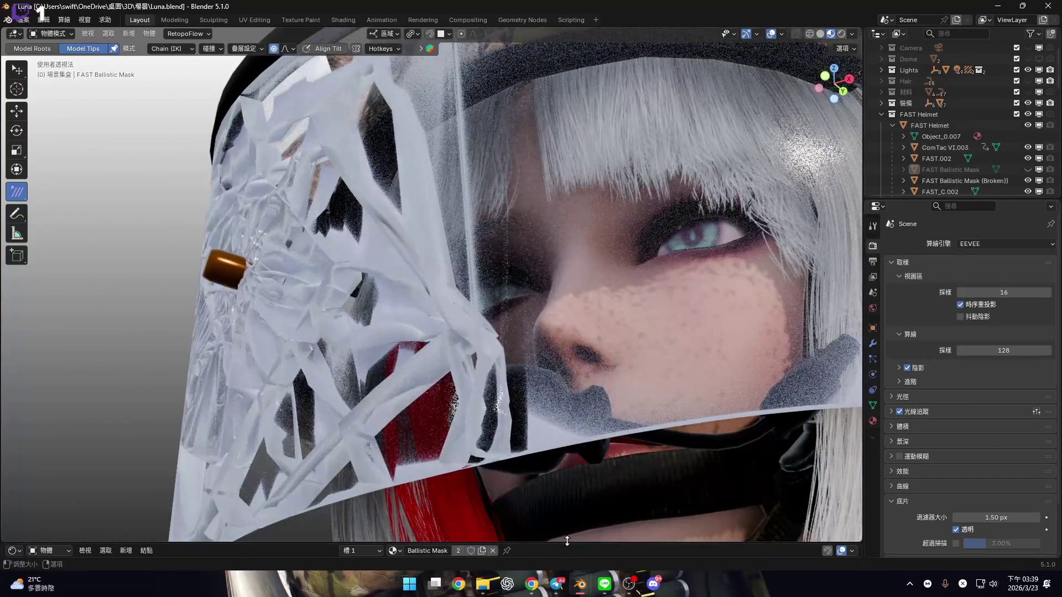
# Open the Shader Editor at half height and browse the material slots, returning to Ballistic Mask
pyautogui.moveTo(553, 544); pyautogui.dragTo(572, 280)
pyautogui.scroll(-2, 498, 398)
pyautogui.scroll(3, 476, 417)
pyautogui.scroll(5, 419, 394)
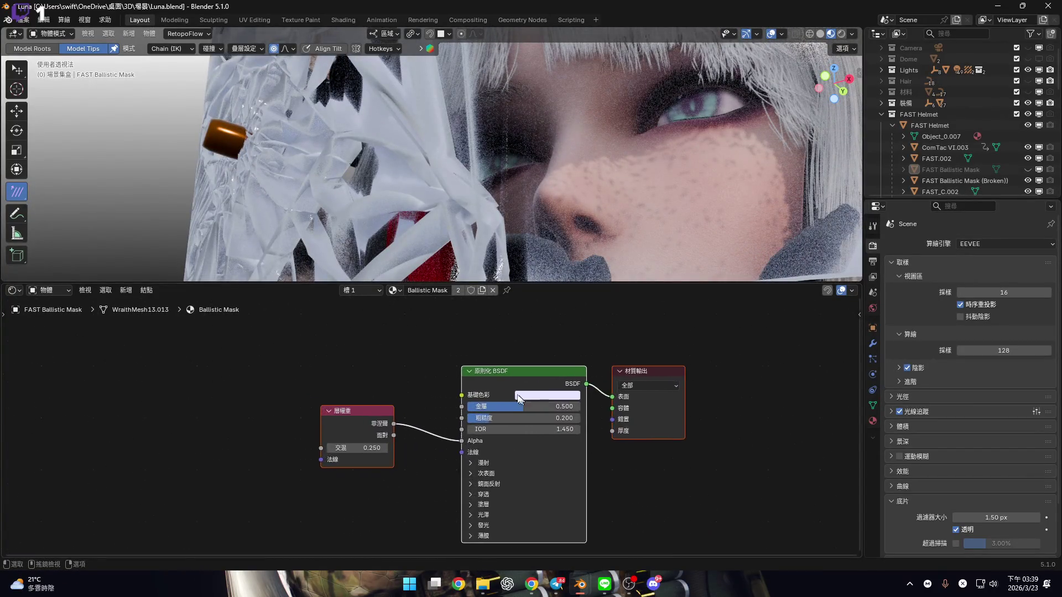
pyautogui.click(366, 289)
pyautogui.click(370, 326)
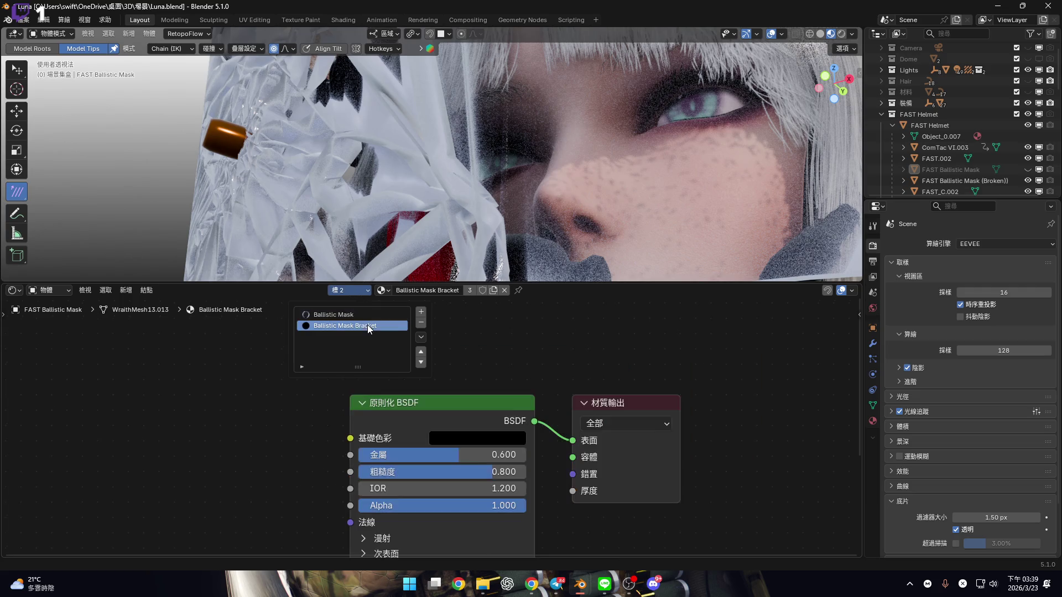
pyautogui.hotkey('ctrl', 'z')
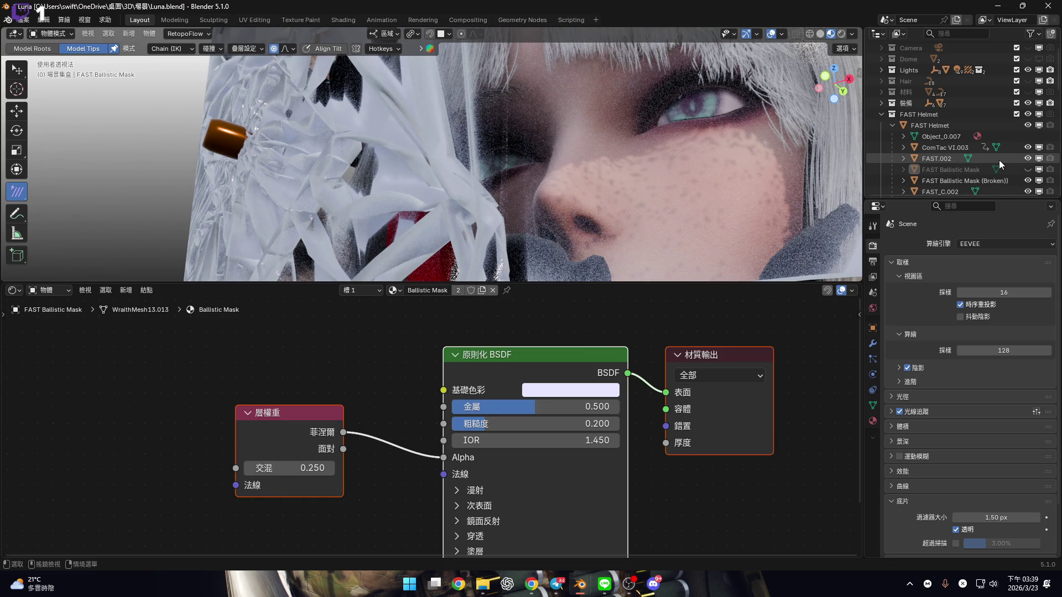
# Select FAST.002 then the FAST Ballistic Mask, snap to front orthographic, and unhide FAST.002
pyautogui.click(999, 160)
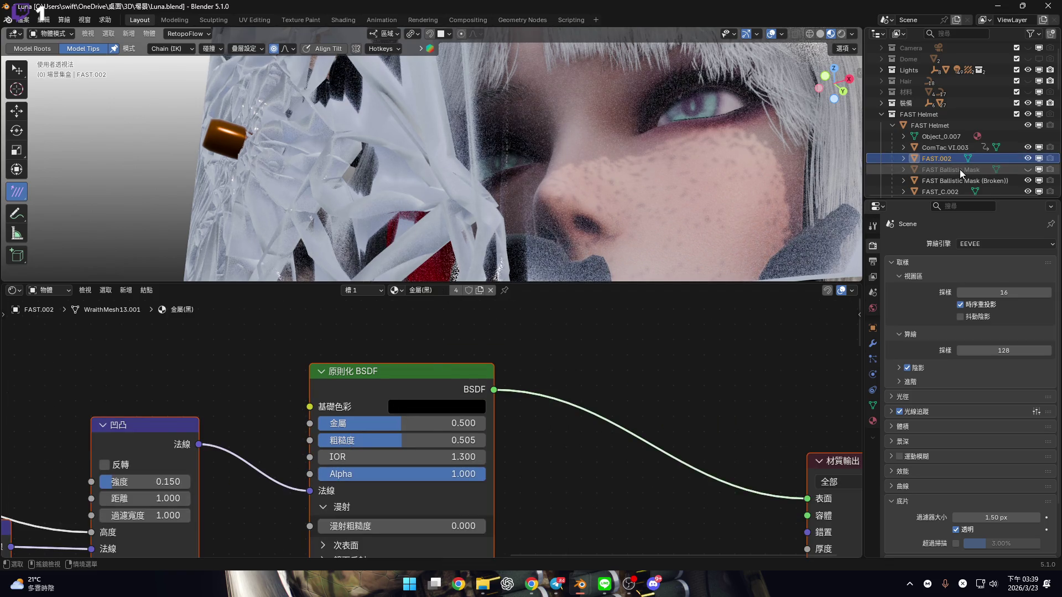
pyautogui.click(961, 170)
pyautogui.scroll(-4, 459, 421)
pyautogui.moveTo(553, 221)
pyautogui.mouseDown(button='middle')
pyautogui.moveTo(569, 198)
pyautogui.moveTo(840, 78)
pyautogui.mouseUp(button='middle')
pyautogui.click(833, 81)
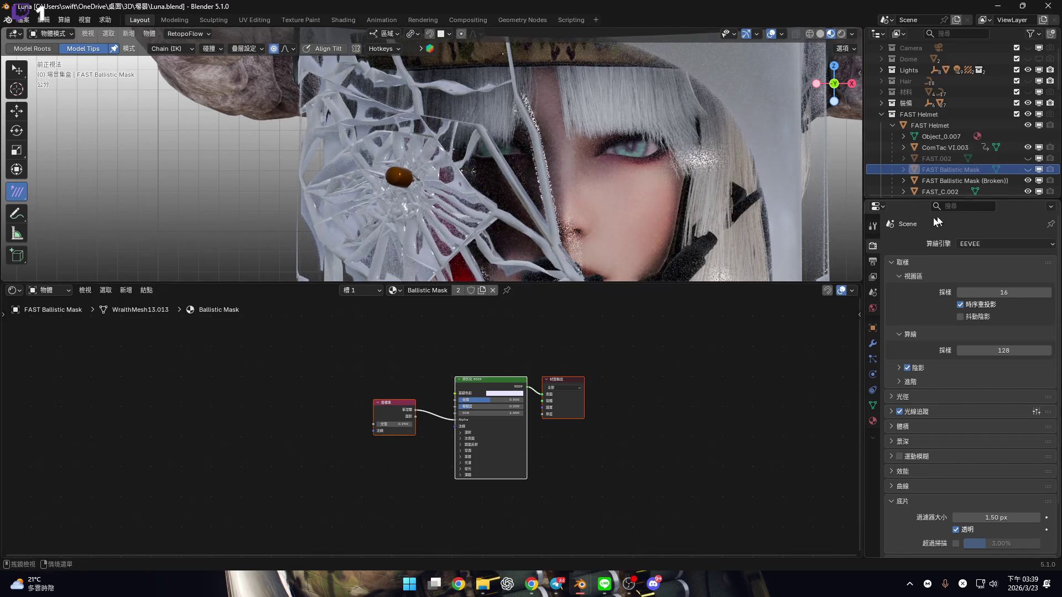
pyautogui.click(1028, 158)
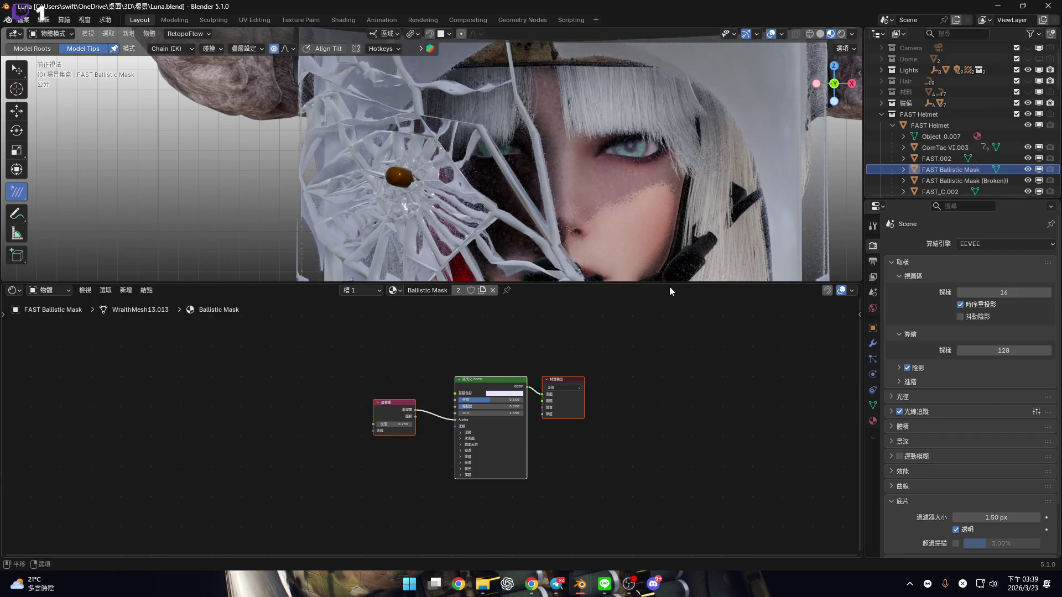
# Shrink the shader editor and hide FAST Ballistic Mask (Broken)
pyautogui.hotkey('alt', 'h')
pyautogui.moveTo(670, 284); pyautogui.dragTo(714, 565)
pyautogui.click(1028, 181)
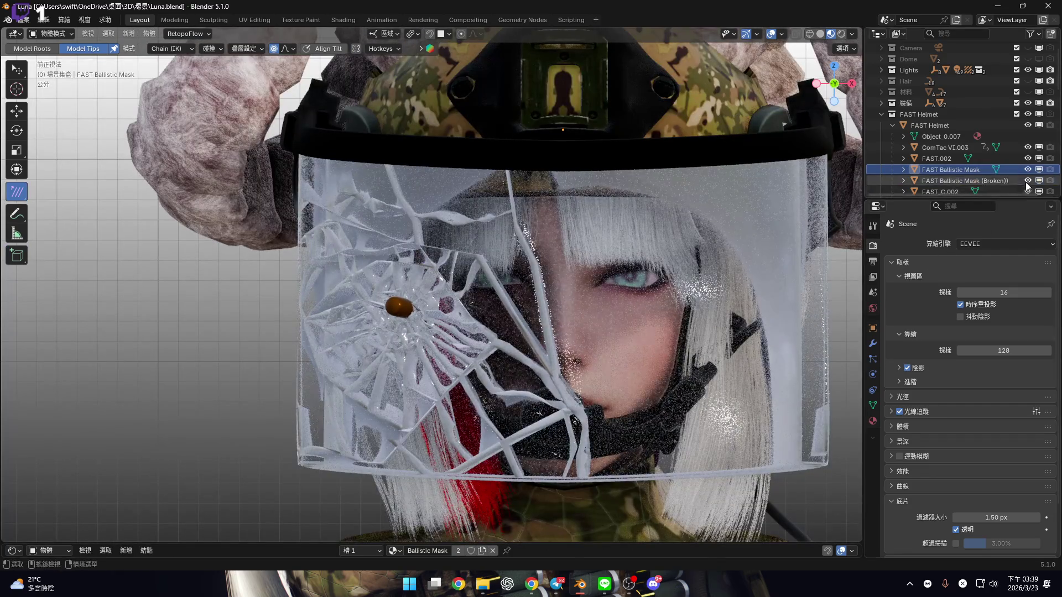
# Pan down to Luna's torso, then bring the Ornata window to the front
pyautogui.keyDown('shift'); pyautogui.moveTo(588, 343); pyautogui.dragTo(566, 272, button='middle'); pyautogui.keyUp('shift')
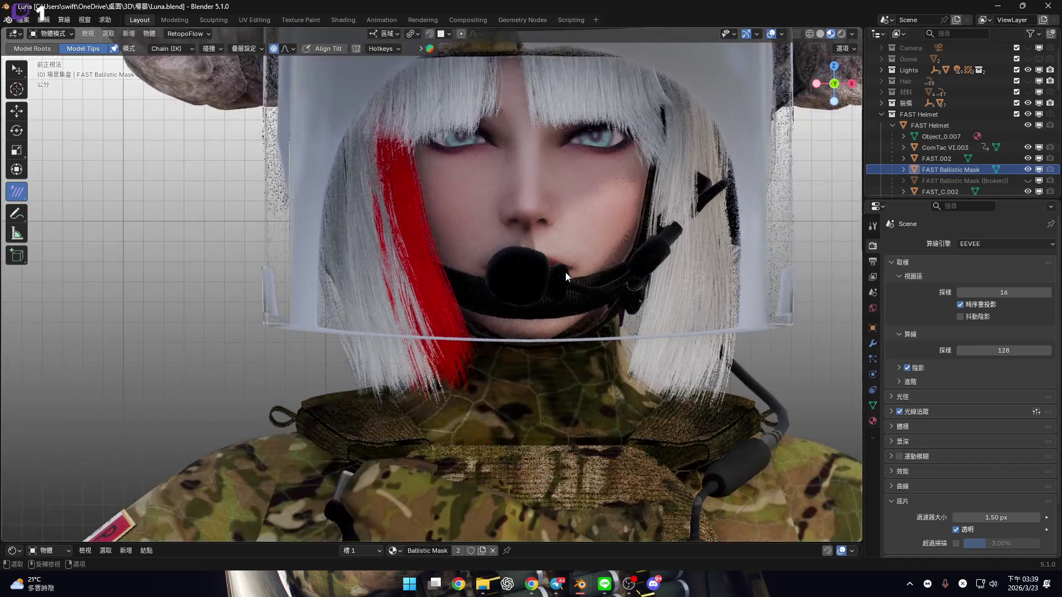
pyautogui.keyDown('shift'); pyautogui.moveTo(537, 328); pyautogui.dragTo(541, 280, button='middle'); pyautogui.keyUp('shift')
pyautogui.scroll(-3, 534, 263)
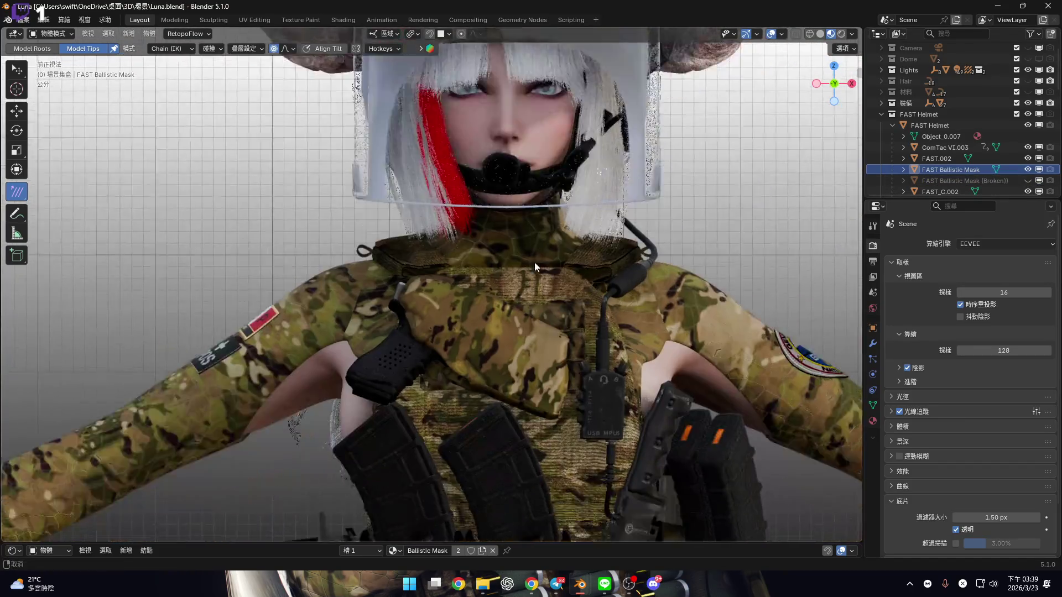
pyautogui.scroll(3, 680, 534)
pyautogui.moveTo(586, 593)
pyautogui.click(645, 532)
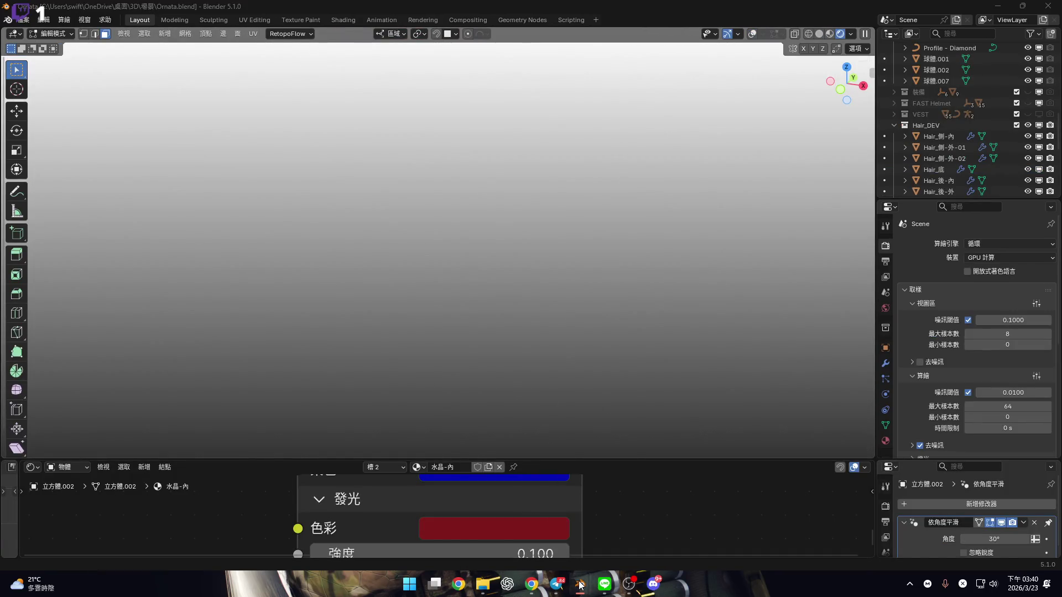
# Return to the Luna window, view the vest from the right side, and collapse FAST Helmet
pyautogui.moveTo(580, 585)
pyautogui.click(520, 531)
pyautogui.keyDown('shift'); pyautogui.scroll(-3, 505, 293); pyautogui.keyUp('shift')
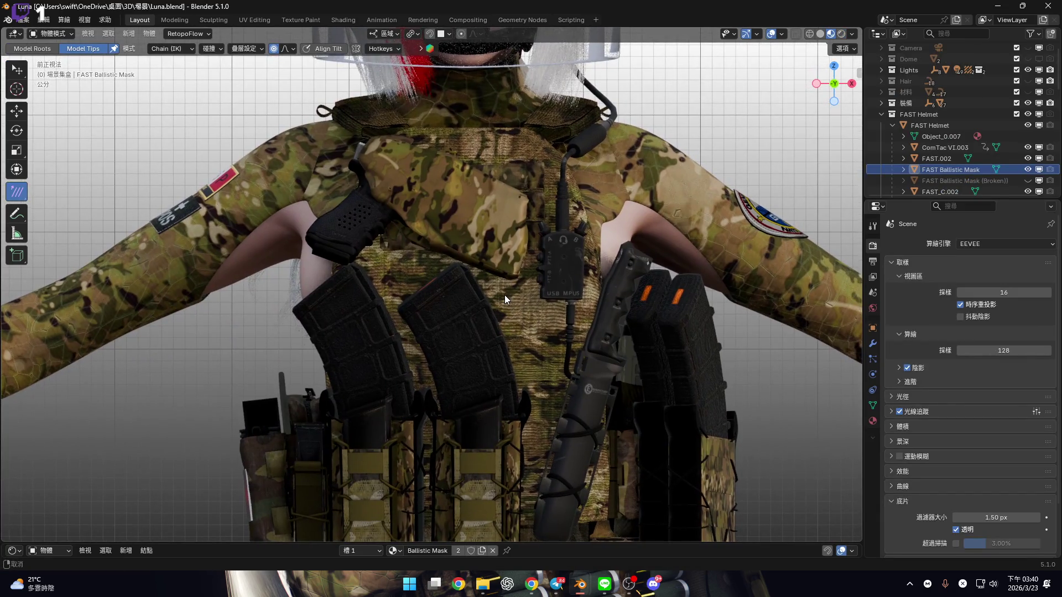
pyautogui.keyDown('shift'); pyautogui.moveTo(505, 294); pyautogui.dragTo(479, 203, button='middle'); pyautogui.keyUp('shift')
pyautogui.press('KP_3')
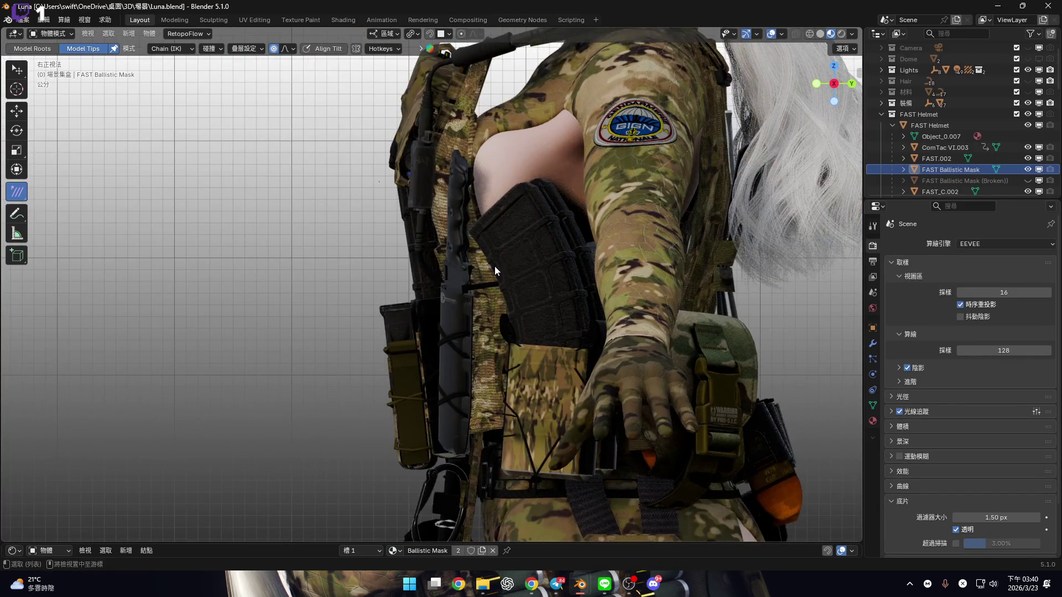
pyautogui.click(882, 114)
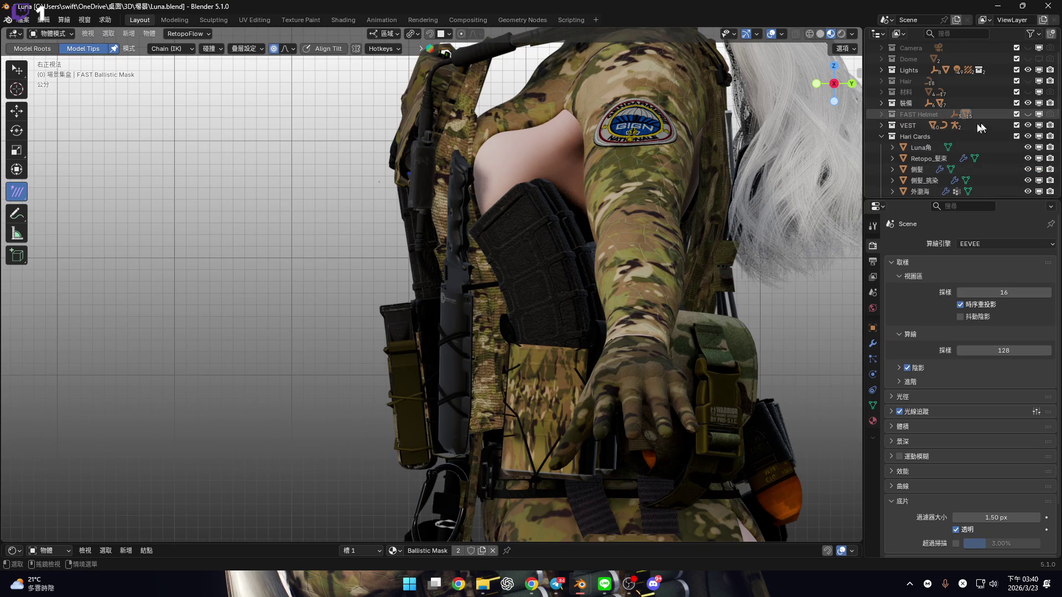
# Check the character from the back, right side and front, framing the face, torso and legs
pyautogui.moveTo(530, 212)
pyautogui.keyDown('shift'); pyautogui.mouseDown(button='middle')
pyautogui.moveTo(552, 344)
pyautogui.moveTo(531, 338)
pyautogui.moveTo(452, 356)
pyautogui.moveTo(514, 360)
pyautogui.mouseUp(button='middle'); pyautogui.keyUp('shift')
pyautogui.scroll(-2, 513, 359)
pyautogui.press('ctrl+KP_1')
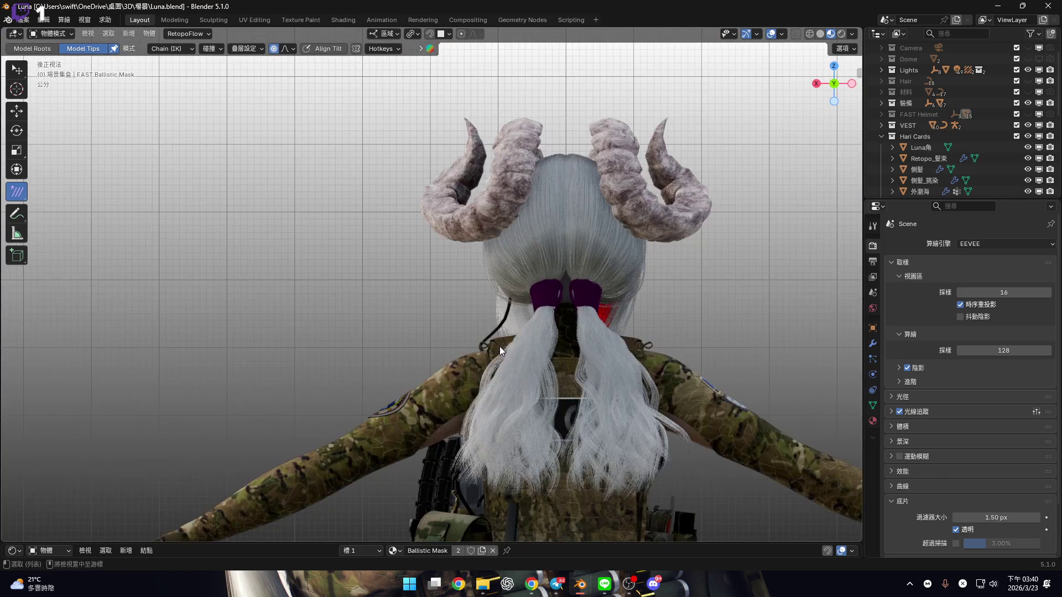
pyautogui.press('KP_3')
pyautogui.press('KP_1')
pyautogui.moveTo(481, 322)
pyautogui.keyDown('shift'); pyautogui.mouseDown(button='middle')
pyautogui.moveTo(613, 314)
pyautogui.moveTo(621, 280)
pyautogui.moveTo(592, 165)
pyautogui.moveTo(524, 125)
pyautogui.moveTo(498, 210)
pyautogui.mouseUp(button='middle'); pyautogui.keyUp('shift')
pyautogui.scroll(-1, 592, 165)
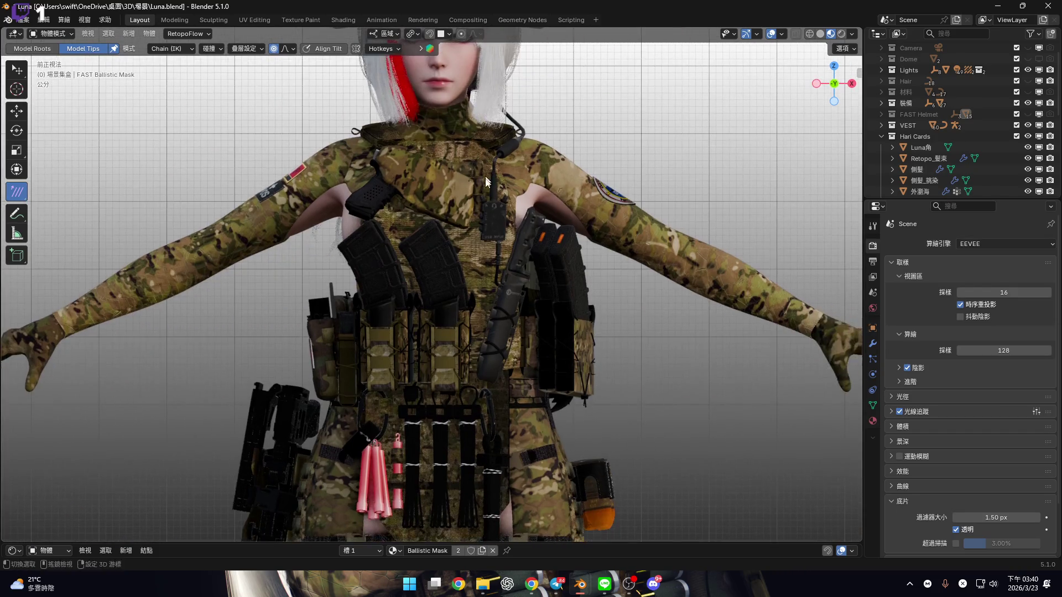
pyautogui.scroll(2, 486, 263)
pyautogui.moveTo(476, 344)
pyautogui.keyDown('shift'); pyautogui.mouseDown(button='middle')
pyautogui.moveTo(514, 283)
pyautogui.moveTo(510, 235)
pyautogui.moveTo(532, 233)
pyautogui.moveTo(531, 371)
pyautogui.moveTo(474, 344)
pyautogui.moveTo(639, 319)
pyautogui.moveTo(615, 316)
pyautogui.moveTo(646, 353)
pyautogui.moveTo(578, 329)
pyautogui.moveTo(591, 347)
pyautogui.moveTo(581, 365)
pyautogui.moveTo(599, 386)
pyautogui.moveTo(640, 322)
pyautogui.moveTo(549, 351)
pyautogui.moveTo(571, 354)
pyautogui.moveTo(674, 301)
pyautogui.moveTo(653, 318)
pyautogui.moveTo(675, 362)
pyautogui.mouseUp(button='middle'); pyautogui.keyUp('shift')
pyautogui.scroll(2, 591, 346)
pyautogui.scroll(3, 594, 369)
# Orbit to an angled vest view, snap to front orthographic, and bring Ornata to the front
pyautogui.moveTo(774, 105)
pyautogui.mouseDown(button='middle')
pyautogui.moveTo(540, 273)
pyautogui.moveTo(763, 212)
pyautogui.mouseUp(button='middle')
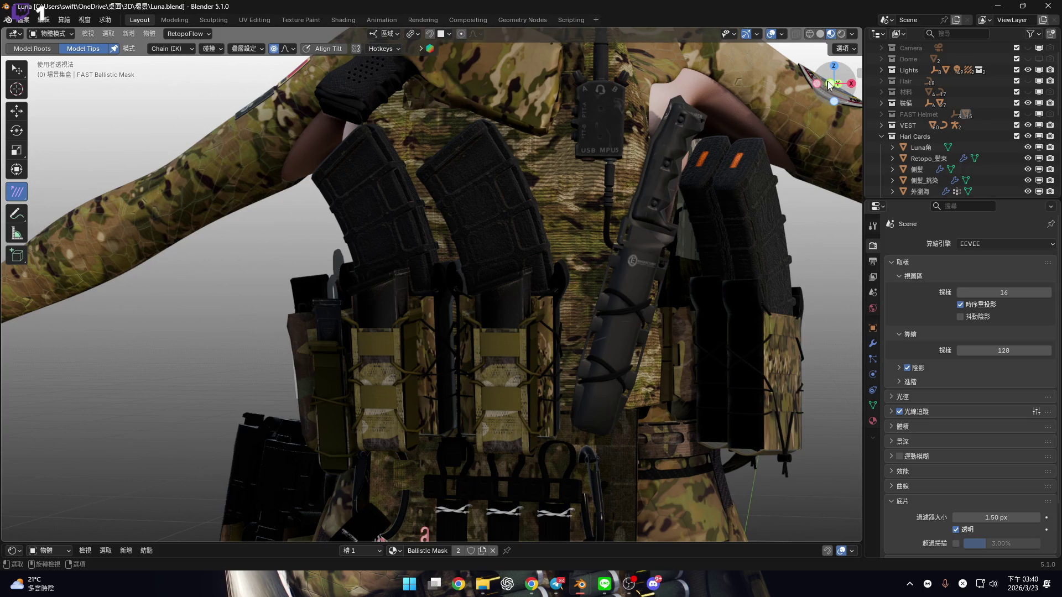
pyautogui.click(830, 84)
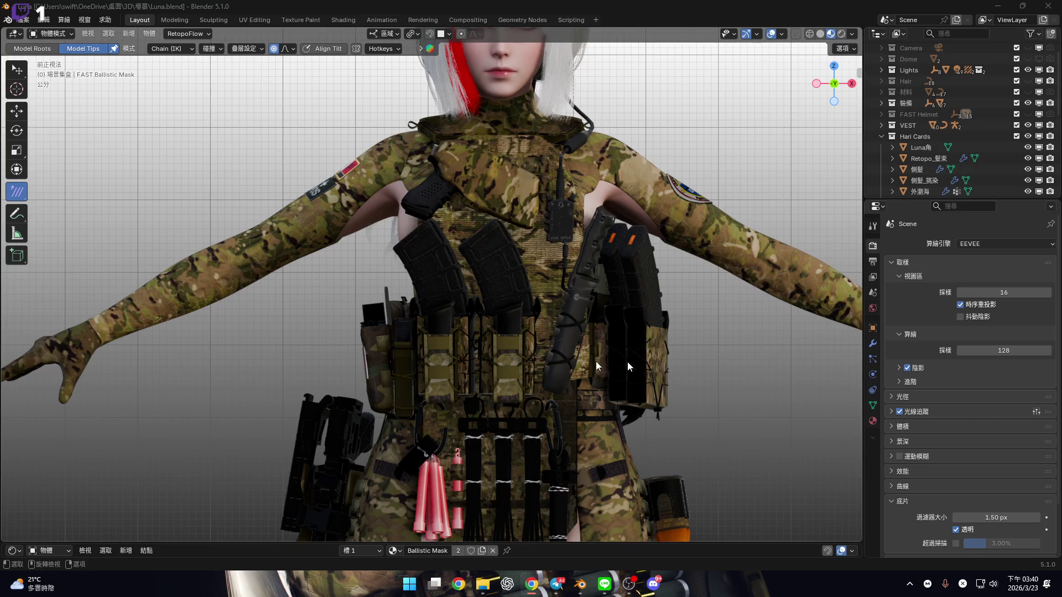
pyautogui.scroll(-4, 559, 300)
pyautogui.scroll(1, 554, 244)
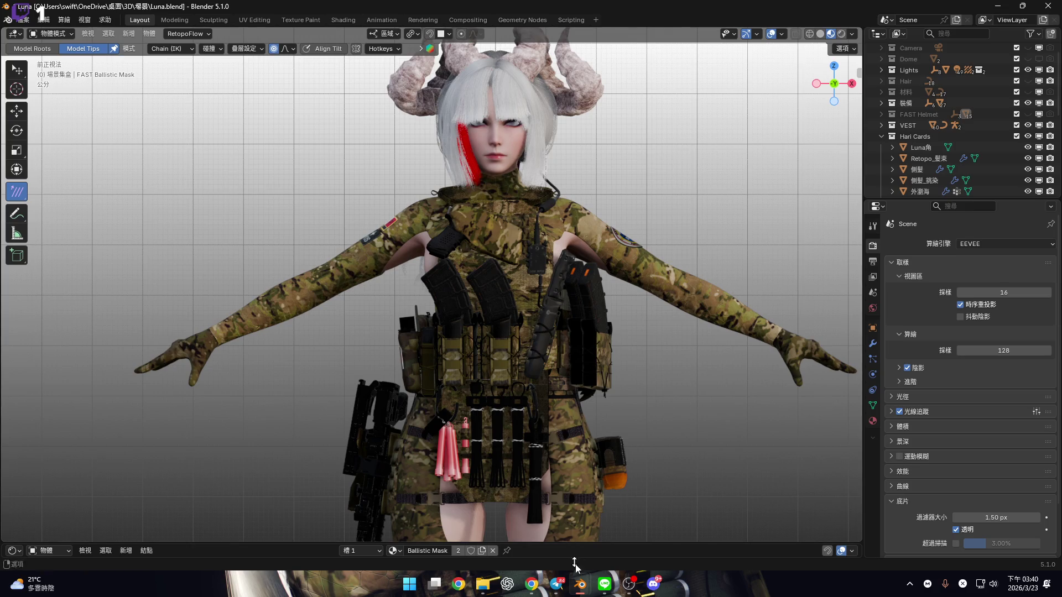
pyautogui.moveTo(580, 584)
pyautogui.click(496, 526)
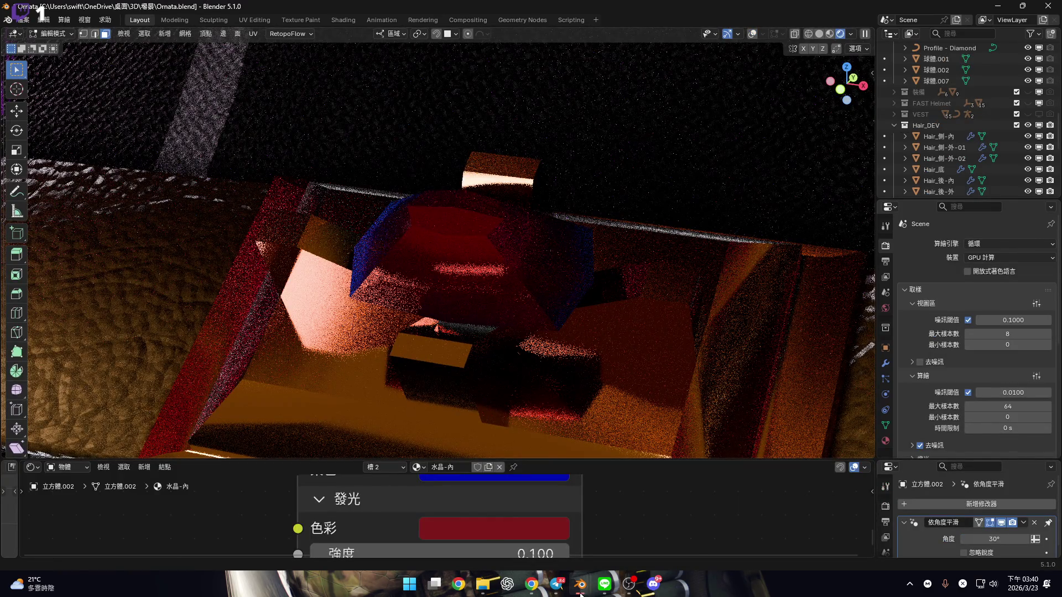
# Switch to the Luna window and set the viewport to Solid shading
pyautogui.moveTo(581, 585)
pyautogui.click(642, 533)
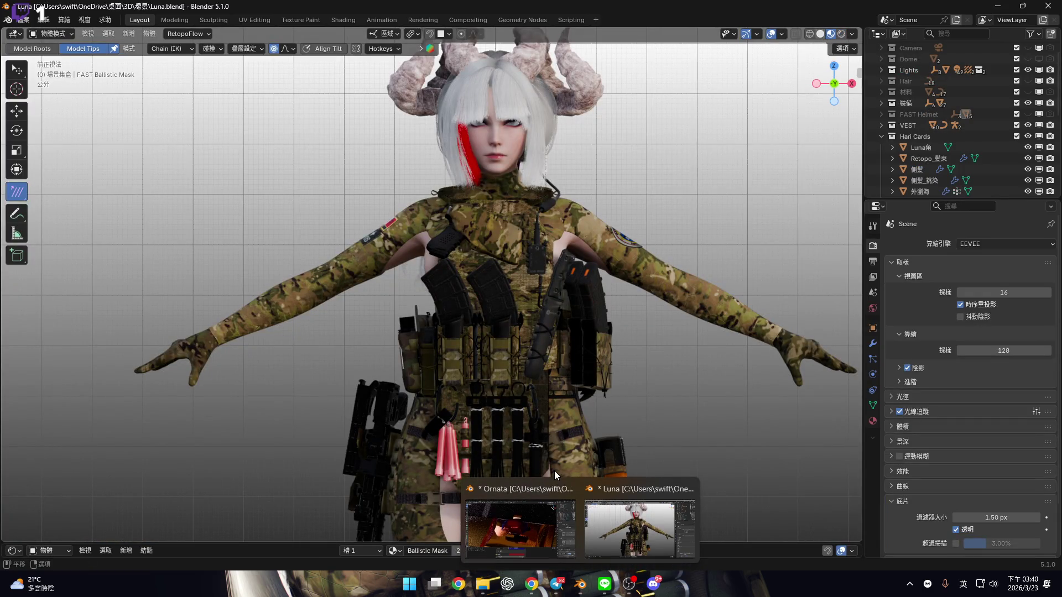
pyautogui.press('z')
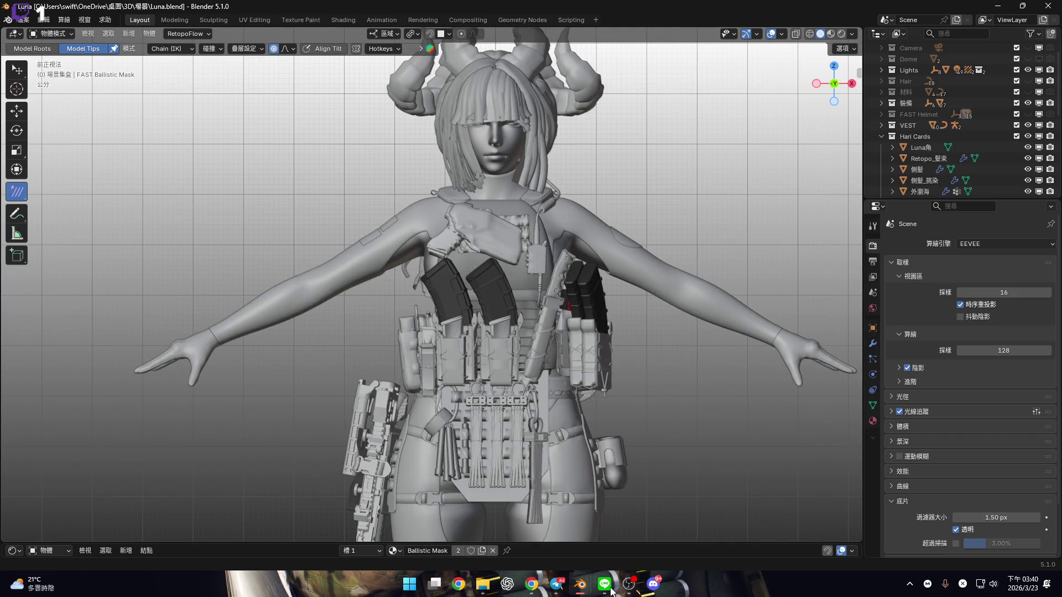
# Bring the Ornata window forward and orbit to a low front view of the gem platform
pyautogui.click(605, 485)
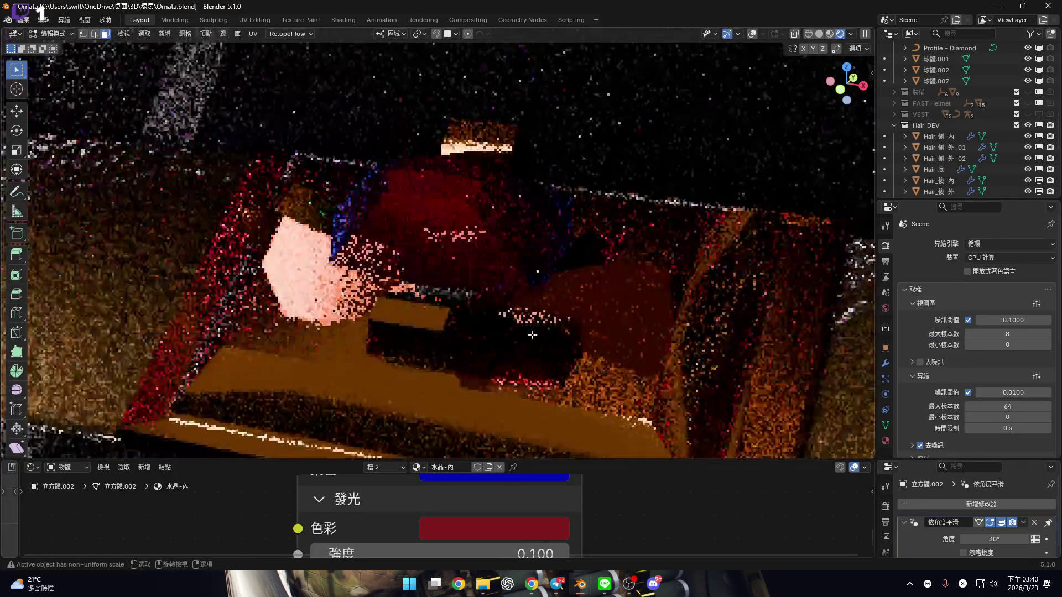
pyautogui.moveTo(528, 306)
pyautogui.mouseDown(button='middle')
pyautogui.moveTo(486, 258)
pyautogui.moveTo(482, 287)
pyautogui.moveTo(543, 235)
pyautogui.mouseUp(button='middle')
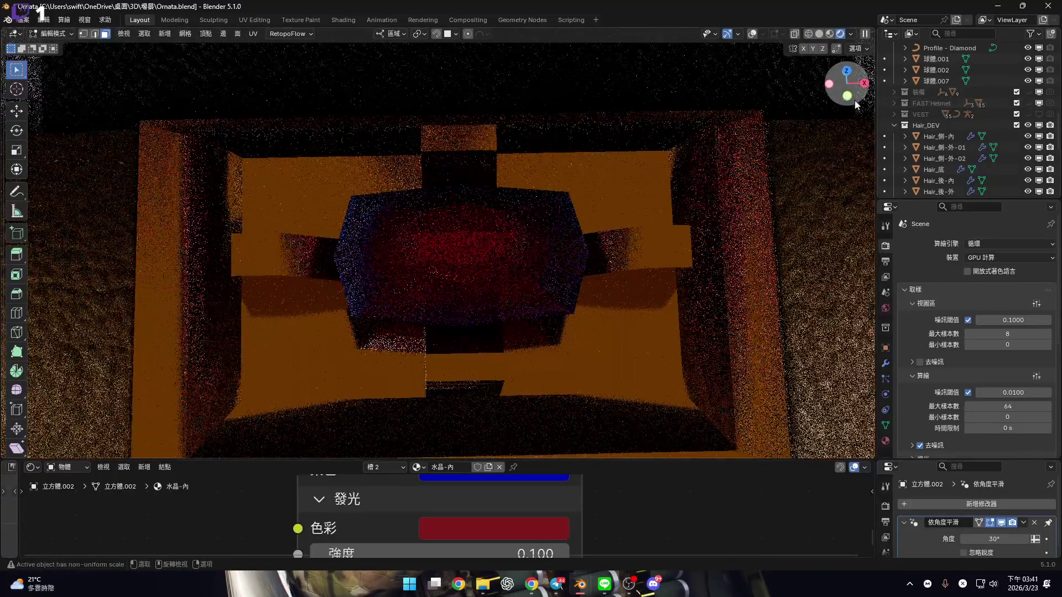
pyautogui.moveTo(636, 244); pyautogui.dragTo(704, 138, button='middle')
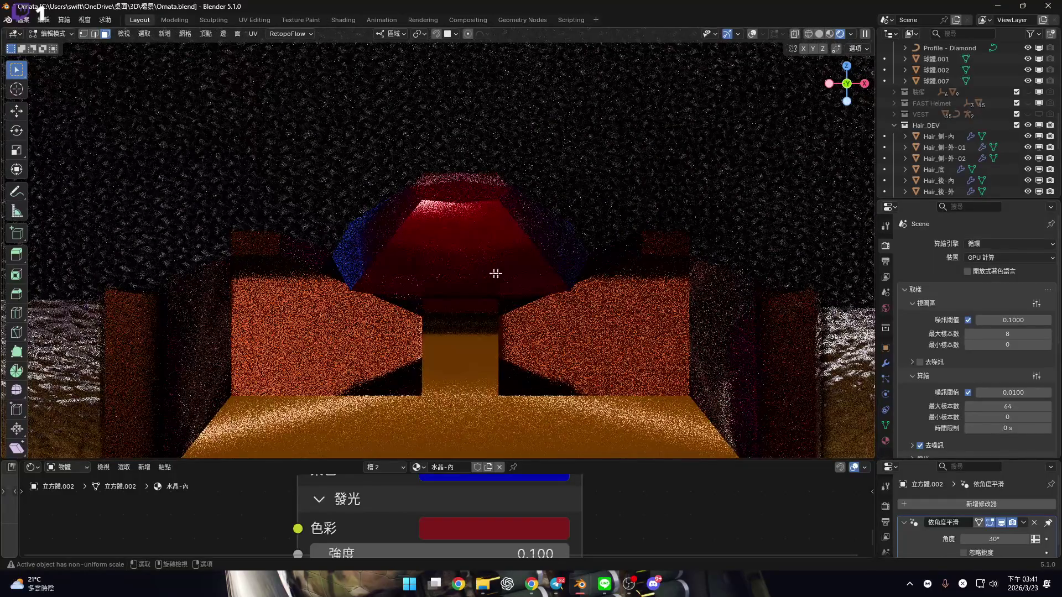
# Enlarge the Shader Editor and set the gem's Emission Strength to 1.000
pyautogui.moveTo(632, 461); pyautogui.dragTo(631, 256)
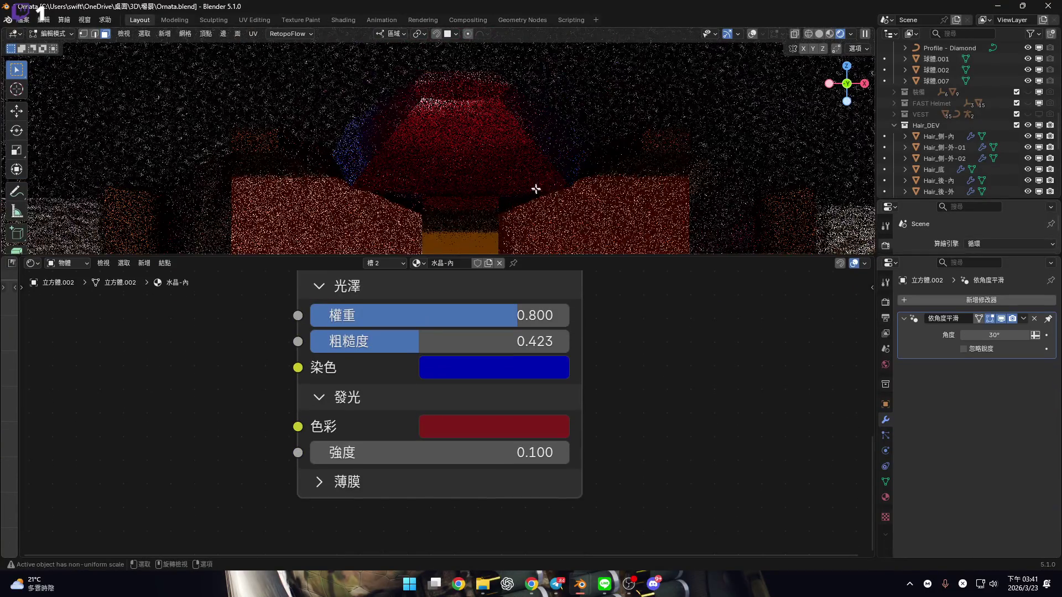
pyautogui.scroll(-2, 488, 347)
pyautogui.scroll(2, 481, 365)
pyautogui.scroll(-2, 473, 386)
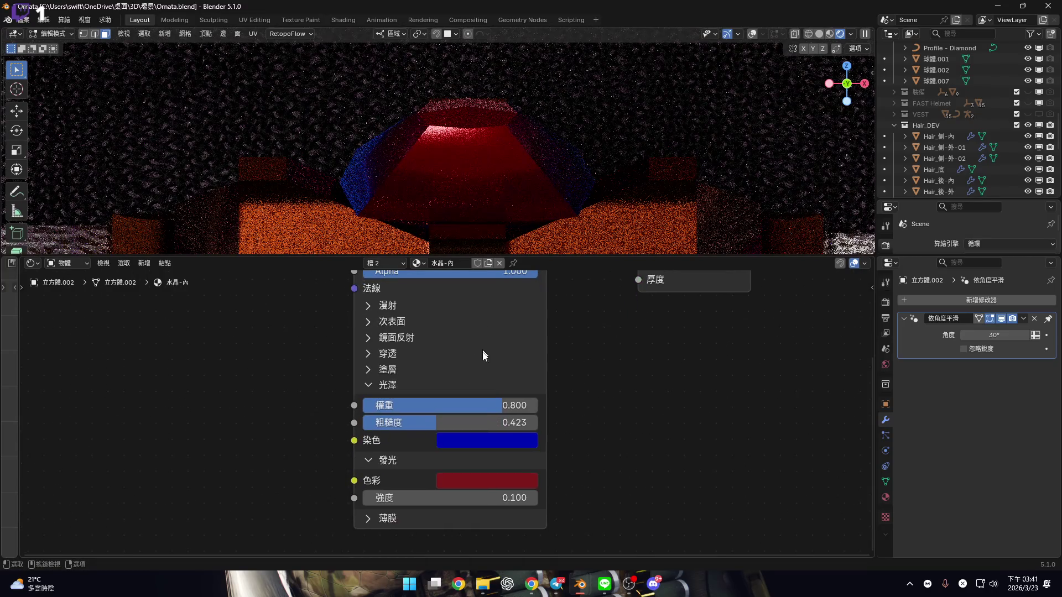
pyautogui.scroll(3, 479, 374)
pyautogui.scroll(-3, 487, 428)
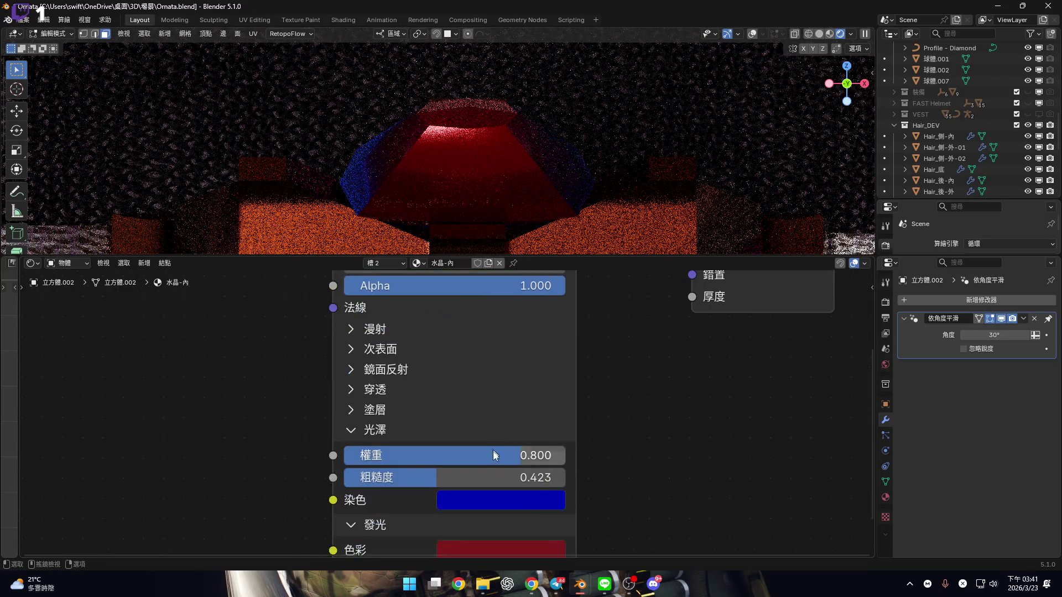
pyautogui.scroll(2, 493, 451)
pyautogui.scroll(-2, 490, 464)
pyautogui.click(468, 459)
pyautogui.press('Return')
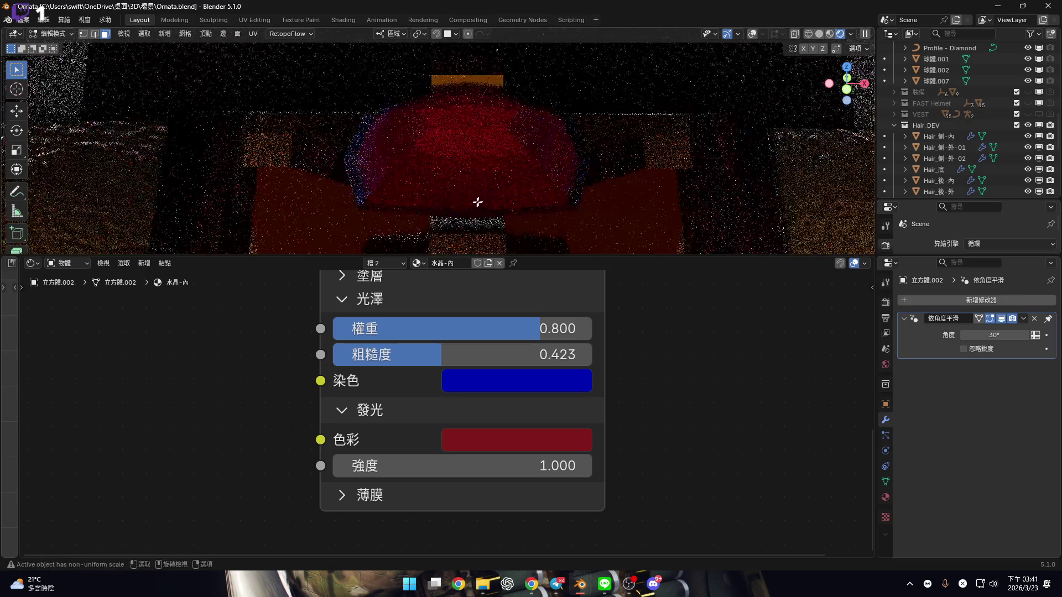
# Brighten the Emission Color to #B22626 by raising its Value to about 0.7
pyautogui.click(563, 439)
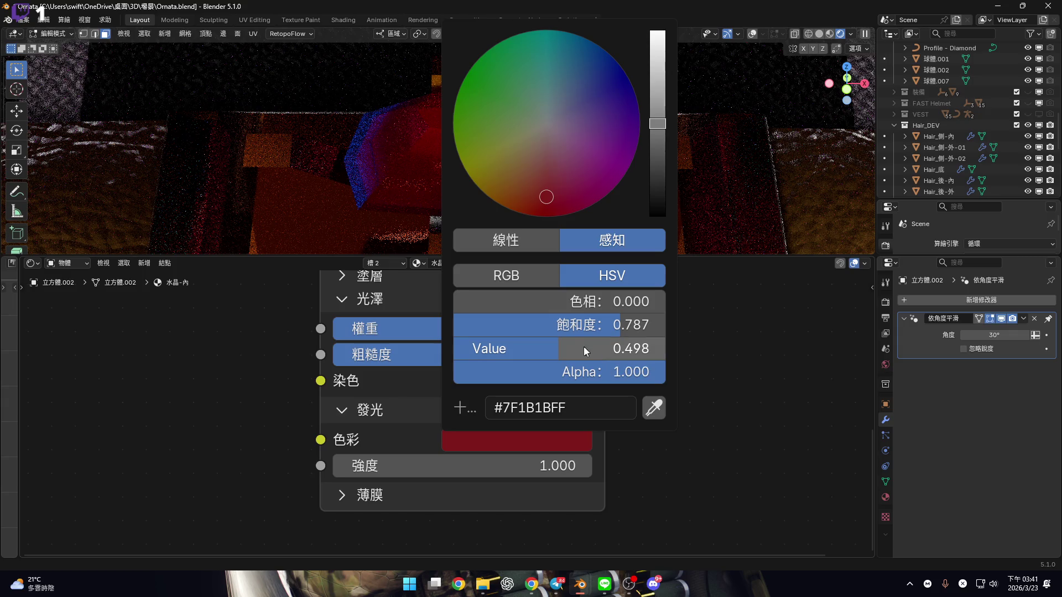
pyautogui.moveTo(493, 183); pyautogui.dragTo(308, 189, button='middle')
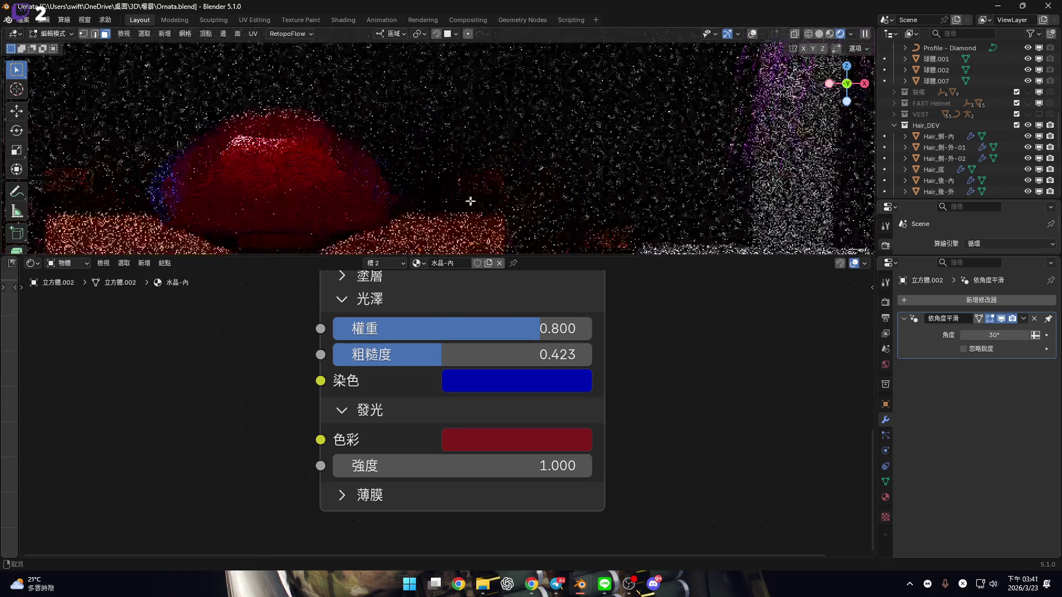
pyautogui.click(587, 445)
pyautogui.moveTo(566, 350)
pyautogui.mouseDown()
pyautogui.moveTo(672, 349)
pyautogui.moveTo(606, 350)
pyautogui.moveTo(642, 349)
pyautogui.mouseUp()
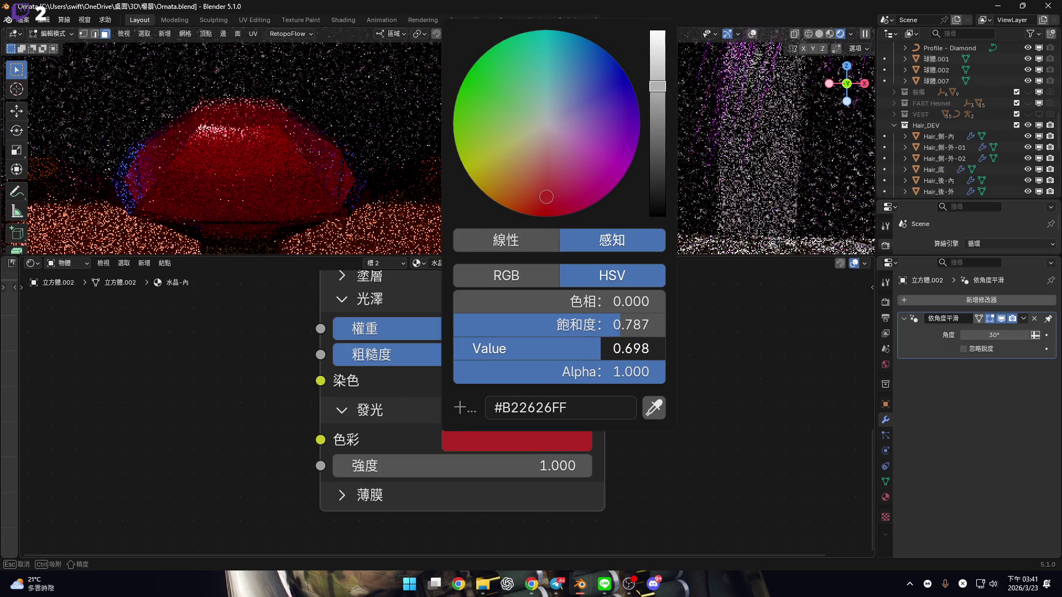
pyautogui.scroll(10, 488, 376)
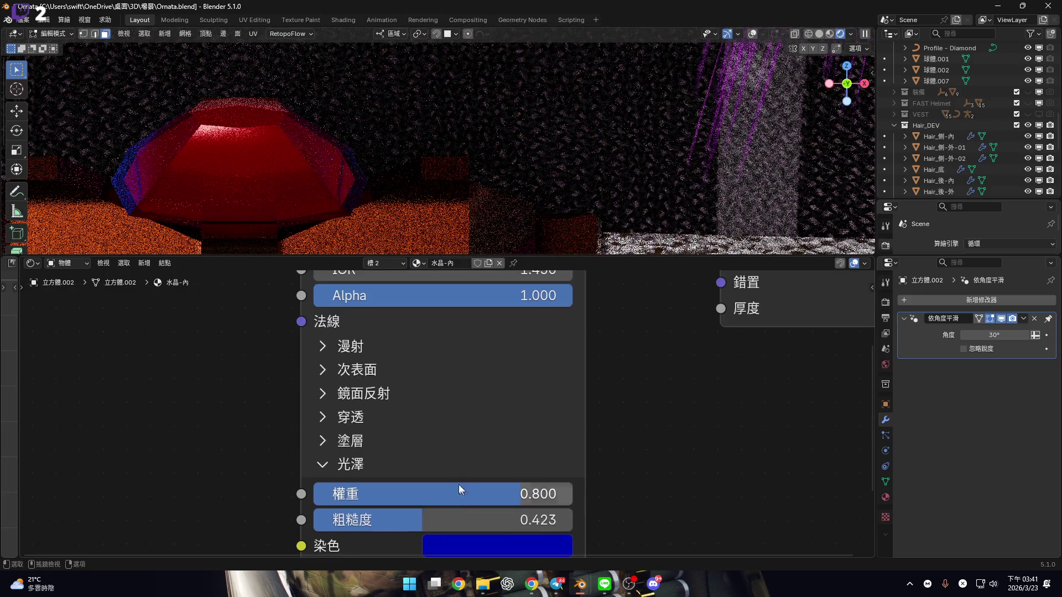
pyautogui.click(462, 428)
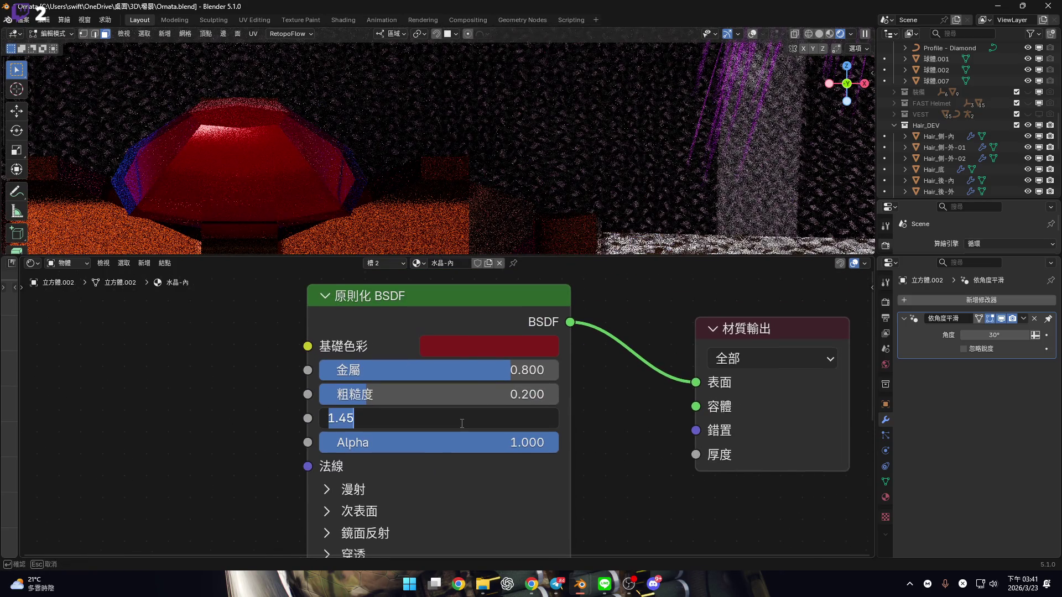
pyautogui.write('1.5')
# Set the inner crystal material's IOR to 1.500 and lower its roughness toward zero
pyautogui.press('Return')
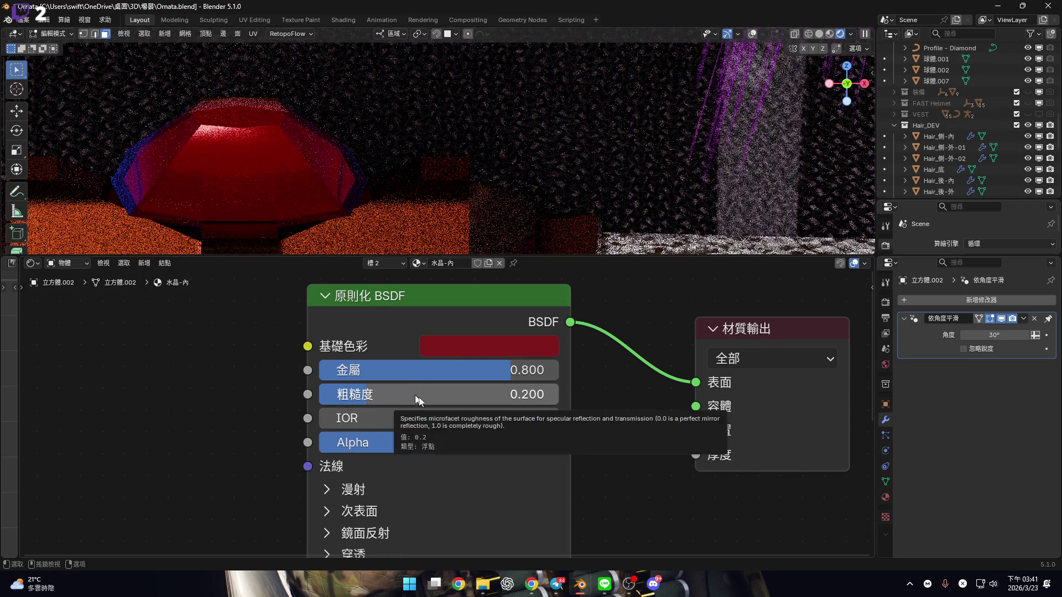
pyautogui.moveTo(459, 393); pyautogui.dragTo(354, 375)
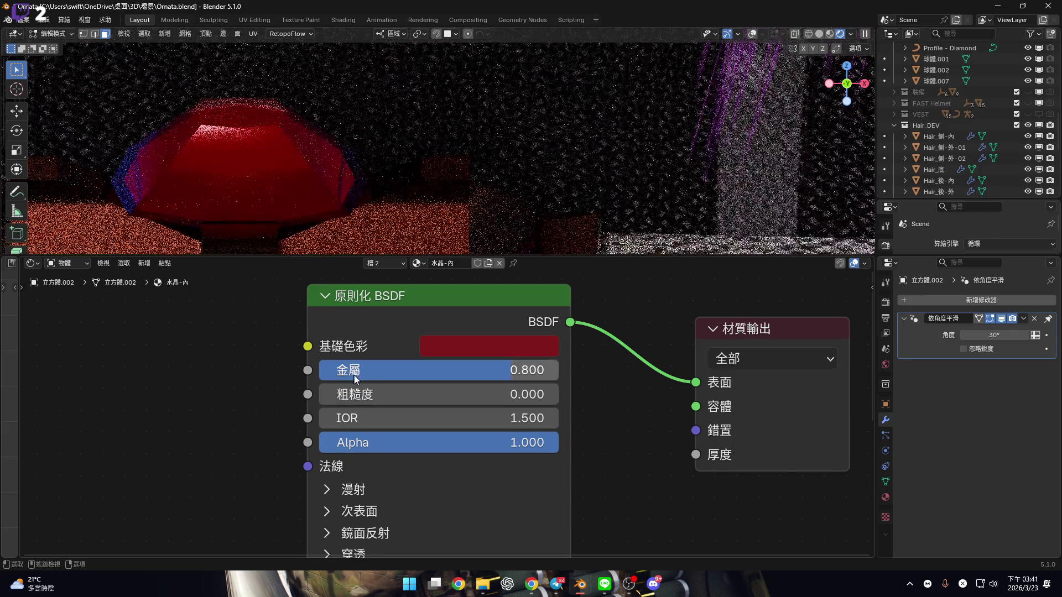
pyautogui.scroll(-1, 433, 362)
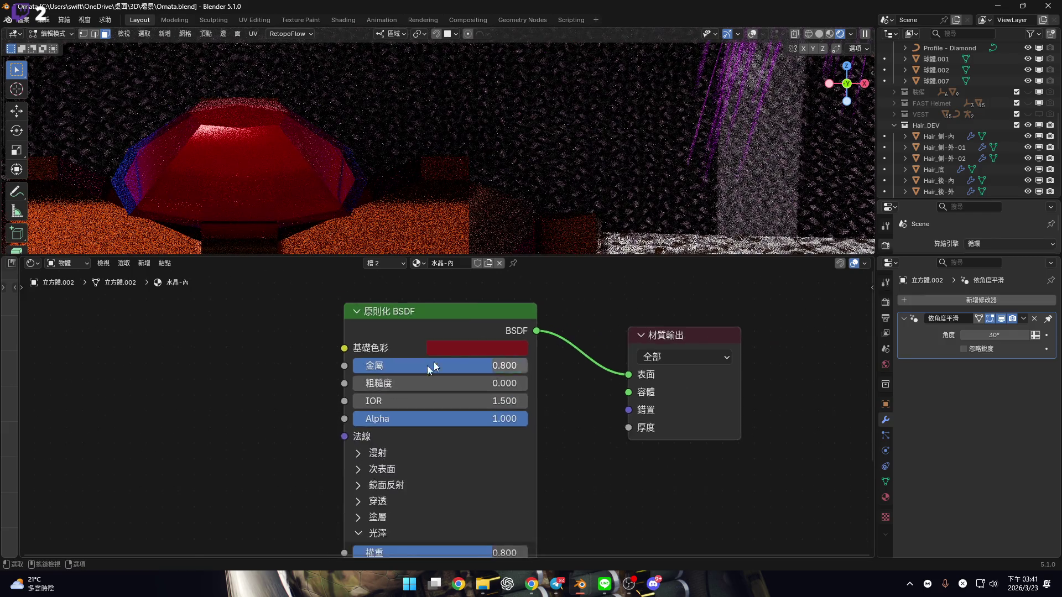
pyautogui.scroll(3, 497, 406)
pyautogui.moveTo(475, 390); pyautogui.dragTo(550, 367, button='middle')
# Link a new Layer Weight node's Fresnel output to Alpha and set its Blend to 0.8
pyautogui.moveTo(550, 368)
pyautogui.mouseDown()
pyautogui.moveTo(435, 363)
pyautogui.moveTo(422, 380)
pyautogui.mouseUp()
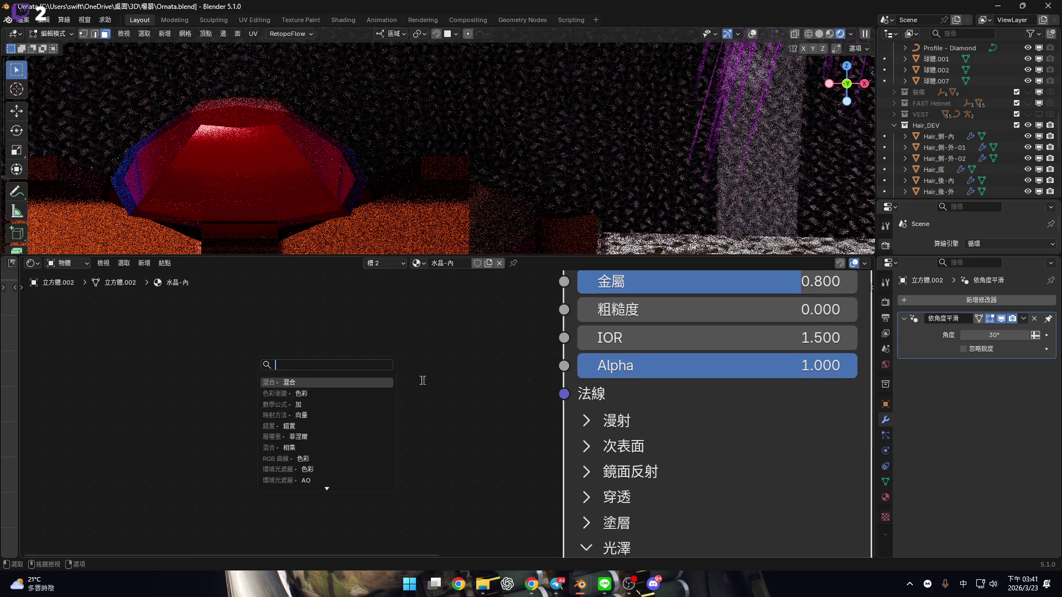
pyautogui.click(334, 438)
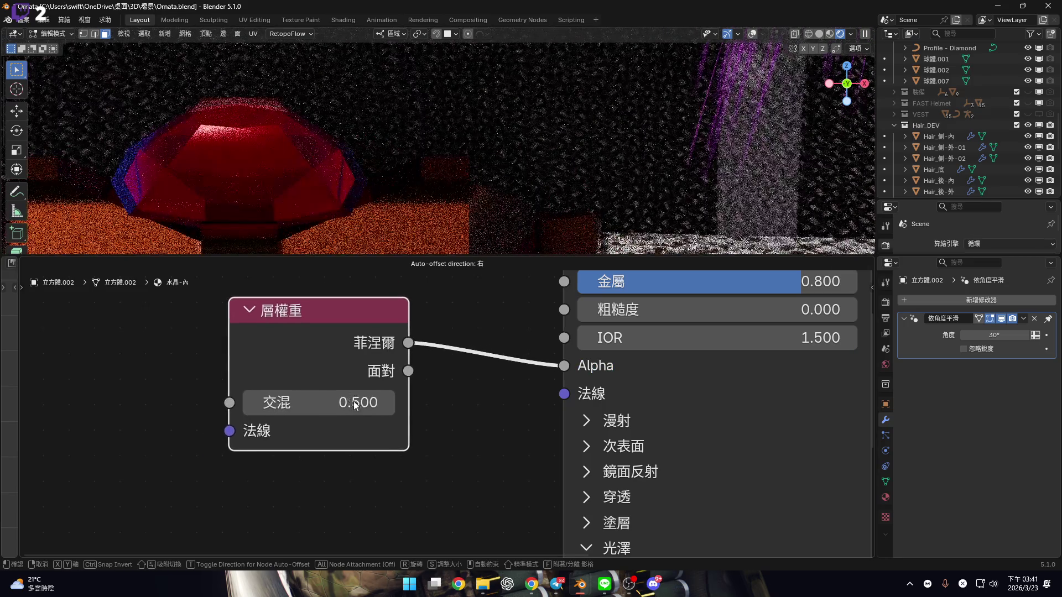
pyautogui.click(335, 411)
pyautogui.click(322, 409)
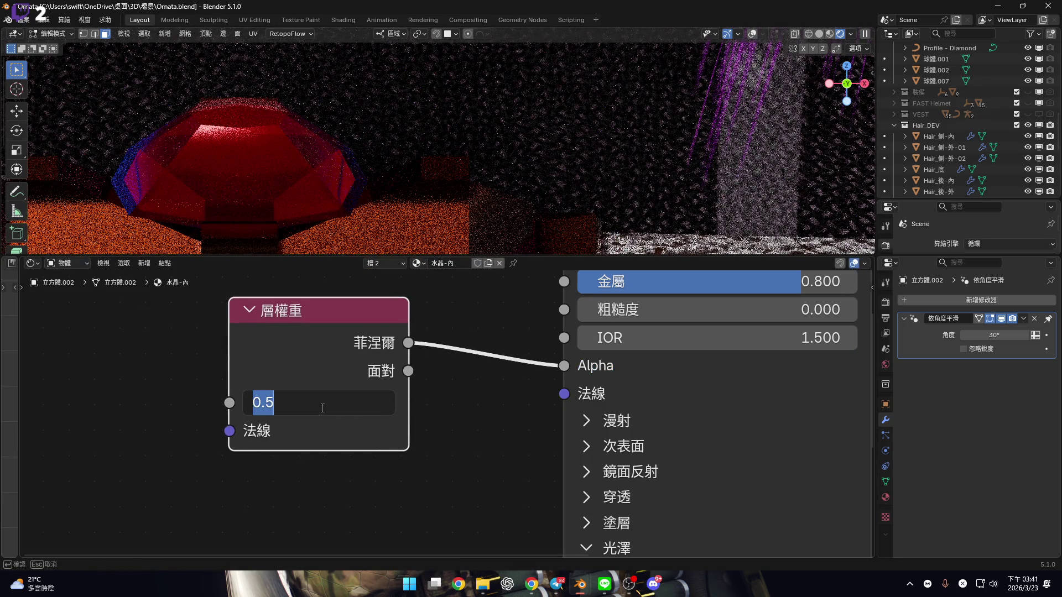
pyautogui.write('8')
pyautogui.press('Return')
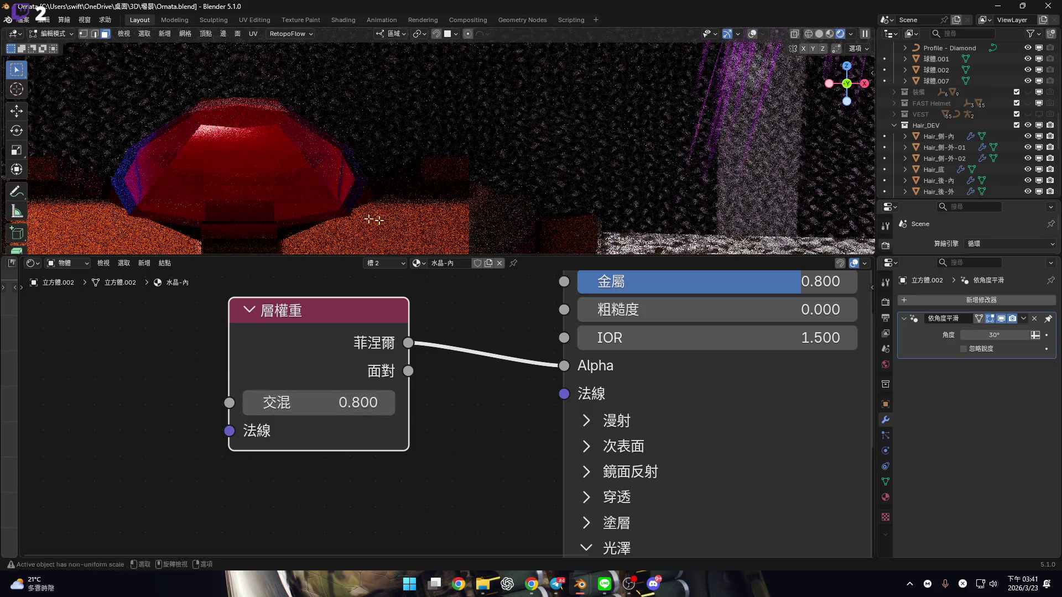
pyautogui.moveTo(312, 200)
pyautogui.mouseDown(button='middle')
pyautogui.moveTo(337, 157)
pyautogui.moveTo(344, 213)
pyautogui.moveTo(345, 197)
pyautogui.moveTo(316, 188)
pyautogui.moveTo(349, 178)
pyautogui.moveTo(332, 168)
pyautogui.moveTo(362, 194)
pyautogui.moveTo(376, 183)
pyautogui.moveTo(403, 279)
pyautogui.mouseUp(button='middle')
pyautogui.click(386, 263)
# Switch to the outer crystal material 水晶-外 and frame its node graph
pyautogui.click(387, 287)
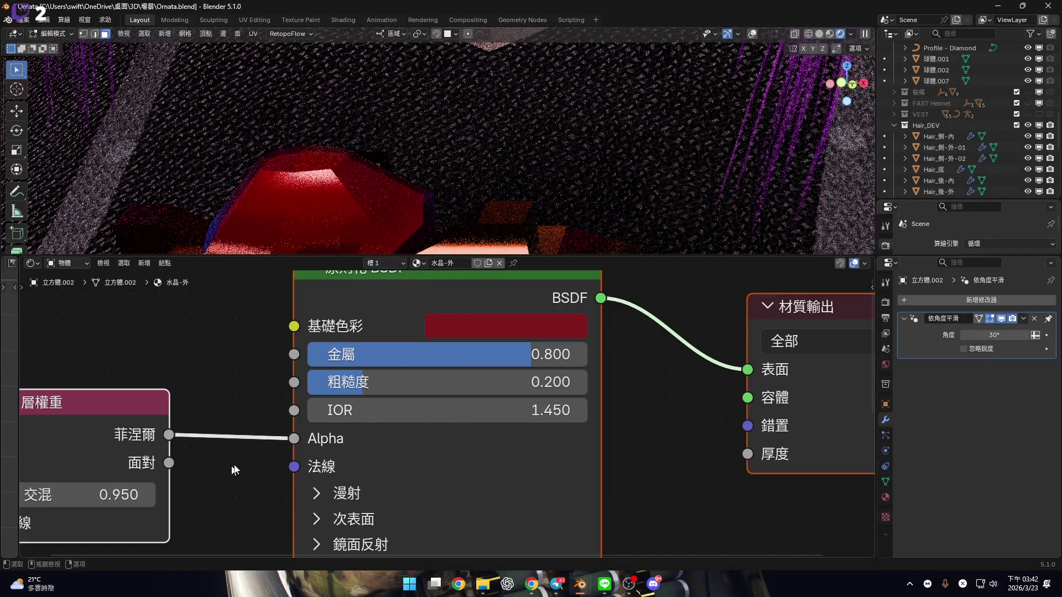
pyautogui.moveTo(272, 451); pyautogui.dragTo(428, 451, button='middle')
pyautogui.click(853, 84)
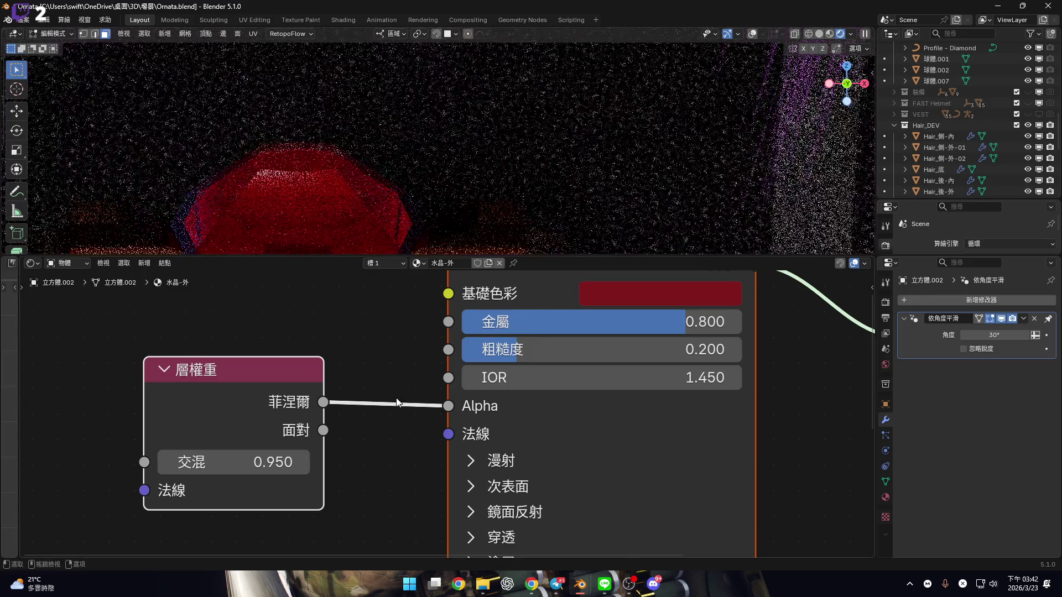
pyautogui.scroll(-2, 424, 351)
pyautogui.scroll(2, 396, 396)
pyautogui.moveTo(396, 396); pyautogui.dragTo(399, 431, button='middle')
# Set Layer Weight Blend to 0.98, briefly try Facing on Alpha, then restore Fresnel
pyautogui.moveTo(300, 421); pyautogui.dragTo(321, 421)
pyautogui.scroll(-2, 304, 370)
pyautogui.scroll(2, 304, 369)
pyautogui.click(303, 369)
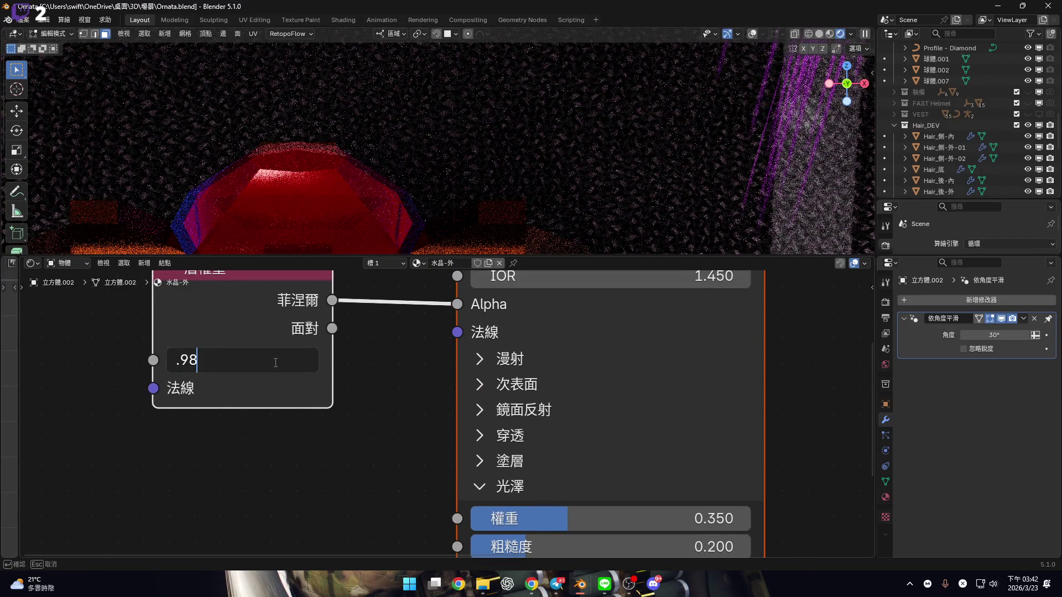
pyautogui.press('Return')
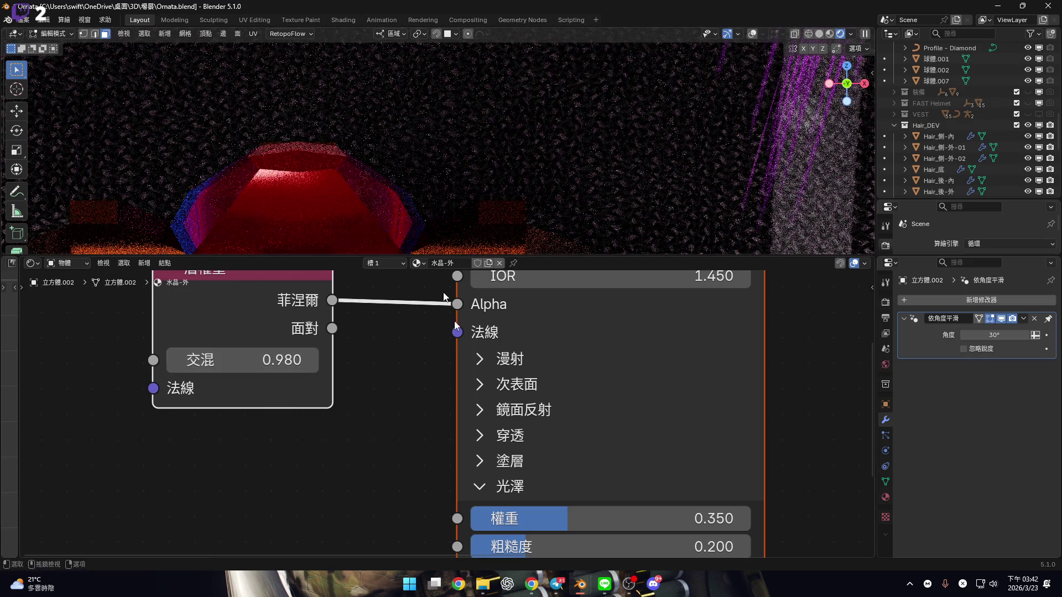
pyautogui.moveTo(333, 329); pyautogui.dragTo(457, 303)
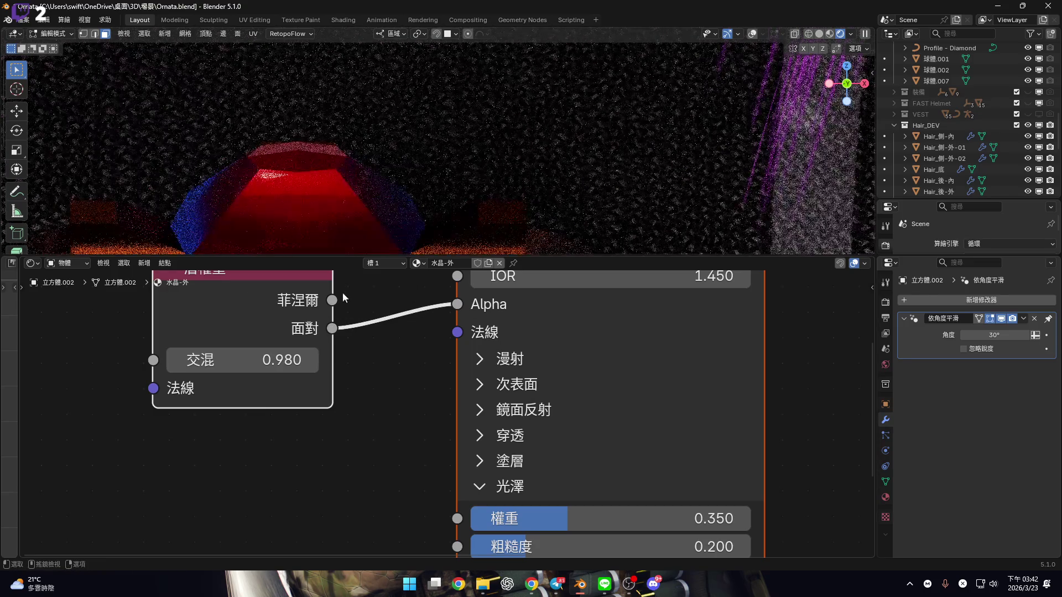
pyautogui.scroll(4, 325, 233)
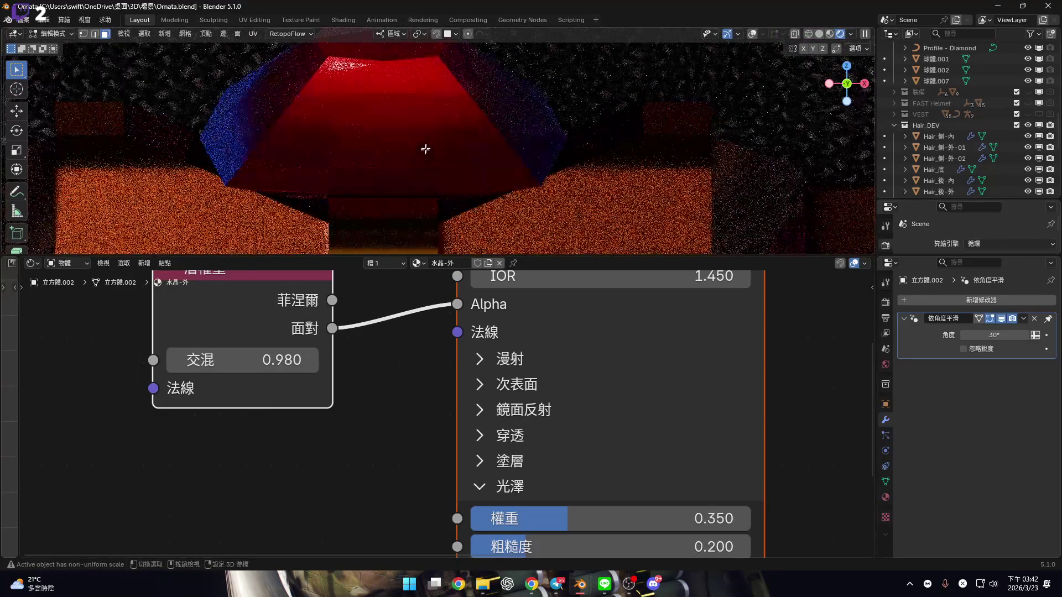
pyautogui.moveTo(332, 300); pyautogui.dragTo(460, 304)
# Enlarge the 3D viewport, then zoom and orbit to inspect the gem on the belt buckle
pyautogui.moveTo(603, 257); pyautogui.dragTo(600, 520)
pyautogui.scroll(-5, 445, 291)
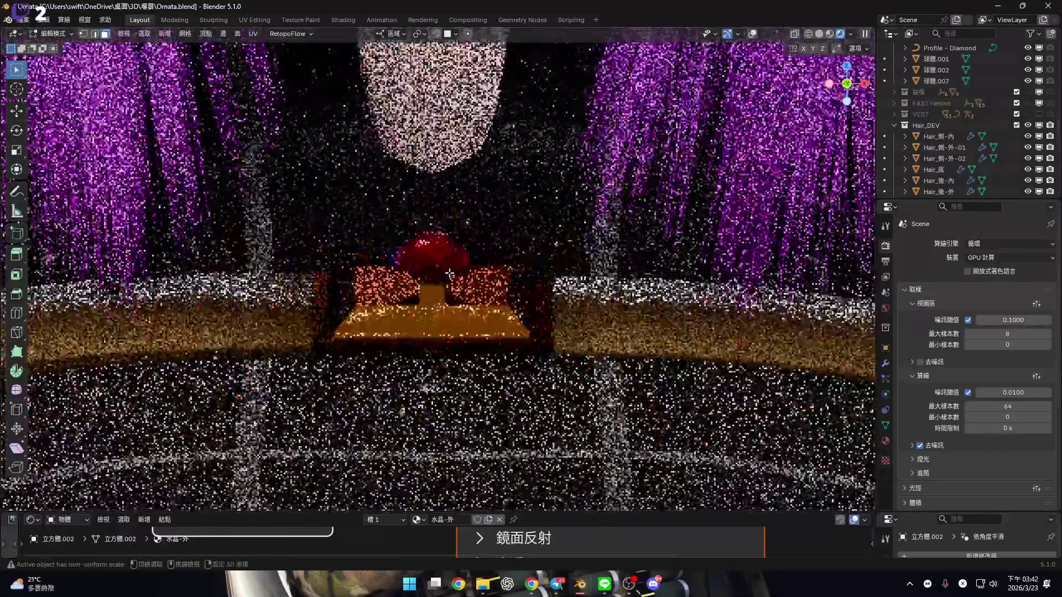
pyautogui.scroll(-3, 449, 296)
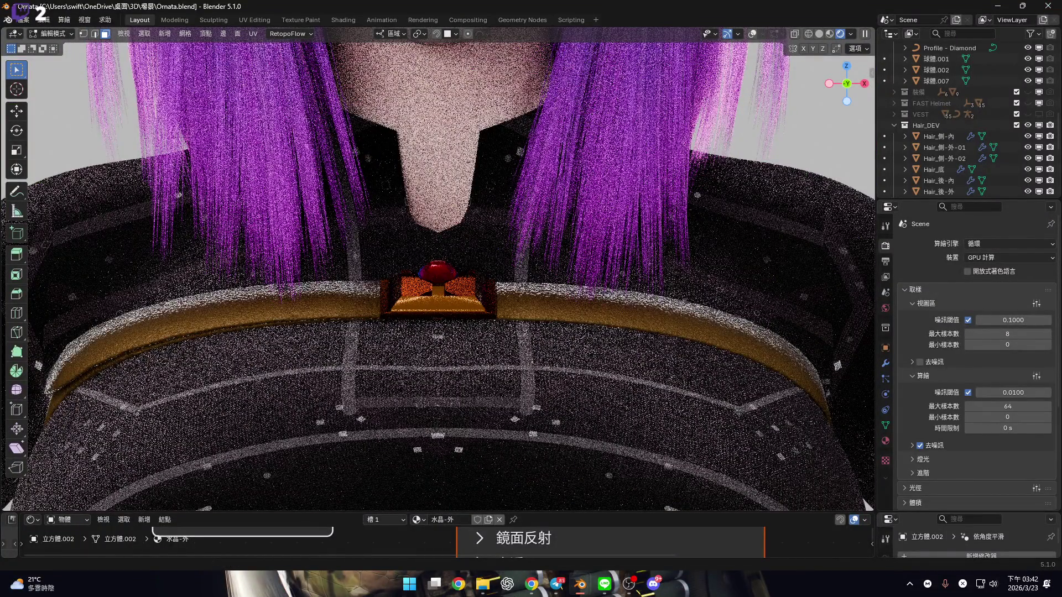
pyautogui.scroll(-4, 417, 254)
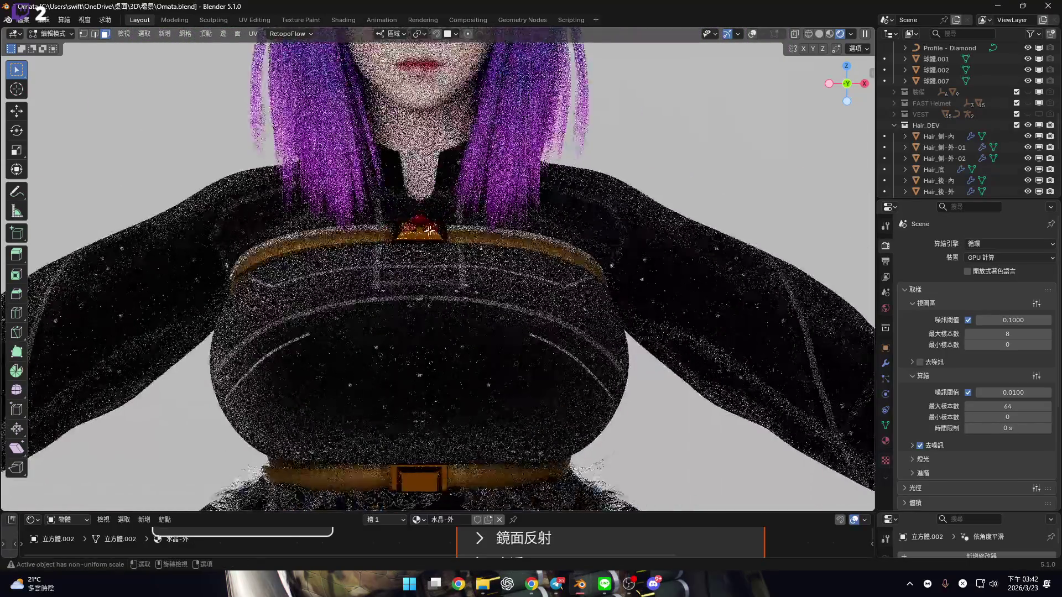
pyautogui.moveTo(420, 226); pyautogui.dragTo(448, 191, button='middle')
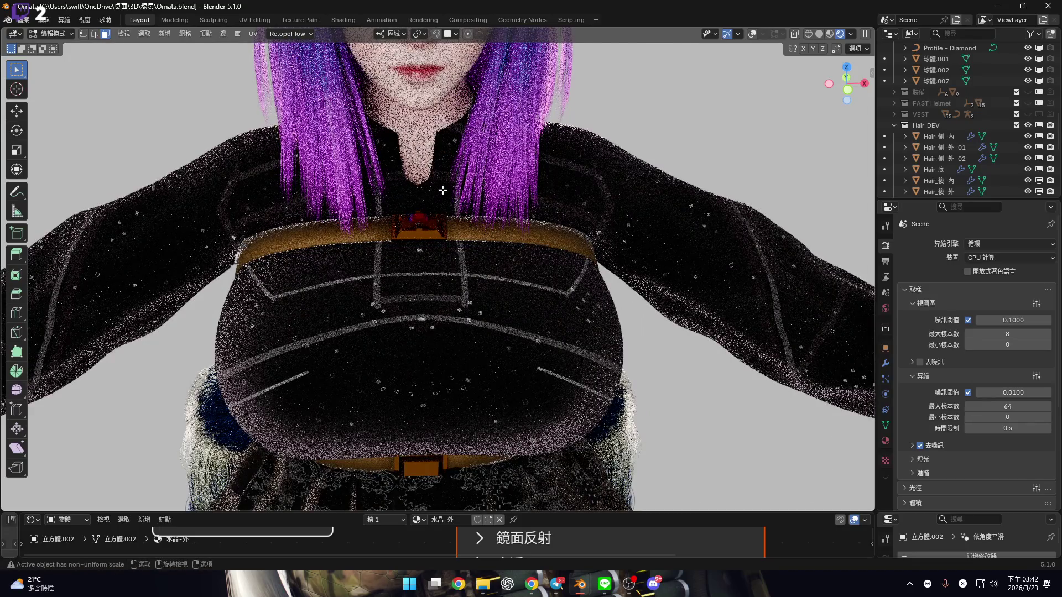
pyautogui.scroll(5, 443, 190)
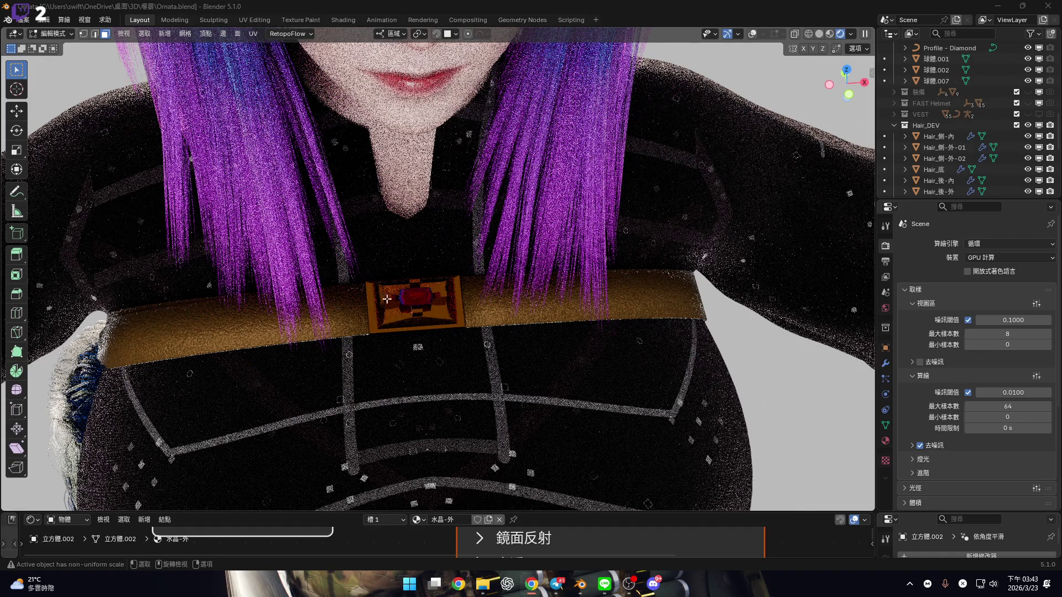
pyautogui.scroll(3, 413, 310)
pyautogui.moveTo(413, 311); pyautogui.dragTo(485, 272, button='middle')
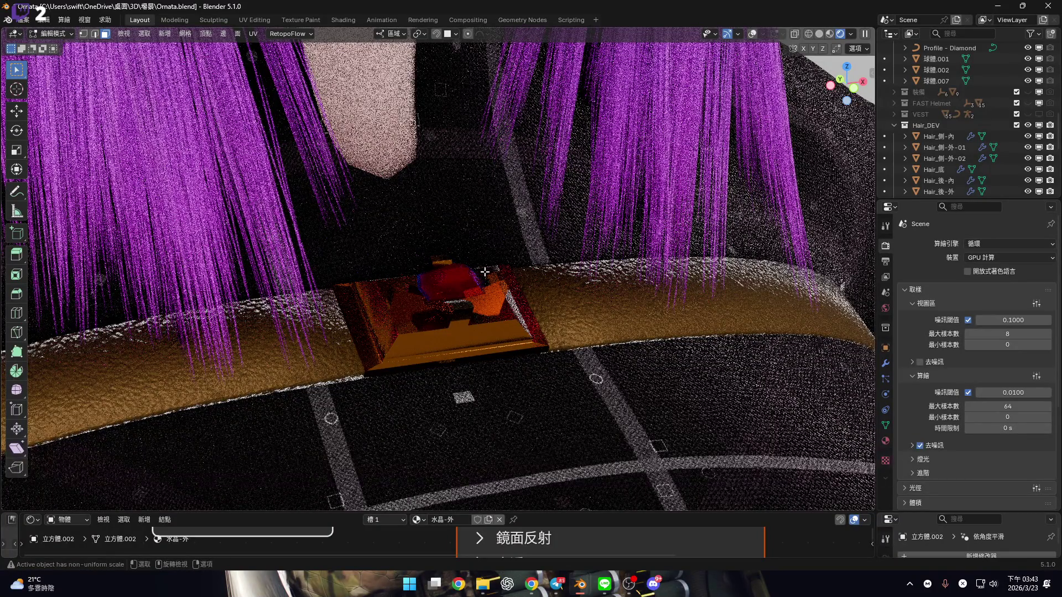
pyautogui.click(841, 79)
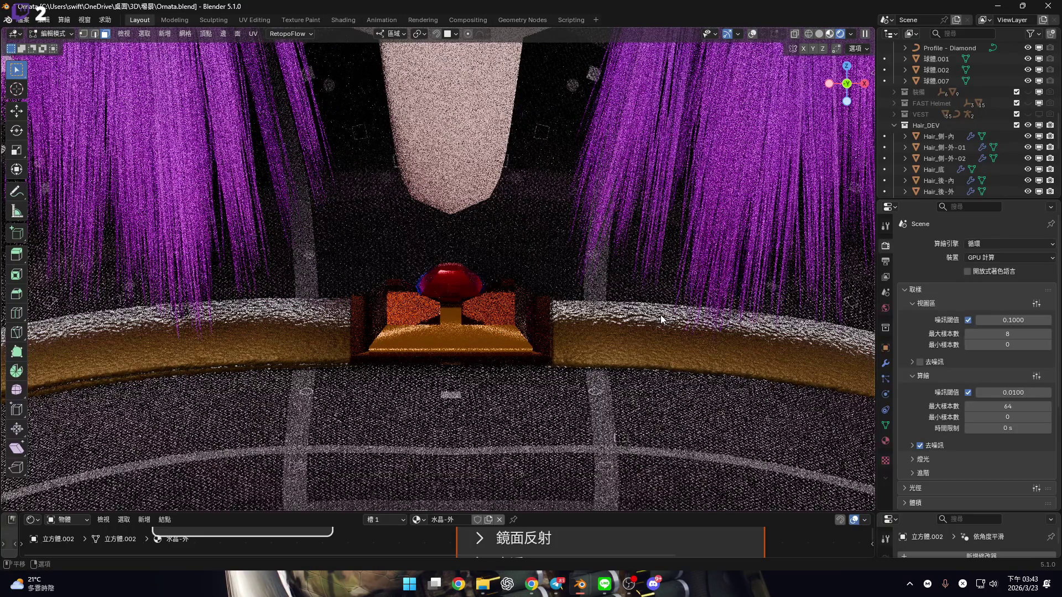
pyautogui.scroll(5, 462, 308)
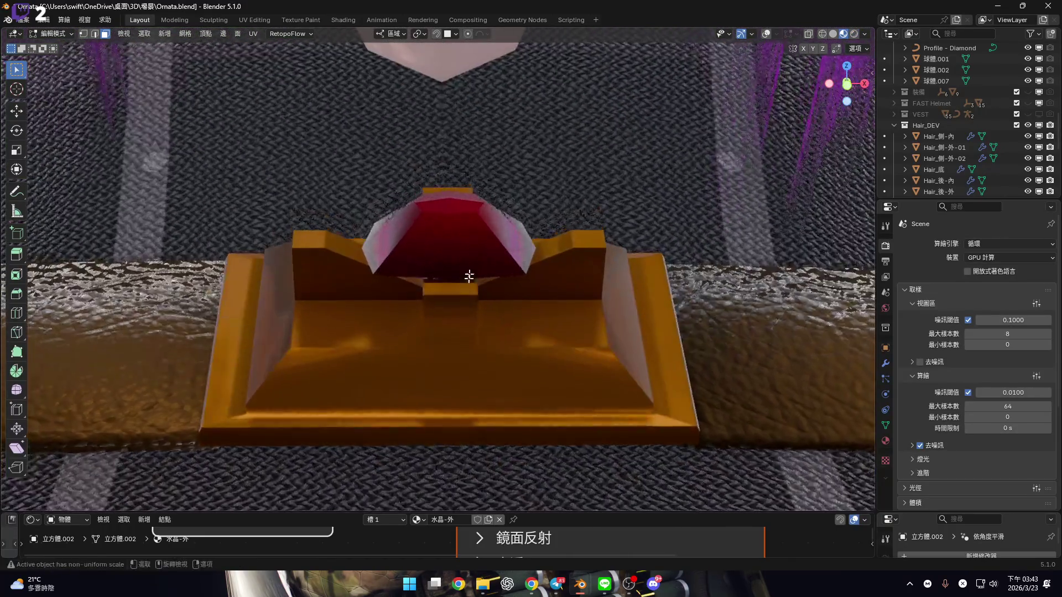
pyautogui.moveTo(531, 219); pyautogui.dragTo(526, 315, button='middle')
pyautogui.moveTo(453, 308)
pyautogui.mouseDown(button='middle')
pyautogui.moveTo(430, 300)
pyautogui.moveTo(517, 360)
pyautogui.moveTo(482, 300)
pyautogui.moveTo(471, 298)
pyautogui.moveTo(505, 315)
pyautogui.moveTo(437, 294)
pyautogui.moveTo(464, 298)
pyautogui.moveTo(505, 254)
pyautogui.moveTo(494, 312)
pyautogui.moveTo(563, 305)
pyautogui.moveTo(510, 320)
pyautogui.moveTo(503, 337)
pyautogui.mouseUp(button='middle')
pyautogui.scroll(-8, 443, 316)
pyautogui.scroll(5, 517, 362)
pyautogui.scroll(4, 504, 315)
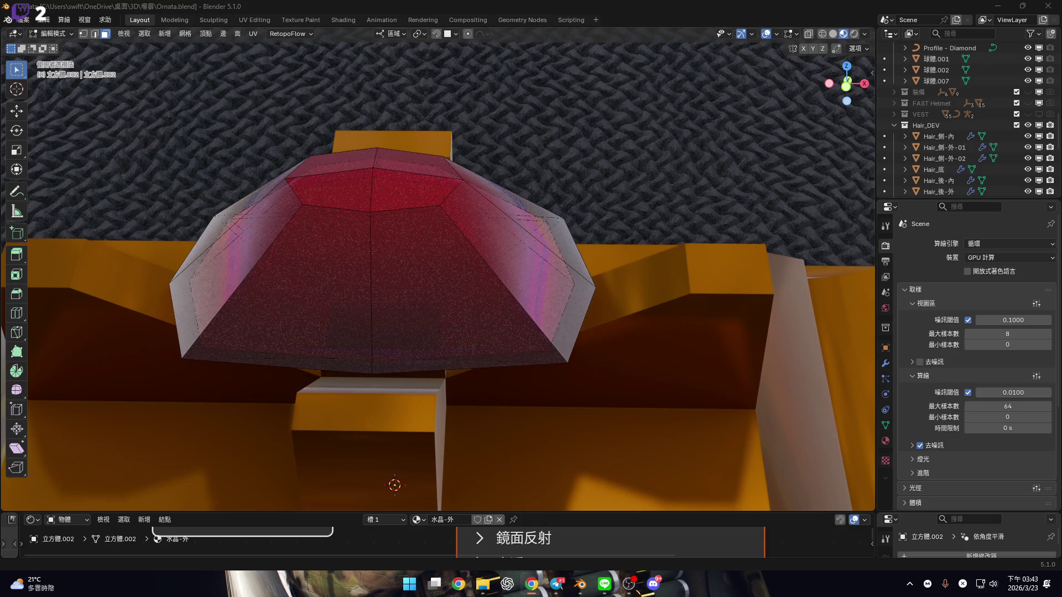
pyautogui.scroll(-10, 515, 228)
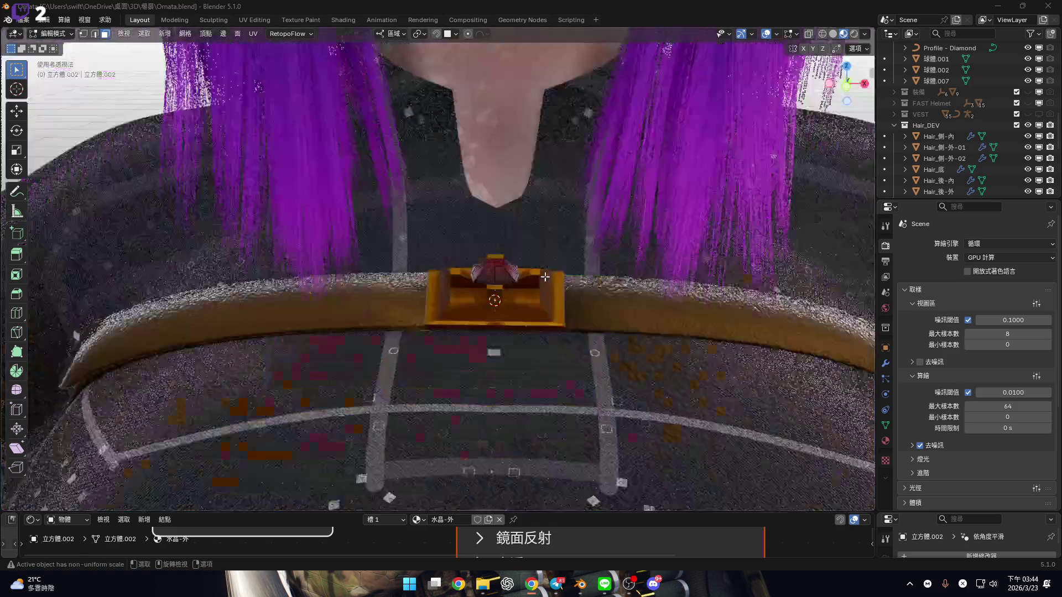
pyautogui.scroll(-5, 515, 229)
pyautogui.moveTo(515, 228); pyautogui.dragTo(525, 196, button='middle')
pyautogui.scroll(-3, 565, 197)
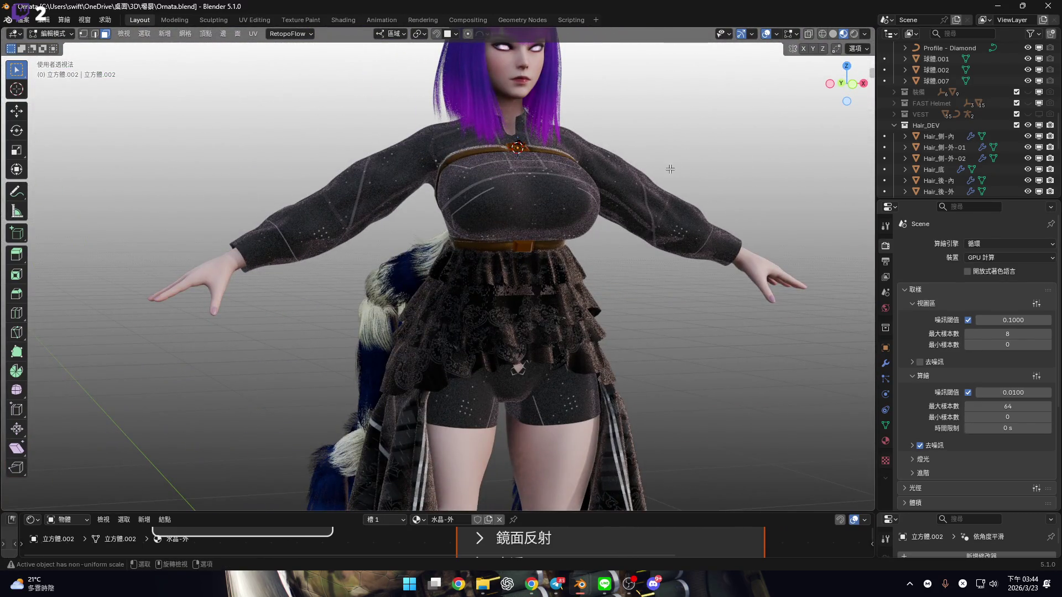
pyautogui.click(853, 83)
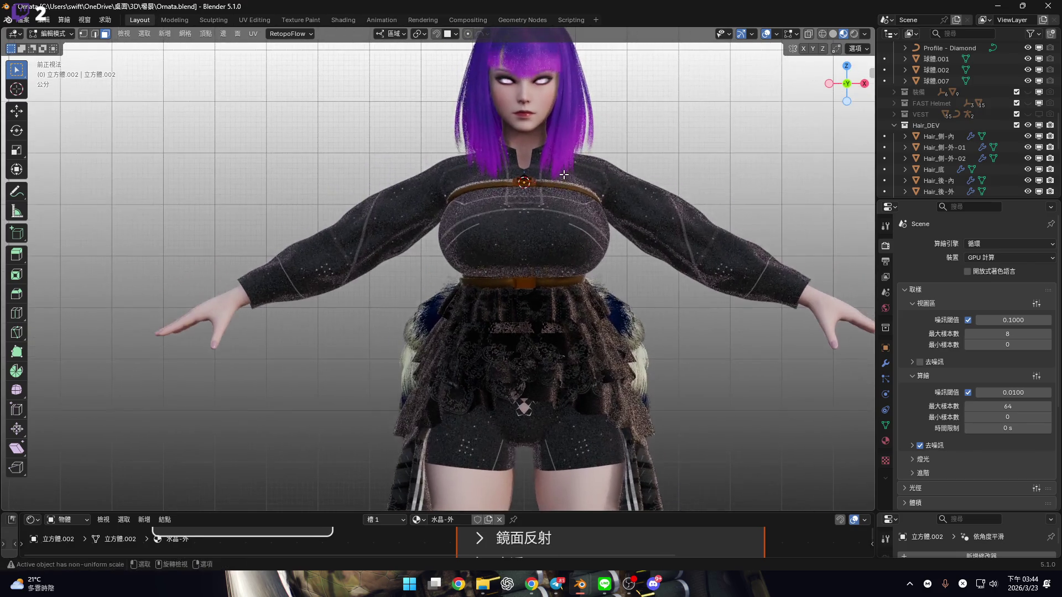
pyautogui.keyDown('shift'); pyautogui.moveTo(567, 203); pyautogui.dragTo(547, 246, button='middle'); pyautogui.keyUp('shift')
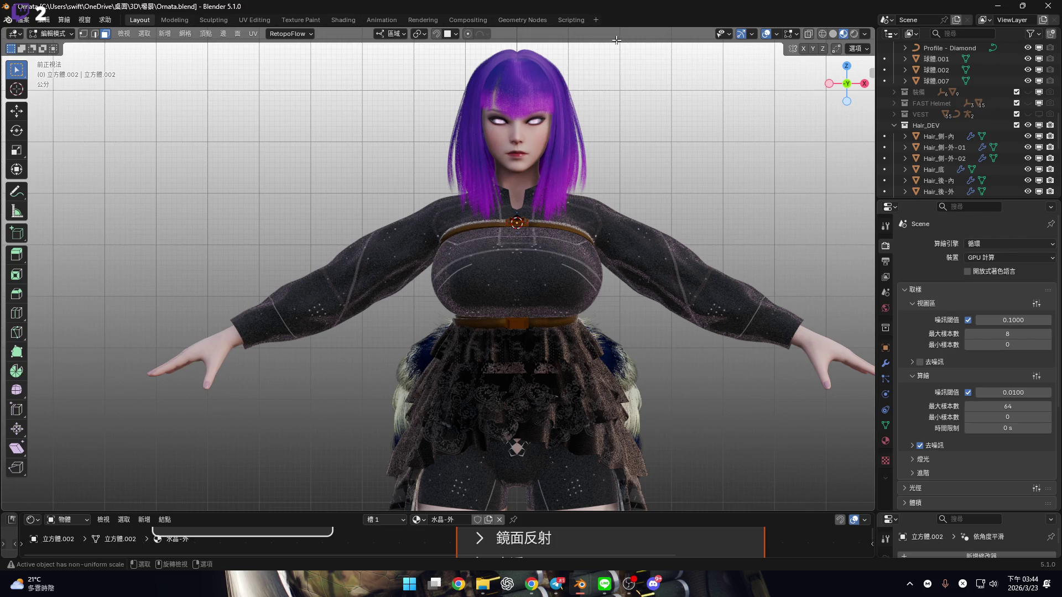
pyautogui.scroll(10, 512, 228)
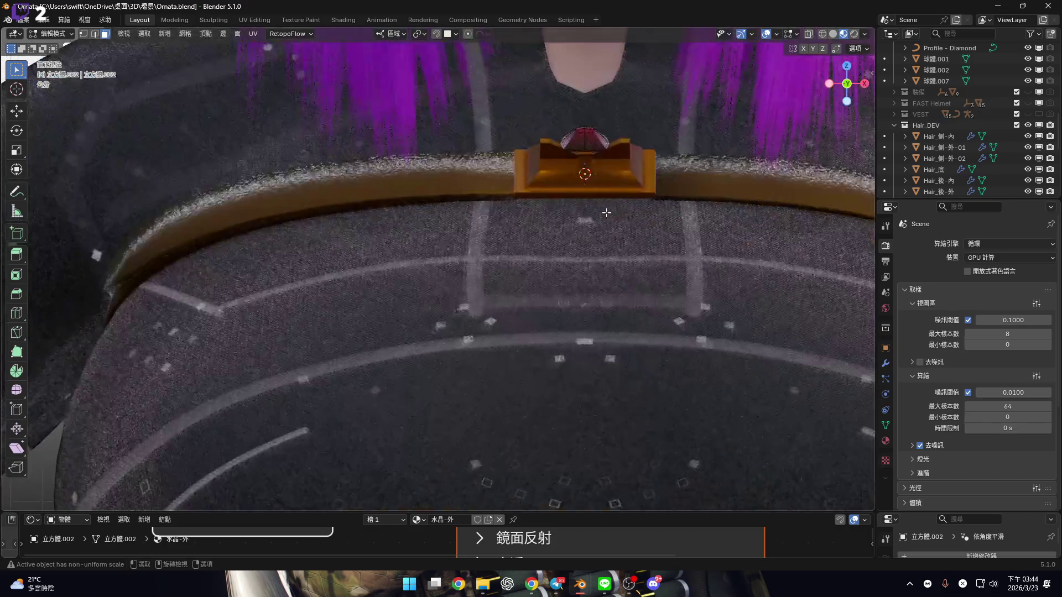
pyautogui.hotkey('shift', 's')
# Dismiss the snapping options and orbit close around the red gem
pyautogui.click(598, 229)
pyautogui.moveTo(597, 229); pyautogui.dragTo(517, 280, button='middle')
pyautogui.scroll(5, 517, 280)
pyautogui.moveTo(525, 315)
pyautogui.mouseDown(button='middle')
pyautogui.moveTo(457, 275)
pyautogui.moveTo(502, 298)
pyautogui.mouseUp(button='middle')
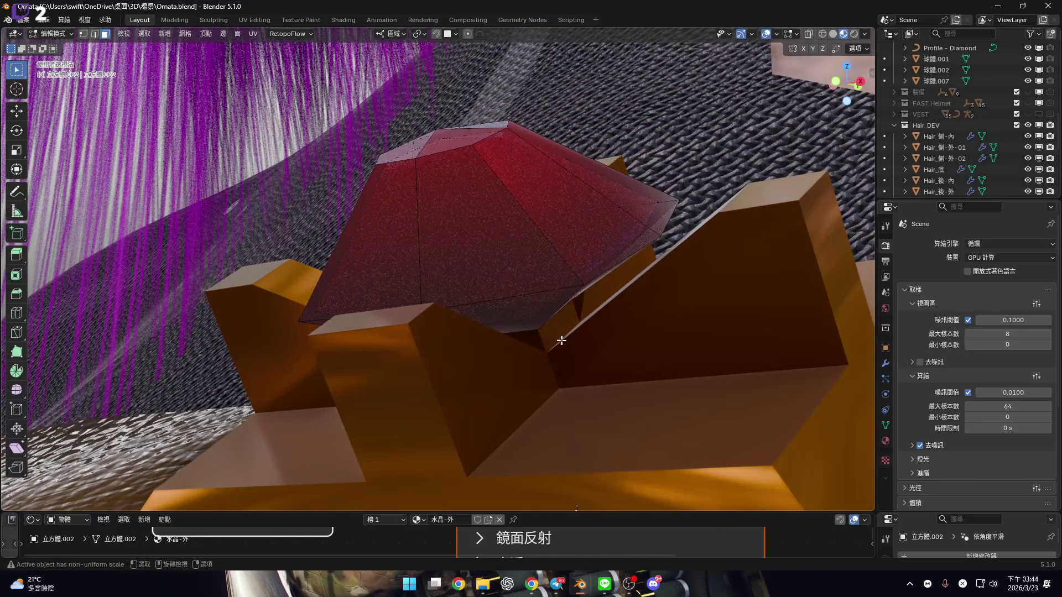
pyautogui.scroll(3, 565, 330)
pyautogui.moveTo(551, 347)
pyautogui.mouseDown(button='middle')
pyautogui.moveTo(550, 379)
pyautogui.moveTo(542, 370)
pyautogui.mouseUp(button='middle')
pyautogui.moveTo(427, 230)
pyautogui.mouseDown(button='middle')
pyautogui.moveTo(434, 299)
pyautogui.moveTo(421, 321)
pyautogui.moveTo(395, 330)
pyautogui.moveTo(407, 304)
pyautogui.moveTo(432, 302)
pyautogui.mouseUp(button='middle')
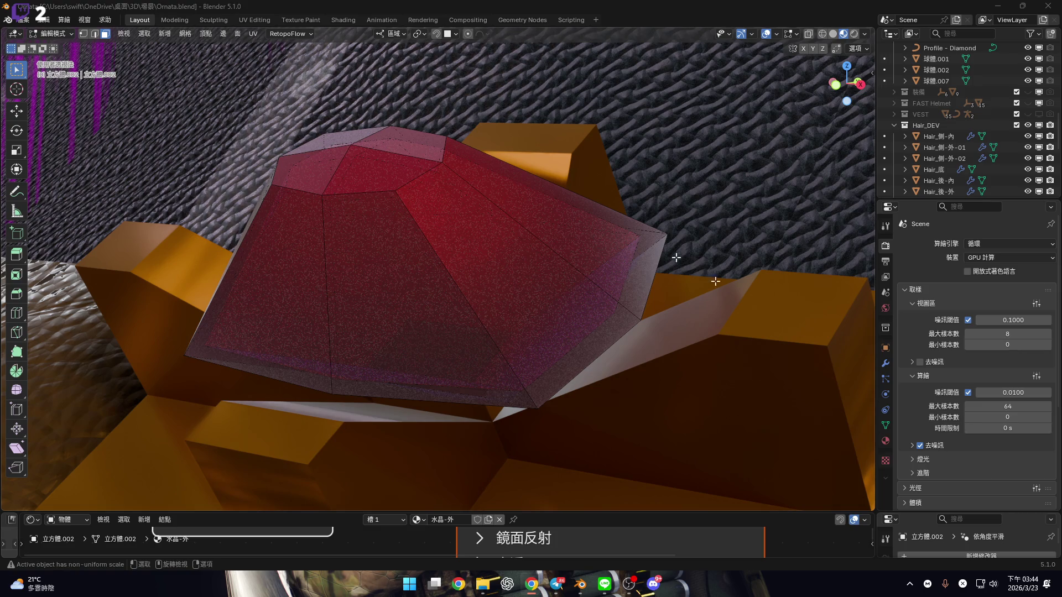
pyautogui.scroll(-10, 395, 234)
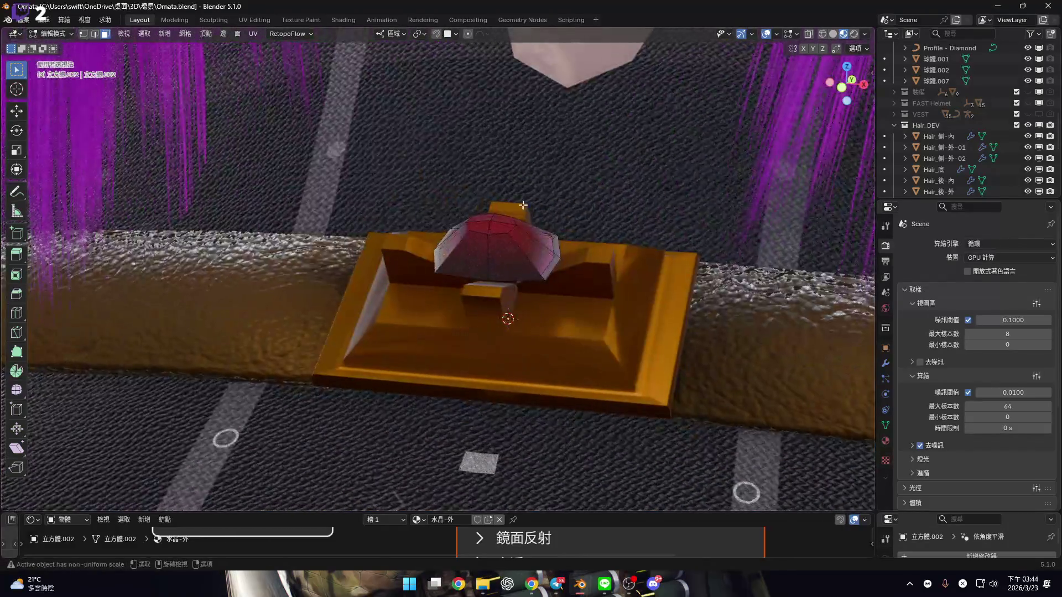
pyautogui.scroll(2, 575, 254)
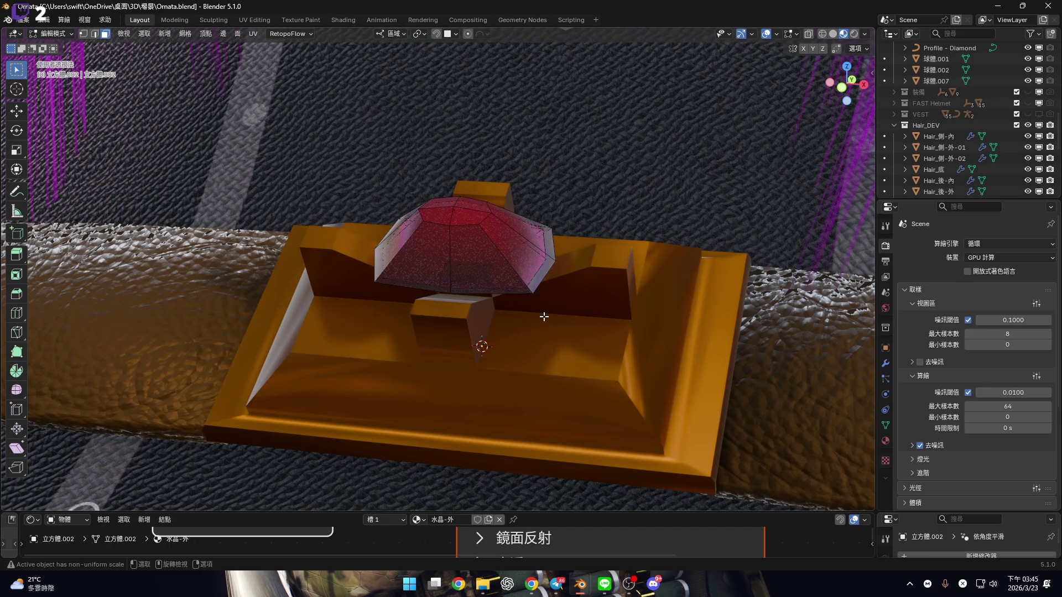
# Select the gold buckle base 立方體.001 in Object Mode and enter Edit Mode on it
pyautogui.press('Tab')
pyautogui.scroll(-6, 544, 317)
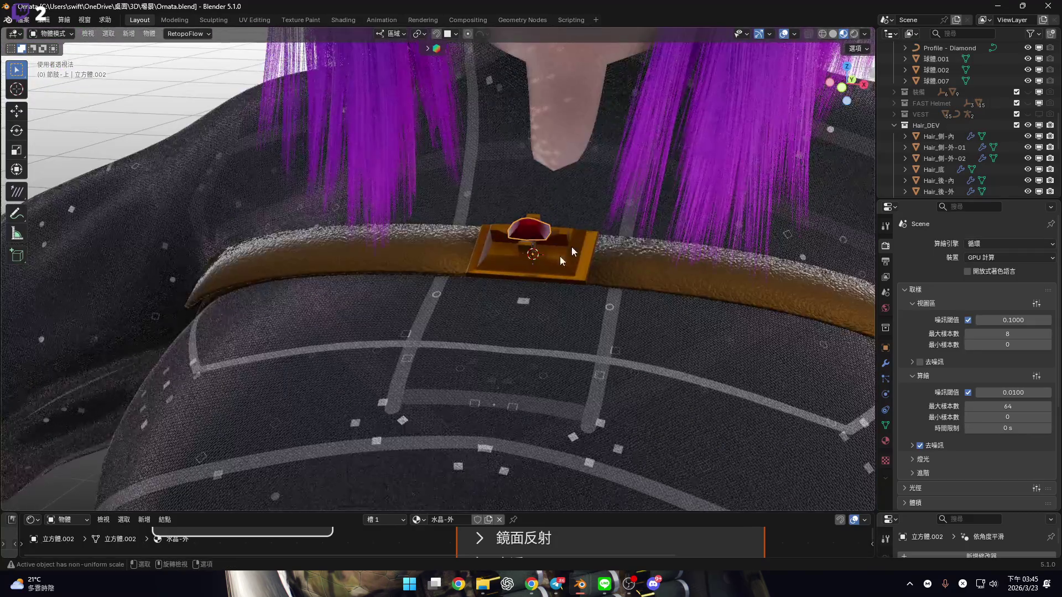
pyautogui.click(561, 261)
pyautogui.moveTo(606, 219)
pyautogui.mouseDown(button='middle')
pyautogui.moveTo(492, 231)
pyautogui.moveTo(555, 238)
pyautogui.moveTo(552, 166)
pyautogui.mouseUp(button='middle')
pyautogui.scroll(-5, 553, 221)
pyautogui.scroll(6, 543, 210)
pyautogui.moveTo(539, 224)
pyautogui.mouseDown(button='middle')
pyautogui.moveTo(510, 271)
pyautogui.moveTo(550, 237)
pyautogui.moveTo(531, 233)
pyautogui.moveTo(550, 242)
pyautogui.moveTo(515, 270)
pyautogui.moveTo(548, 232)
pyautogui.moveTo(522, 249)
pyautogui.mouseUp(button='middle')
pyautogui.scroll(5, 548, 233)
pyautogui.scroll(2, 498, 266)
pyautogui.moveTo(417, 321)
pyautogui.mouseDown(button='middle')
pyautogui.moveTo(636, 288)
pyautogui.moveTo(686, 327)
pyautogui.mouseUp(button='middle')
pyautogui.press('Tab')
pyautogui.moveTo(536, 303); pyautogui.dragTo(422, 284, button='middle')
pyautogui.scroll(2, 421, 283)
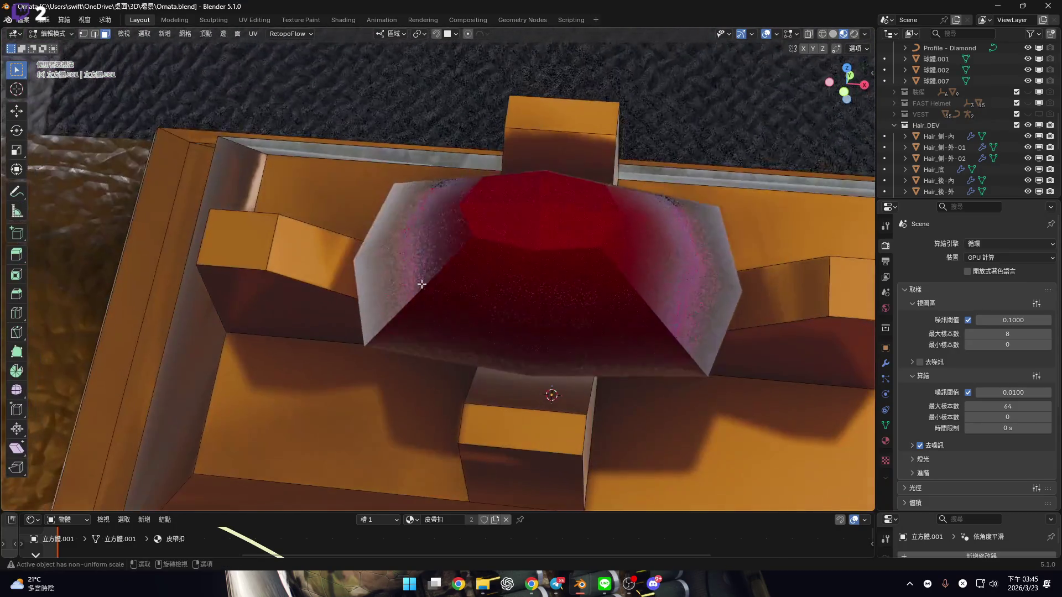
# Select a face on the buckle's left block and view it from the front
pyautogui.scroll(2, 422, 284)
pyautogui.click(340, 269)
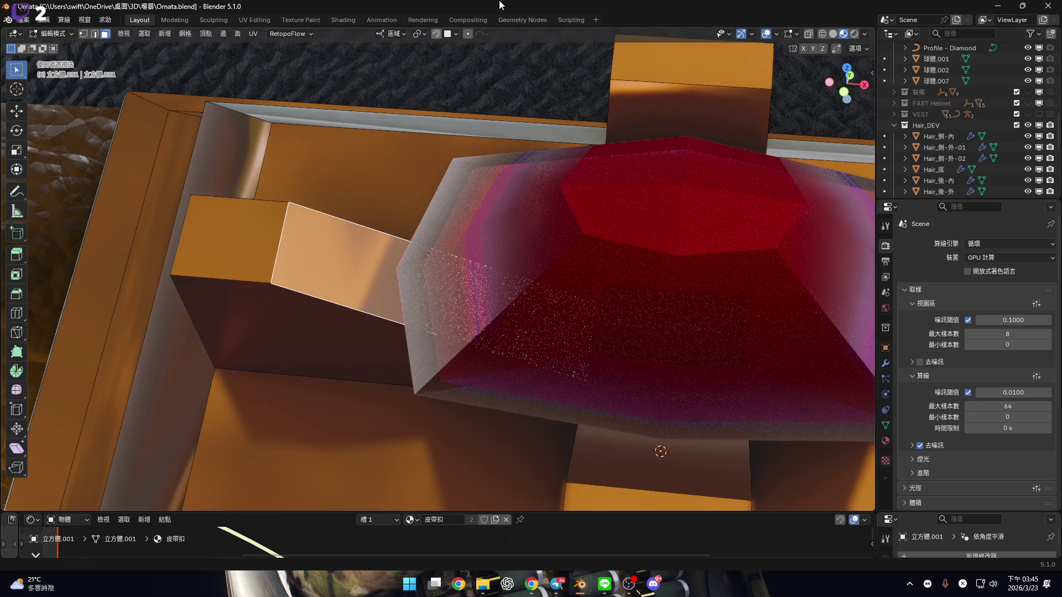
pyautogui.moveTo(367, 240)
pyautogui.mouseDown(button='middle')
pyautogui.moveTo(318, 214)
pyautogui.moveTo(289, 265)
pyautogui.moveTo(237, 237)
pyautogui.moveTo(394, 292)
pyautogui.moveTo(432, 279)
pyautogui.mouseUp(button='middle')
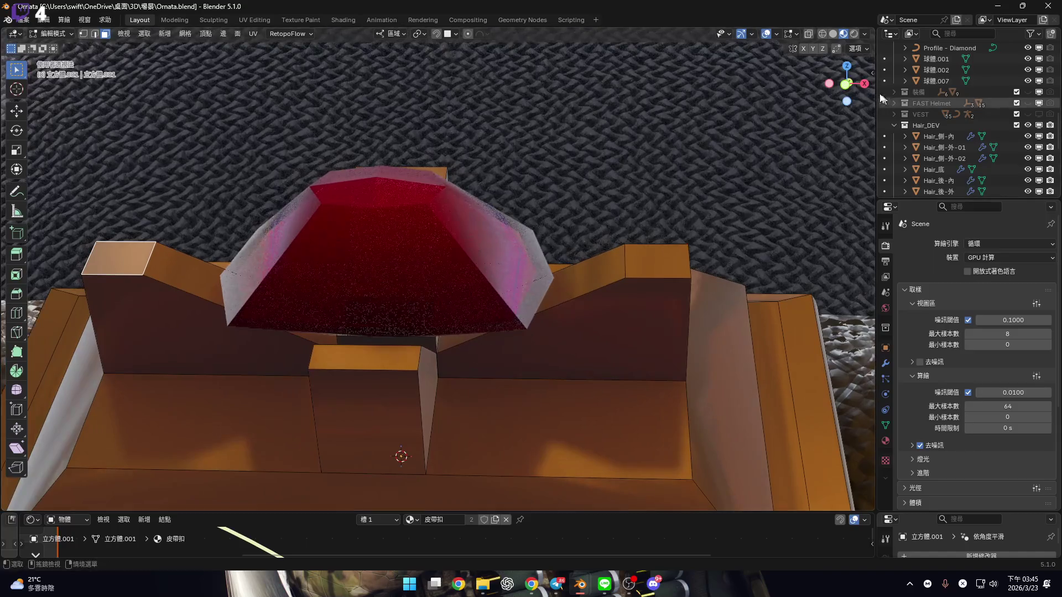
pyautogui.click(847, 87)
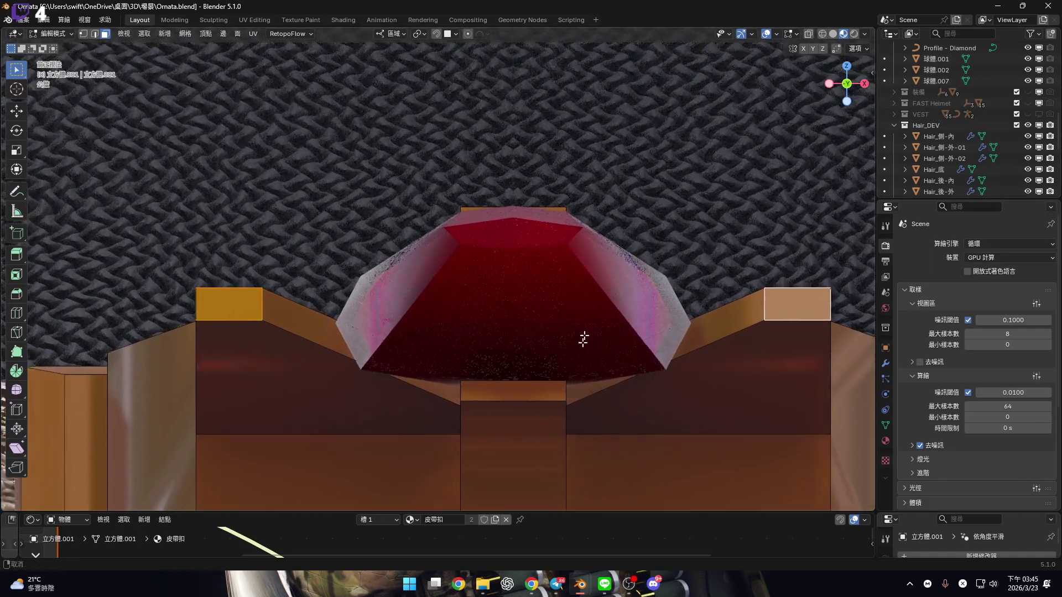
pyautogui.scroll(3, 321, 302)
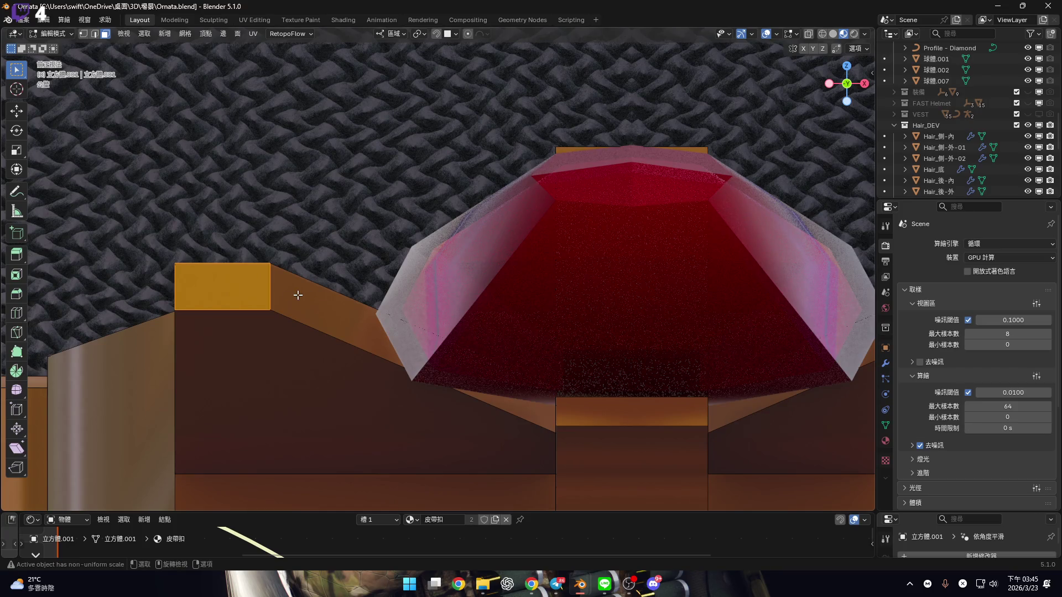
# With the Spin tool, snap the 3D cursor to the left post's corner and test-spin, cancelling it
pyautogui.click(16, 371)
pyautogui.moveTo(323, 299)
pyautogui.keyDown('shift'); pyautogui.mouseDown(button='middle')
pyautogui.moveTo(310, 316)
pyautogui.moveTo(332, 321)
pyautogui.moveTo(349, 302)
pyautogui.mouseUp(button='middle'); pyautogui.keyUp('shift')
pyautogui.hotkey('shift', 's')
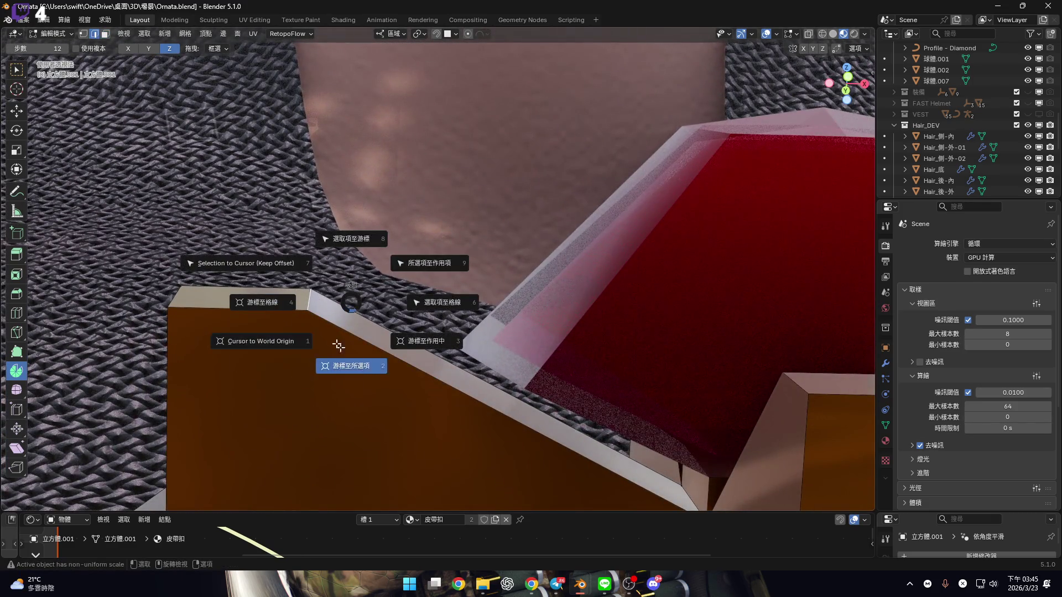
pyautogui.click(339, 346)
pyautogui.keyDown('shift'); pyautogui.moveTo(339, 345); pyautogui.dragTo(354, 390, button='middle'); pyautogui.keyUp('shift')
pyautogui.moveTo(380, 422)
pyautogui.mouseDown()
pyautogui.moveTo(388, 412)
pyautogui.moveTo(359, 425)
pyautogui.mouseUp()
pyautogui.press('Escape')
pyautogui.moveTo(359, 425)
pyautogui.mouseDown(button='middle')
pyautogui.moveTo(298, 336)
pyautogui.moveTo(359, 317)
pyautogui.moveTo(343, 308)
pyautogui.moveTo(368, 308)
pyautogui.mouseUp(button='middle')
# Spin the left post's top face by −90° and reduce the spin to 2 steps
pyautogui.press('3')
pyautogui.moveTo(427, 357); pyautogui.dragTo(439, 367, button='middle')
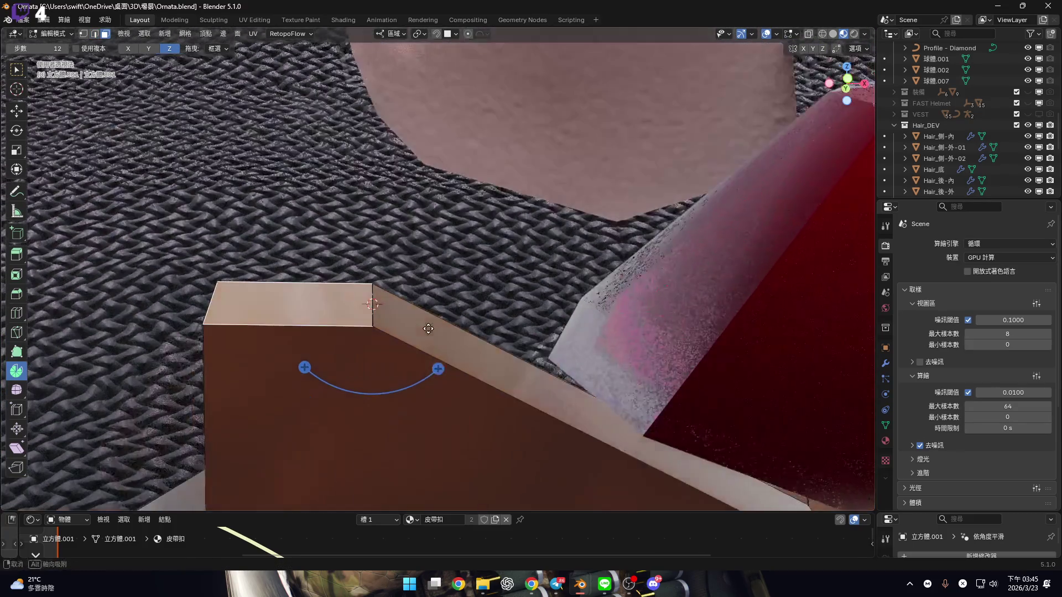
pyautogui.moveTo(438, 368)
pyautogui.mouseDown()
pyautogui.moveTo(398, 388)
pyautogui.moveTo(286, 385)
pyautogui.mouseUp()
pyautogui.click(127, 406)
pyautogui.write('-90')
pyautogui.press('Return')
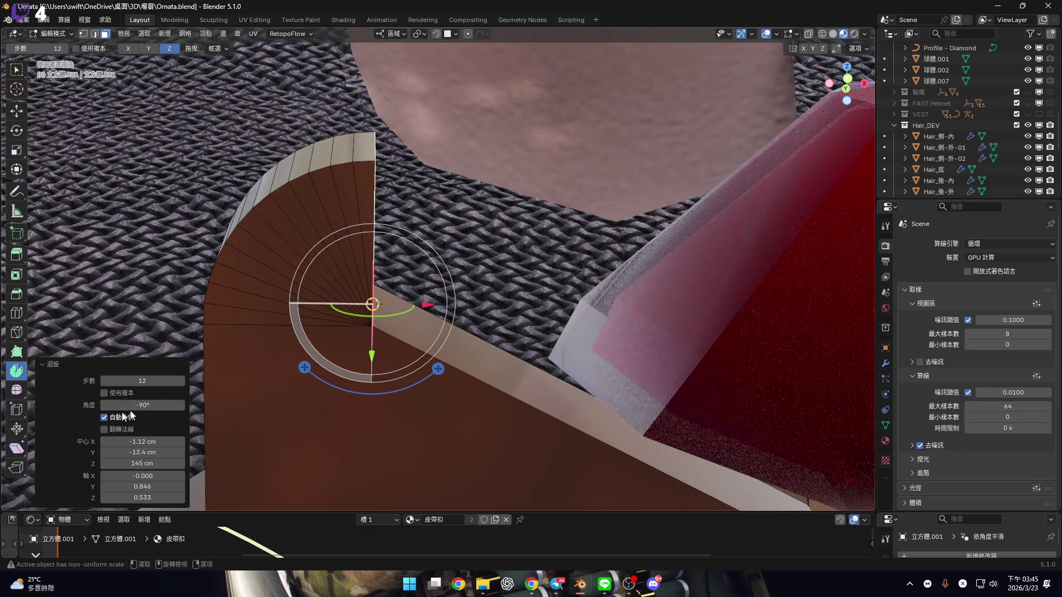
pyautogui.click(102, 381)
pyautogui.click(103, 381)
pyautogui.click(103, 381)
pyautogui.click(103, 381)
pyautogui.click(103, 381)
pyautogui.click(103, 381)
pyautogui.click(103, 381)
pyautogui.click(103, 381)
pyautogui.click(103, 381)
pyautogui.click(103, 381)
pyautogui.click(103, 381)
pyautogui.click(181, 381)
pyautogui.moveTo(181, 381)
pyautogui.mouseDown(button='middle')
pyautogui.moveTo(387, 310)
pyautogui.moveTo(343, 308)
pyautogui.moveTo(332, 315)
pyautogui.moveTo(438, 297)
pyautogui.mouseUp(button='middle')
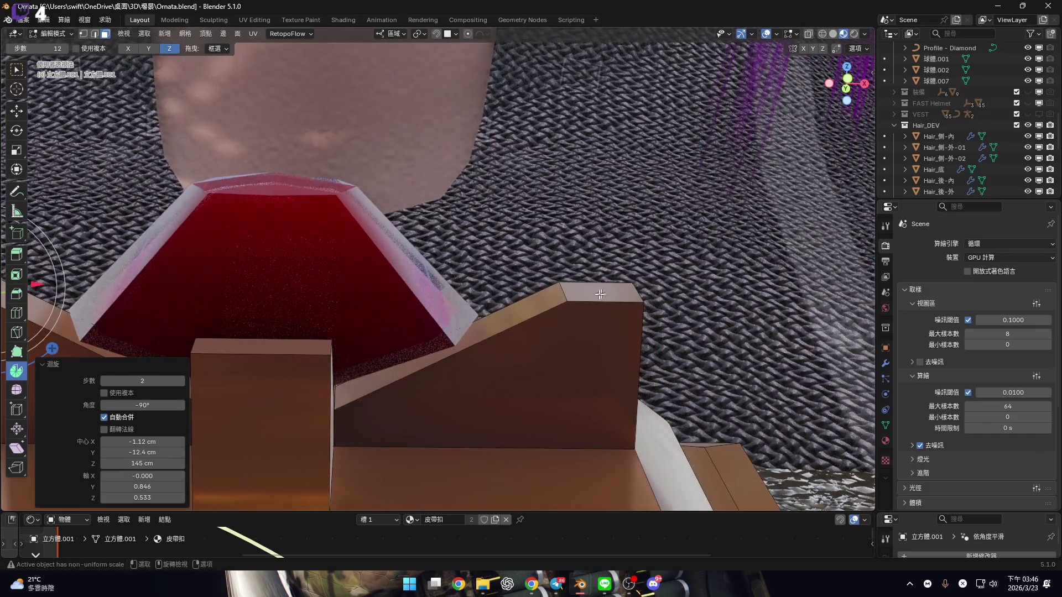
# Snap the cursor to the right post's top corner and spin its top by 90°
pyautogui.press('2')
pyautogui.hotkey('shift', 's')
pyautogui.click(597, 330)
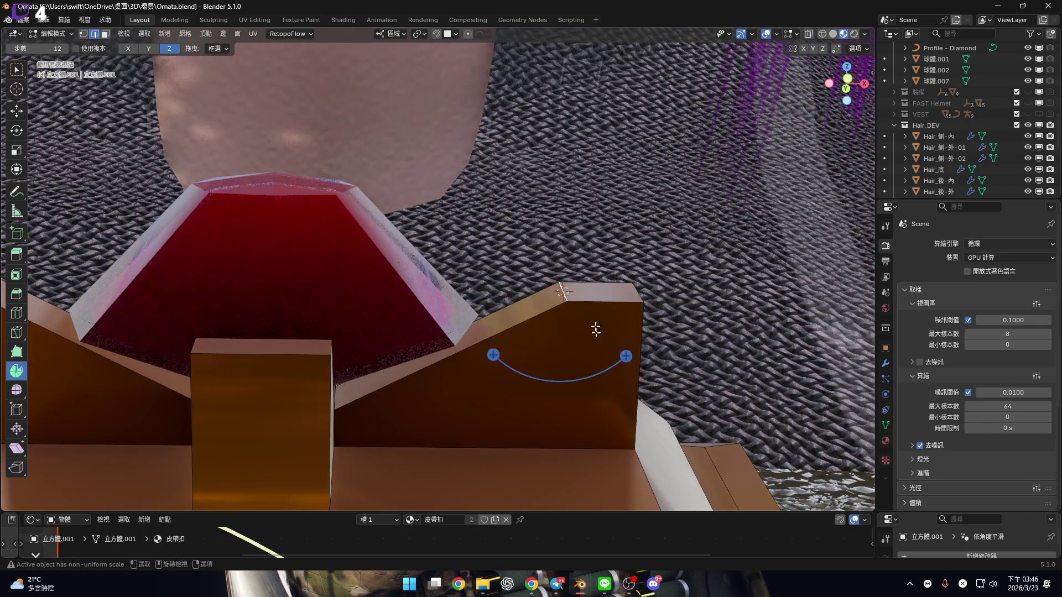
pyautogui.scroll(2, 579, 332)
pyautogui.scroll(3, 567, 360)
pyautogui.moveTo(559, 347); pyautogui.dragTo(588, 315)
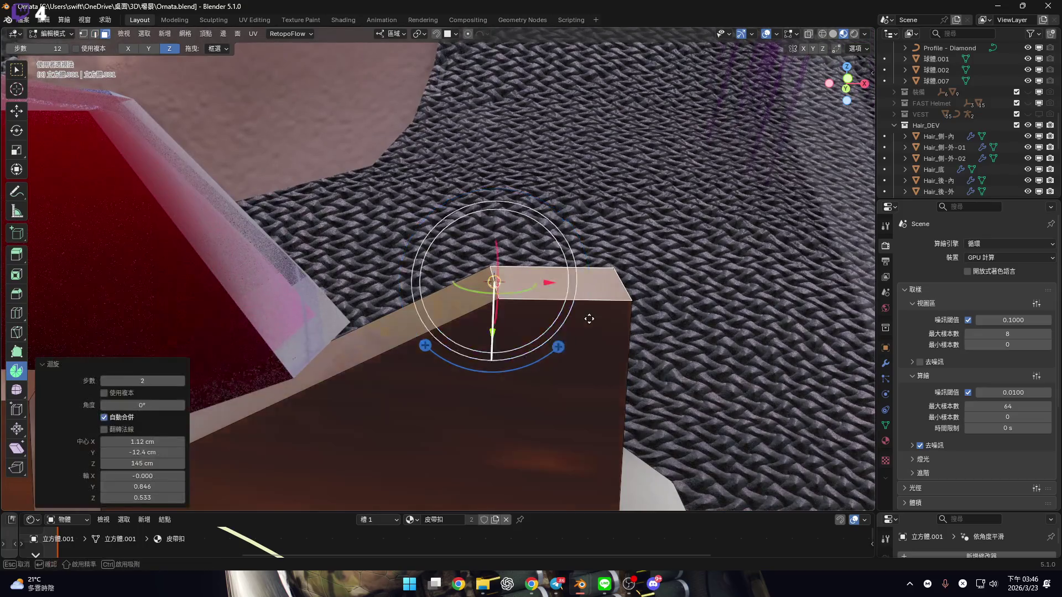
pyautogui.click(154, 404)
pyautogui.write('90')
pyautogui.press('Return')
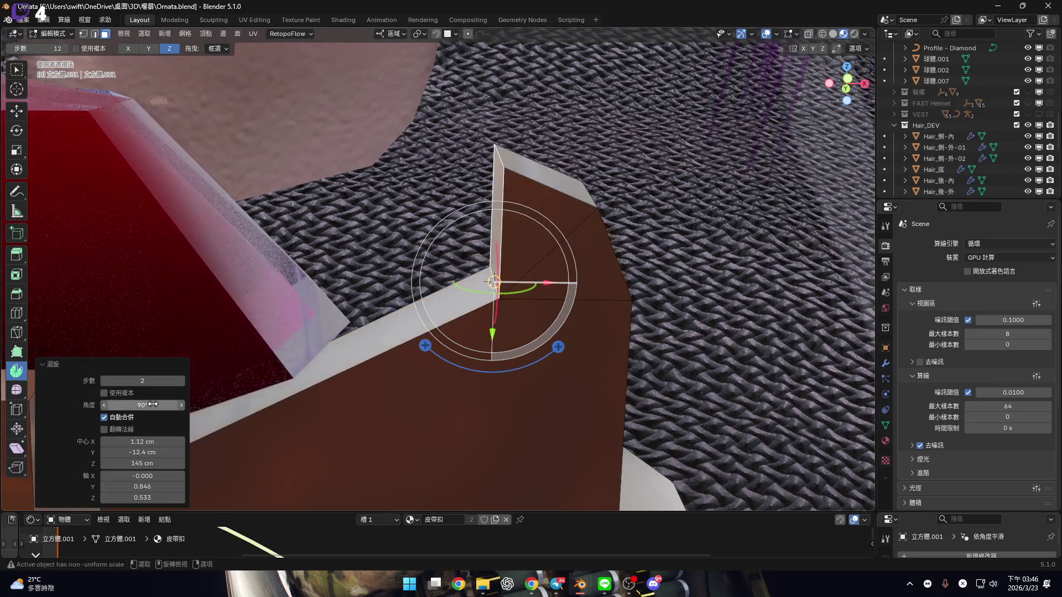
# Spin the centre block's top 90° around X in 2 steps, pivoting on its top edge
pyautogui.moveTo(291, 302); pyautogui.dragTo(603, 310, button='middle')
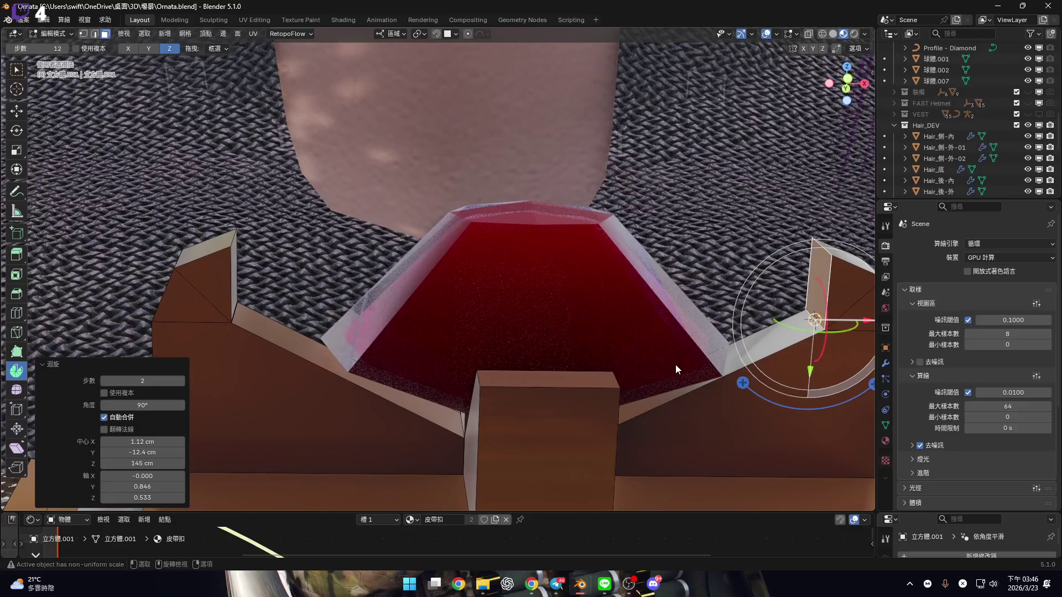
pyautogui.moveTo(676, 373)
pyautogui.mouseDown(button='middle')
pyautogui.moveTo(476, 208)
pyautogui.moveTo(474, 272)
pyautogui.moveTo(430, 182)
pyautogui.moveTo(340, 211)
pyautogui.moveTo(432, 239)
pyautogui.mouseUp(button='middle')
pyautogui.scroll(3, 431, 240)
pyautogui.hotkey('shift', 's')
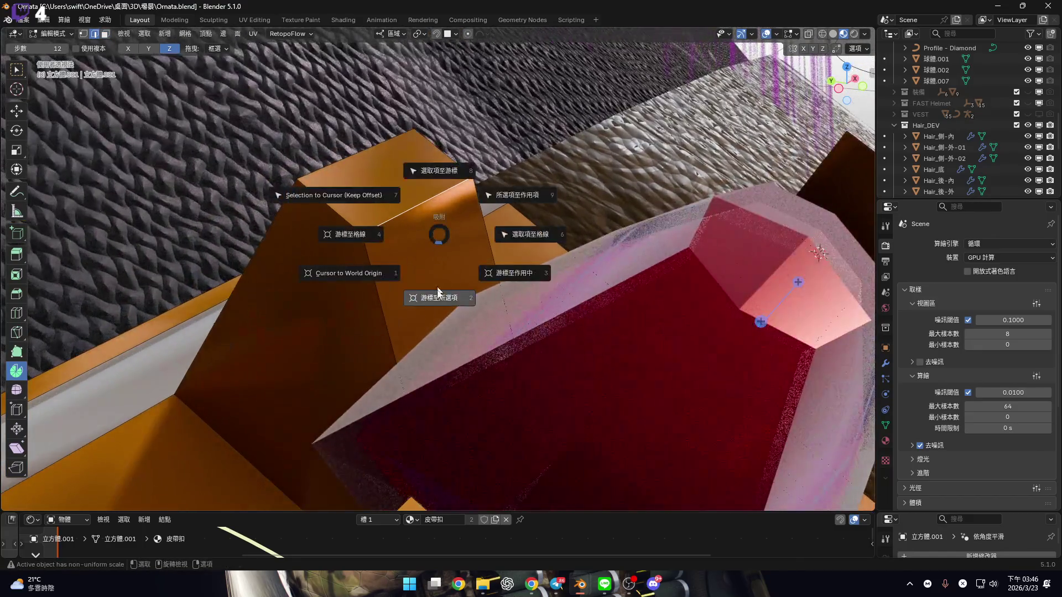
pyautogui.click(423, 299)
pyautogui.moveTo(423, 299)
pyautogui.mouseDown(button='middle')
pyautogui.moveTo(420, 248)
pyautogui.moveTo(437, 293)
pyautogui.moveTo(459, 306)
pyautogui.mouseUp(button='middle')
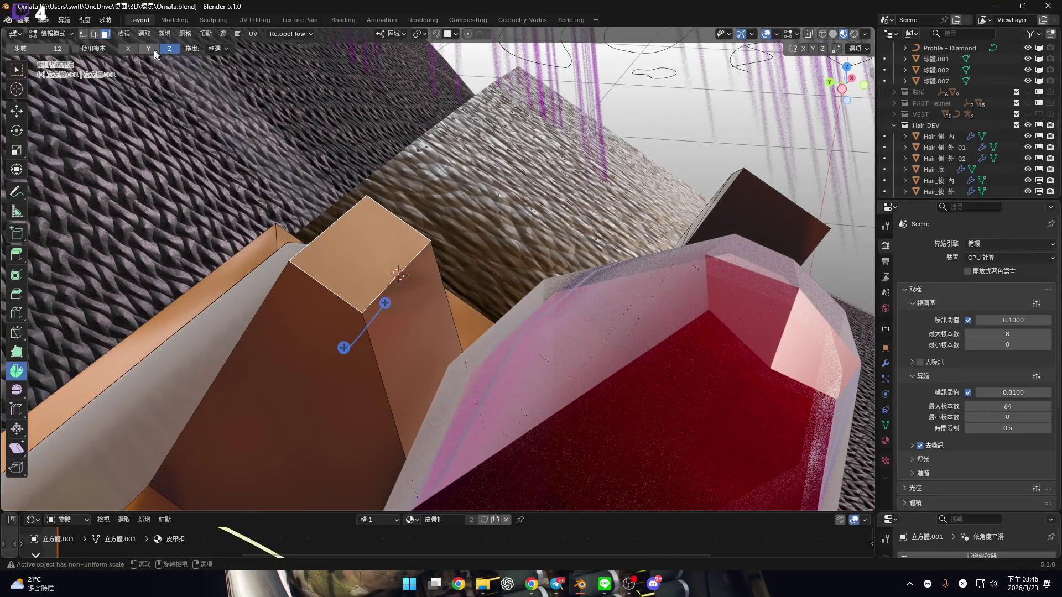
pyautogui.click(128, 48)
pyautogui.moveTo(434, 304); pyautogui.dragTo(426, 232, button='middle')
pyautogui.moveTo(426, 232)
pyautogui.mouseDown()
pyautogui.moveTo(424, 207)
pyautogui.moveTo(427, 216)
pyautogui.mouseUp()
pyautogui.click(139, 382)
pyautogui.press('Tab')
pyautogui.write('90')
pyautogui.press('Return')
# Snap the cursor to the centre block's corner and spin its top face by 90°
pyautogui.moveTo(431, 354)
pyautogui.mouseDown(button='middle')
pyautogui.moveTo(536, 357)
pyautogui.moveTo(434, 340)
pyautogui.moveTo(509, 330)
pyautogui.moveTo(484, 302)
pyautogui.moveTo(490, 292)
pyautogui.mouseUp(button='middle')
pyautogui.press('2')
pyautogui.hotkey('shift', 's')
pyautogui.click(581, 366)
pyautogui.press('3')
pyautogui.moveTo(434, 283); pyautogui.dragTo(425, 290)
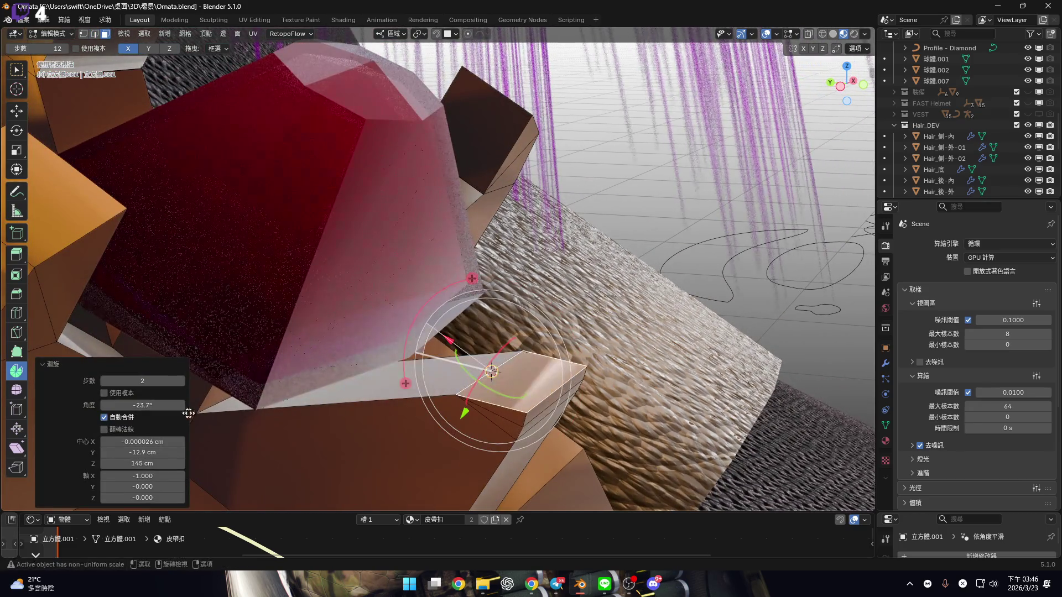
pyautogui.click(142, 408)
pyautogui.write('90')
pyautogui.press('Return')
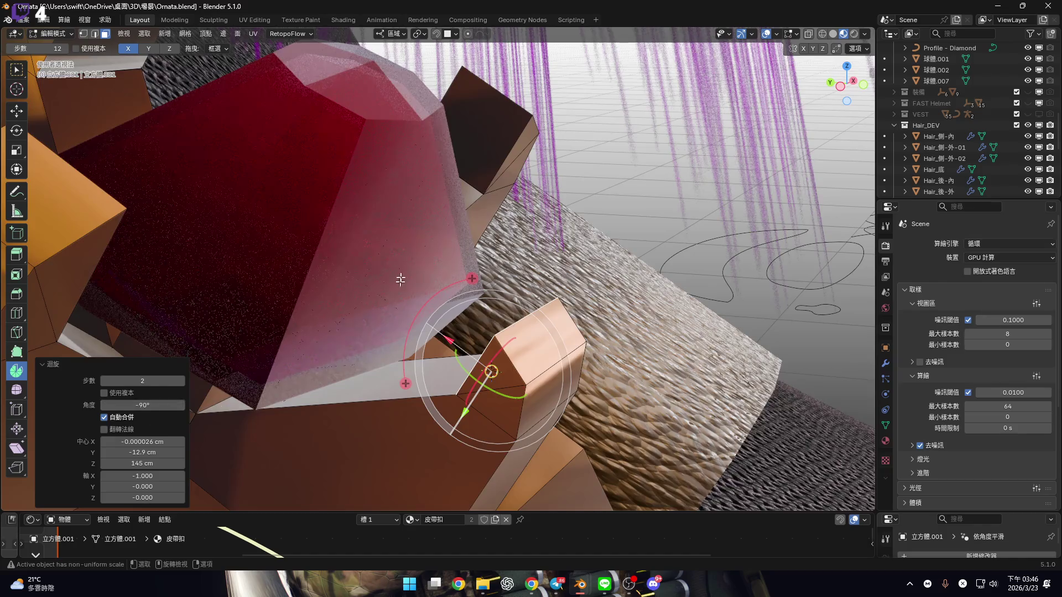
pyautogui.moveTo(553, 248); pyautogui.dragTo(601, 242, button='middle')
pyautogui.scroll(5, 602, 241)
pyautogui.click(17, 70)
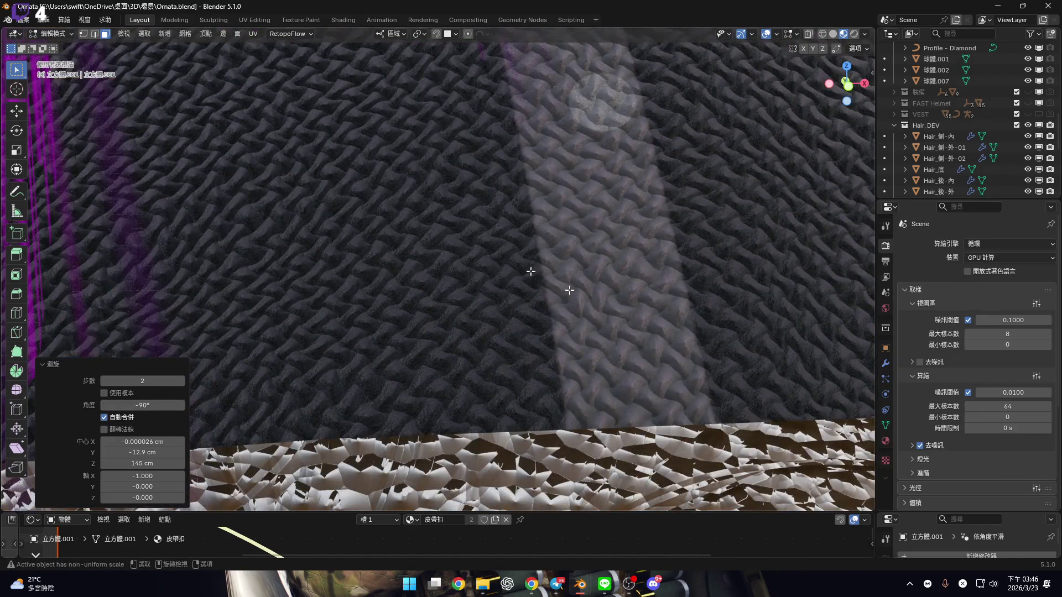
# Collapse the spin settings and bring the red gem into a top-down view
pyautogui.scroll(-8, 564, 293)
pyautogui.scroll(6, 428, 228)
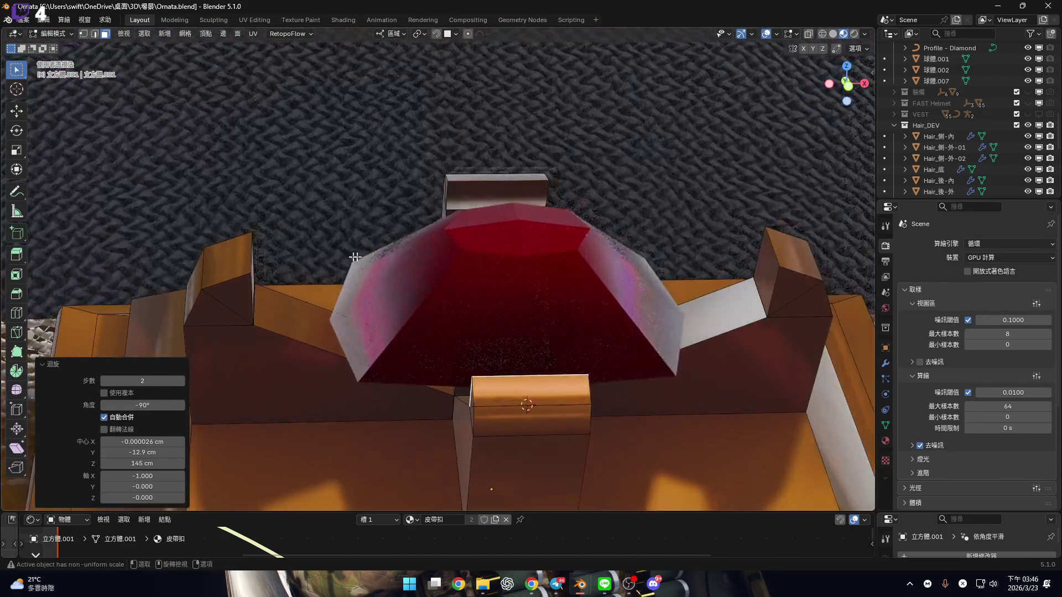
pyautogui.scroll(-3, 427, 229)
pyautogui.scroll(2, 427, 228)
pyautogui.click(34, 363)
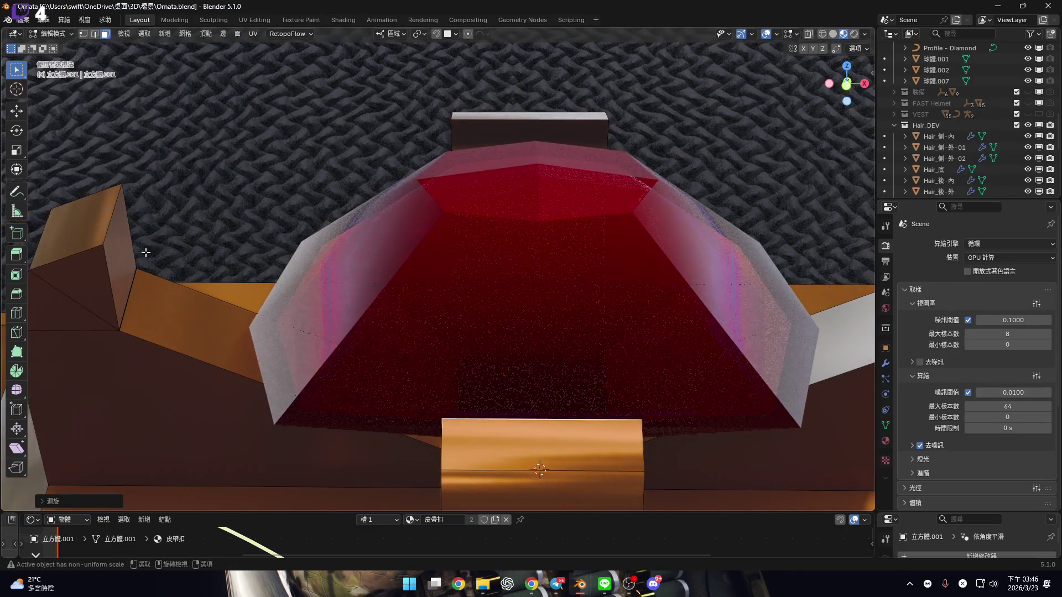
pyautogui.moveTo(579, 206)
pyautogui.keyDown('shift'); pyautogui.mouseDown(button='middle')
pyautogui.moveTo(555, 246)
pyautogui.moveTo(595, 173)
pyautogui.mouseUp(button='middle'); pyautogui.keyUp('shift')
pyautogui.scroll(-2, 596, 173)
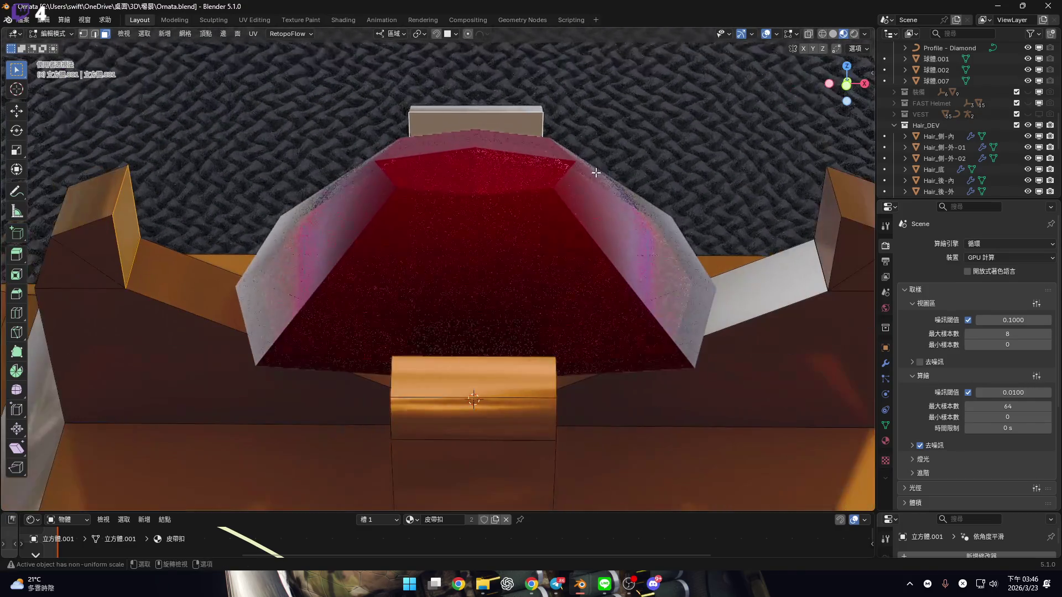
pyautogui.moveTo(828, 210)
pyautogui.mouseDown(button='middle')
pyautogui.moveTo(531, 182)
pyautogui.moveTo(491, 277)
pyautogui.moveTo(487, 181)
pyautogui.moveTo(479, 216)
pyautogui.mouseUp(button='middle')
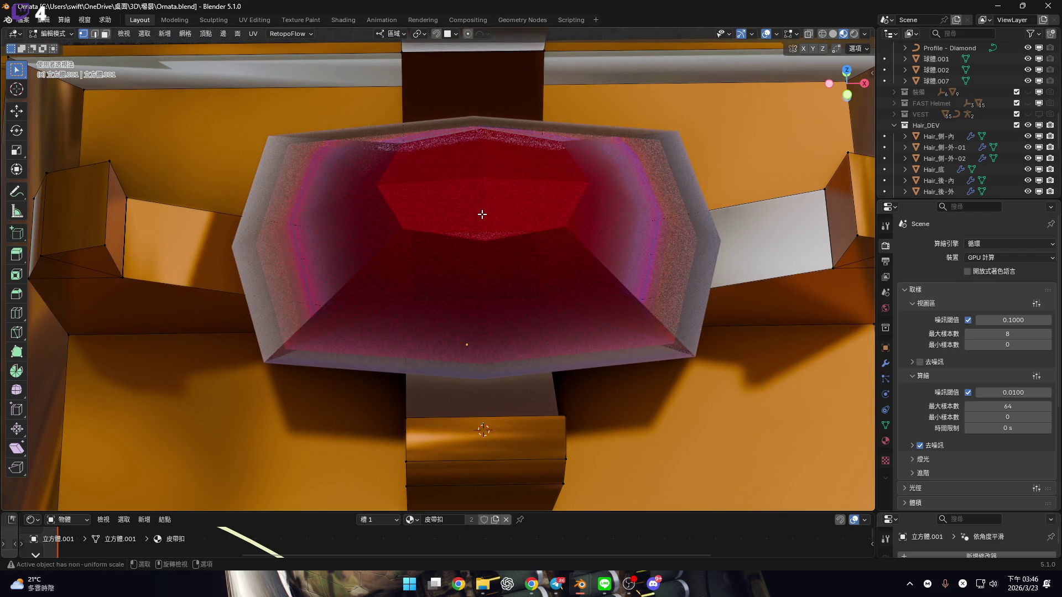
# Snap the 3D cursor to the red gem's top vertex
pyautogui.click(536, 239)
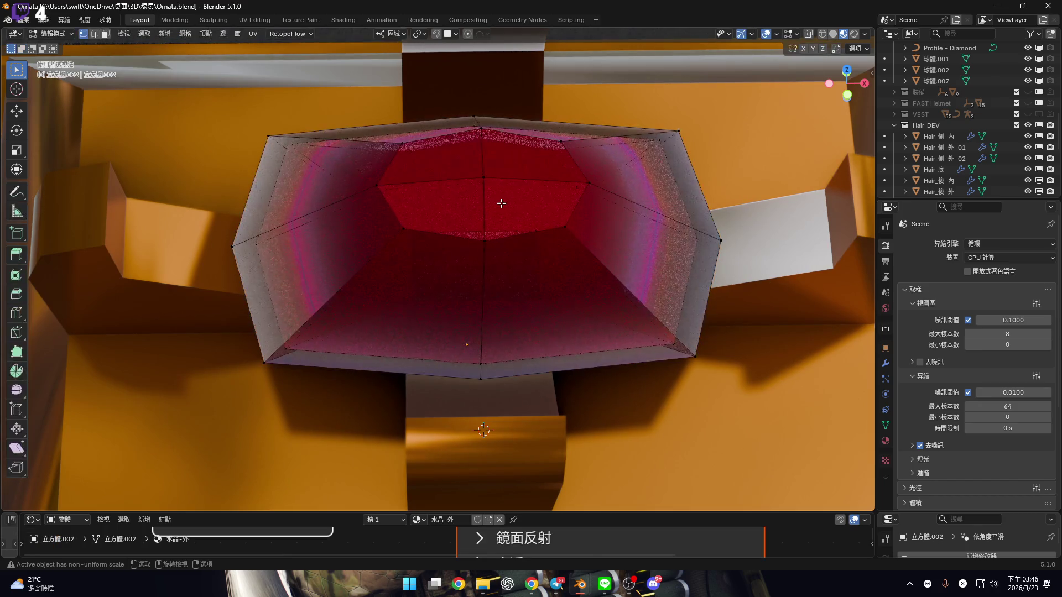
pyautogui.click(494, 186)
pyautogui.moveTo(494, 185)
pyautogui.mouseDown(button='middle')
pyautogui.moveTo(541, 206)
pyautogui.moveTo(519, 220)
pyautogui.moveTo(255, 251)
pyautogui.mouseUp(button='middle')
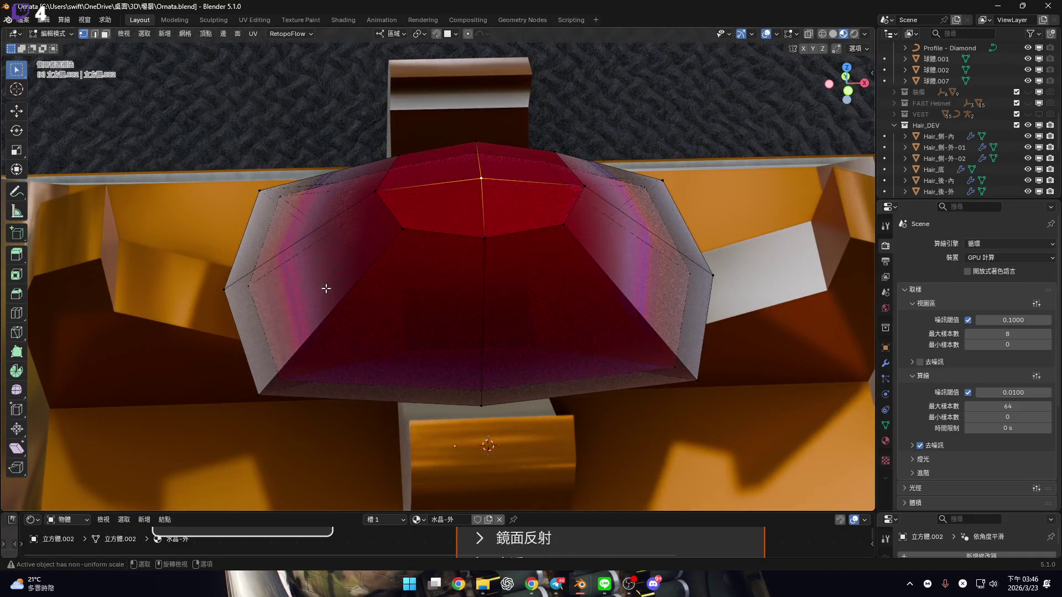
pyautogui.hotkey('shift', 's')
pyautogui.click(462, 244)
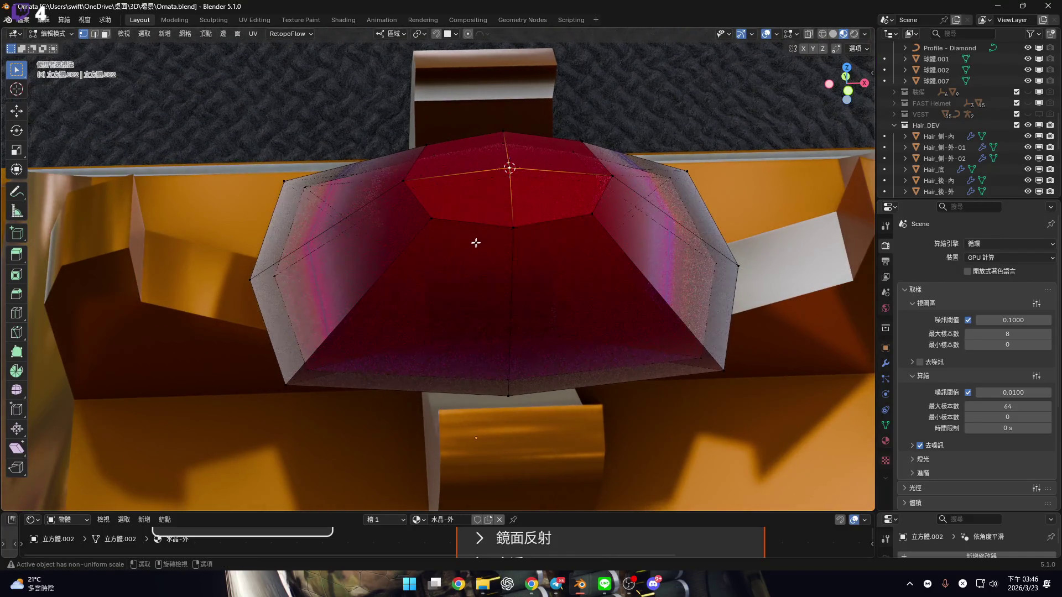
# Leave the gem and edit the orange holder mesh, viewed straight from the front
pyautogui.press('Tab')
pyautogui.moveTo(572, 242)
pyautogui.mouseDown(button='middle')
pyautogui.moveTo(516, 280)
pyautogui.moveTo(353, 235)
pyautogui.mouseUp(button='middle')
pyautogui.click(384, 279)
pyautogui.press('Tab')
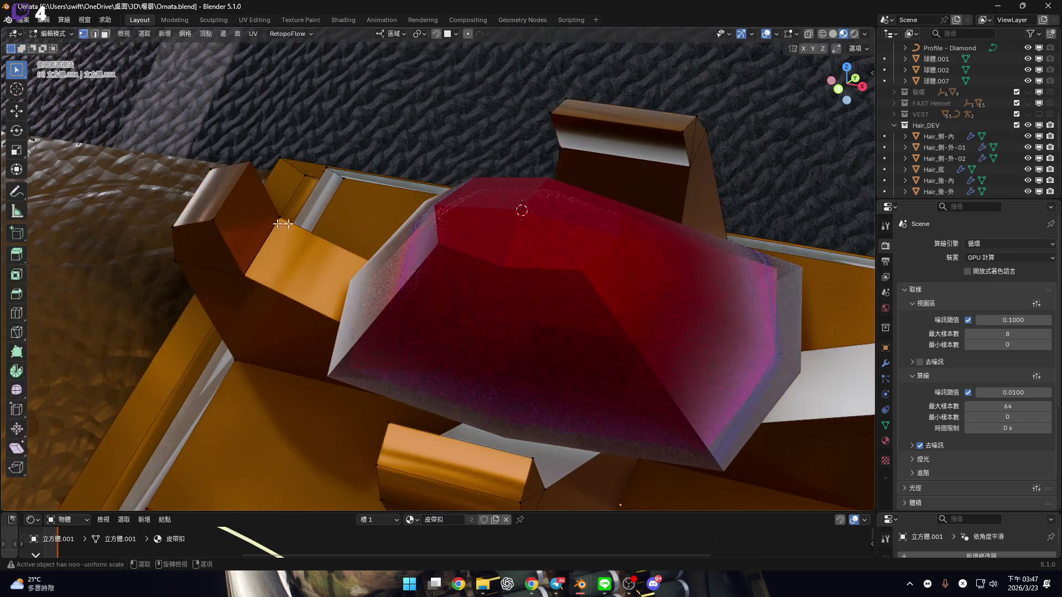
pyautogui.moveTo(533, 374)
pyautogui.mouseDown(button='middle')
pyautogui.moveTo(474, 268)
pyautogui.moveTo(543, 222)
pyautogui.mouseUp(button='middle')
pyautogui.keyDown('shift'); pyautogui.scroll(3, 543, 222); pyautogui.keyUp('shift')
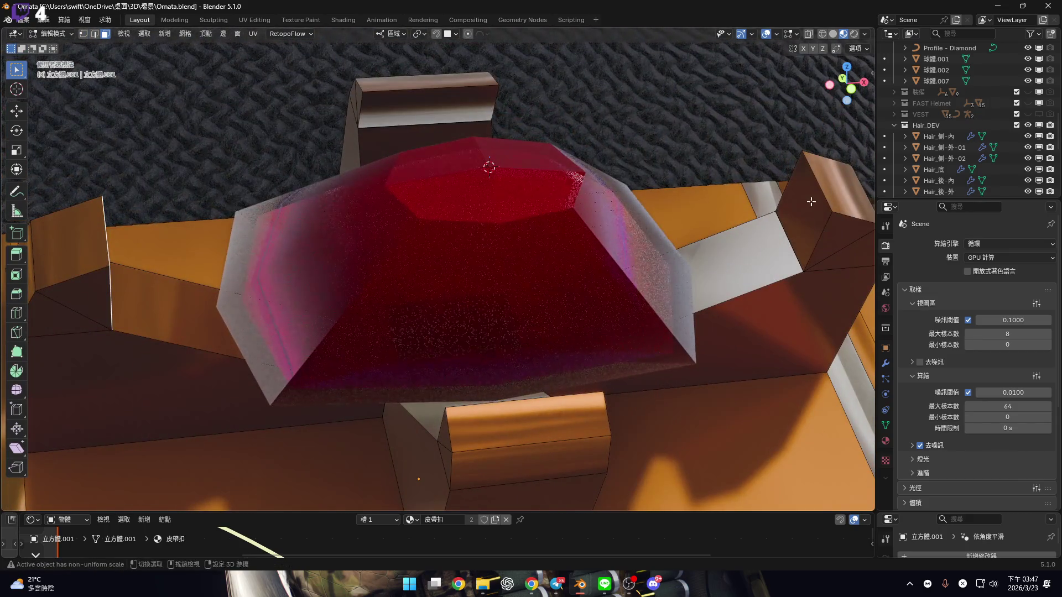
pyautogui.keyDown('shift'); pyautogui.scroll(1, 808, 221); pyautogui.keyUp('shift')
pyautogui.moveTo(854, 96); pyautogui.dragTo(851, 91)
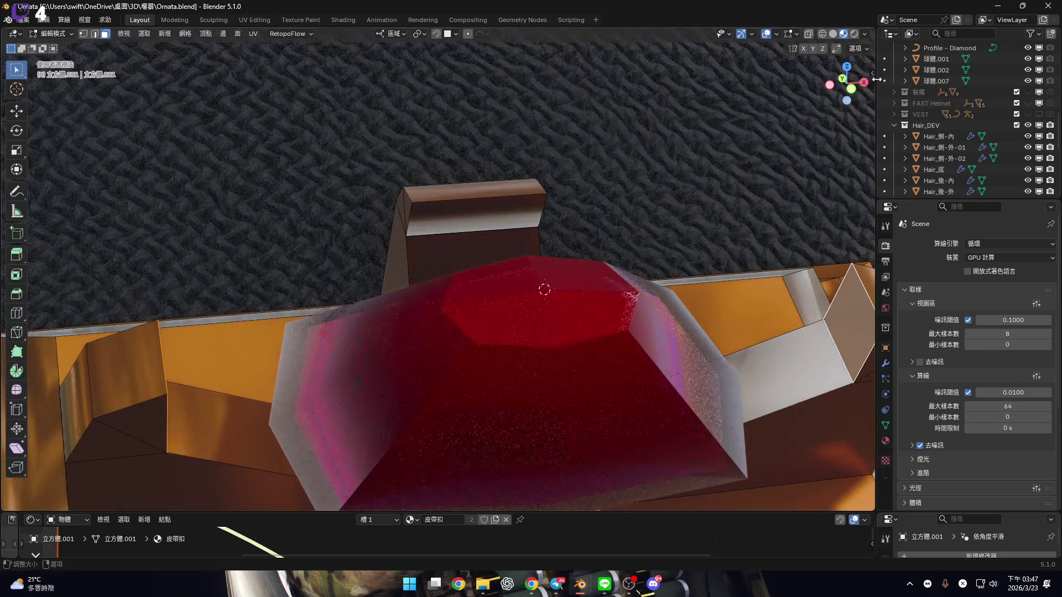
pyautogui.click(847, 84)
# Set the pivot to the 3D cursor and scale the holder's side pieces toward the gem top
pyautogui.scroll(3, 539, 310)
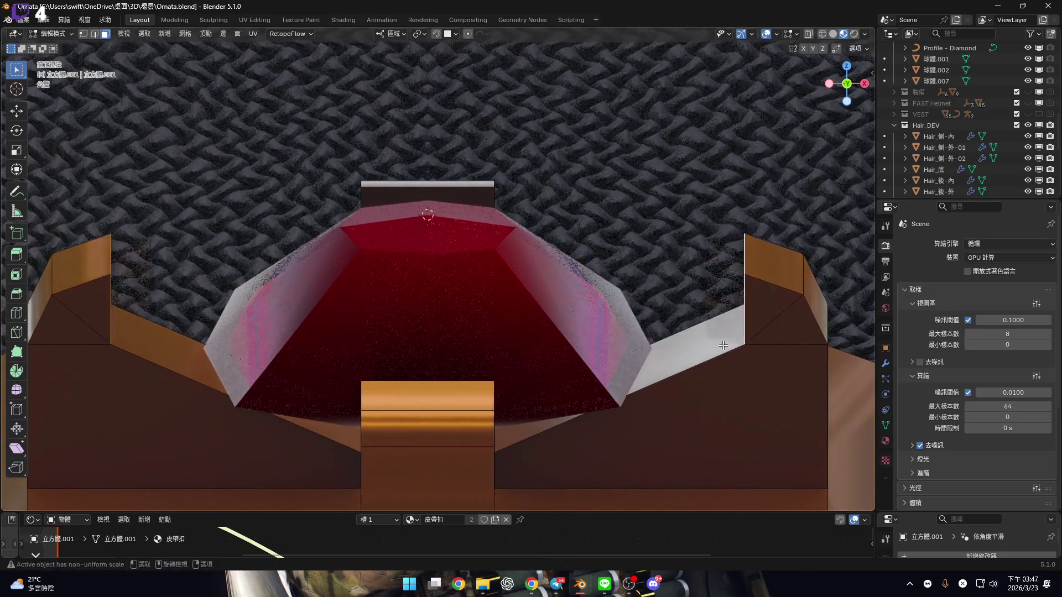
pyautogui.keyDown('shift'); pyautogui.moveTo(723, 345); pyautogui.dragTo(746, 339, button='middle'); pyautogui.keyUp('shift')
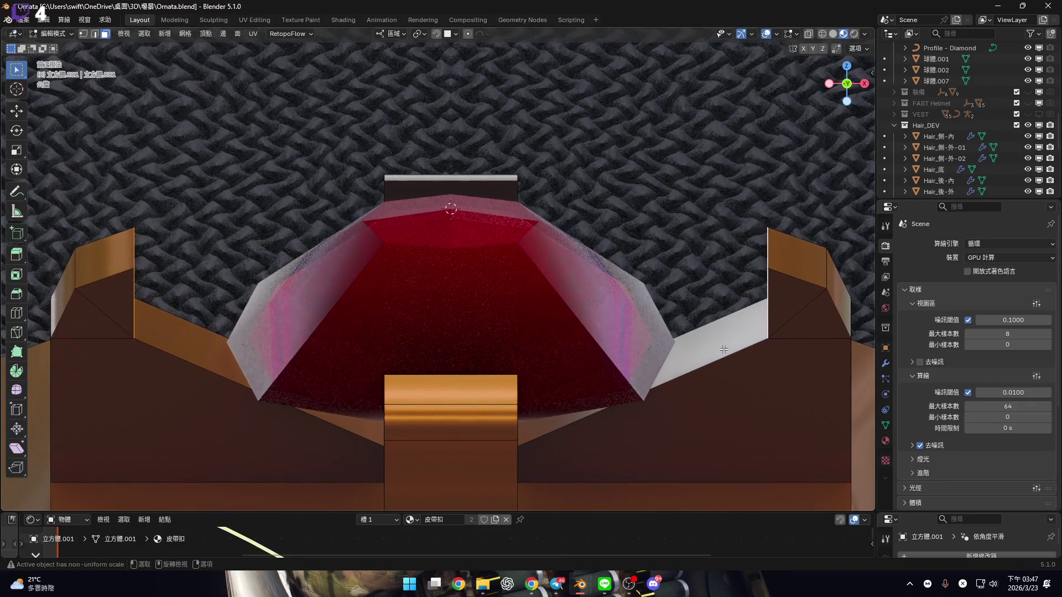
pyautogui.press('g')
pyautogui.press('z')
pyautogui.press('s')
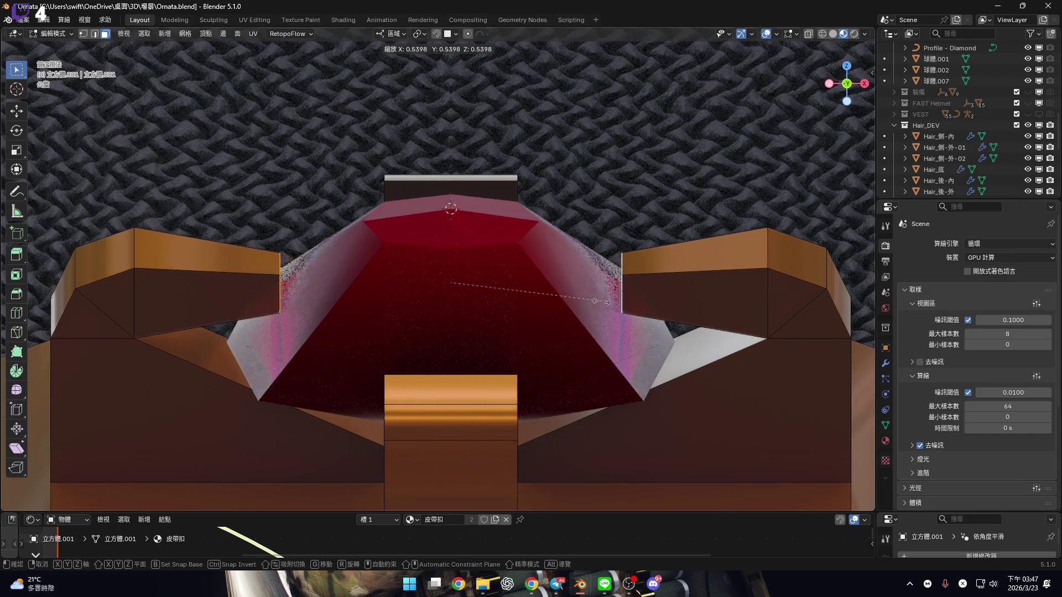
pyautogui.press('Escape')
pyautogui.moveTo(602, 302)
pyautogui.keyDown('shift'); pyautogui.mouseDown(button='middle')
pyautogui.moveTo(581, 332)
pyautogui.moveTo(645, 135)
pyautogui.mouseUp(button='middle'); pyautogui.keyUp('shift')
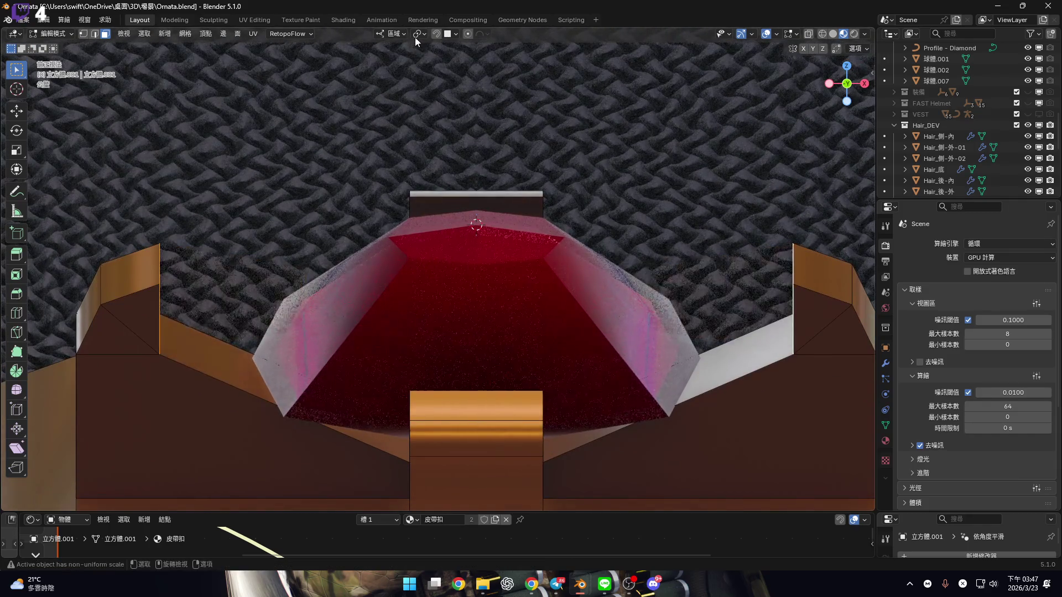
pyautogui.click(437, 73)
pyautogui.keyDown('shift'); pyautogui.moveTo(608, 301); pyautogui.dragTo(562, 296, button='middle'); pyautogui.keyUp('shift')
pyautogui.press('s')
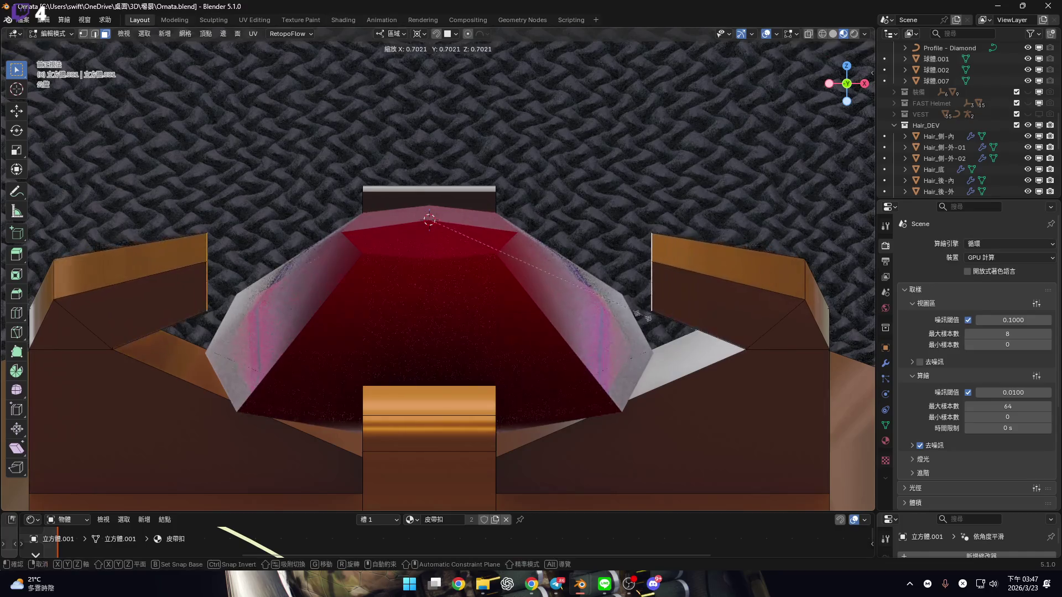
pyautogui.click(505, 277)
# Extrude the top face and shrink it into a narrow prong, ending in Right Orthographic view
pyautogui.moveTo(504, 276)
pyautogui.keyDown('shift'); pyautogui.mouseDown(button='middle')
pyautogui.moveTo(517, 301)
pyautogui.moveTo(483, 206)
pyautogui.mouseUp(button='middle'); pyautogui.keyUp('shift')
pyautogui.scroll(-2, 469, 272)
pyautogui.keyDown('shift'); pyautogui.moveTo(469, 272); pyautogui.dragTo(441, 208, button='middle'); pyautogui.keyUp('shift')
pyautogui.moveTo(497, 320)
pyautogui.mouseDown(button='middle')
pyautogui.moveTo(465, 209)
pyautogui.moveTo(489, 297)
pyautogui.moveTo(565, 358)
pyautogui.moveTo(493, 308)
pyautogui.moveTo(813, 142)
pyautogui.mouseUp(button='middle')
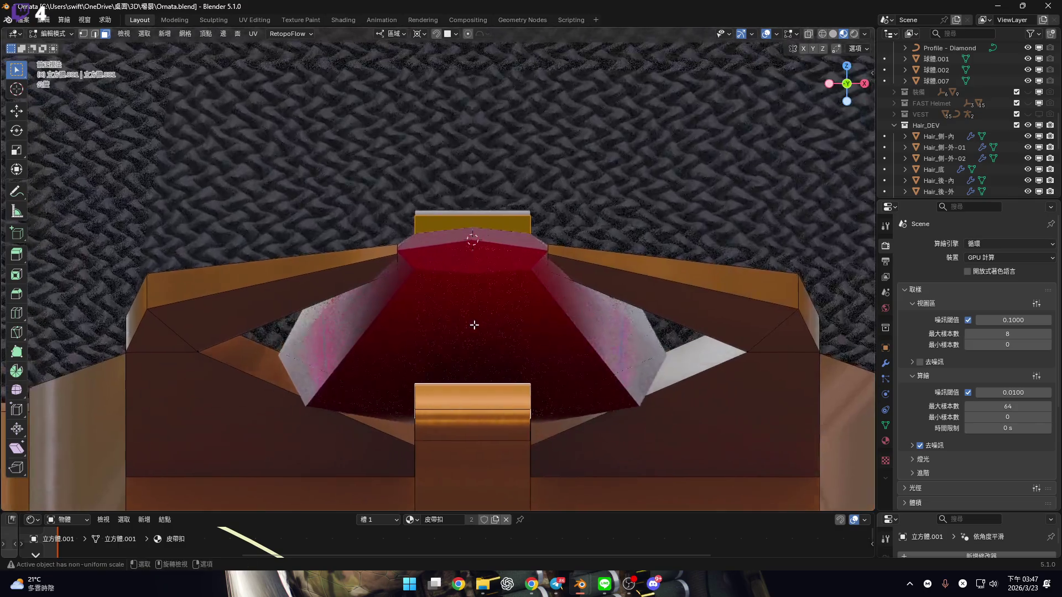
pyautogui.moveTo(474, 325)
pyautogui.mouseDown(button='middle')
pyautogui.moveTo(515, 267)
pyautogui.moveTo(559, 289)
pyautogui.mouseUp(button='middle')
pyautogui.press('e')
pyautogui.press('s')
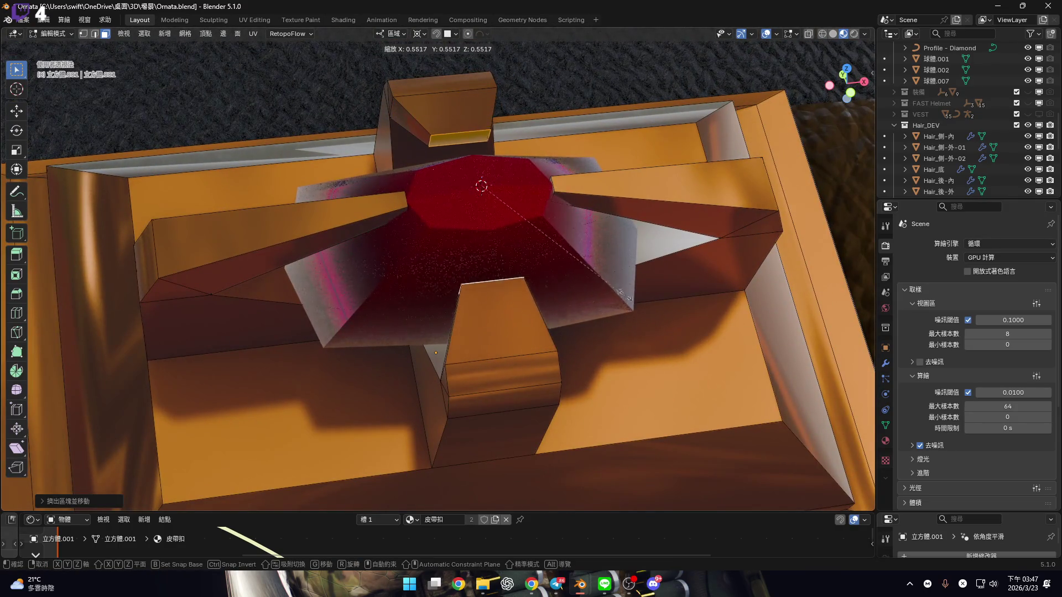
pyautogui.click(569, 244)
pyautogui.moveTo(569, 245)
pyautogui.mouseDown(button='middle')
pyautogui.moveTo(548, 277)
pyautogui.moveTo(492, 266)
pyautogui.moveTo(434, 315)
pyautogui.moveTo(415, 287)
pyautogui.moveTo(343, 271)
pyautogui.mouseUp(button='middle')
pyautogui.moveTo(551, 296)
pyautogui.mouseDown(button='middle')
pyautogui.moveTo(467, 332)
pyautogui.moveTo(576, 299)
pyautogui.moveTo(548, 306)
pyautogui.mouseUp(button='middle')
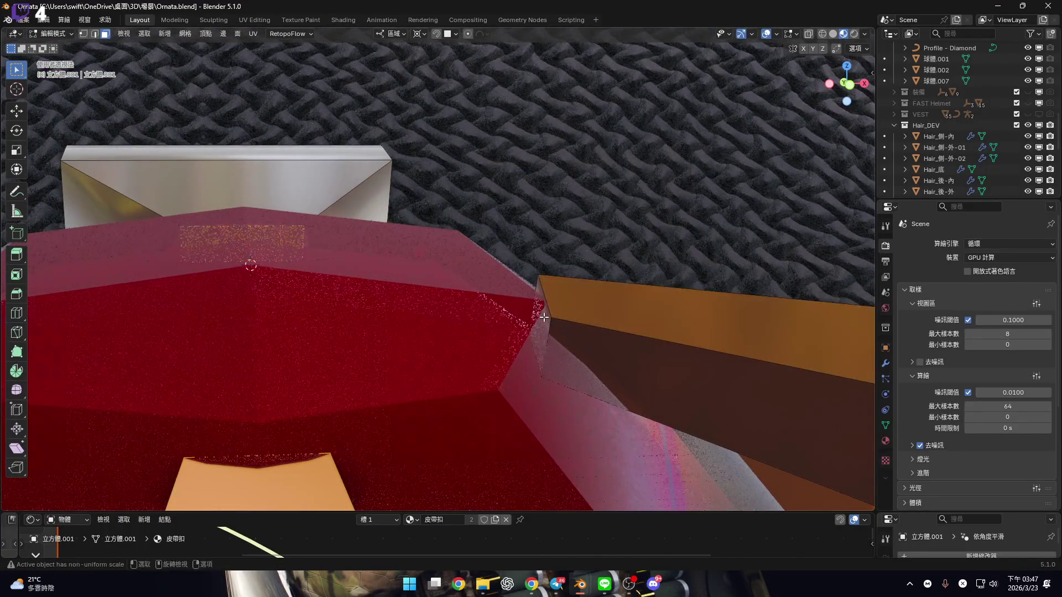
pyautogui.scroll(-5, 539, 343)
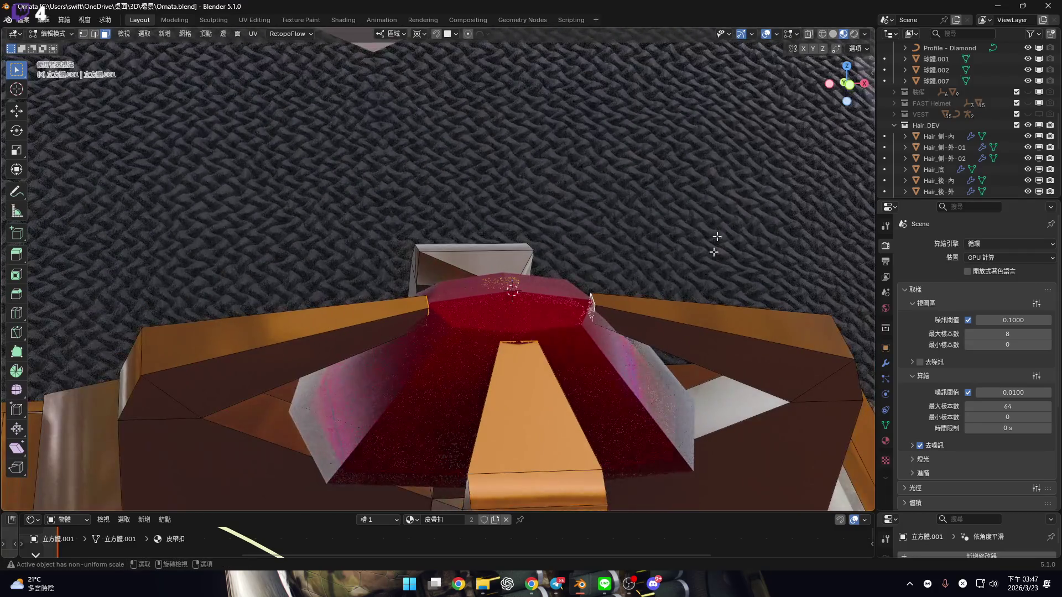
pyautogui.click(864, 84)
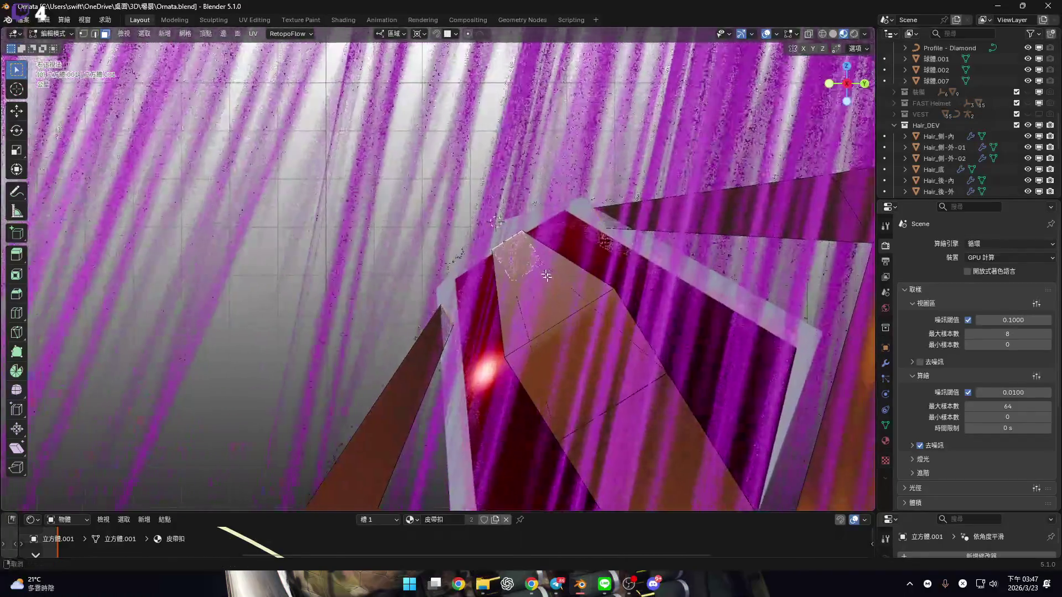
# Slide the extruded faces along their local Y axis and shrink them to about 0.93
pyautogui.press('g')
pyautogui.press('z')
pyautogui.press('z')
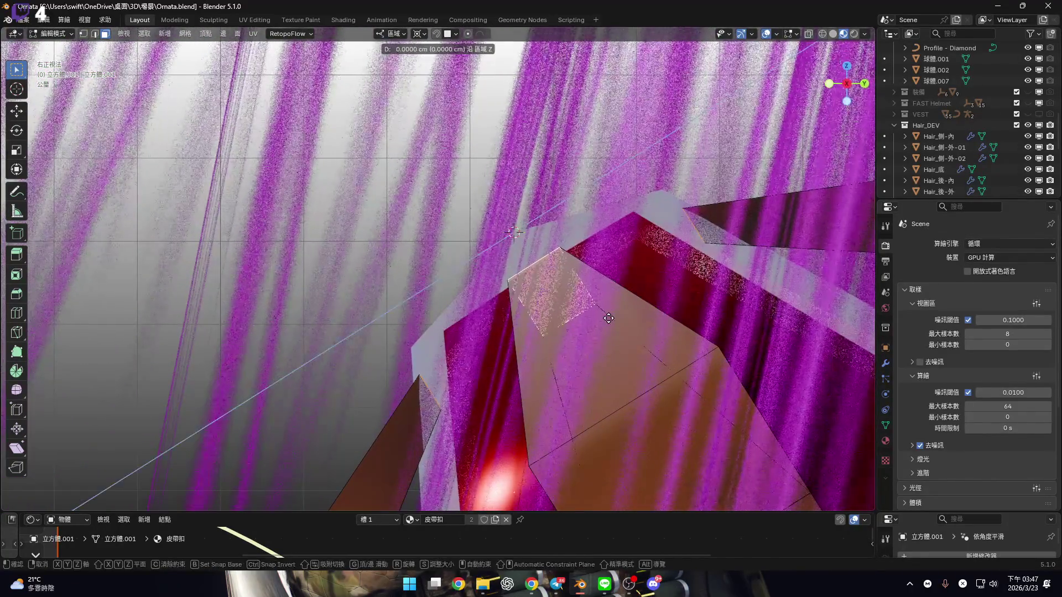
pyautogui.press('y')
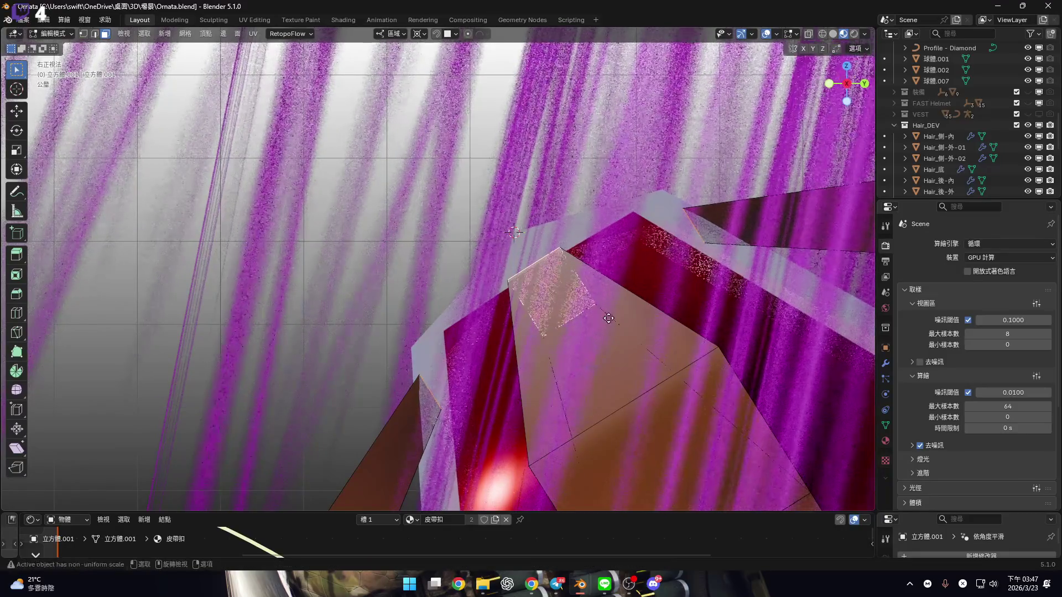
pyautogui.press('y')
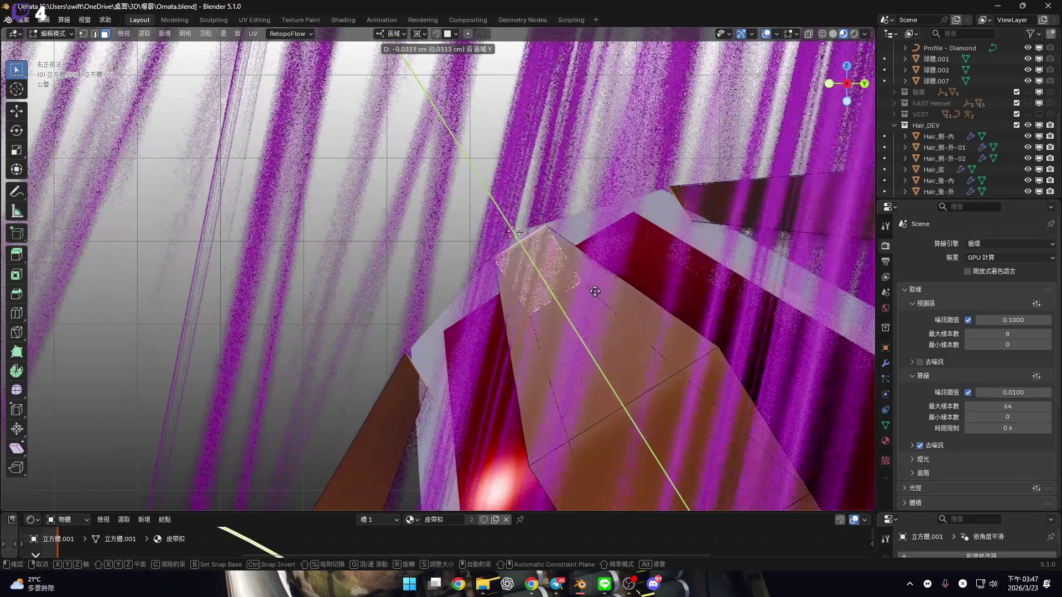
pyautogui.click(562, 245)
pyautogui.press('s')
pyautogui.click(636, 316)
pyautogui.moveTo(636, 316); pyautogui.dragTo(397, 282, button='middle')
pyautogui.scroll(-10, 397, 282)
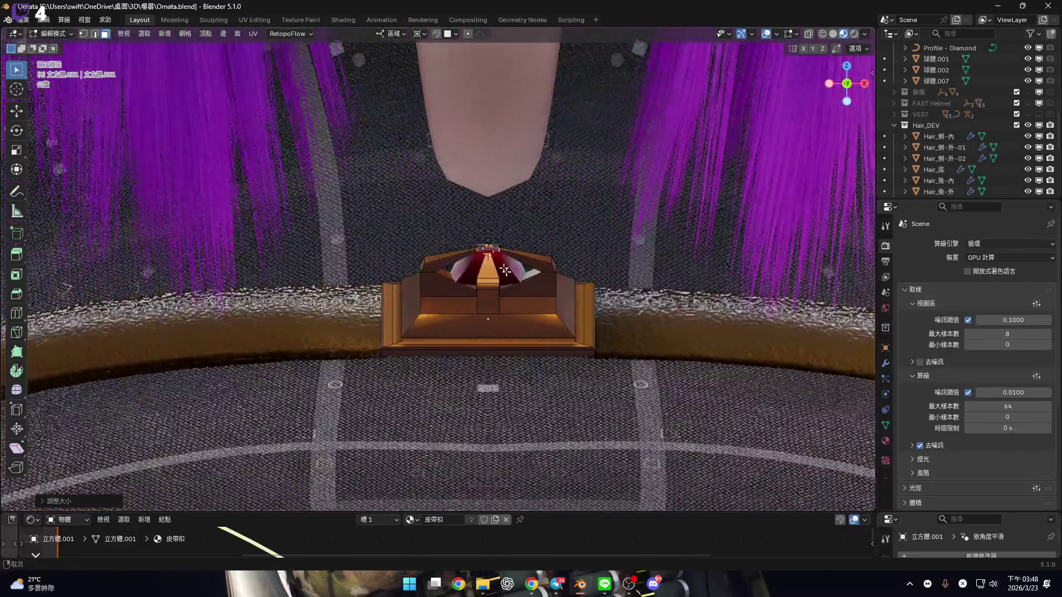
pyautogui.scroll(10, 514, 276)
pyautogui.moveTo(514, 277)
pyautogui.mouseDown(button='middle')
pyautogui.moveTo(443, 282)
pyautogui.moveTo(503, 244)
pyautogui.moveTo(463, 291)
pyautogui.moveTo(486, 277)
pyautogui.moveTo(515, 296)
pyautogui.mouseUp(button='middle')
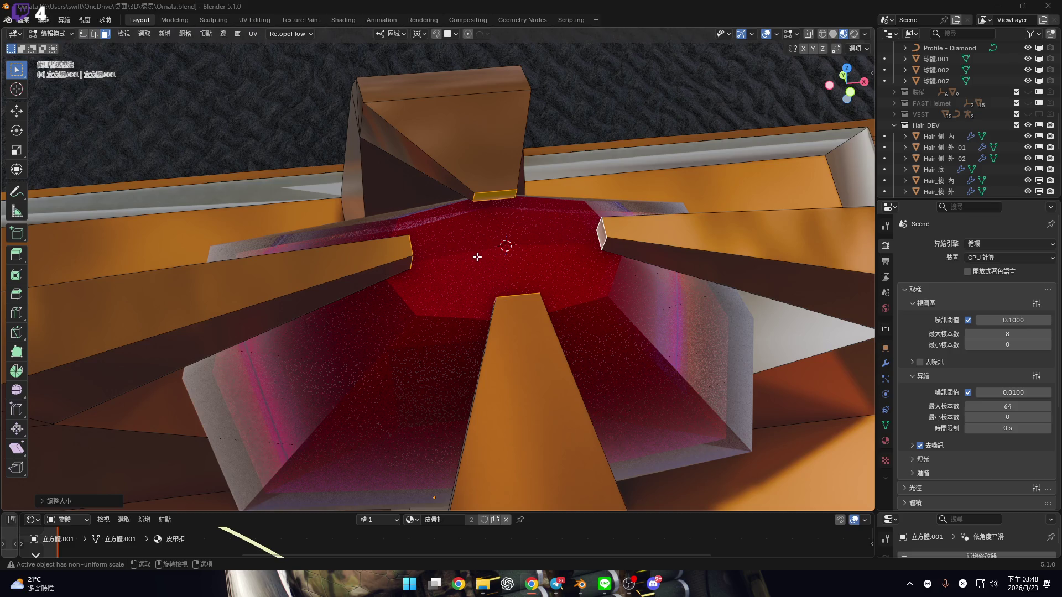
# Merge the selected prong vertices at their centre in three places around the gem
pyautogui.scroll(5, 497, 217)
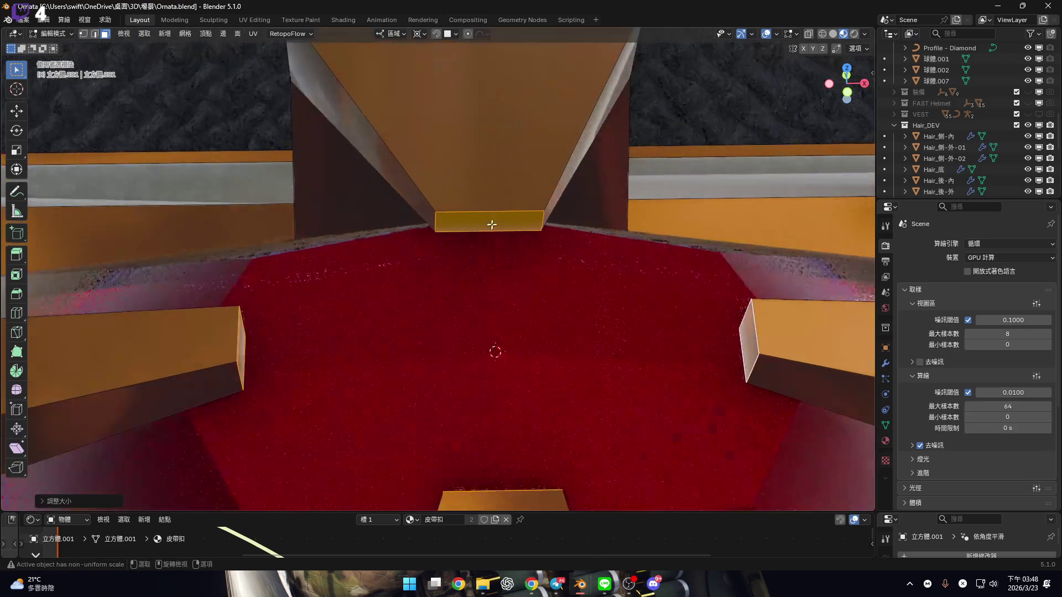
pyautogui.keyDown('shift'); pyautogui.moveTo(546, 242); pyautogui.dragTo(540, 230, button='middle'); pyautogui.keyUp('shift')
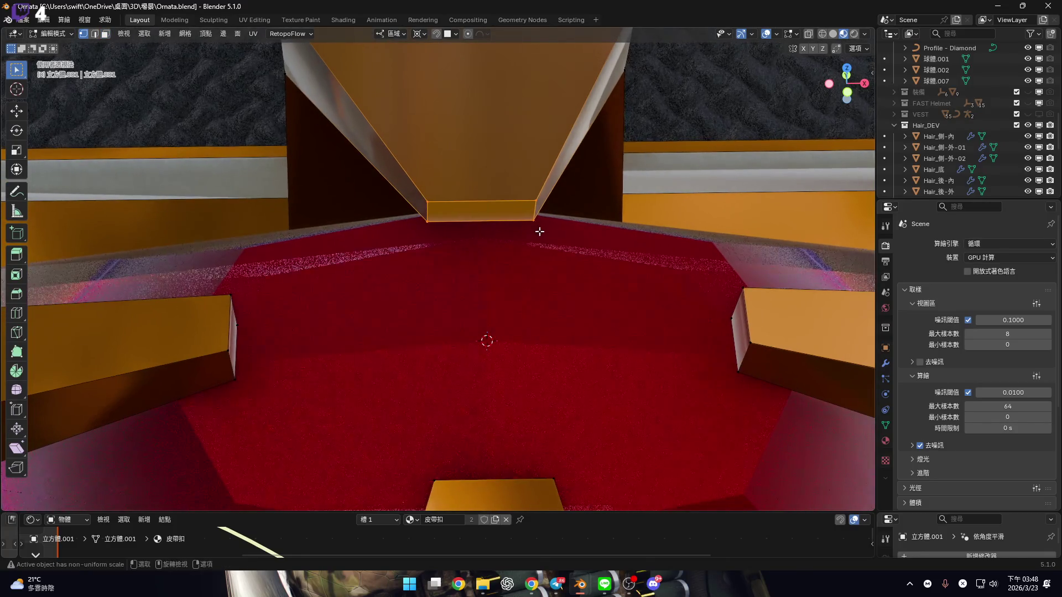
pyautogui.press('m')
pyautogui.click(542, 231)
pyautogui.moveTo(571, 263)
pyautogui.mouseDown(button='middle')
pyautogui.moveTo(488, 239)
pyautogui.moveTo(566, 305)
pyautogui.moveTo(503, 247)
pyautogui.moveTo(413, 237)
pyautogui.moveTo(420, 304)
pyautogui.moveTo(489, 301)
pyautogui.mouseUp(button='middle')
pyautogui.press('m')
pyautogui.click(565, 304)
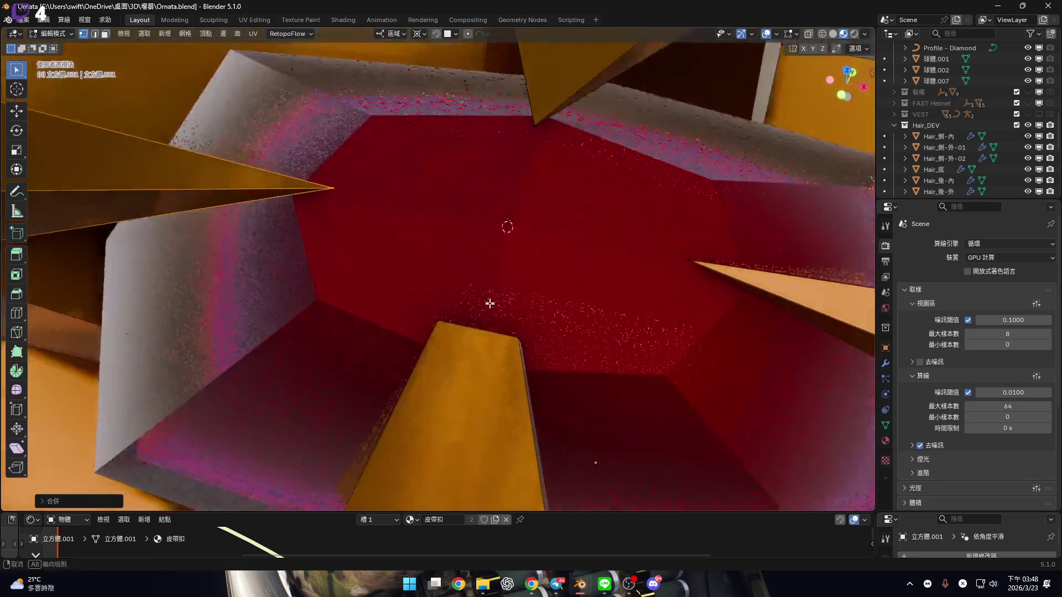
pyautogui.moveTo(410, 297); pyautogui.dragTo(559, 382)
pyautogui.moveTo(559, 382)
pyautogui.mouseDown(button='middle')
pyautogui.moveTo(548, 354)
pyautogui.moveTo(566, 335)
pyautogui.mouseUp(button='middle')
pyautogui.click(565, 335)
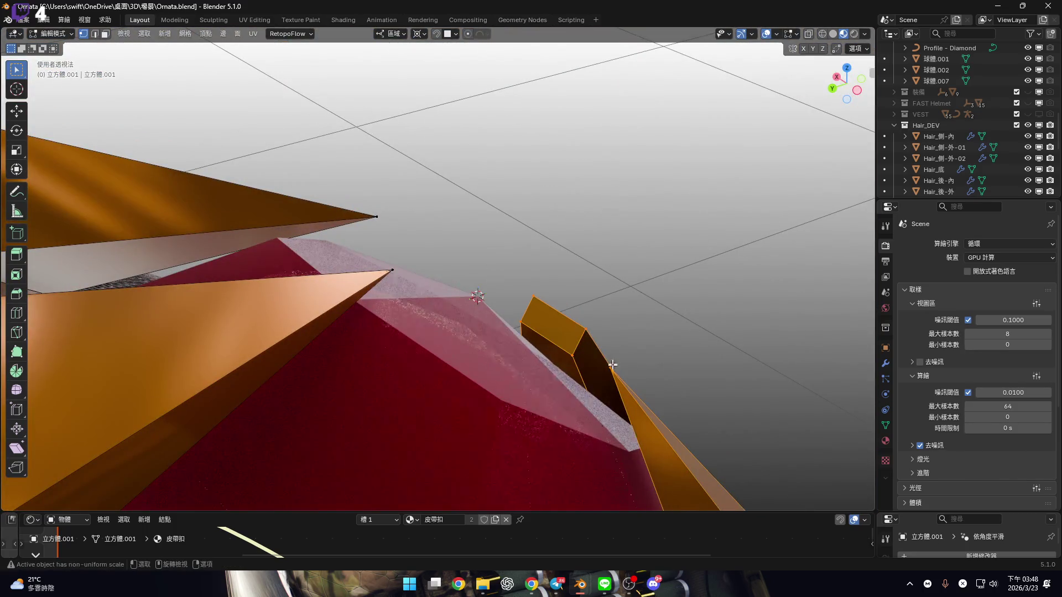
pyautogui.press('m')
pyautogui.click(620, 274)
# Shrink the orange spikes and merge their tips at the centre
pyautogui.moveTo(620, 273)
pyautogui.mouseDown(button='middle')
pyautogui.moveTo(367, 298)
pyautogui.moveTo(472, 273)
pyautogui.moveTo(458, 327)
pyautogui.mouseUp(button='middle')
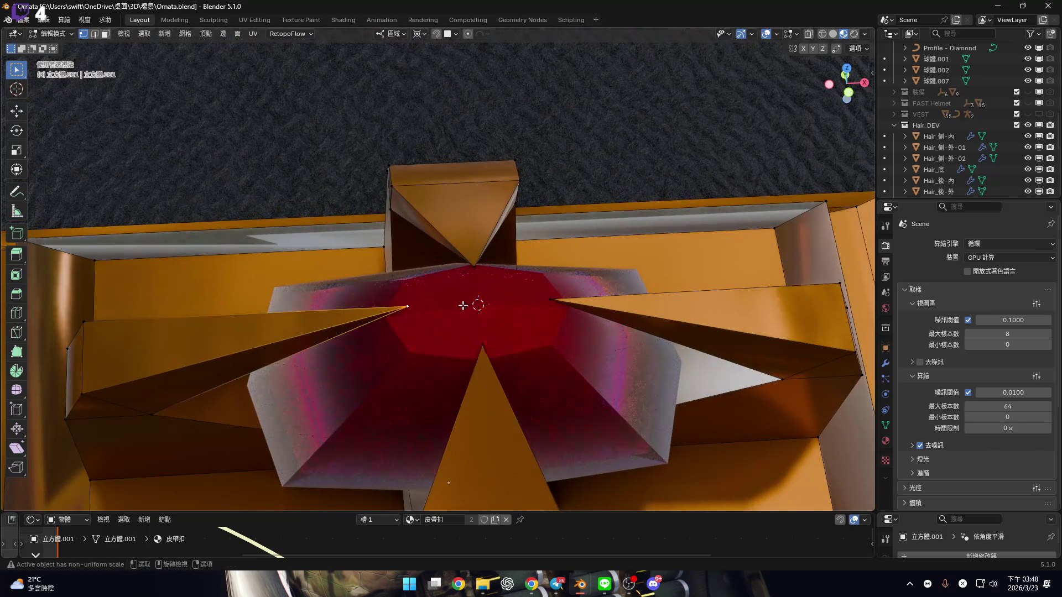
pyautogui.scroll(1, 468, 304)
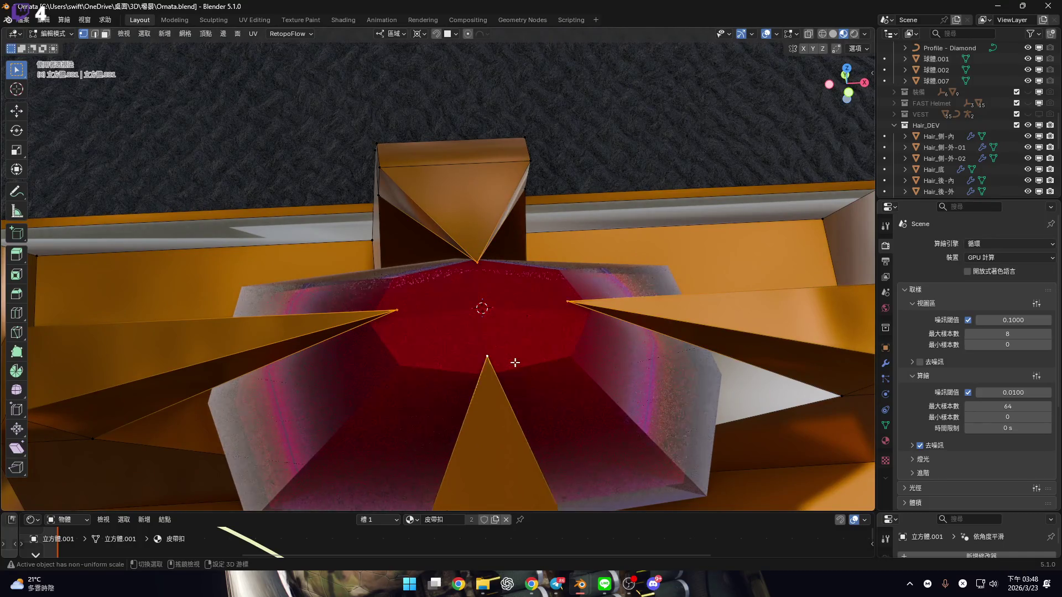
pyautogui.scroll(2, 528, 362)
pyautogui.scroll(-2, 529, 361)
pyautogui.press('s')
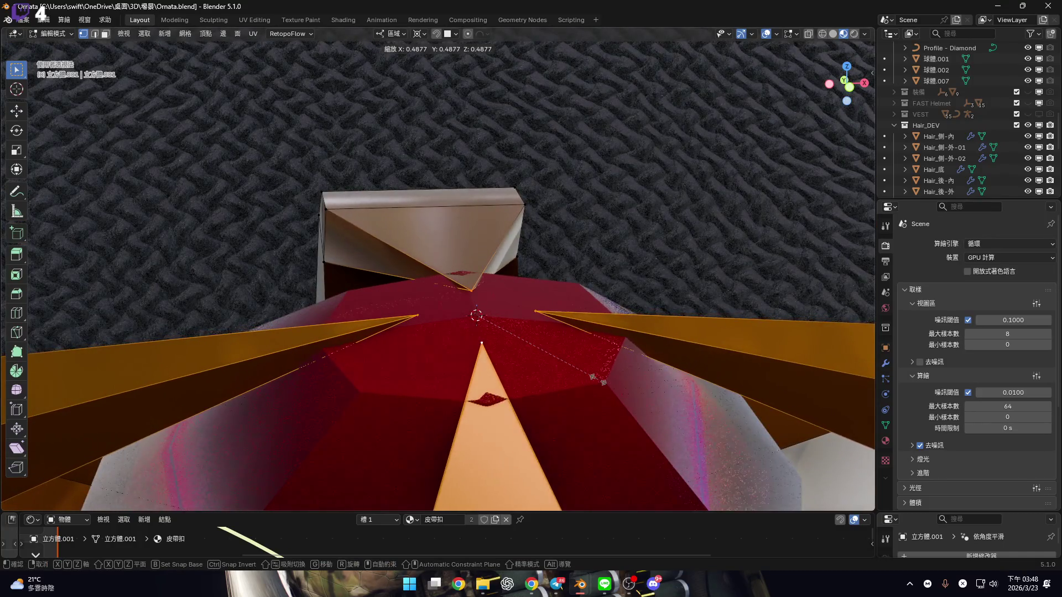
pyautogui.click(505, 339)
pyautogui.press('m')
pyautogui.click(500, 336)
pyautogui.moveTo(500, 337); pyautogui.dragTo(425, 278, button='middle')
# Switch to face selection, pick the long beam face, and undo the last merge
pyautogui.press('3')
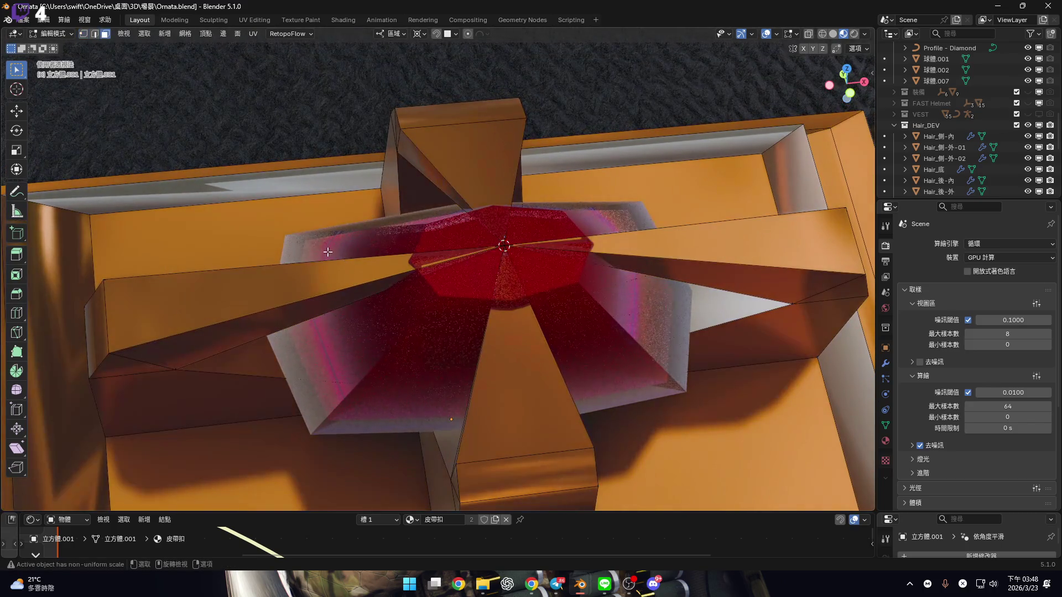
pyautogui.hotkey('ctrl', 'r')
pyautogui.click(358, 269)
pyautogui.rightClick(358, 269)
pyautogui.moveTo(358, 269)
pyautogui.mouseDown(button='middle')
pyautogui.moveTo(443, 244)
pyautogui.moveTo(389, 273)
pyautogui.moveTo(391, 282)
pyautogui.moveTo(475, 300)
pyautogui.mouseUp(button='middle')
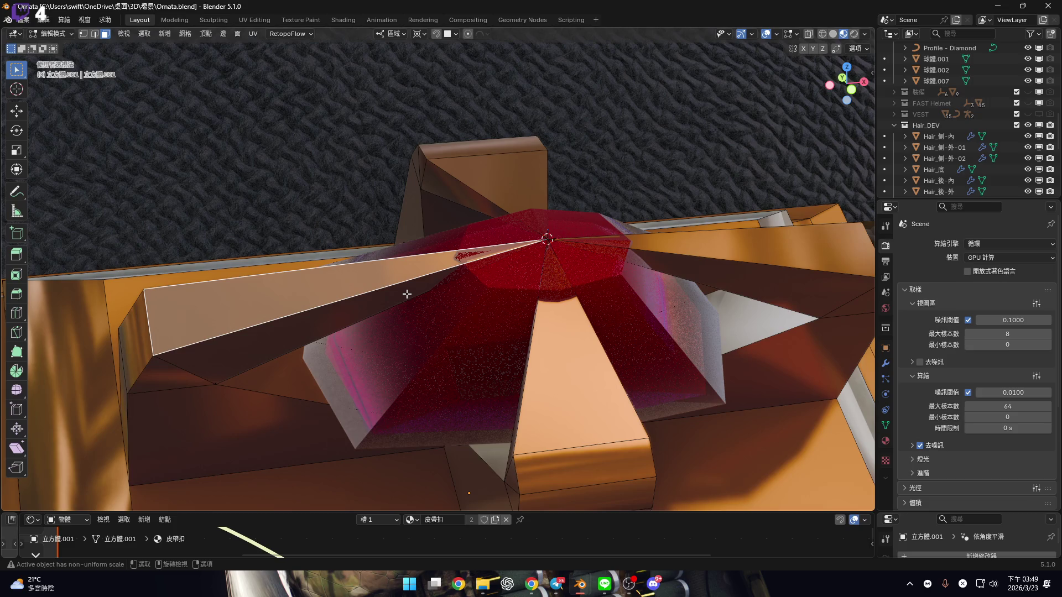
pyautogui.moveTo(402, 292)
pyautogui.mouseDown(button='middle')
pyautogui.moveTo(434, 237)
pyautogui.moveTo(293, 297)
pyautogui.moveTo(497, 241)
pyautogui.moveTo(459, 235)
pyautogui.mouseUp(button='middle')
pyautogui.keyDown('ctrl'); pyautogui.click(497, 242); pyautogui.keyUp('ctrl')
pyautogui.hotkey('ctrl', 'z')
pyautogui.hotkey('ctrl', 'z')
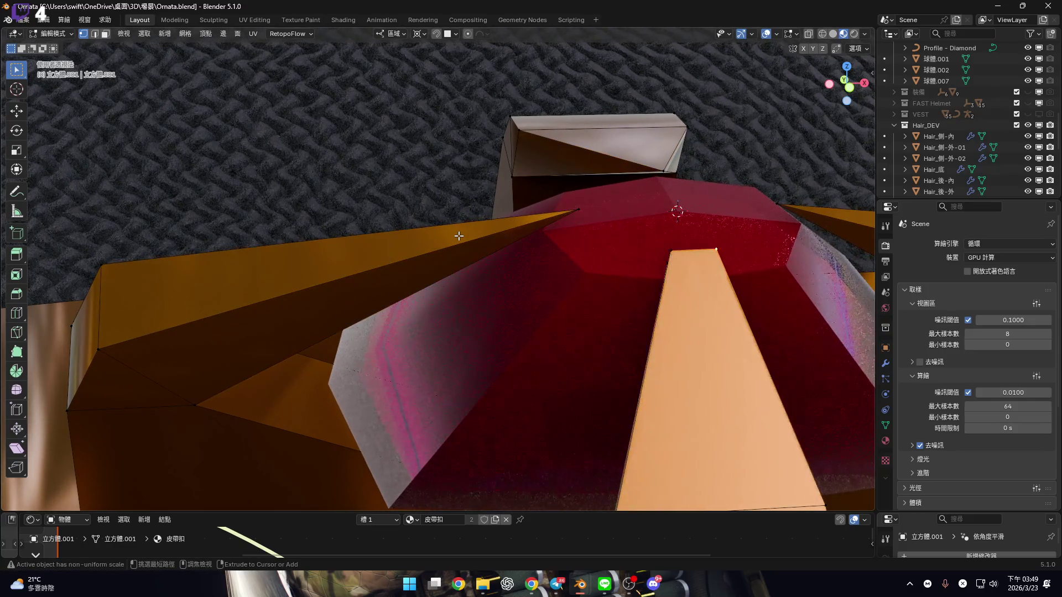
# Add a centred edge loop across the top beam after two cancelled loop-cut attempts
pyautogui.hotkey('ctrl', 'r')
pyautogui.moveTo(385, 241)
pyautogui.mouseDown(button='middle')
pyautogui.moveTo(341, 237)
pyautogui.moveTo(368, 246)
pyautogui.mouseUp(button='middle')
pyautogui.rightClick(337, 231)
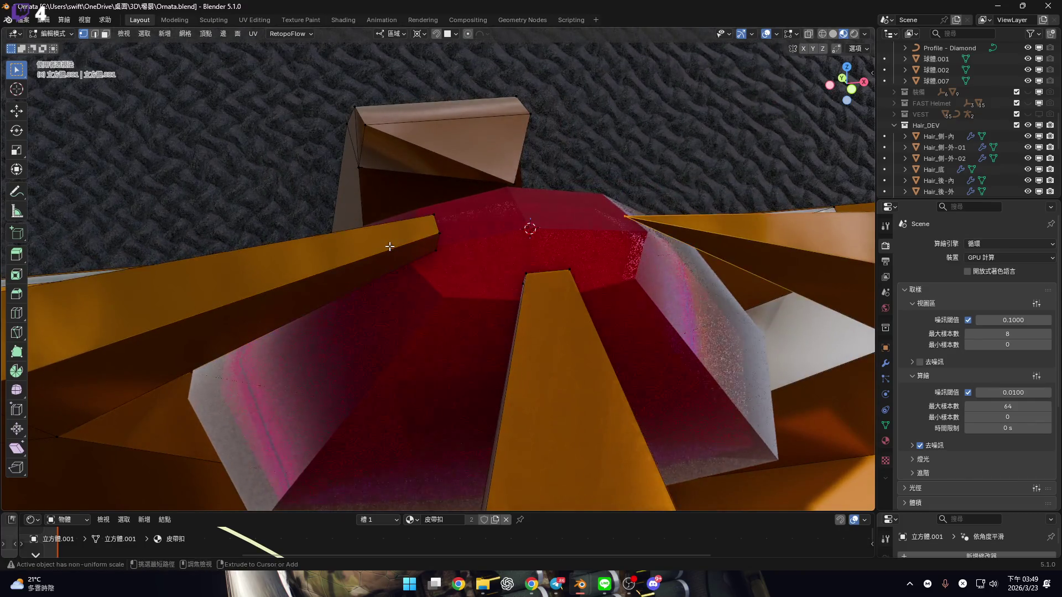
pyautogui.scroll(-3, 365, 256)
pyautogui.hotkey('ctrl', 'r')
pyautogui.moveTo(351, 185)
pyautogui.mouseDown(button='middle')
pyautogui.moveTo(540, 254)
pyautogui.moveTo(504, 283)
pyautogui.moveTo(569, 238)
pyautogui.moveTo(561, 265)
pyautogui.moveTo(474, 194)
pyautogui.mouseUp(button='middle')
pyautogui.rightClick(492, 278)
pyautogui.hotkey('ctrl', 'r')
pyautogui.click(474, 193)
pyautogui.rightClick(481, 301)
pyautogui.moveTo(482, 301)
pyautogui.mouseDown(button='middle')
pyautogui.moveTo(430, 233)
pyautogui.moveTo(389, 249)
pyautogui.mouseUp(button='middle')
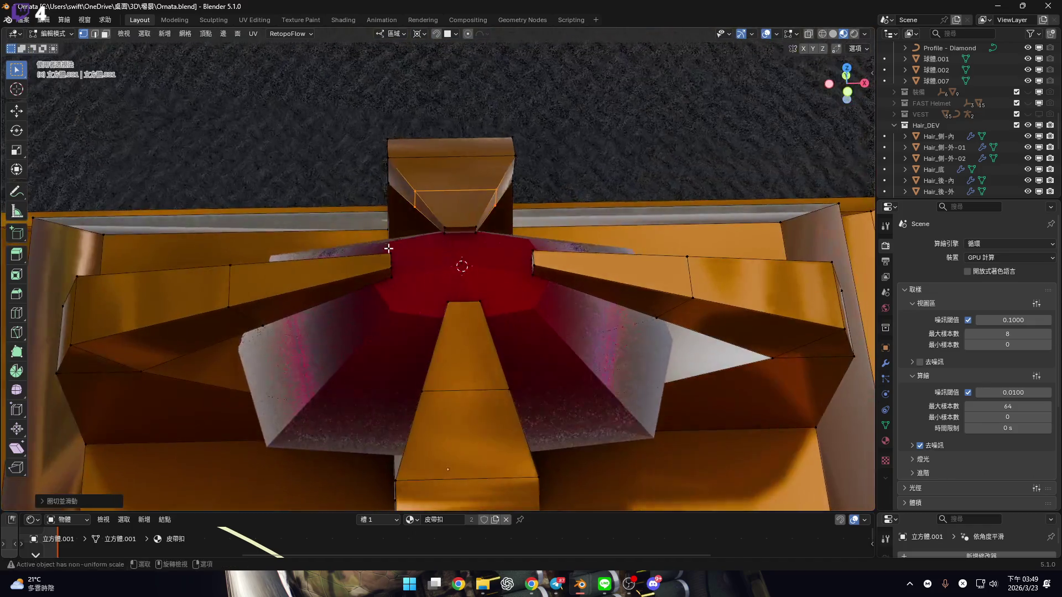
# Select an edge loop on the left beam and shrink it inward
pyautogui.keyDown('alt'); pyautogui.click(244, 287); pyautogui.keyUp('alt')
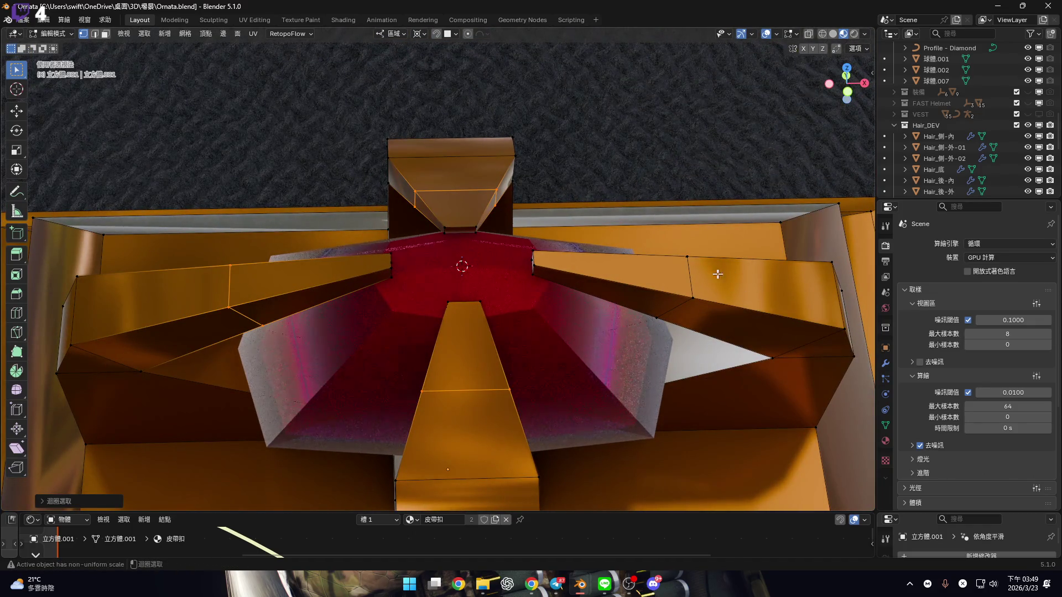
pyautogui.moveTo(529, 268)
pyautogui.mouseDown(button='middle')
pyautogui.moveTo(536, 251)
pyautogui.moveTo(803, 397)
pyautogui.mouseUp(button='middle')
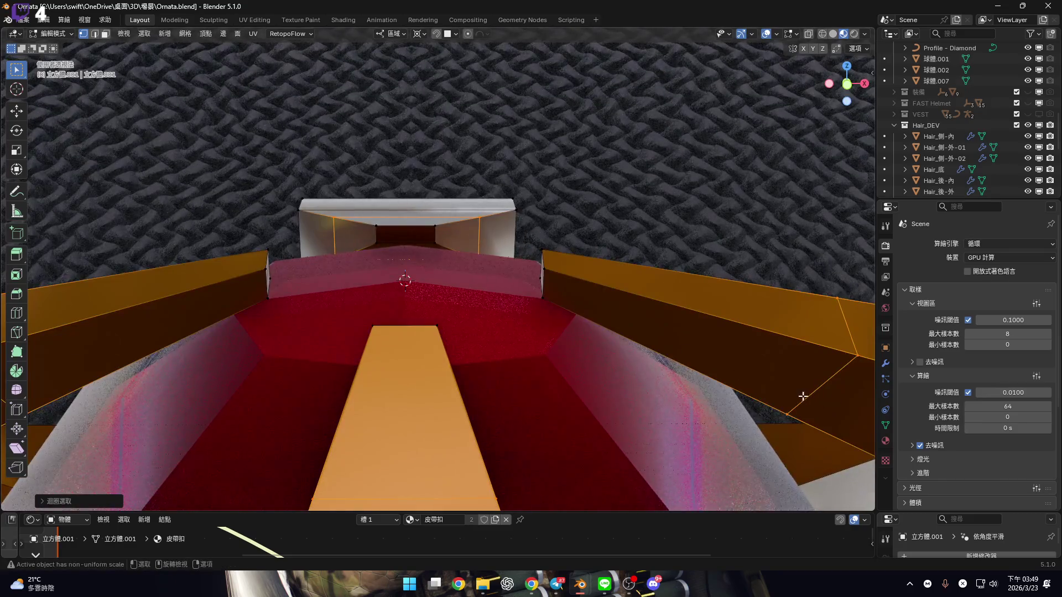
pyautogui.press('s')
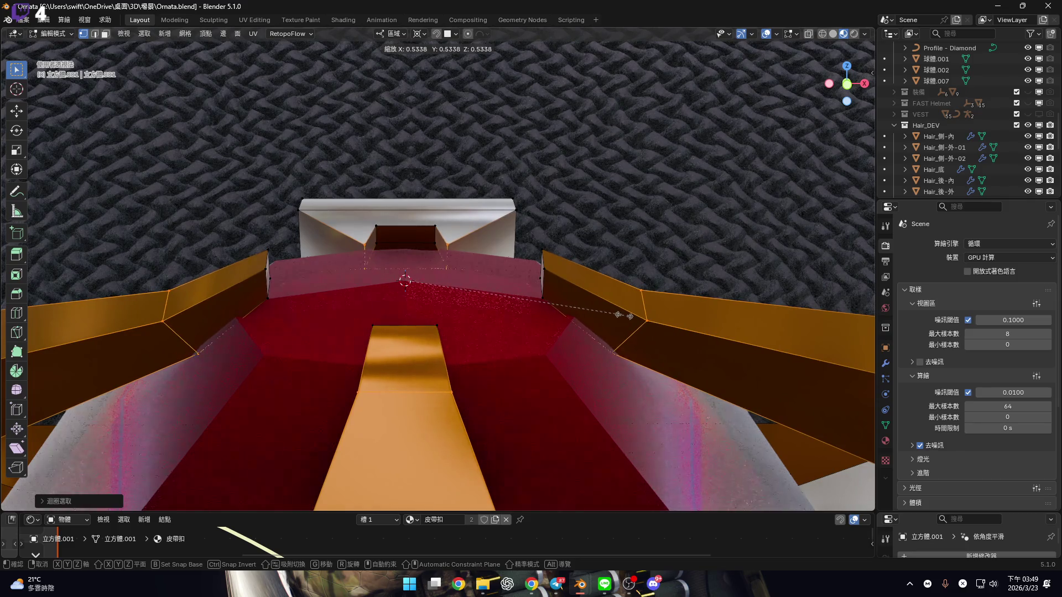
pyautogui.click(624, 316)
pyautogui.moveTo(624, 315)
pyautogui.mouseDown(button='middle')
pyautogui.moveTo(526, 276)
pyautogui.moveTo(420, 255)
pyautogui.moveTo(457, 270)
pyautogui.moveTo(432, 218)
pyautogui.moveTo(436, 325)
pyautogui.moveTo(449, 194)
pyautogui.mouseUp(button='middle')
# Switch to face selection and cancel an attempted resize of the selected faces
pyautogui.press('3')
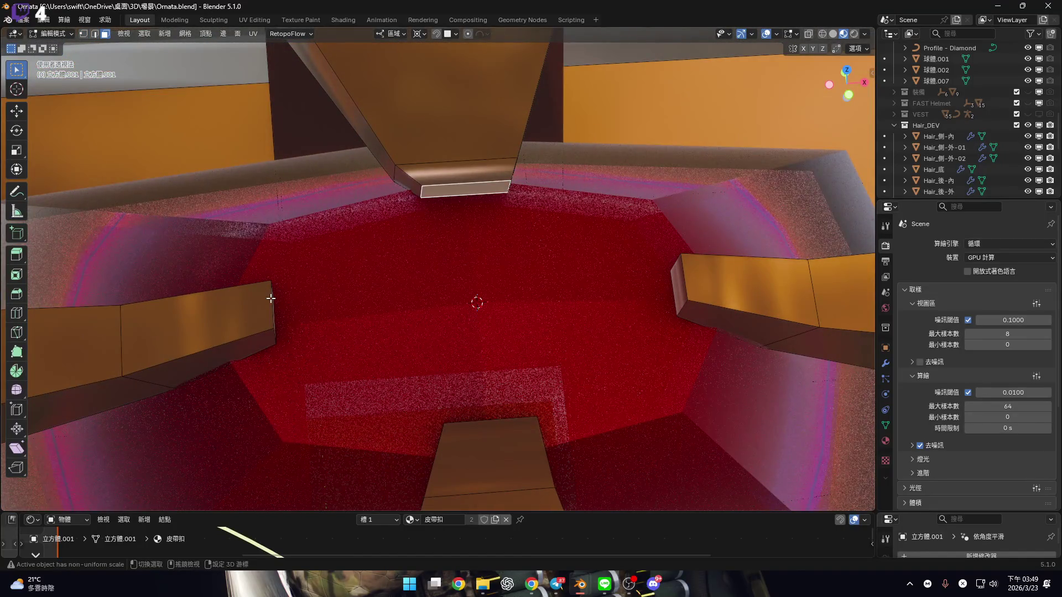
pyautogui.moveTo(351, 296)
pyautogui.mouseDown(button='middle')
pyautogui.moveTo(339, 247)
pyautogui.moveTo(320, 256)
pyautogui.moveTo(630, 262)
pyautogui.mouseUp(button='middle')
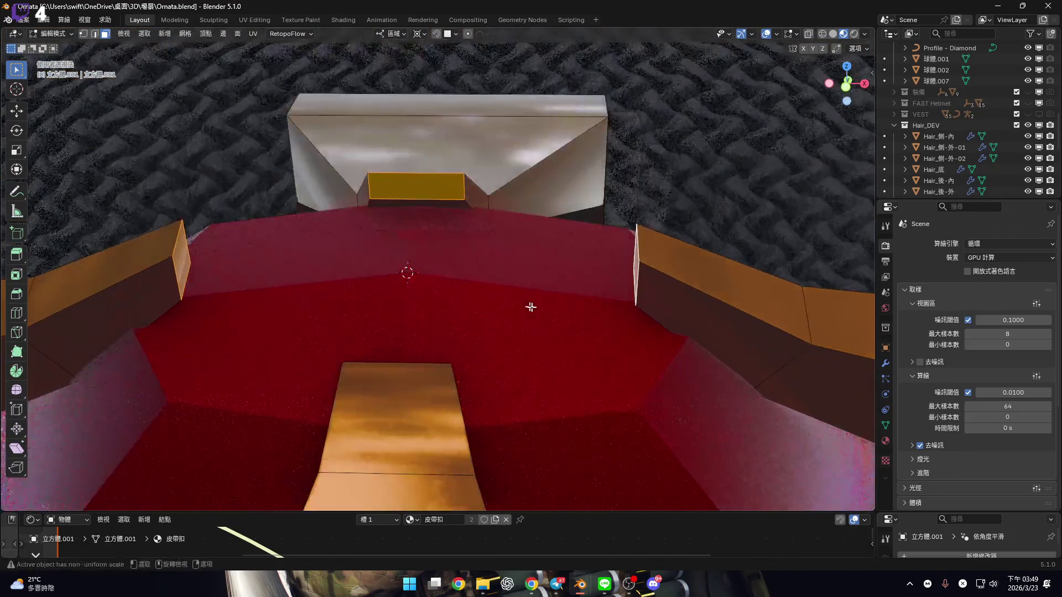
pyautogui.moveTo(531, 307); pyautogui.dragTo(624, 352, button='middle')
pyautogui.moveTo(604, 393)
pyautogui.mouseDown(button='middle')
pyautogui.moveTo(352, 305)
pyautogui.moveTo(570, 398)
pyautogui.moveTo(349, 181)
pyautogui.moveTo(449, 285)
pyautogui.mouseUp(button='middle')
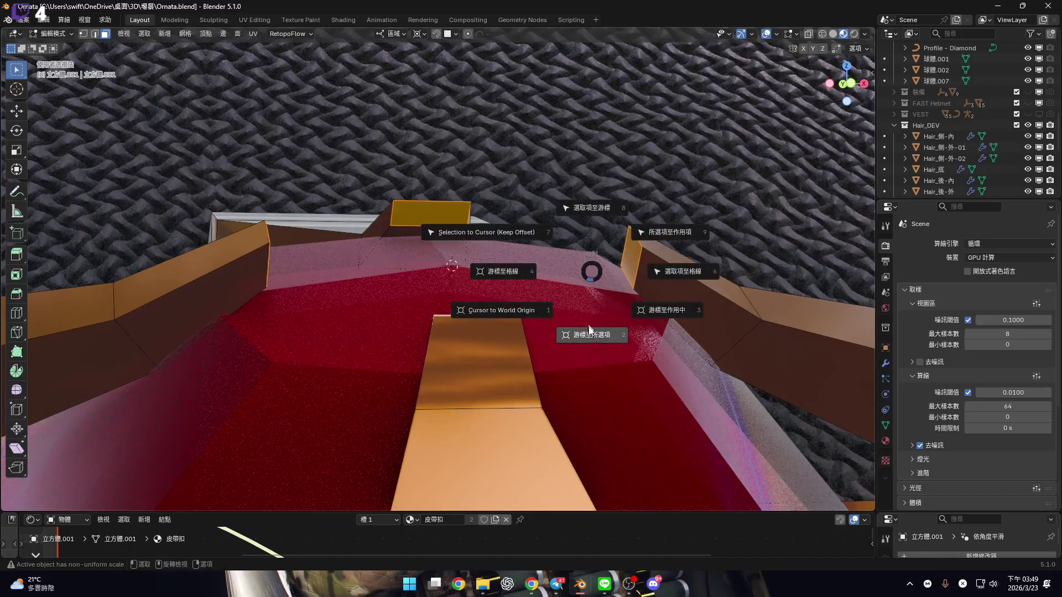
pyautogui.moveTo(466, 232); pyautogui.dragTo(466, 256, button='middle')
pyautogui.scroll(3, 555, 254)
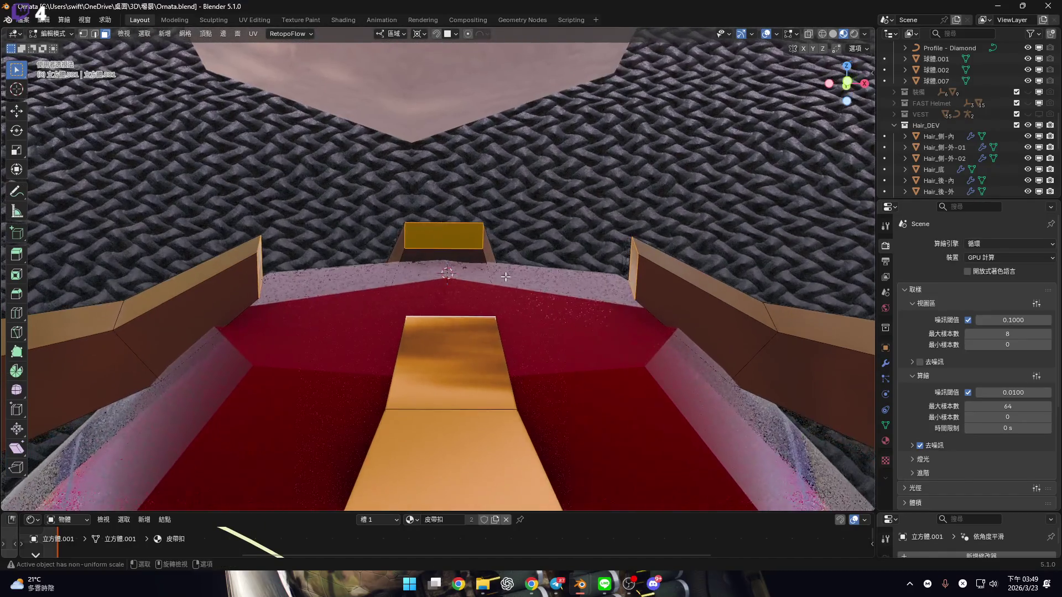
pyautogui.press('s')
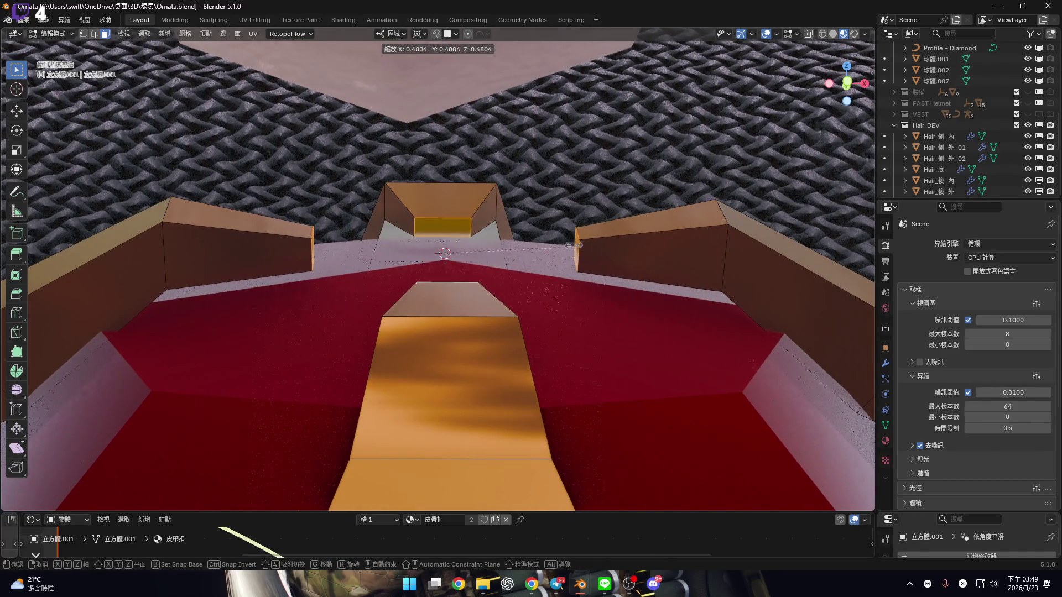
pyautogui.press('Escape')
pyautogui.moveTo(451, 284)
pyautogui.mouseDown(button='middle')
pyautogui.moveTo(474, 291)
pyautogui.moveTo(474, 303)
pyautogui.moveTo(439, 218)
pyautogui.moveTo(424, 226)
pyautogui.moveTo(476, 256)
pyautogui.moveTo(444, 224)
pyautogui.moveTo(344, 178)
pyautogui.moveTo(391, 249)
pyautogui.mouseUp(button='middle')
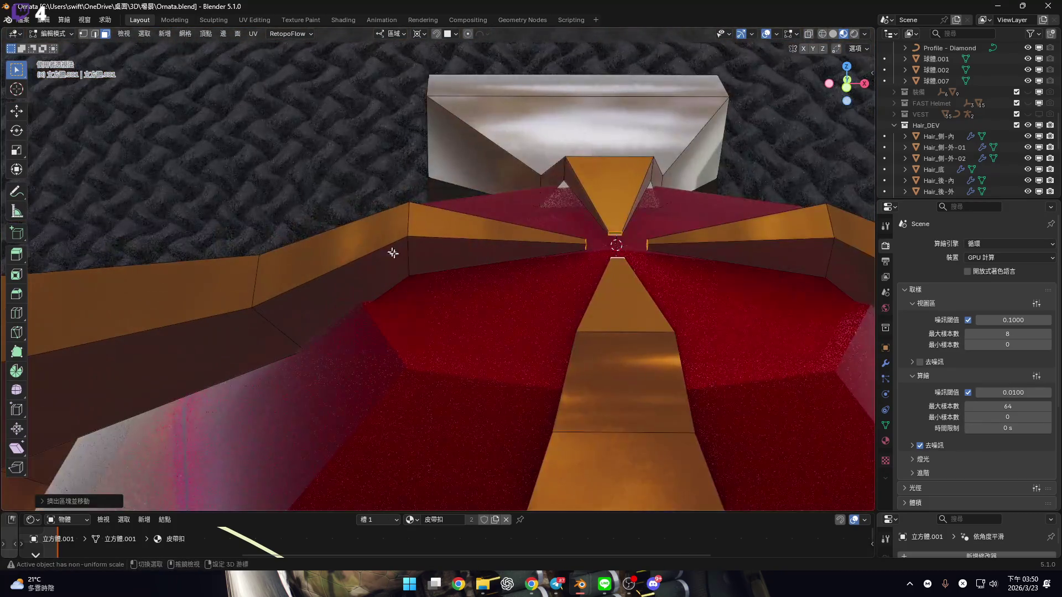
# Switch to front view and select an edge loop on the buckle spokes
pyautogui.scroll(5, 391, 249)
pyautogui.press('KP_1')
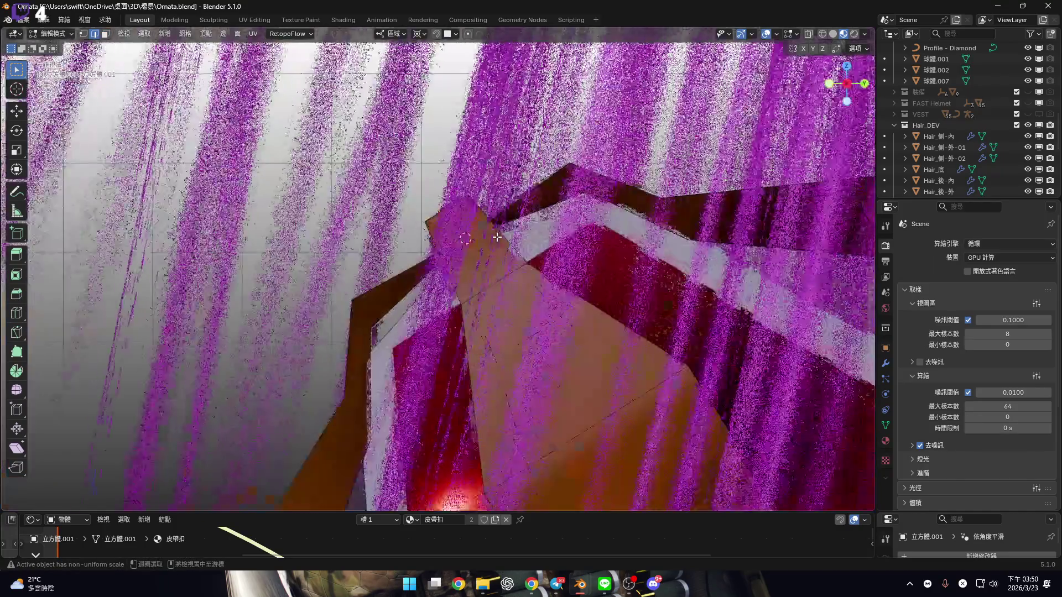
pyautogui.scroll(-4, 403, 273)
pyautogui.scroll(3, 356, 254)
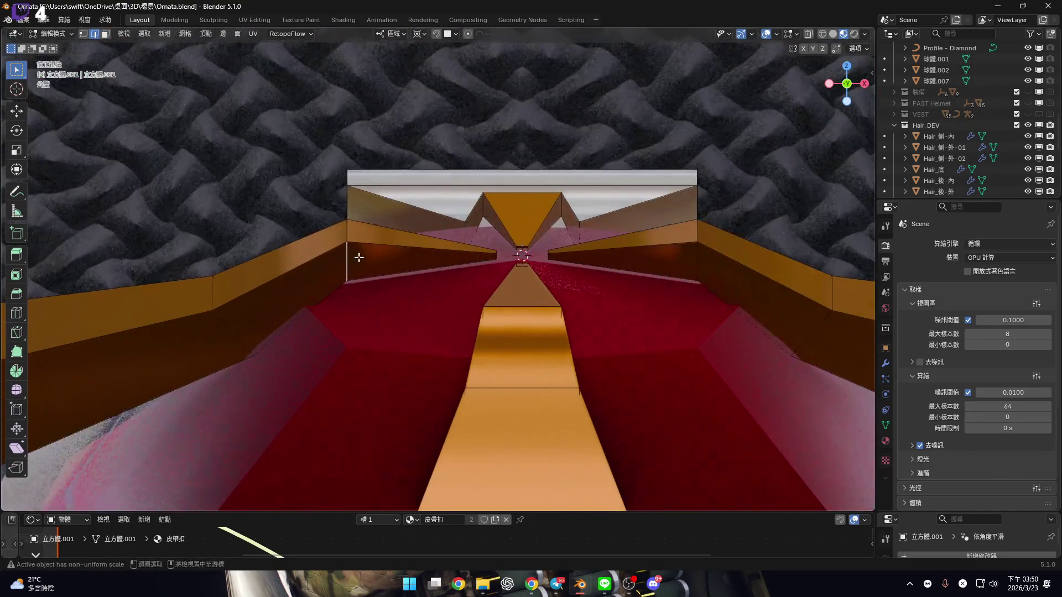
pyautogui.keyDown('alt'); pyautogui.click(254, 262); pyautogui.keyUp('alt')
pyautogui.moveTo(327, 260)
pyautogui.keyDown('shift'); pyautogui.mouseDown(button='middle')
pyautogui.moveTo(255, 263)
pyautogui.moveTo(293, 263)
pyautogui.moveTo(297, 242)
pyautogui.mouseUp(button='middle'); pyautogui.keyUp('shift')
# Enlarge the selected spoke loop with two successive scales
pyautogui.scroll(3, 632, 225)
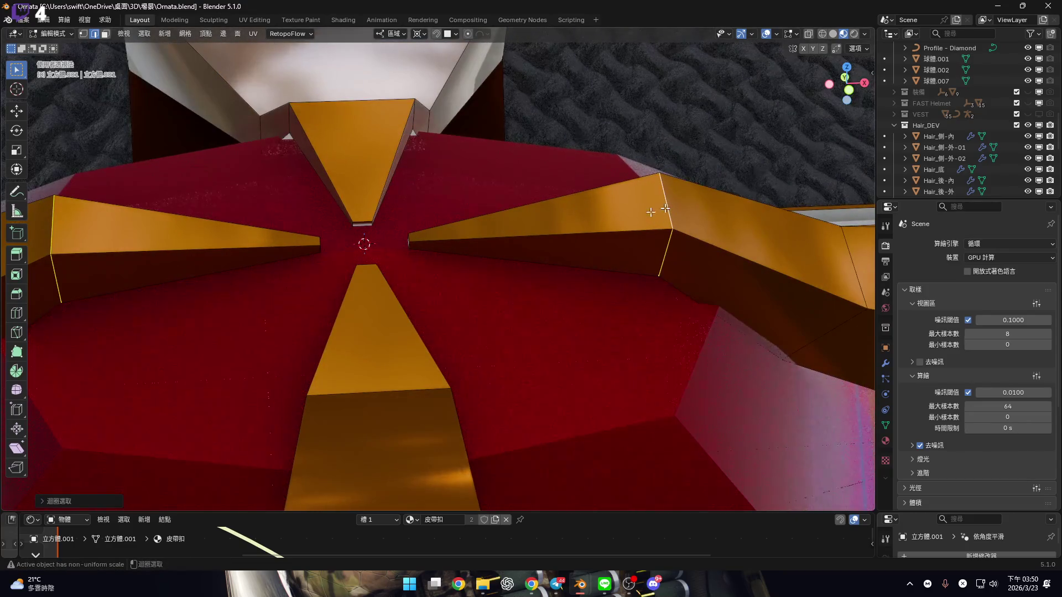
pyautogui.moveTo(344, 237); pyautogui.dragTo(256, 182, button='middle')
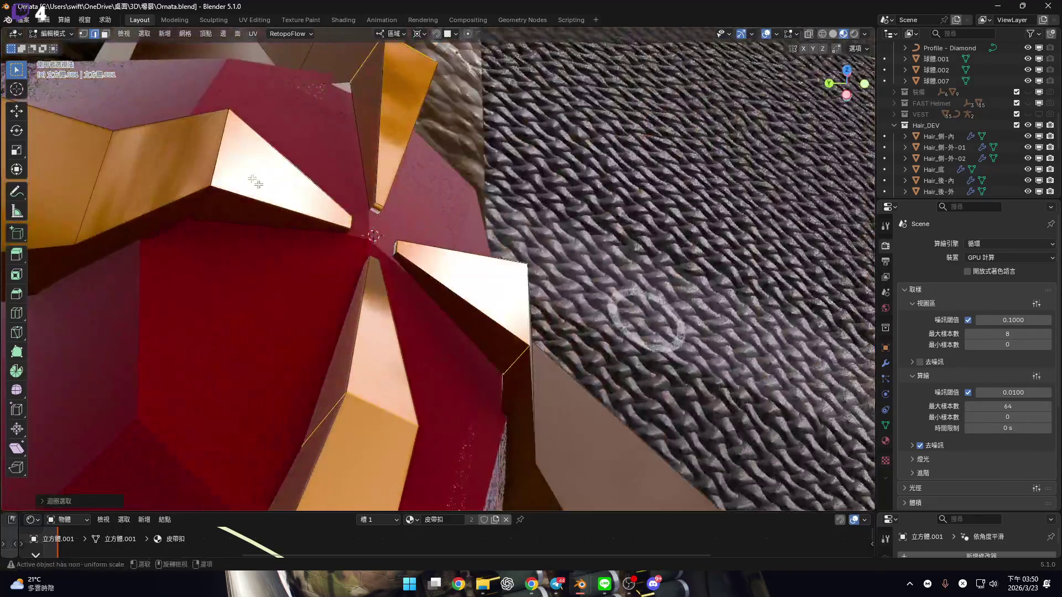
pyautogui.moveTo(355, 254); pyautogui.dragTo(453, 321, button='middle')
pyautogui.press('s')
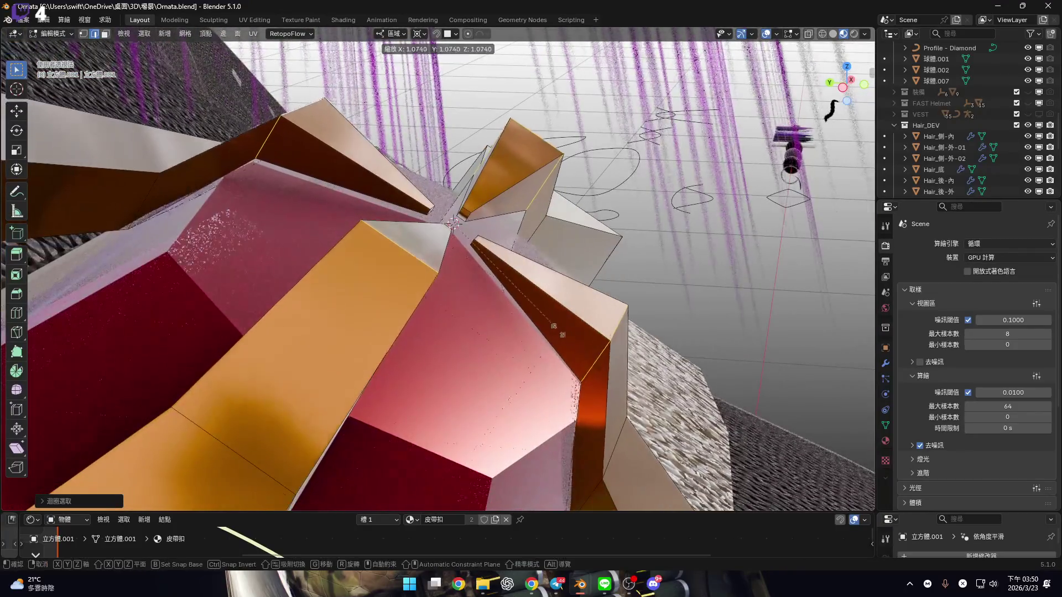
pyautogui.click(573, 353)
pyautogui.moveTo(572, 353)
pyautogui.mouseDown(button='middle')
pyautogui.moveTo(490, 287)
pyautogui.moveTo(505, 268)
pyautogui.moveTo(562, 284)
pyautogui.mouseUp(button='middle')
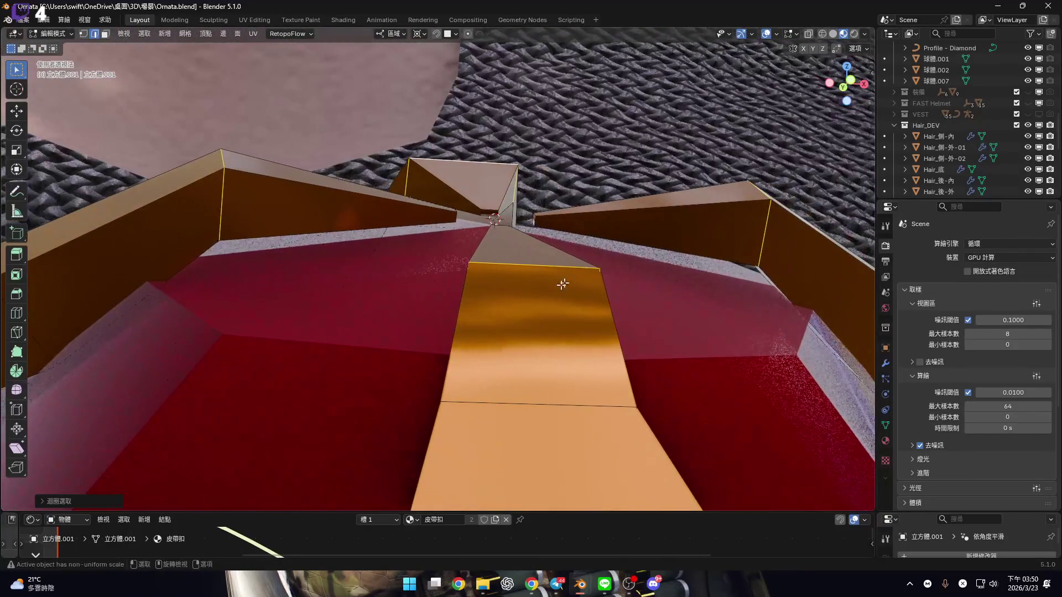
pyautogui.moveTo(852, 86)
pyautogui.mouseDown(button='middle')
pyautogui.moveTo(657, 268)
pyautogui.moveTo(446, 308)
pyautogui.moveTo(609, 282)
pyautogui.mouseUp(button='middle')
pyautogui.press('s')
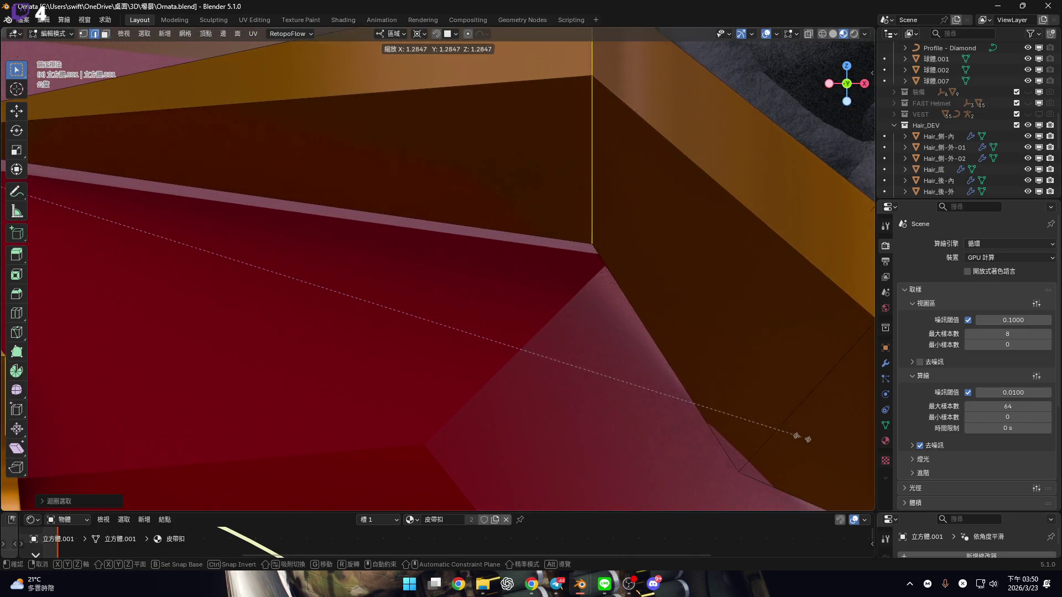
pyautogui.click(450, 268)
# Shift the spoke geometry along its local Y axis in two small moves, about 0.0217 cm
pyautogui.scroll(-6, 498, 268)
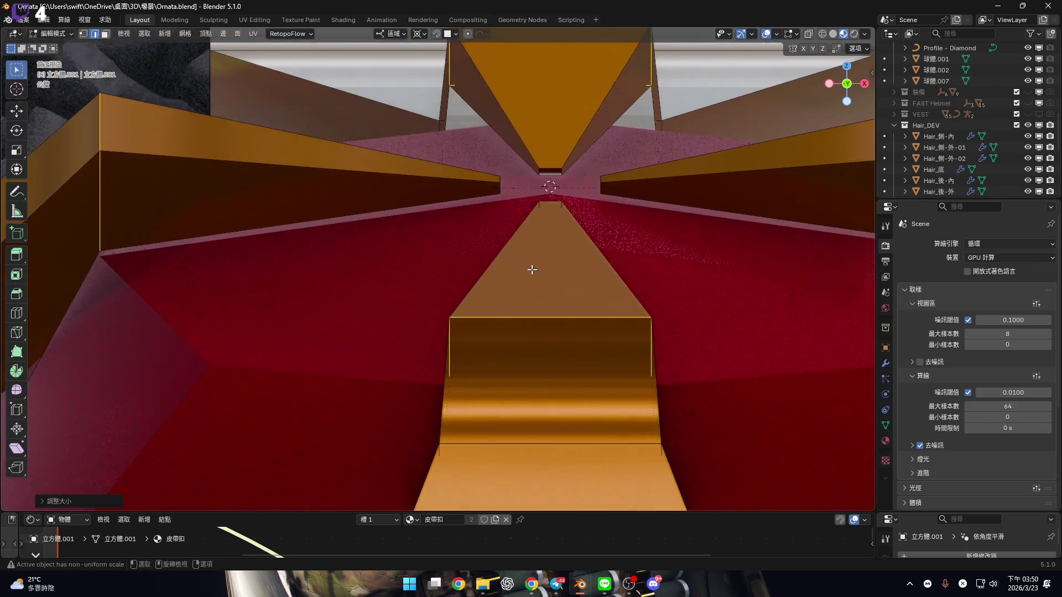
pyautogui.moveTo(532, 270)
pyautogui.mouseDown(button='middle')
pyautogui.moveTo(443, 266)
pyautogui.moveTo(422, 271)
pyautogui.moveTo(427, 291)
pyautogui.moveTo(510, 265)
pyautogui.moveTo(506, 279)
pyautogui.moveTo(548, 272)
pyautogui.moveTo(381, 270)
pyautogui.mouseUp(button='middle')
pyautogui.press('g')
pyautogui.press('y')
pyautogui.click(556, 280)
pyautogui.scroll(-6, 481, 308)
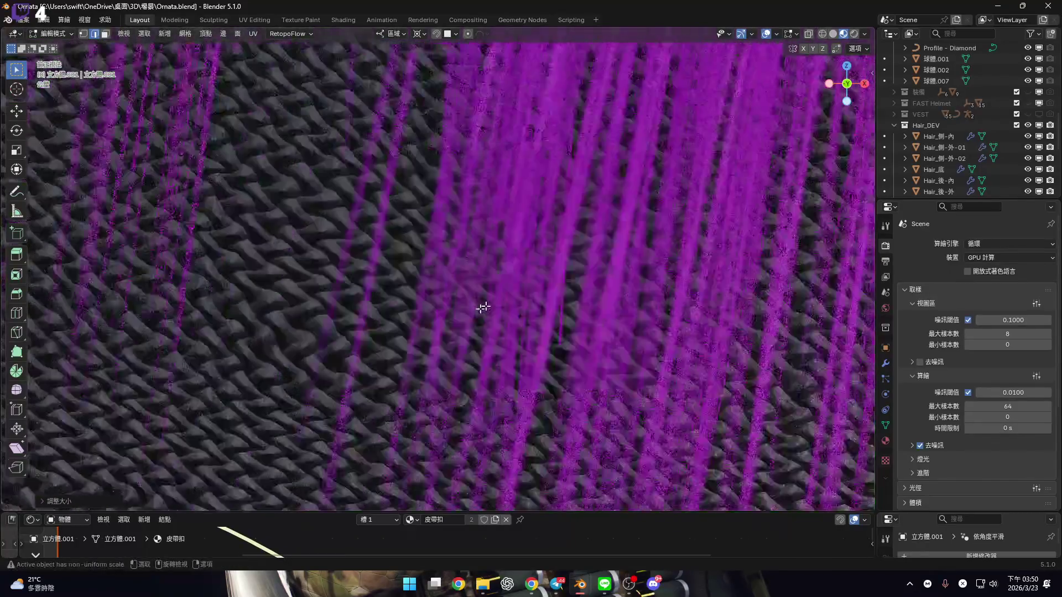
pyautogui.scroll(-4, 433, 313)
pyautogui.scroll(12, 492, 351)
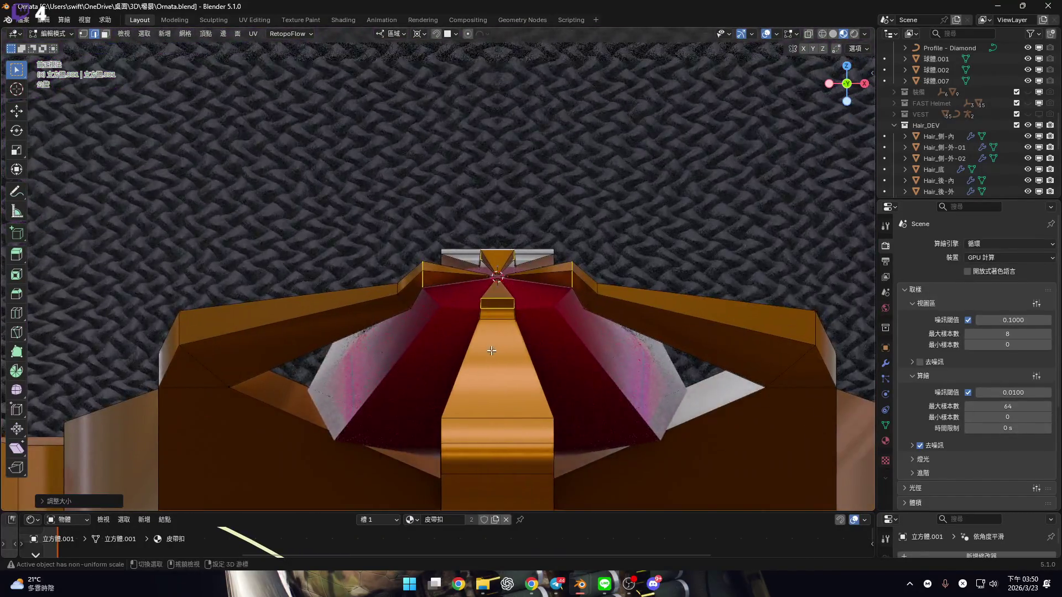
pyautogui.moveTo(492, 351); pyautogui.dragTo(503, 316, button='middle')
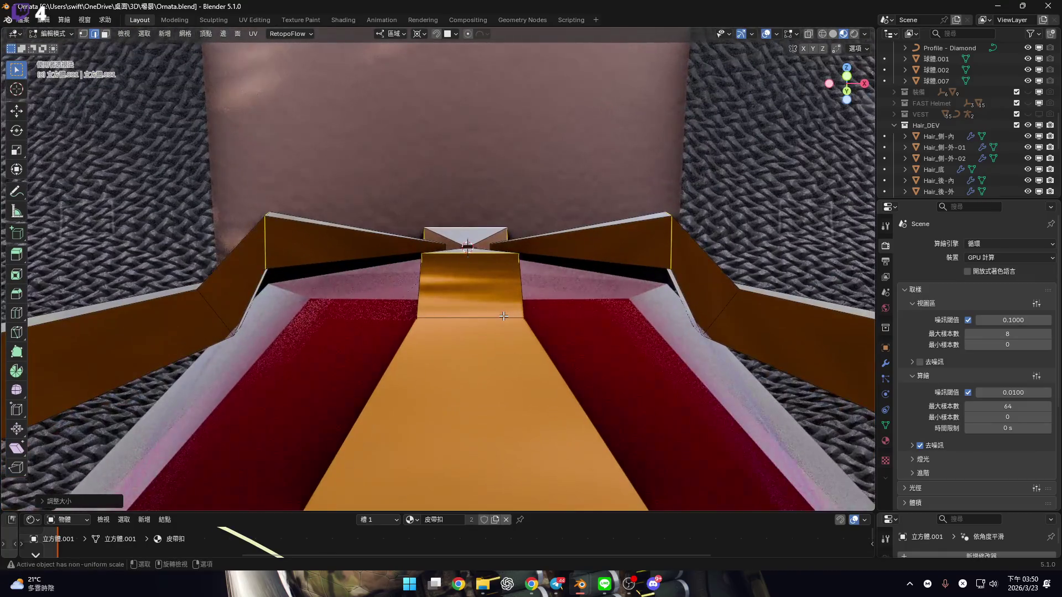
pyautogui.press('g')
pyautogui.press('y')
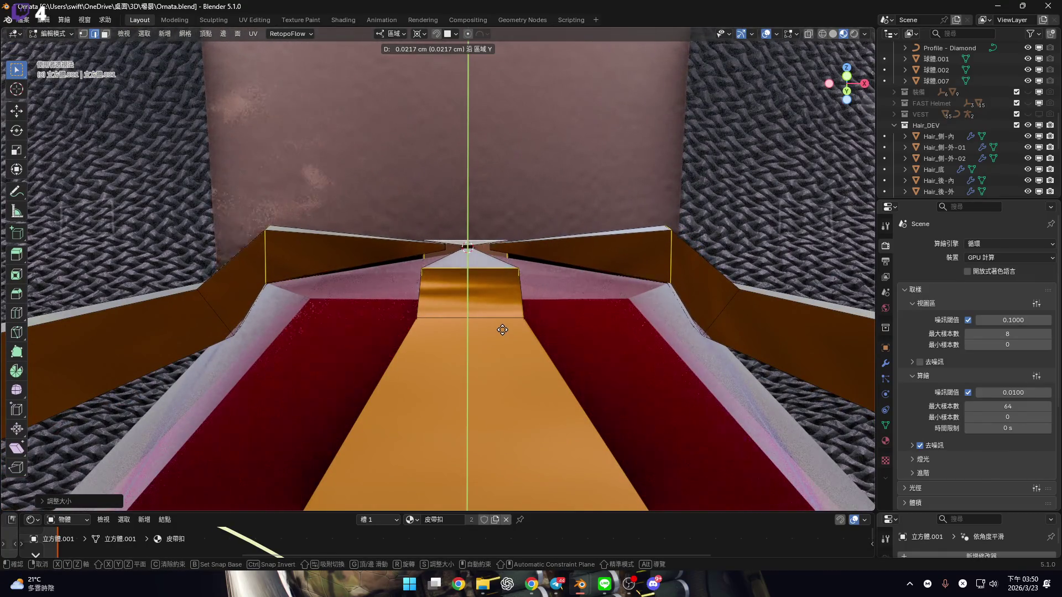
pyautogui.click(502, 329)
pyautogui.moveTo(502, 329)
pyautogui.mouseDown(button='middle')
pyautogui.moveTo(490, 327)
pyautogui.moveTo(507, 298)
pyautogui.moveTo(536, 300)
pyautogui.moveTo(434, 287)
pyautogui.moveTo(456, 294)
pyautogui.moveTo(388, 307)
pyautogui.moveTo(357, 288)
pyautogui.mouseUp(button='middle')
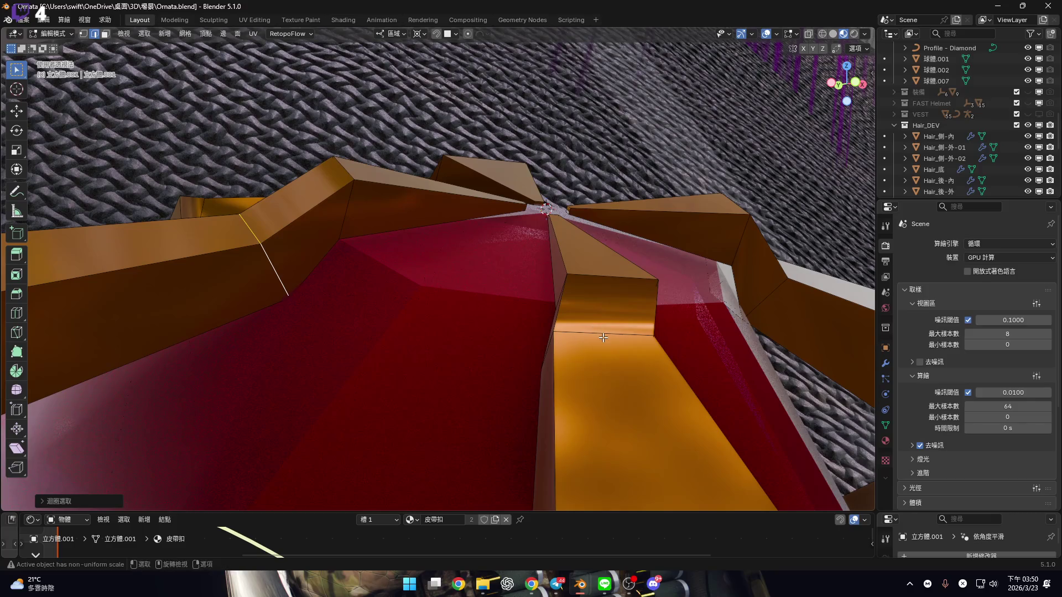
# Cancel a shrink/fatten attempt and scale down the buckle's orange spokes instead
pyautogui.moveTo(528, 203)
pyautogui.mouseDown(button='middle')
pyautogui.moveTo(361, 188)
pyautogui.moveTo(450, 209)
pyautogui.moveTo(415, 190)
pyautogui.moveTo(561, 284)
pyautogui.mouseUp(button='middle')
pyautogui.hotkey('alt', 's')
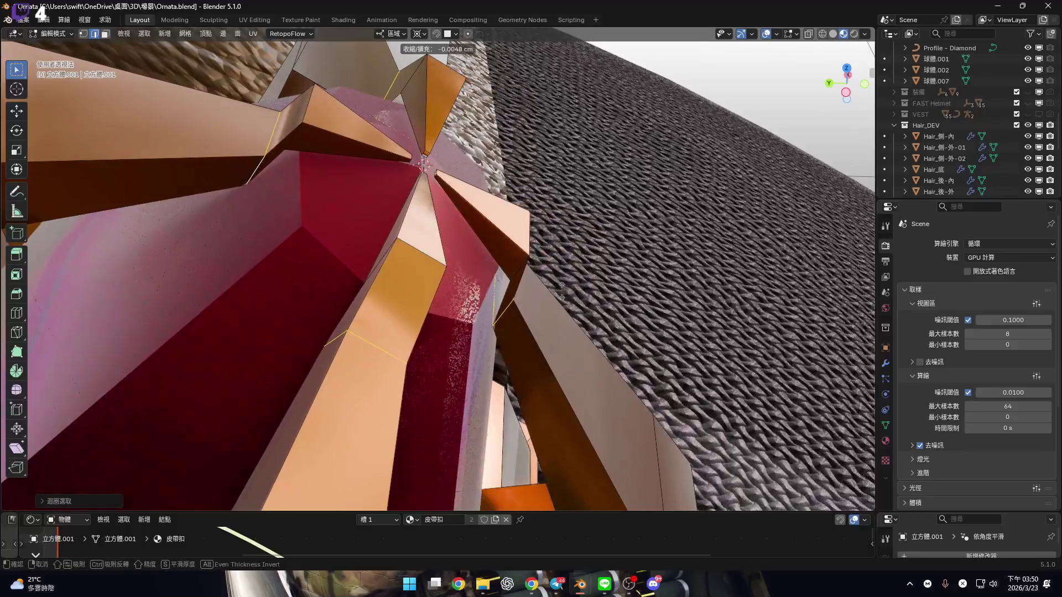
pyautogui.rightClick(316, 280)
pyautogui.moveTo(316, 280); pyautogui.dragTo(384, 237, button='middle')
pyautogui.press('s')
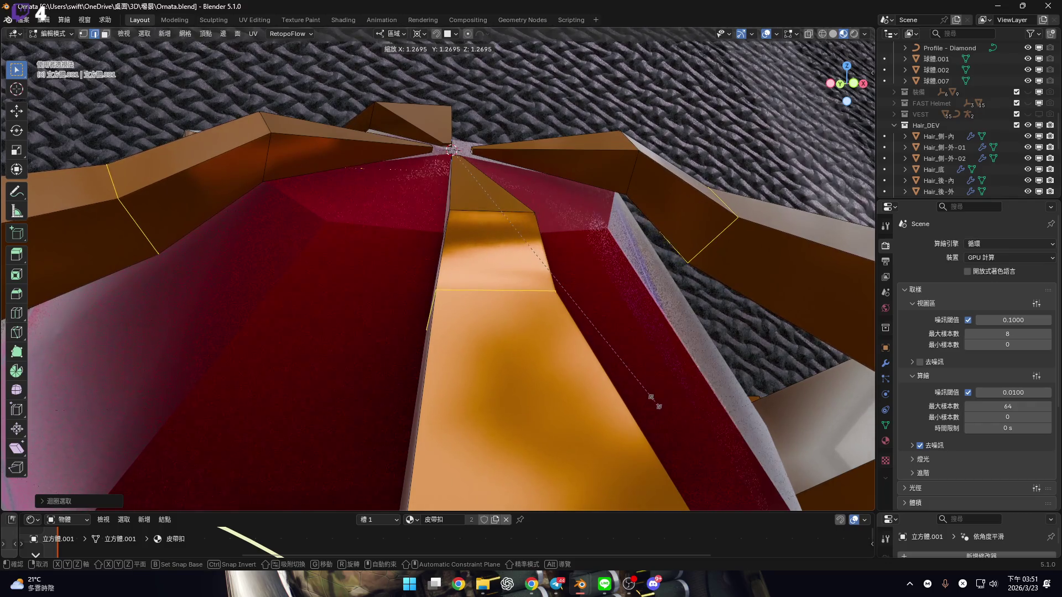
pyautogui.click(657, 407)
pyautogui.moveTo(658, 406)
pyautogui.mouseDown(button='middle')
pyautogui.moveTo(415, 309)
pyautogui.moveTo(391, 253)
pyautogui.moveTo(483, 303)
pyautogui.moveTo(491, 265)
pyautogui.moveTo(407, 310)
pyautogui.moveTo(407, 286)
pyautogui.moveTo(547, 332)
pyautogui.mouseUp(button='middle')
# Rescale the orange centre strip and zoom out to see the whole buckle
pyautogui.press('s')
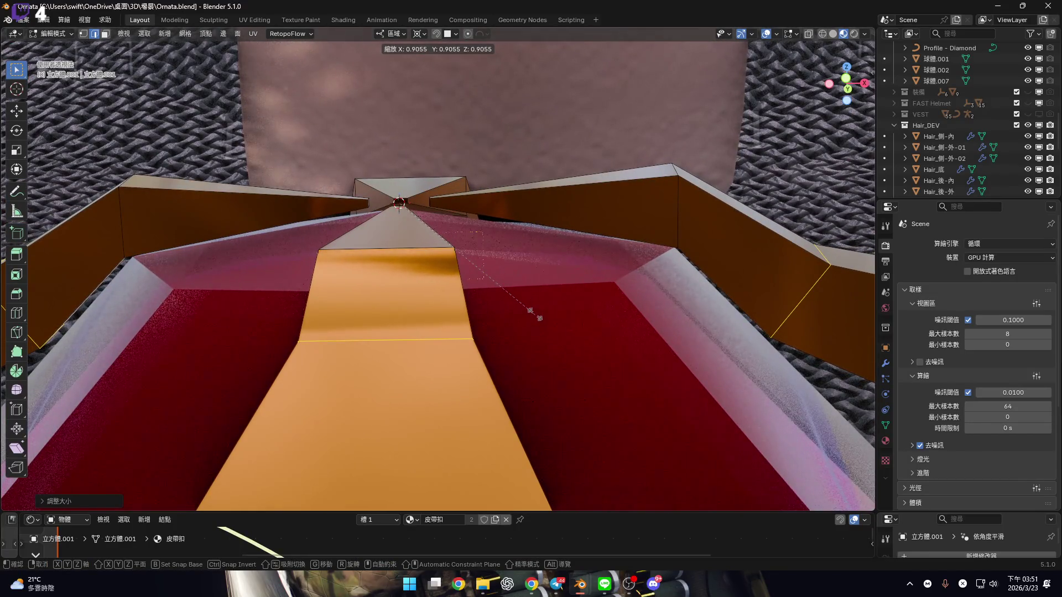
pyautogui.click(534, 315)
pyautogui.moveTo(534, 315)
pyautogui.mouseDown(button='middle')
pyautogui.moveTo(564, 237)
pyautogui.moveTo(546, 266)
pyautogui.moveTo(422, 266)
pyautogui.moveTo(345, 286)
pyautogui.moveTo(459, 290)
pyautogui.moveTo(442, 265)
pyautogui.moveTo(435, 308)
pyautogui.moveTo(451, 326)
pyautogui.mouseUp(button='middle')
pyautogui.scroll(3, 460, 290)
pyautogui.scroll(4, 436, 266)
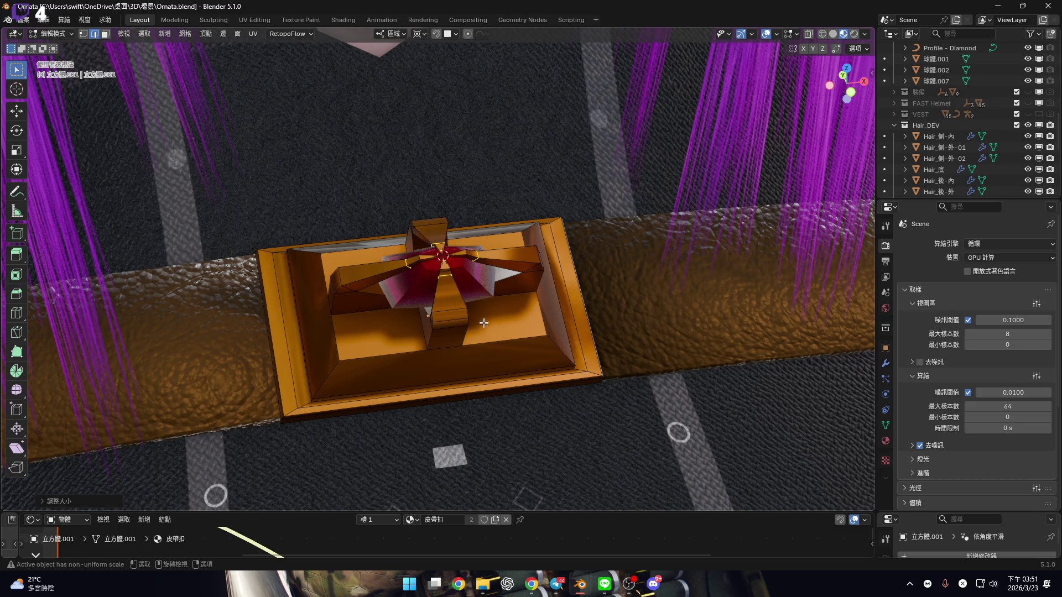
# Switch to front view, leave edit mode, and zoom in close on the buckle's inner faces
pyautogui.scroll(-5, 484, 323)
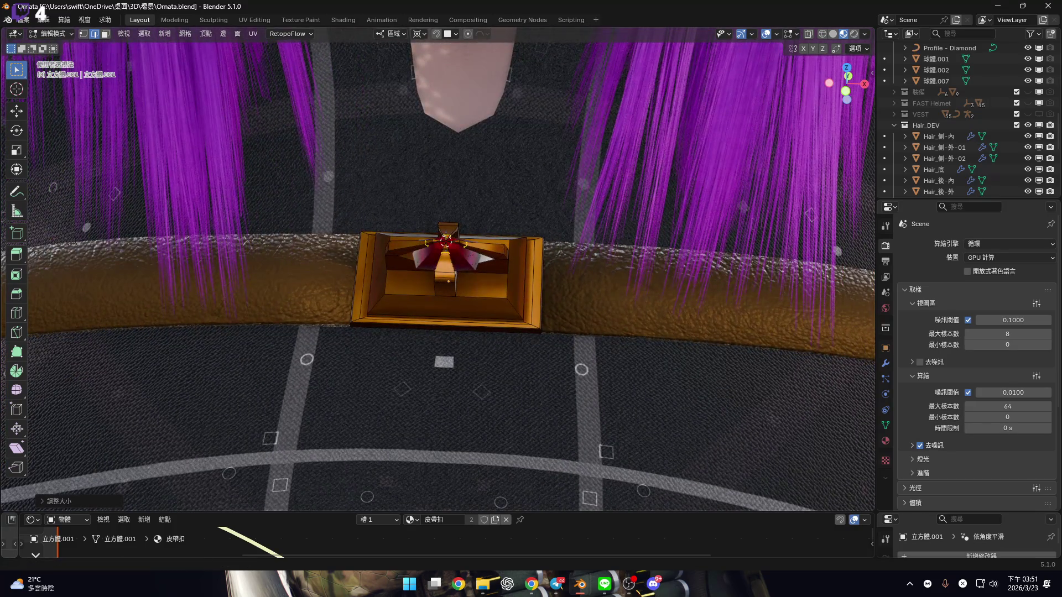
pyautogui.click(846, 92)
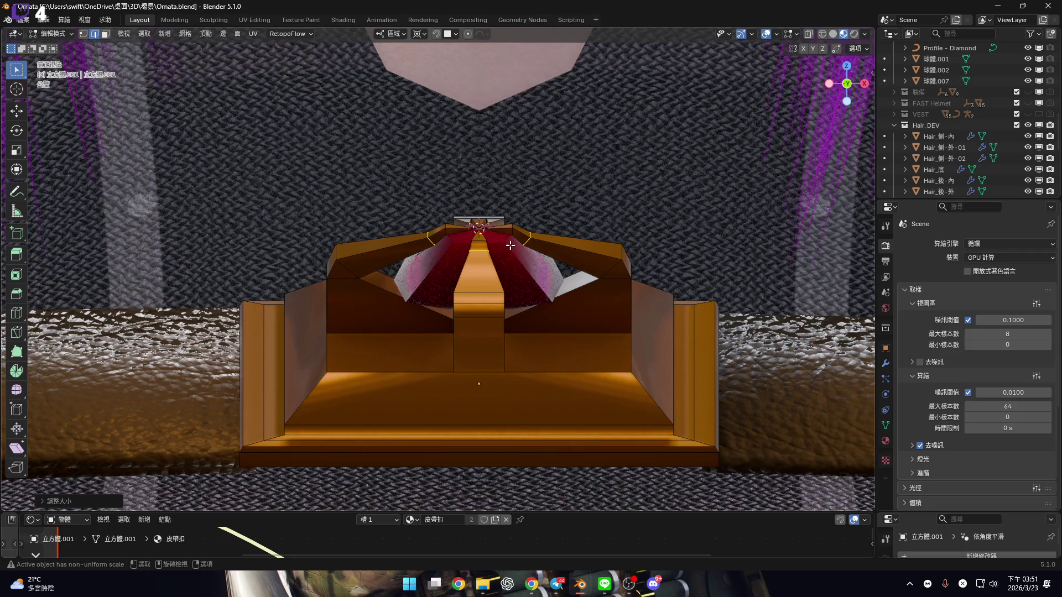
pyautogui.press('Tab')
pyautogui.moveTo(510, 245)
pyautogui.mouseDown(button='middle')
pyautogui.moveTo(463, 240)
pyautogui.moveTo(484, 249)
pyautogui.moveTo(429, 297)
pyautogui.moveTo(443, 298)
pyautogui.moveTo(445, 366)
pyautogui.mouseUp(button='middle')
pyautogui.scroll(5, 463, 241)
pyautogui.scroll(4, 429, 297)
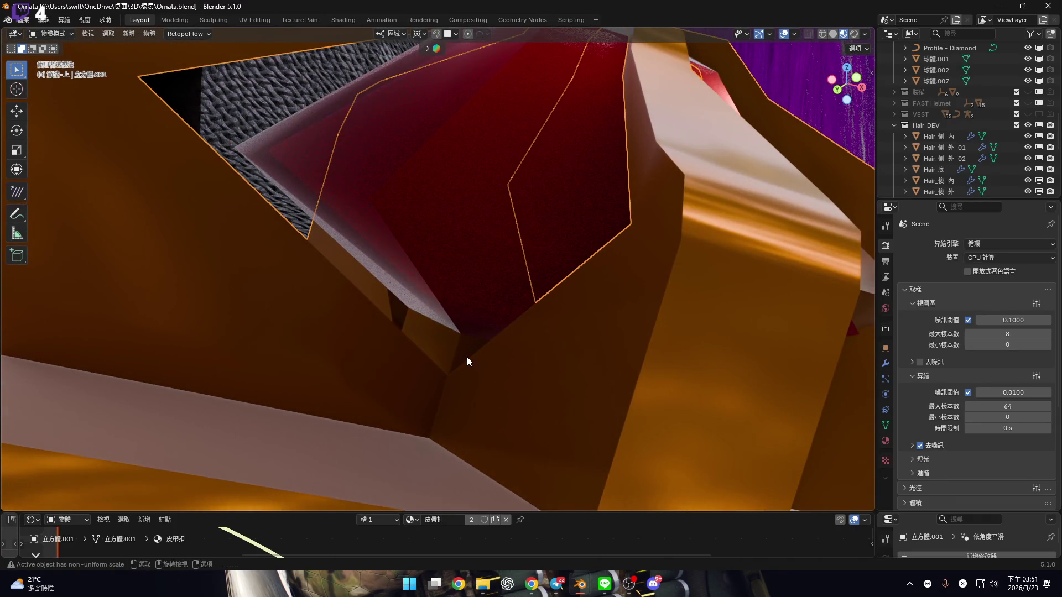
pyautogui.scroll(3, 462, 318)
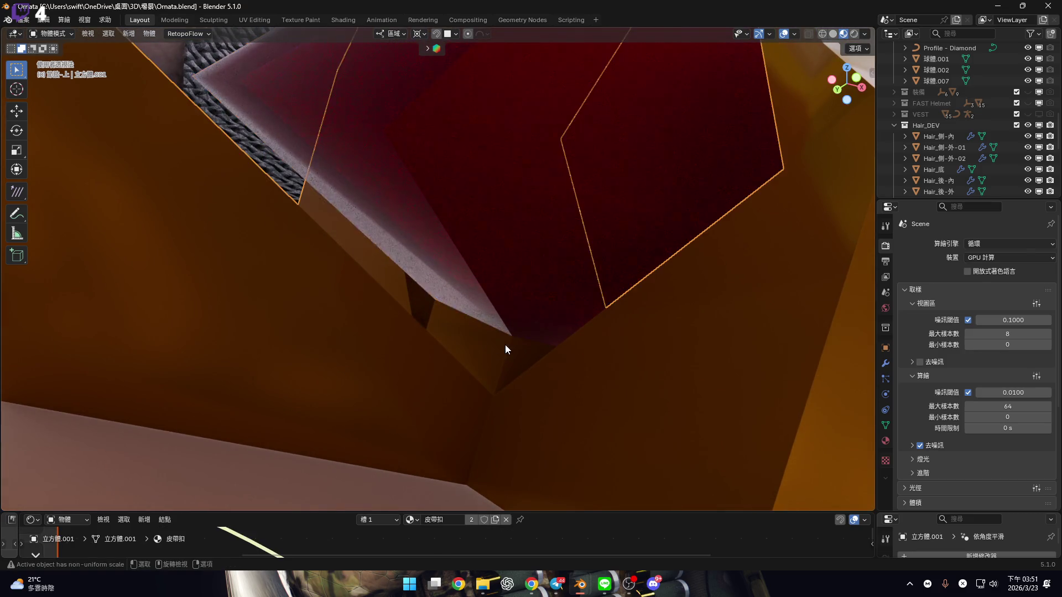
pyautogui.scroll(2, 504, 346)
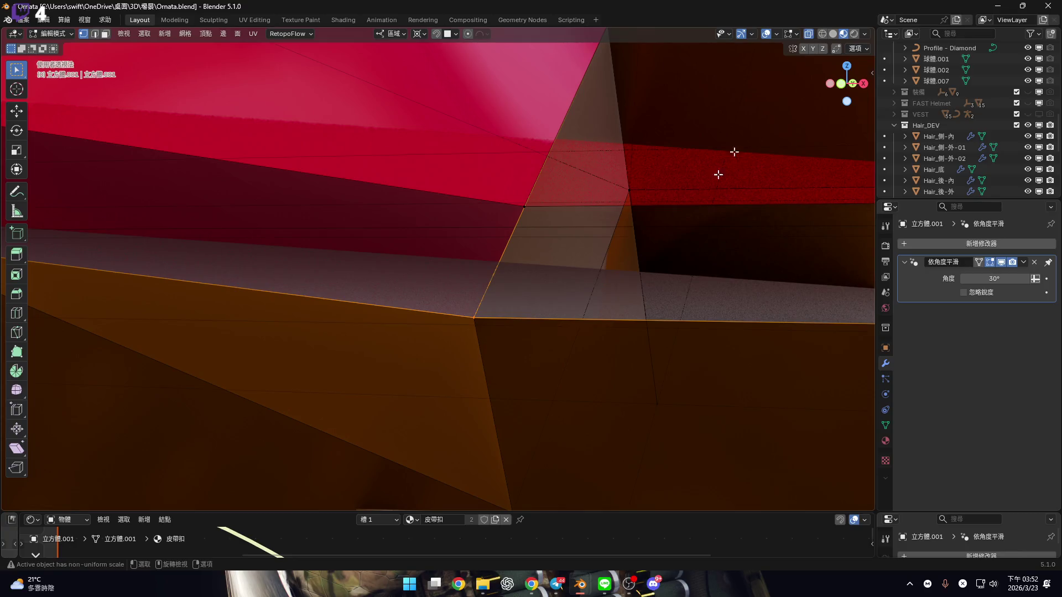
# Merge the selected buckle vertices at their centre
pyautogui.press('m')
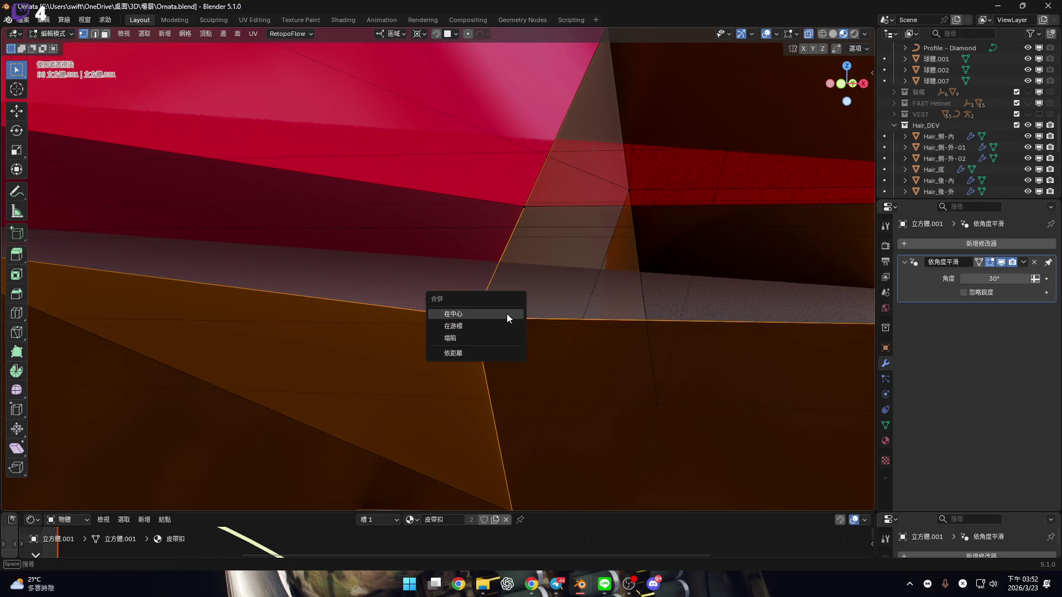
pyautogui.click(507, 313)
pyautogui.scroll(2, 605, 227)
# Merge the whole buckle mesh by distance at 0.01 cm, removing 35 duplicate vertices
pyautogui.press('a')
pyautogui.press('m')
pyautogui.click(600, 266)
pyautogui.scroll(-10, 569, 309)
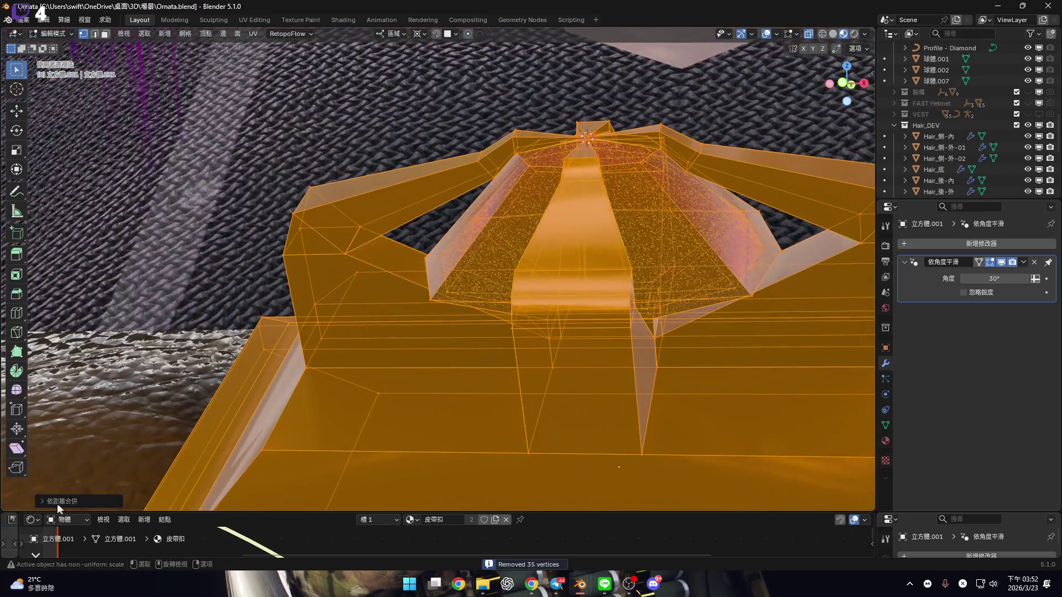
pyautogui.click(58, 502)
pyautogui.moveTo(653, 237)
pyautogui.mouseDown(button='middle')
pyautogui.moveTo(671, 220)
pyautogui.moveTo(658, 265)
pyautogui.moveTo(591, 310)
pyautogui.moveTo(573, 303)
pyautogui.mouseUp(button='middle')
pyautogui.scroll(-5, 658, 265)
pyautogui.scroll(2, 572, 302)
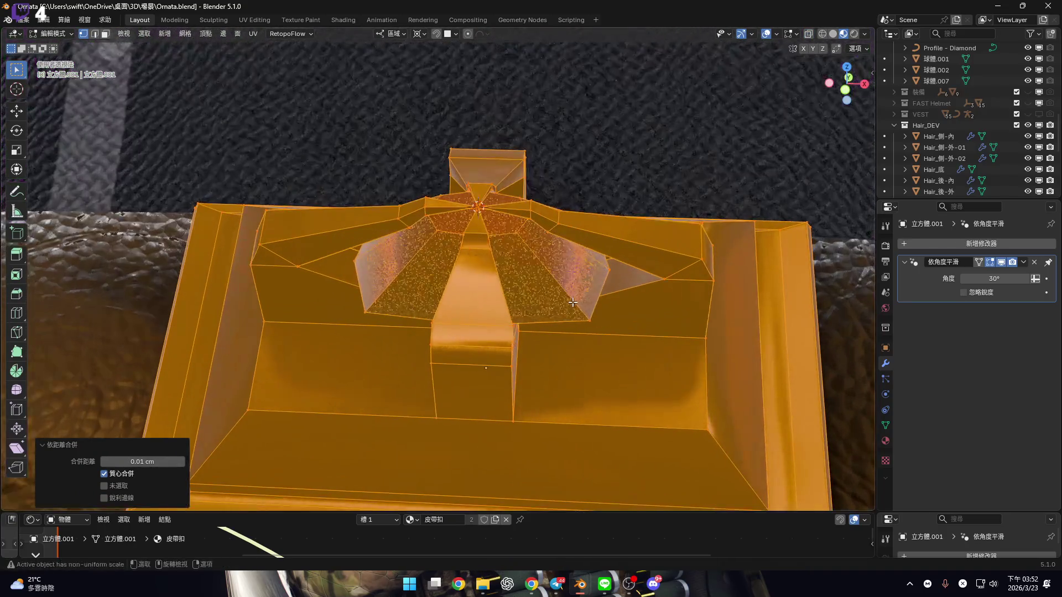
# Return the buckle to object mode and look around the finished piece
pyautogui.press('Tab')
pyautogui.scroll(-5, 582, 334)
pyautogui.moveTo(593, 338)
pyautogui.mouseDown(button='middle')
pyautogui.moveTo(619, 306)
pyautogui.moveTo(564, 311)
pyautogui.mouseUp(button='middle')
pyautogui.scroll(-3, 556, 330)
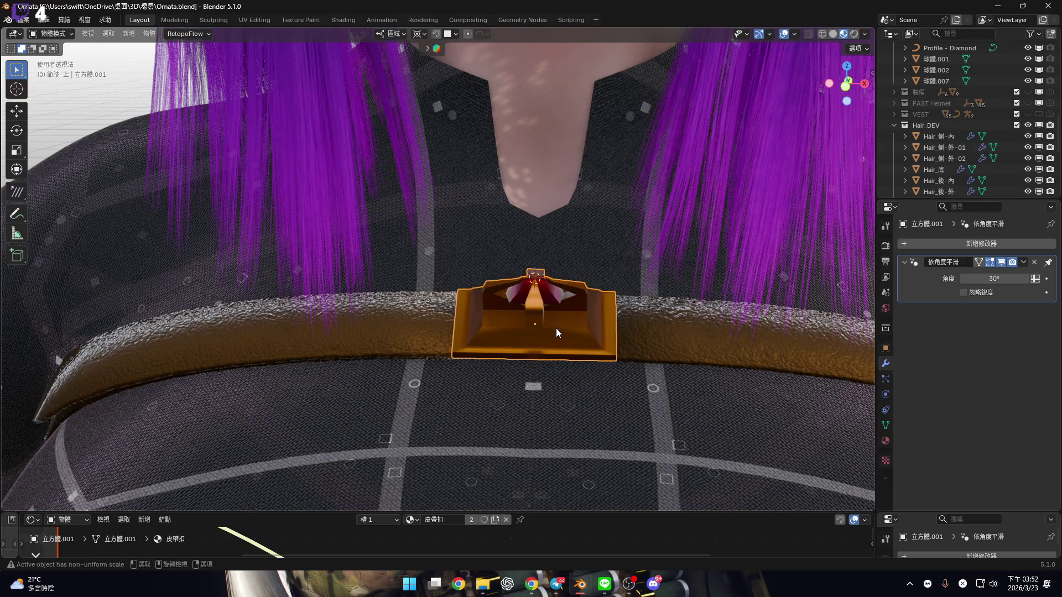
# Frame the gold buckle mount and apply Shade Auto Smooth at 30°
pyautogui.moveTo(559, 302)
pyautogui.mouseDown(button='middle')
pyautogui.moveTo(543, 281)
pyautogui.moveTo(586, 283)
pyautogui.moveTo(495, 285)
pyautogui.moveTo(583, 307)
pyautogui.moveTo(532, 293)
pyautogui.moveTo(627, 303)
pyautogui.moveTo(627, 326)
pyautogui.moveTo(597, 361)
pyautogui.mouseUp(button='middle')
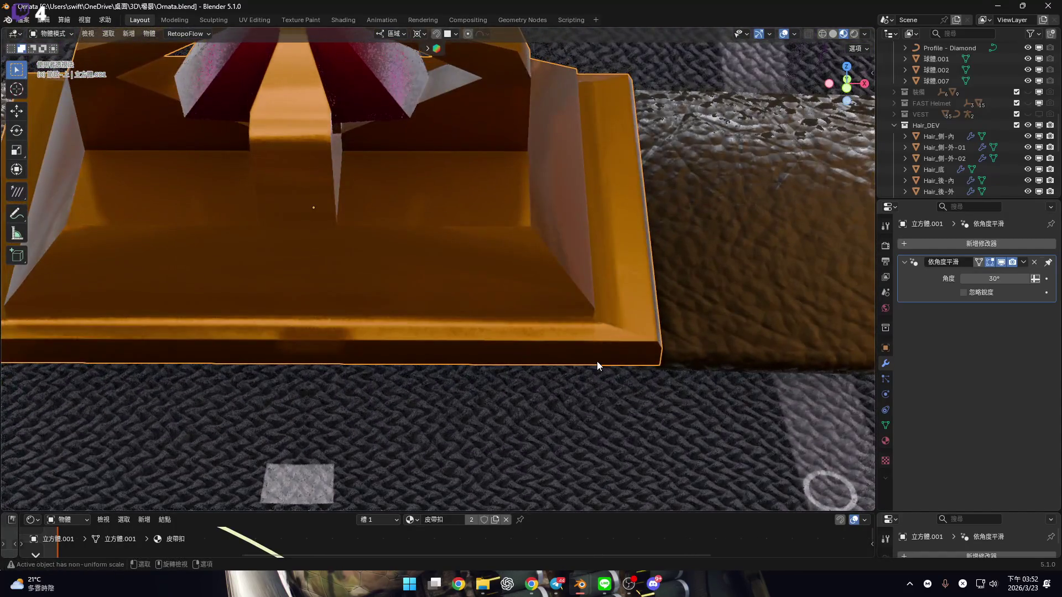
pyautogui.press('KP_Decimal')
pyautogui.rightClick(595, 279)
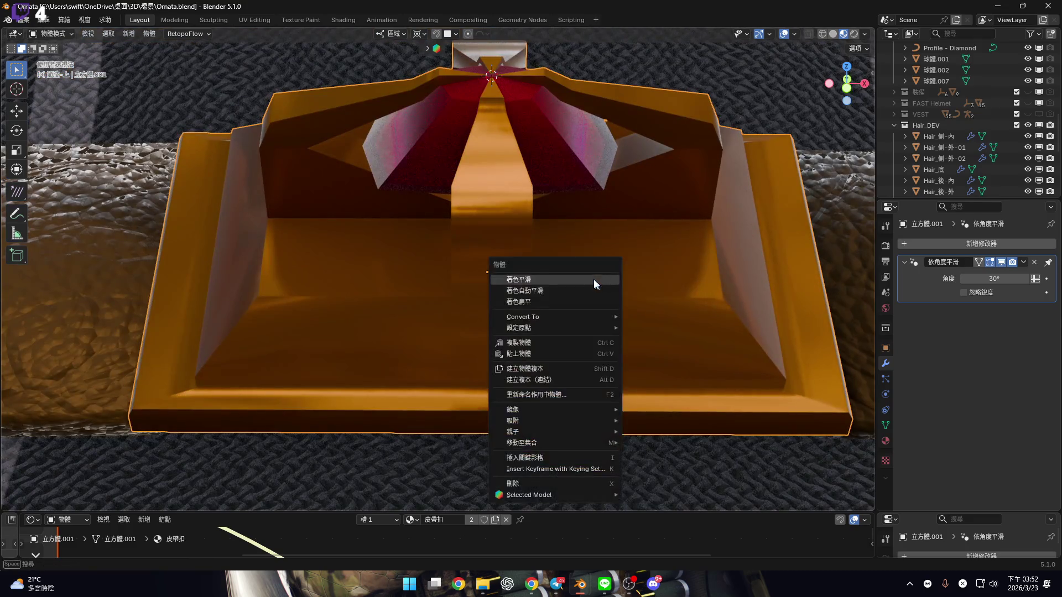
pyautogui.press('Return')
pyautogui.scroll(-10, 662, 302)
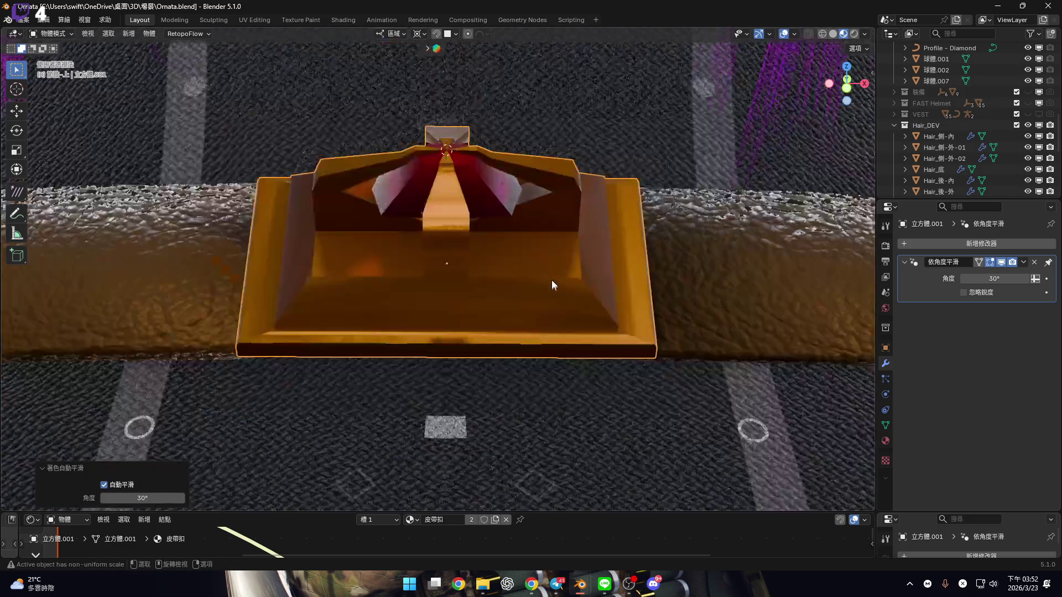
# Select the orange waist buckle plate from a lower view of the torso
pyautogui.moveTo(559, 303); pyautogui.dragTo(520, 151, button='middle')
pyautogui.scroll(4, 520, 151)
pyautogui.click(559, 298)
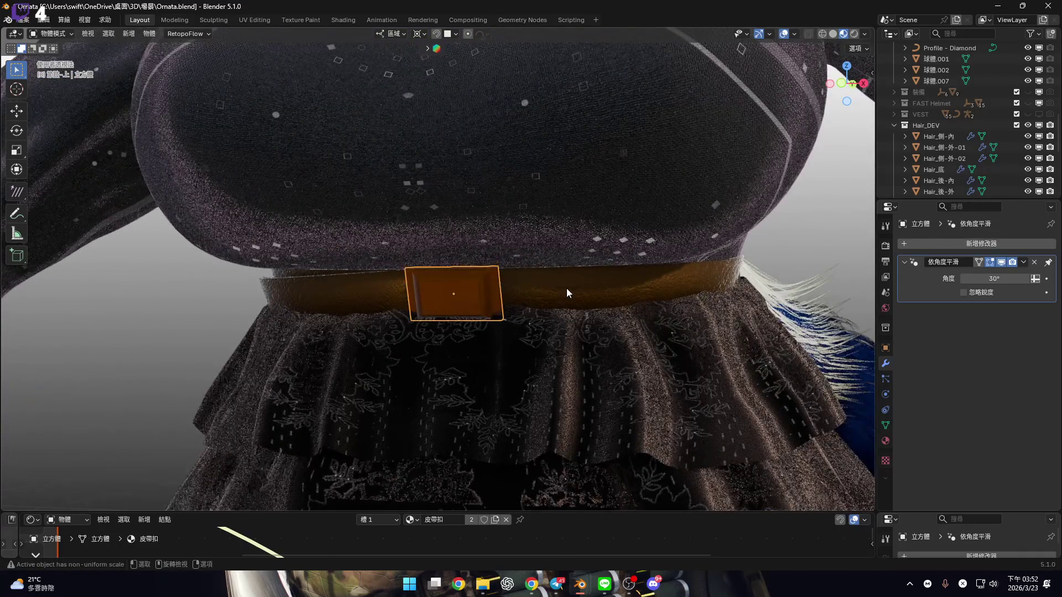
# Delete the waist buckle plate, then undo the deletion
pyautogui.press('x')
pyautogui.click(572, 292)
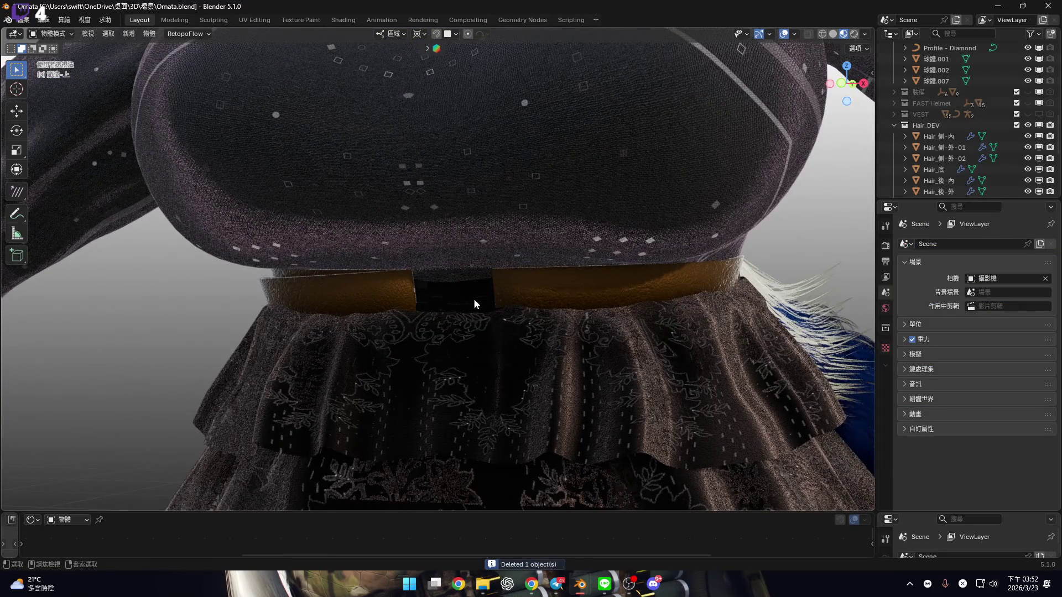
pyautogui.hotkey('ctrl', 'z')
pyautogui.scroll(2, 499, 297)
# Snap the 3D cursor to the waist buckle
pyautogui.hotkey('shift', 's')
pyautogui.click(509, 347)
pyautogui.scroll(-8, 522, 338)
pyautogui.scroll(6, 512, 197)
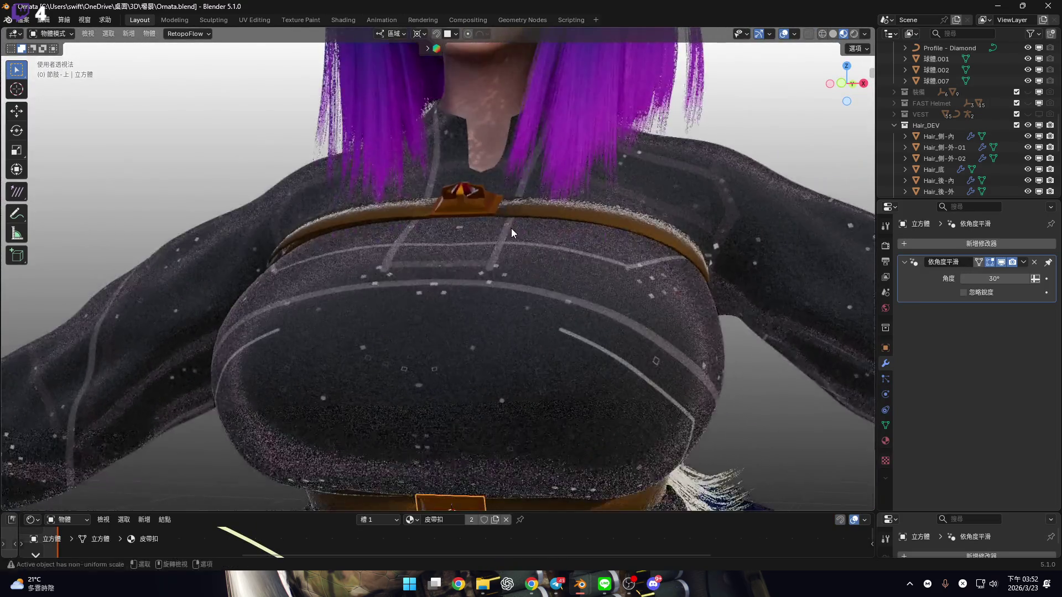
# Tilt the buckle about its local X axis, checking the 19.949° angle in side view
pyautogui.press('n')
pyautogui.moveTo(530, 161); pyautogui.dragTo(570, 254, button='middle')
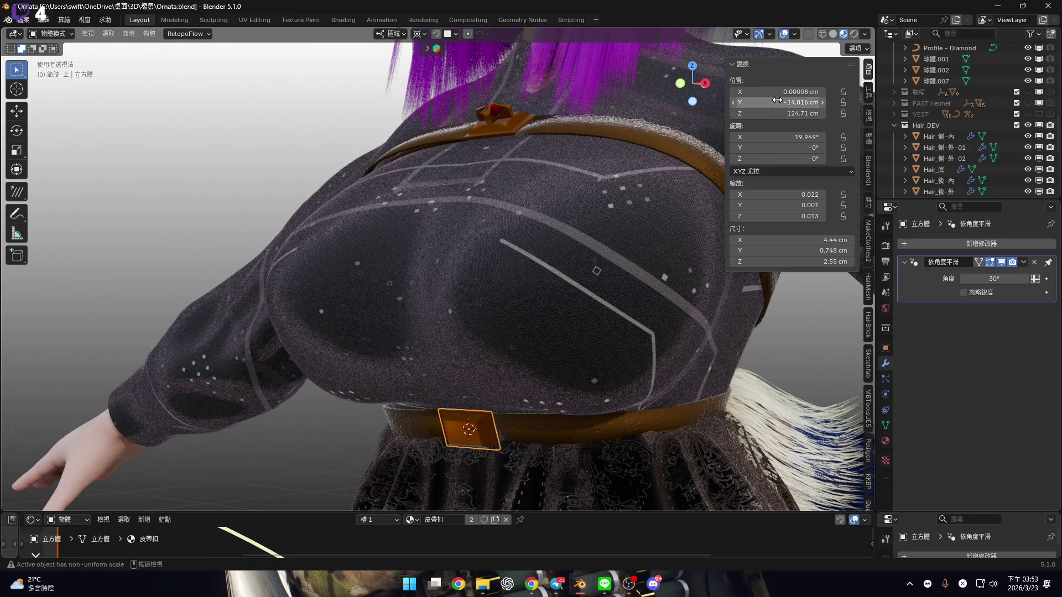
pyautogui.moveTo(493, 380)
pyautogui.mouseDown(button='middle')
pyautogui.moveTo(477, 295)
pyautogui.moveTo(438, 303)
pyautogui.mouseUp(button='middle')
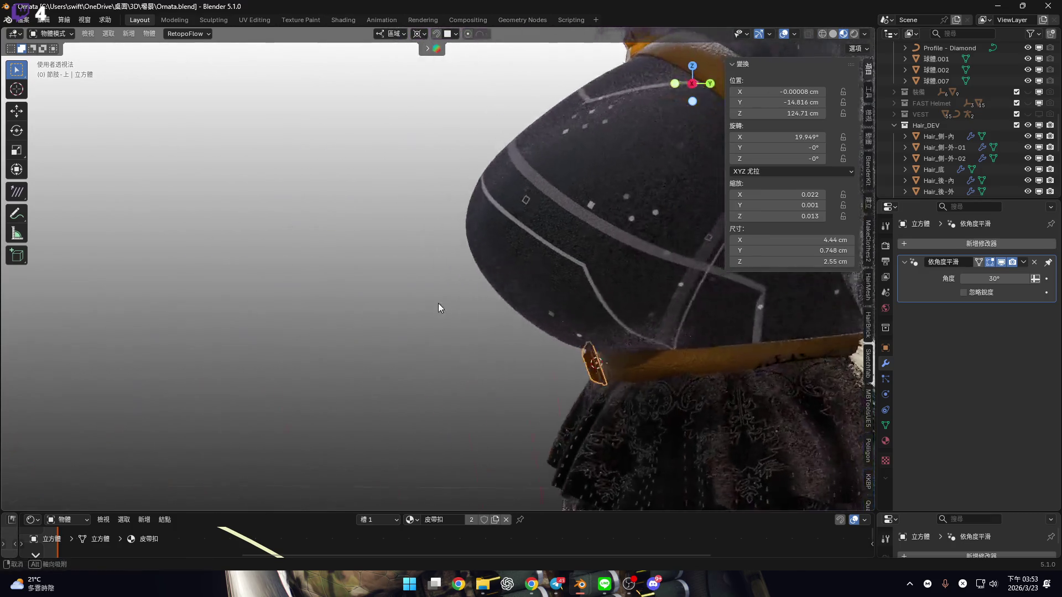
pyautogui.press('r')
pyautogui.press('x')
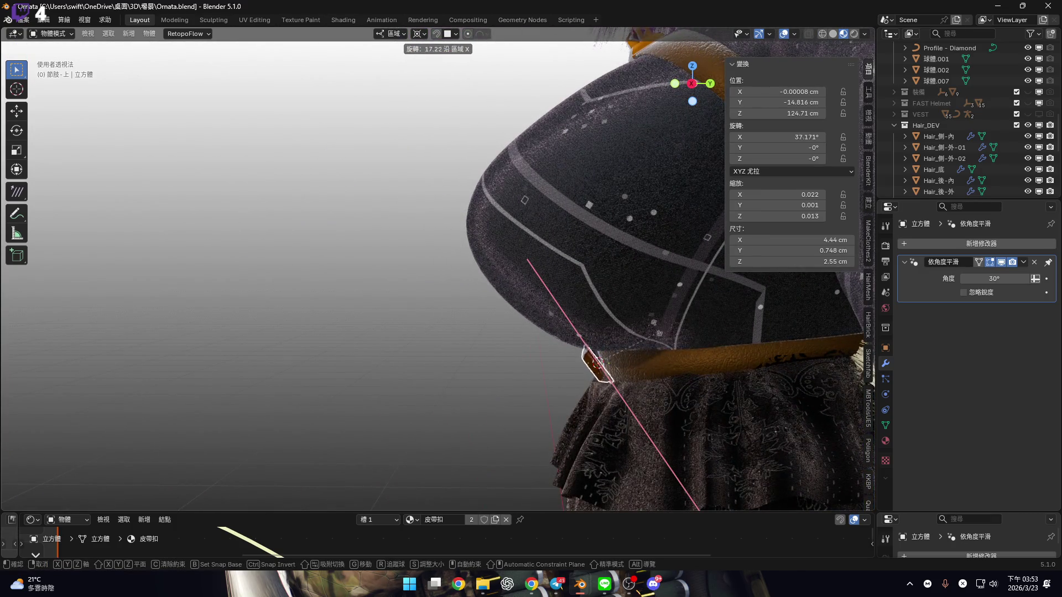
pyautogui.click(641, 307)
pyautogui.press('KP_3')
pyautogui.scroll(5, 520, 334)
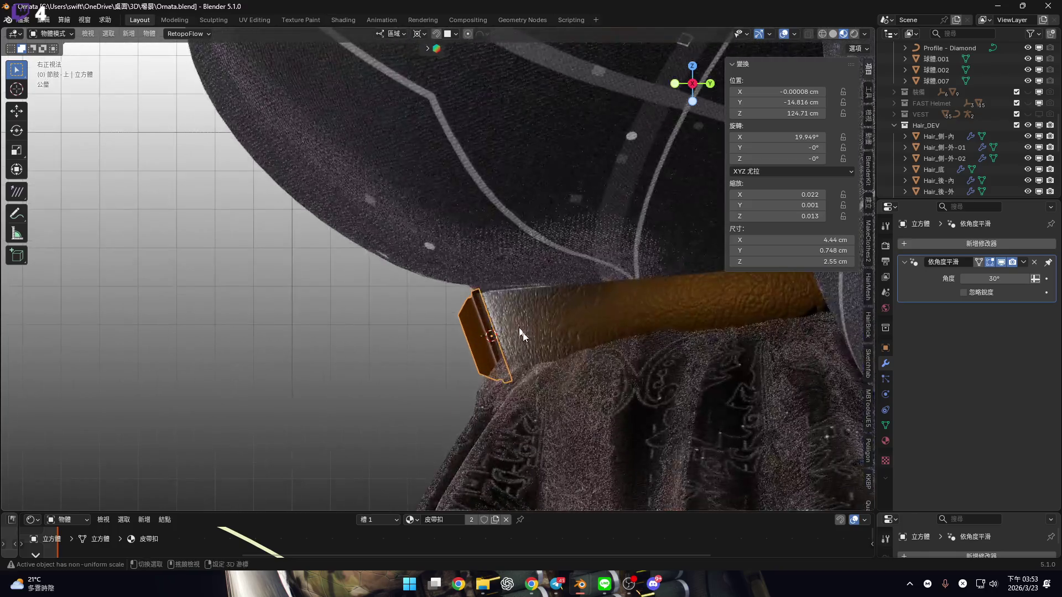
pyautogui.press('r')
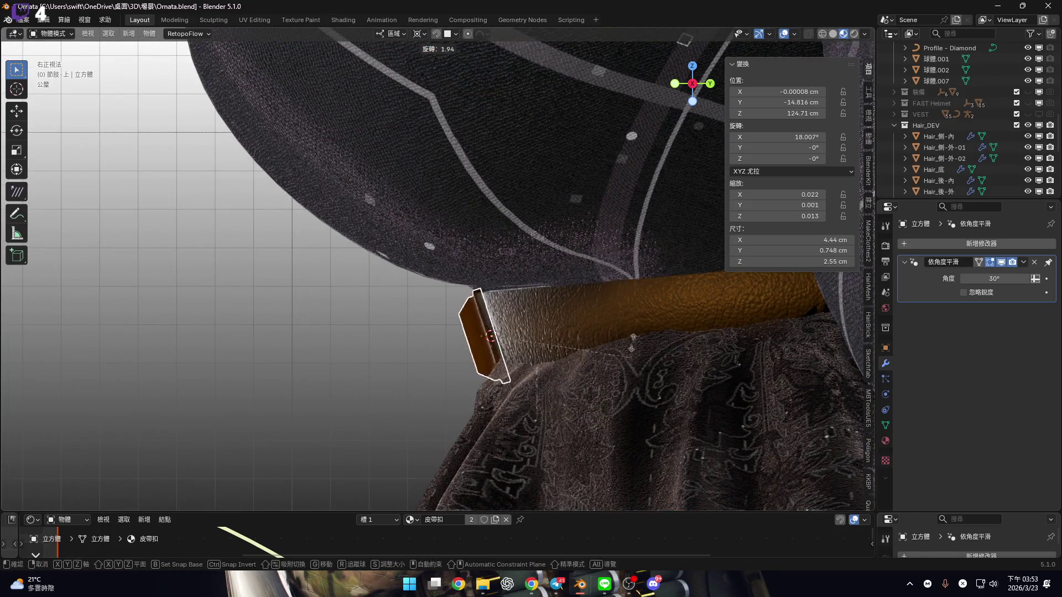
pyautogui.press('Escape')
pyautogui.keyDown('shift'); pyautogui.moveTo(576, 332); pyautogui.dragTo(594, 333, button='middle'); pyautogui.keyUp('shift')
# Select the waist buckle plate, delete it, and undo to restore the buckle copy
pyautogui.moveTo(626, 277)
pyautogui.mouseDown(button='middle')
pyautogui.moveTo(447, 216)
pyautogui.moveTo(457, 231)
pyautogui.mouseUp(button='middle')
pyautogui.moveTo(533, 172); pyautogui.dragTo(454, 319, button='middle')
pyautogui.click(455, 320)
pyautogui.press('x')
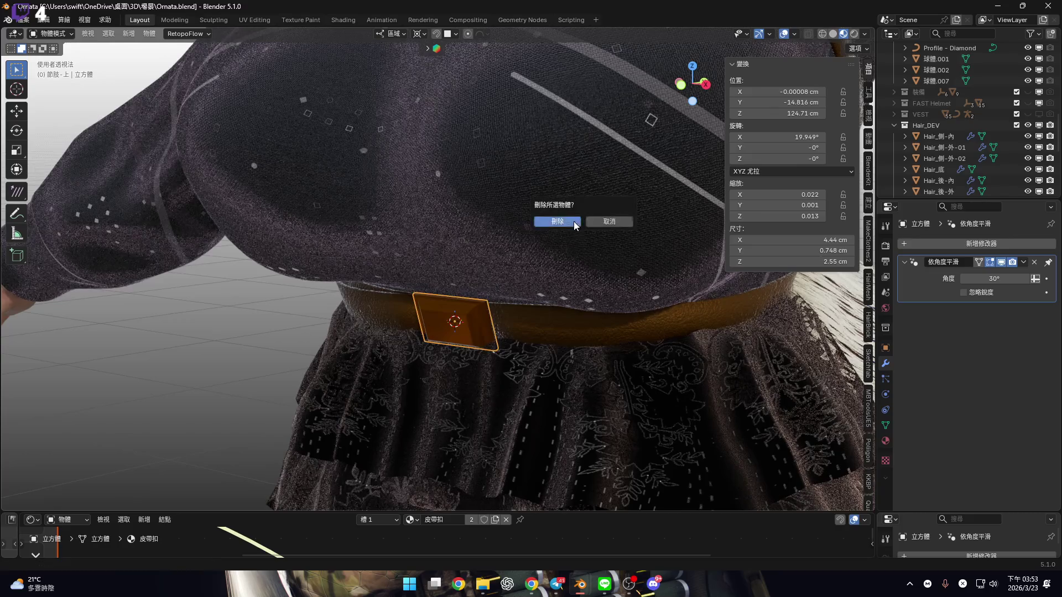
pyautogui.click(573, 226)
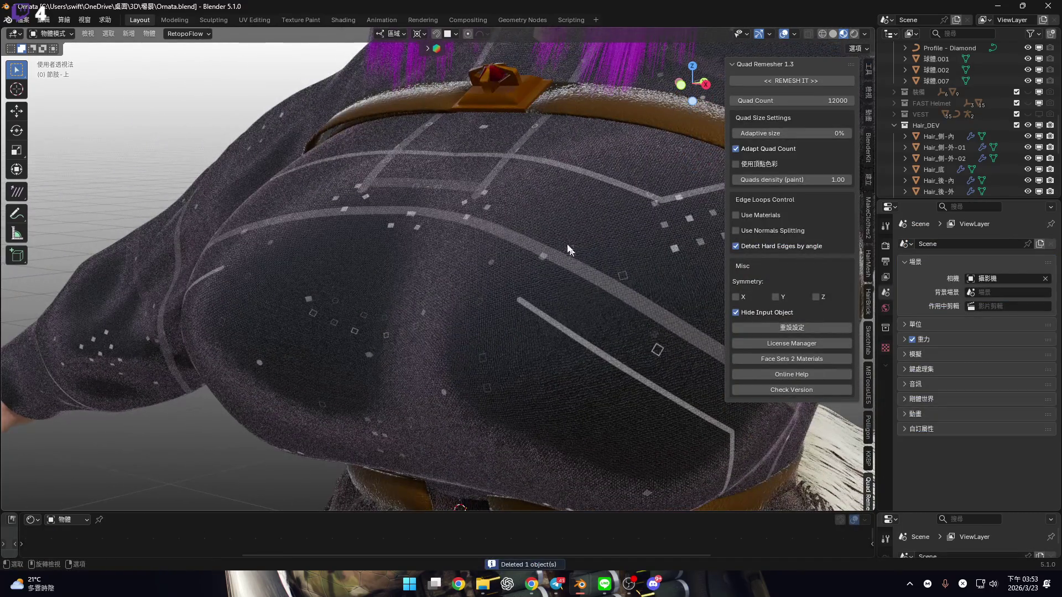
pyautogui.hotkey('ctrl', 'z')
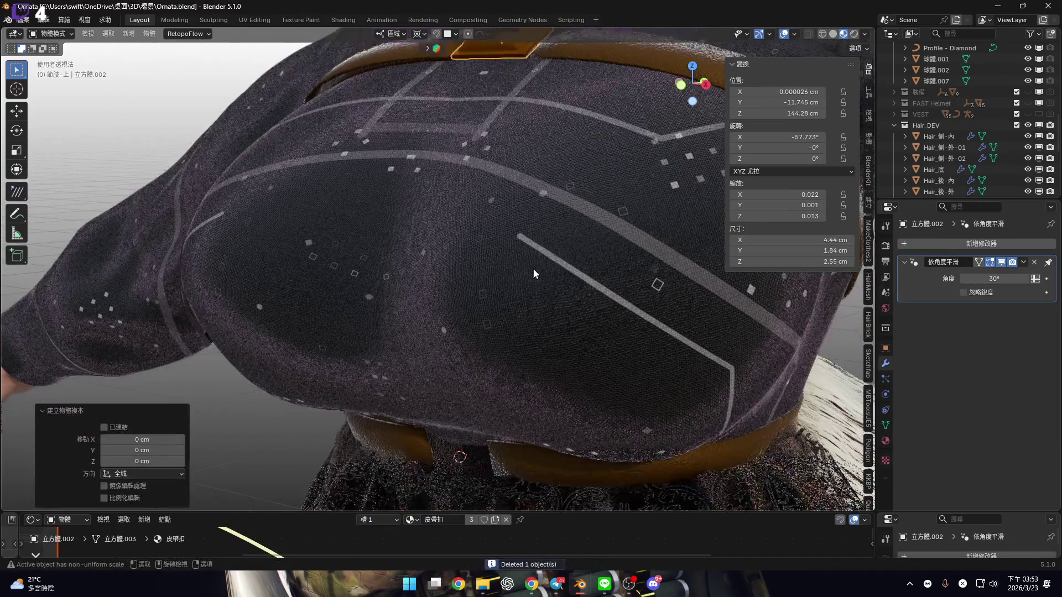
pyautogui.rightClick(533, 269)
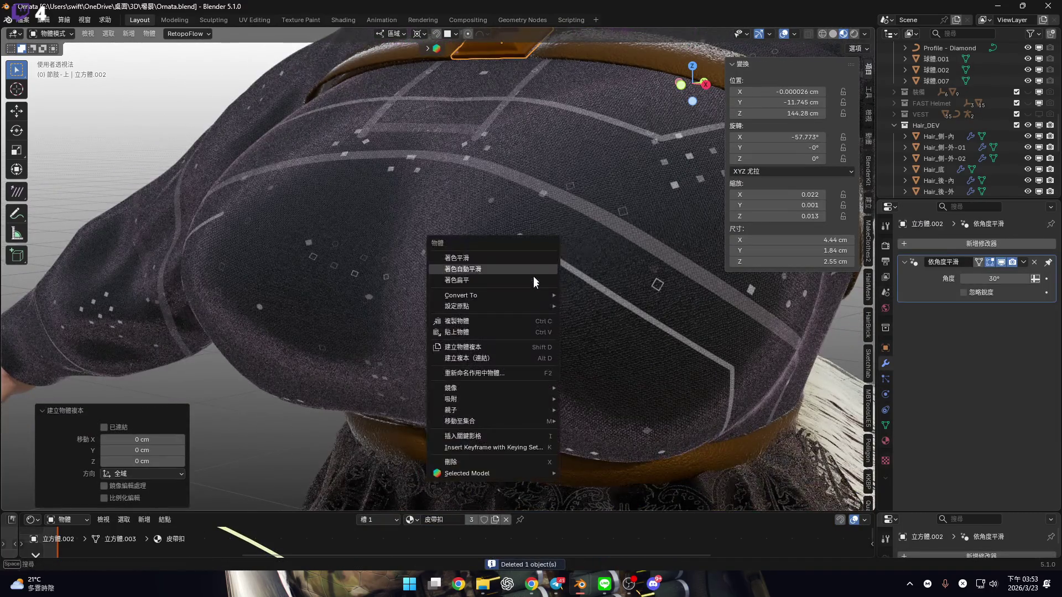
# Snap the buckle copy to the 3D cursor and set its X rotation to 19.949°
pyautogui.moveTo(516, 400)
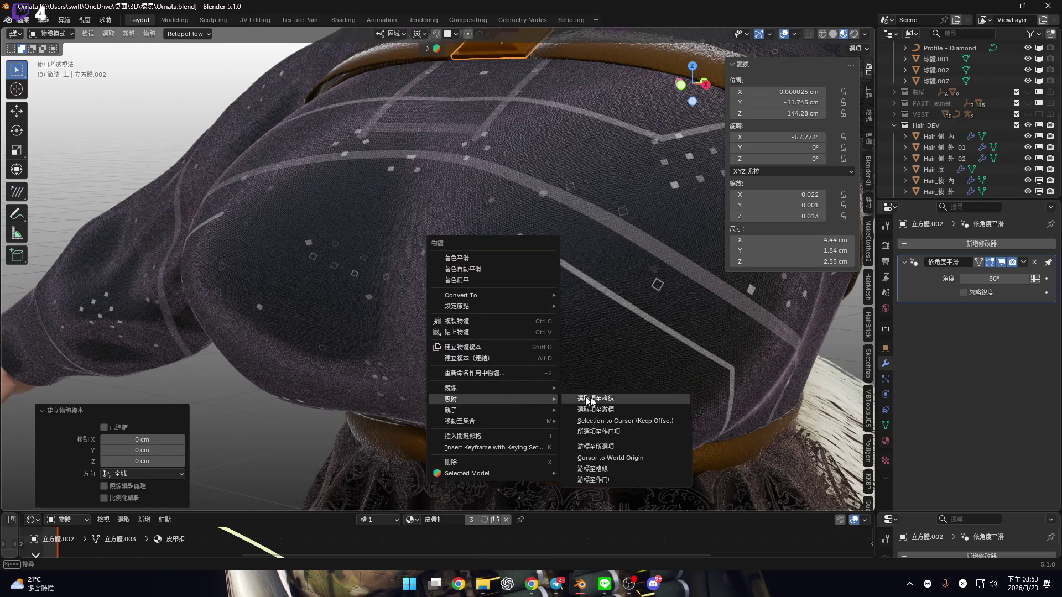
pyautogui.click(611, 408)
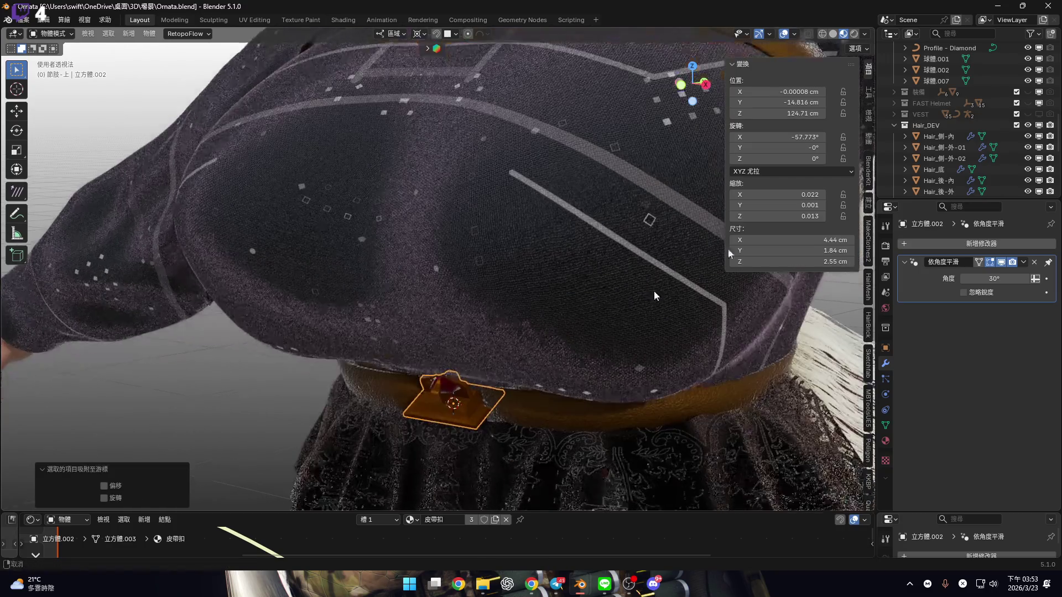
pyautogui.moveTo(785, 142); pyautogui.dragTo(797, 141)
pyautogui.click(781, 144)
pyautogui.press('Return')
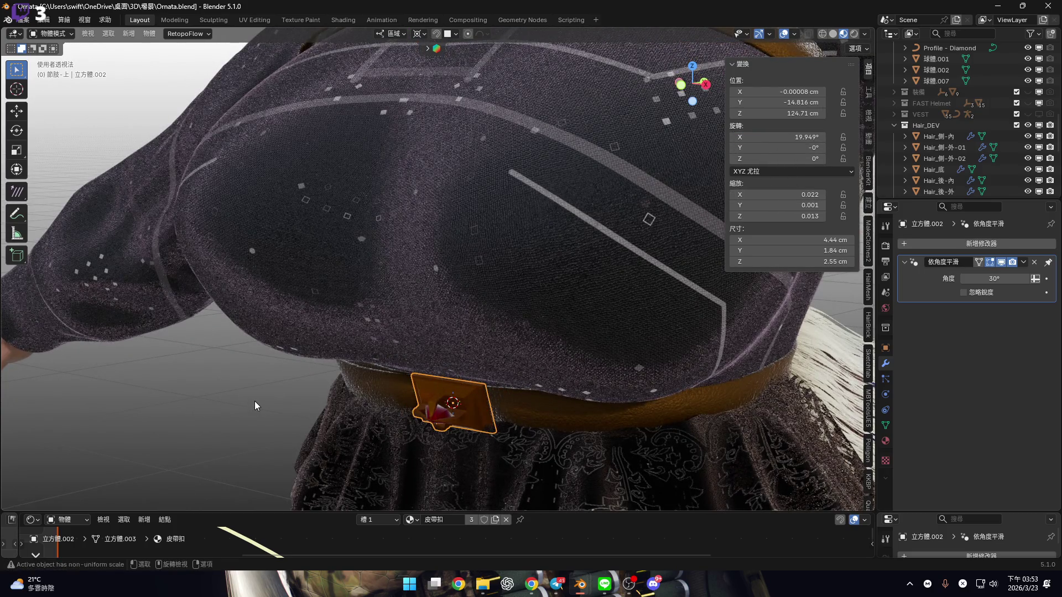
# Reset the 3D cursor to the world origin, hide the sidebar, and switch to front orthographic view
pyautogui.scroll(-5, 254, 400)
pyautogui.moveTo(254, 400); pyautogui.dragTo(309, 305, button='middle')
pyautogui.scroll(5, 308, 306)
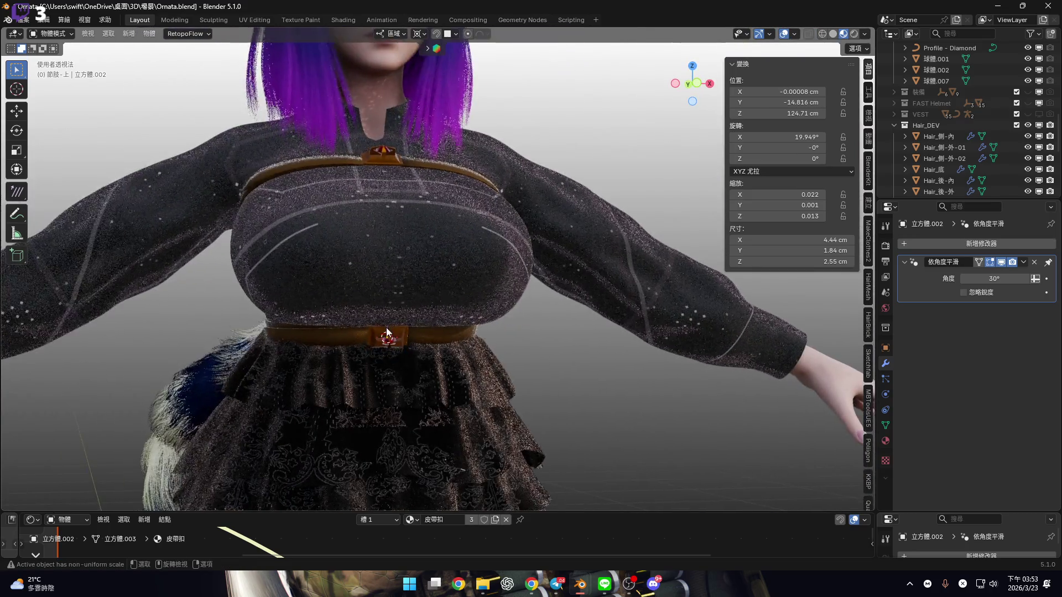
pyautogui.hotkey('shift', 's')
pyautogui.click(552, 357)
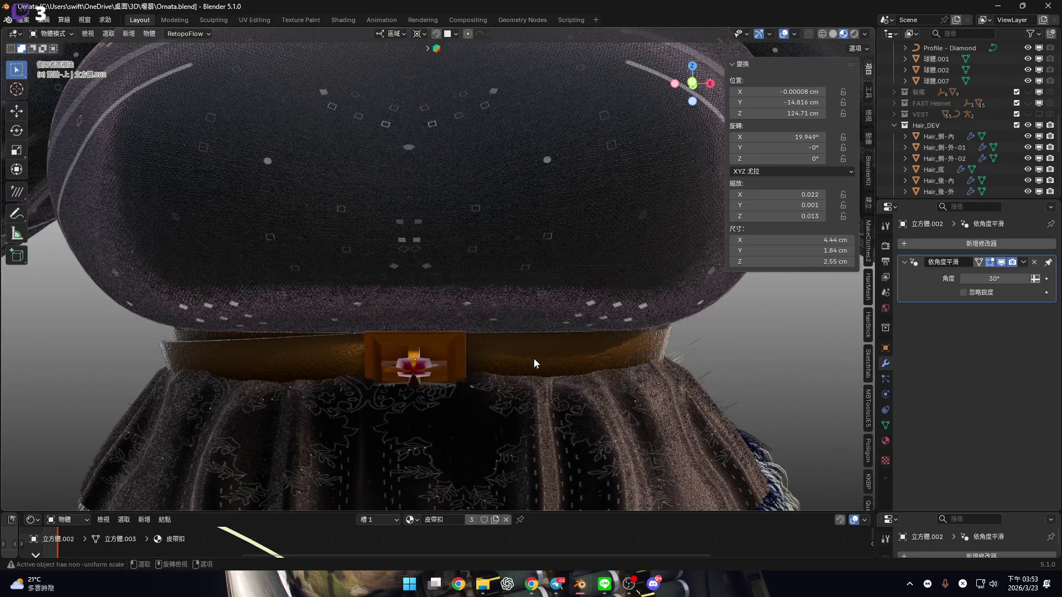
pyautogui.scroll(-5, 533, 358)
pyautogui.press('n')
pyautogui.keyDown('shift'); pyautogui.moveTo(496, 334); pyautogui.dragTo(512, 340, button='middle'); pyautogui.keyUp('shift')
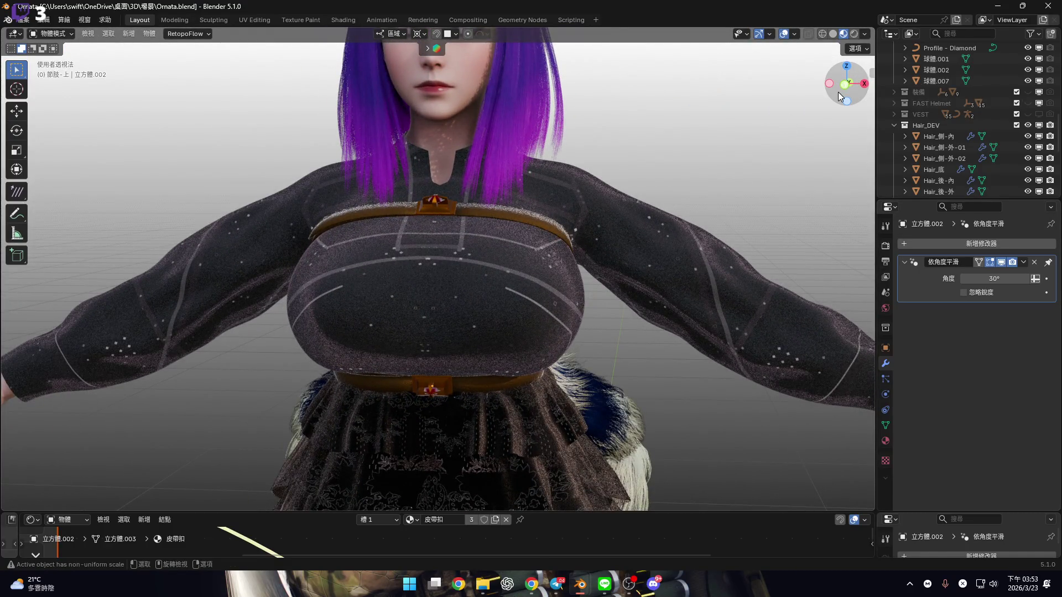
pyautogui.press('KP_1')
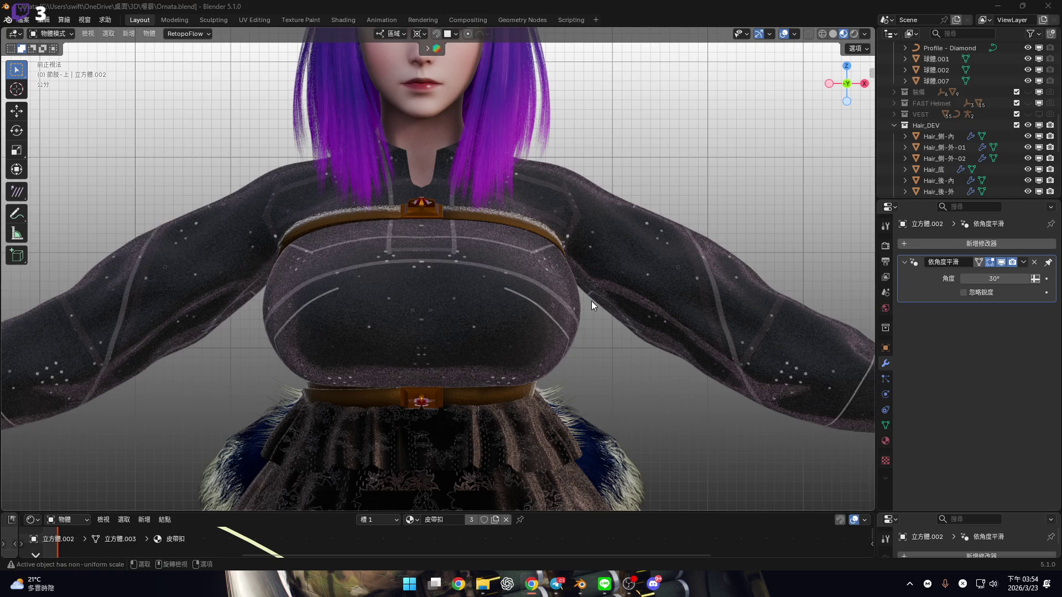
# Shrink the timeline to enlarge the 3D viewport and orbit to face the character's front
pyautogui.moveTo(599, 307)
pyautogui.mouseDown(button='middle')
pyautogui.moveTo(621, 351)
pyautogui.moveTo(555, 341)
pyautogui.moveTo(556, 358)
pyautogui.moveTo(518, 290)
pyautogui.moveTo(550, 306)
pyautogui.moveTo(586, 388)
pyautogui.mouseUp(button='middle')
pyautogui.moveTo(656, 515); pyautogui.dragTo(656, 546)
pyautogui.moveTo(564, 409); pyautogui.dragTo(550, 291, button='middle')
pyautogui.scroll(2, 586, 285)
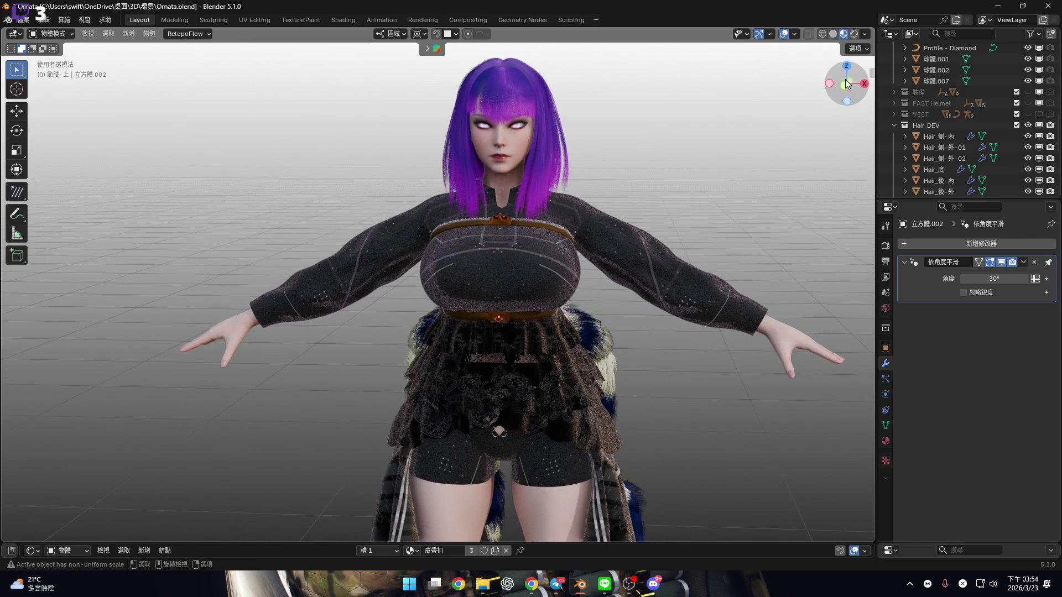
# Inspect the character in front and right-side orthographic views down to the lower skirt
pyautogui.click(845, 84)
pyautogui.keyDown('shift'); pyautogui.moveTo(598, 300); pyautogui.dragTo(563, 251, button='middle'); pyautogui.keyUp('shift')
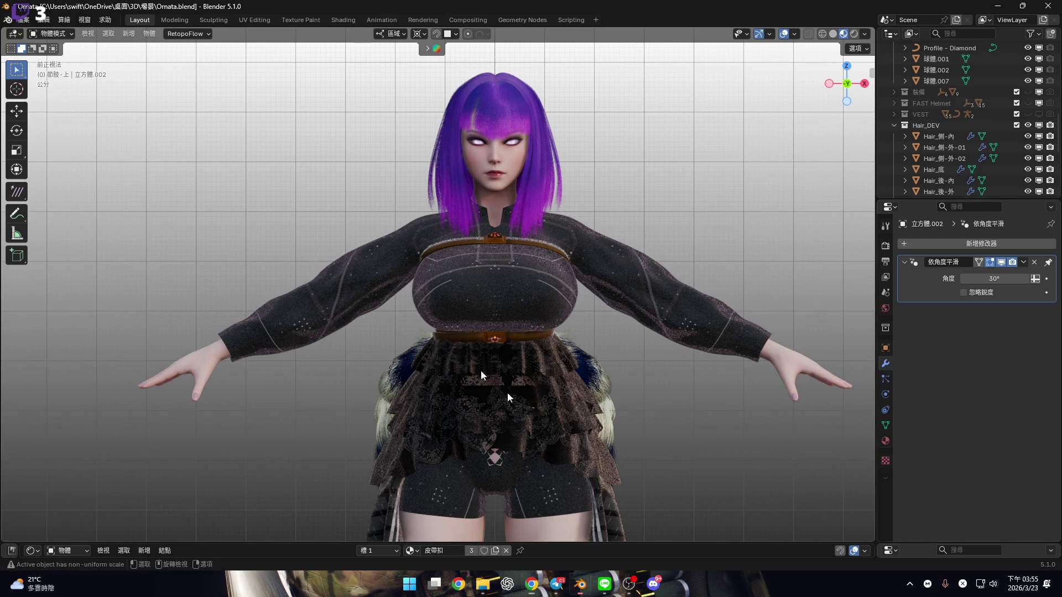
pyautogui.scroll(5, 464, 332)
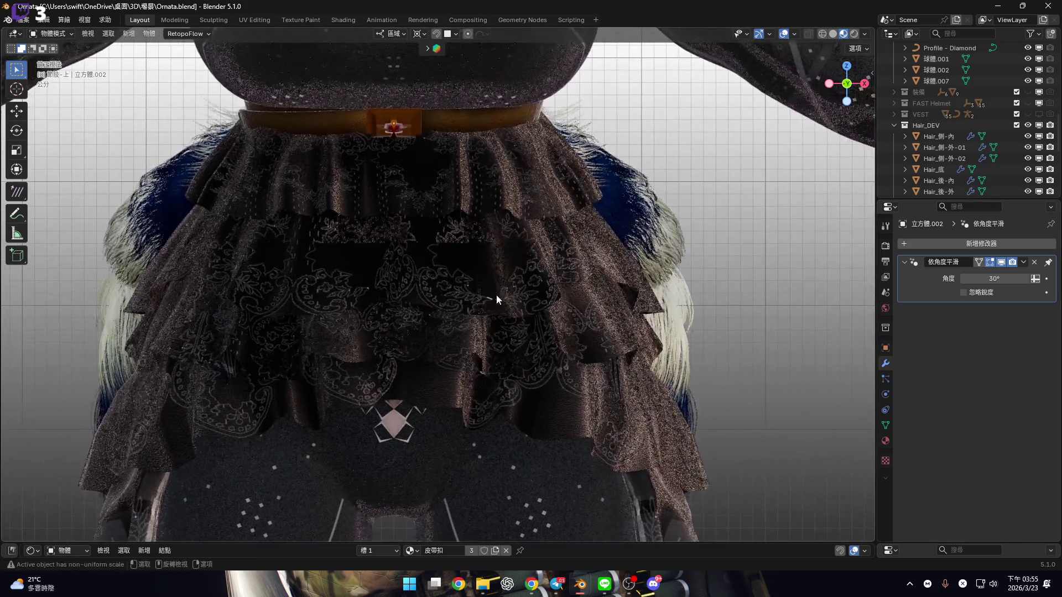
pyautogui.press('KP_3')
pyautogui.moveTo(542, 378)
pyautogui.keyDown('shift'); pyautogui.mouseDown(button='middle')
pyautogui.moveTo(500, 259)
pyautogui.moveTo(499, 208)
pyautogui.moveTo(509, 293)
pyautogui.moveTo(493, 270)
pyautogui.moveTo(565, 333)
pyautogui.moveTo(612, 322)
pyautogui.moveTo(589, 317)
pyautogui.moveTo(554, 360)
pyautogui.moveTo(553, 334)
pyautogui.moveTo(508, 331)
pyautogui.moveTo(598, 360)
pyautogui.moveTo(594, 337)
pyautogui.moveTo(532, 322)
pyautogui.mouseUp(button='middle'); pyautogui.keyUp('shift')
pyautogui.scroll(-6, 565, 333)
# Check the EEVEE render settings and preview the character with Rendered shading
pyautogui.click(887, 245)
pyautogui.click(981, 245)
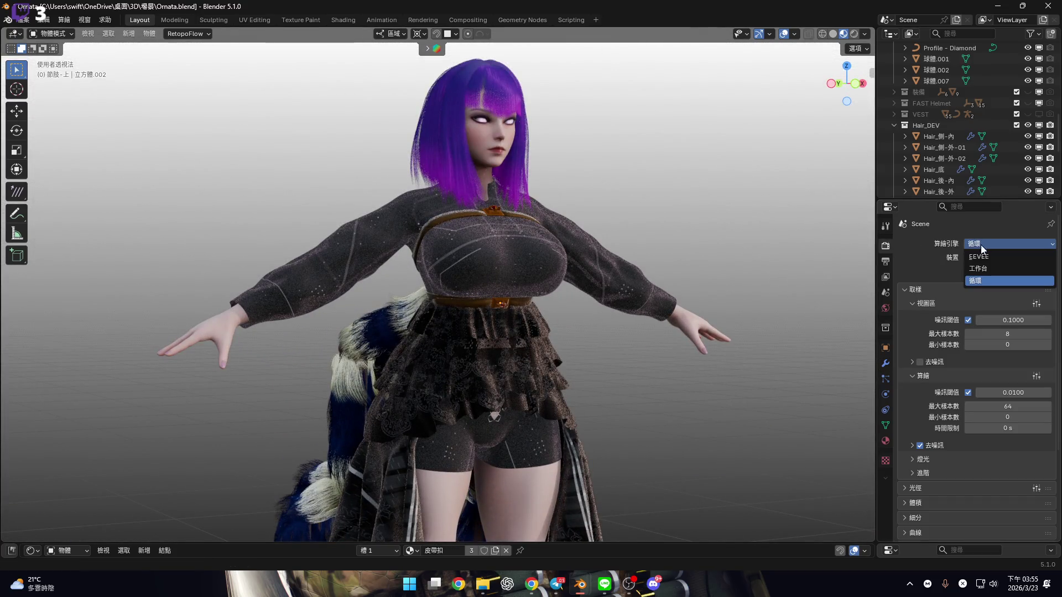
pyautogui.click(855, 33)
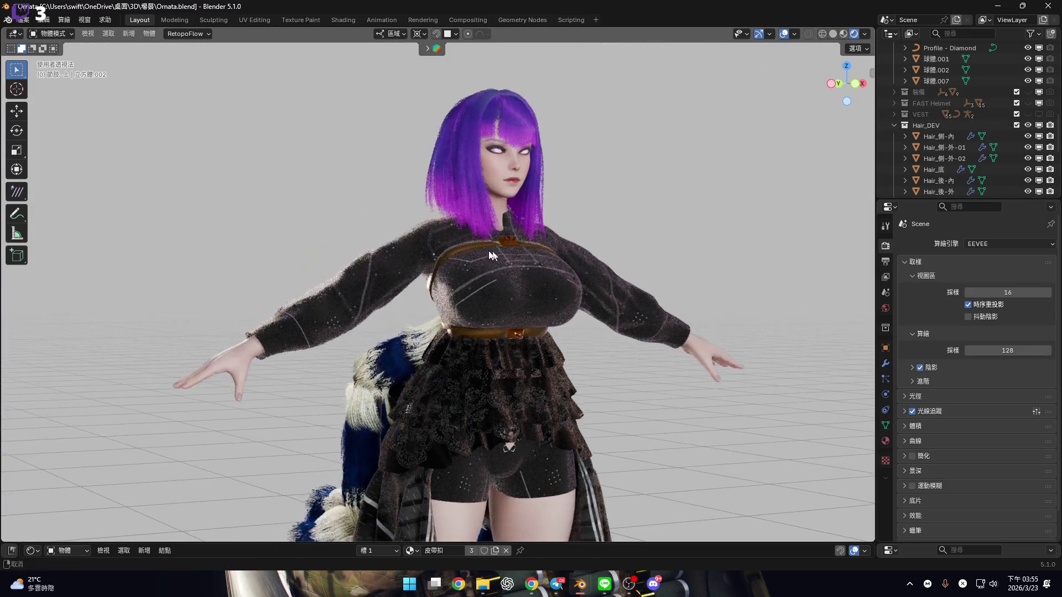
pyautogui.scroll(3, 564, 247)
pyautogui.moveTo(563, 248)
pyautogui.mouseDown(button='middle')
pyautogui.moveTo(501, 262)
pyautogui.moveTo(439, 232)
pyautogui.moveTo(478, 240)
pyautogui.moveTo(496, 288)
pyautogui.moveTo(543, 275)
pyautogui.moveTo(500, 227)
pyautogui.moveTo(507, 194)
pyautogui.moveTo(476, 199)
pyautogui.moveTo(542, 199)
pyautogui.moveTo(498, 205)
pyautogui.moveTo(498, 416)
pyautogui.moveTo(496, 318)
pyautogui.moveTo(523, 221)
pyautogui.mouseUp(button='middle')
# Return to front view, pan down to the legs, and select the Ornata_Body mesh
pyautogui.click(843, 78)
pyautogui.scroll(8, 532, 214)
pyautogui.scroll(-4, 533, 291)
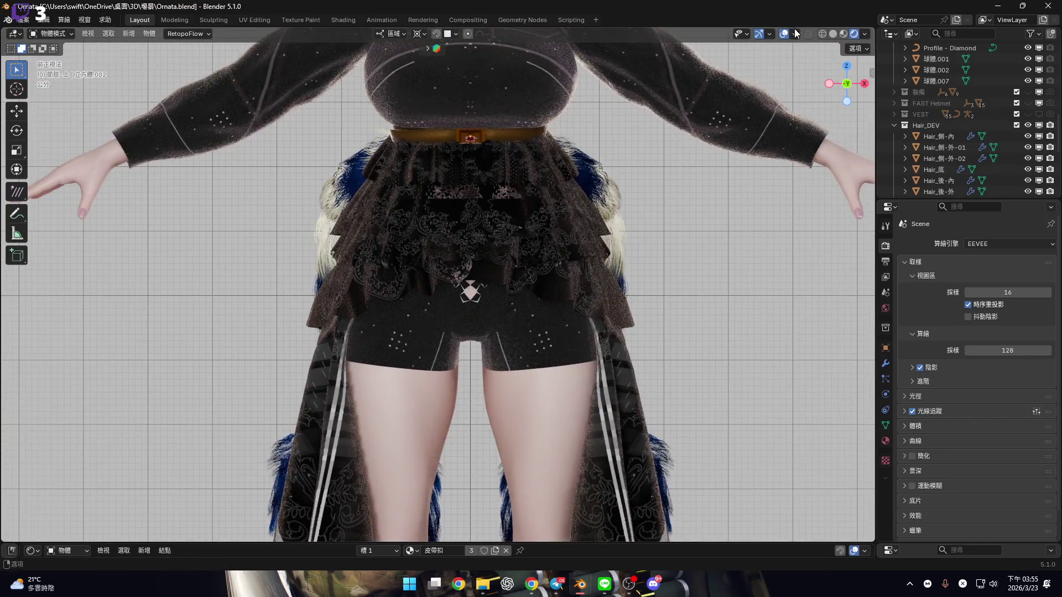
pyautogui.keyDown('shift'); pyautogui.moveTo(547, 465); pyautogui.dragTo(526, 349, button='middle'); pyautogui.keyUp('shift')
pyautogui.scroll(1, 526, 350)
pyautogui.click(516, 278)
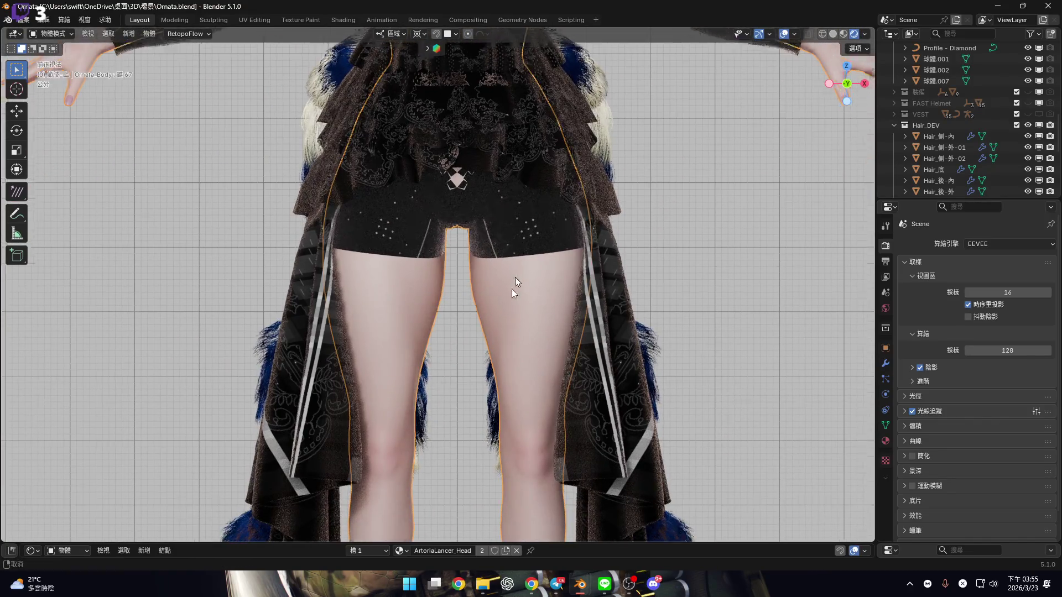
# Bring the legs into view, switch to solid shading, and edit the body mesh in face-select mode
pyautogui.scroll(-2, 500, 266)
pyautogui.scroll(3, 528, 244)
pyautogui.keyDown('shift'); pyautogui.moveTo(527, 248); pyautogui.dragTo(558, 129, button='middle'); pyautogui.keyUp('shift')
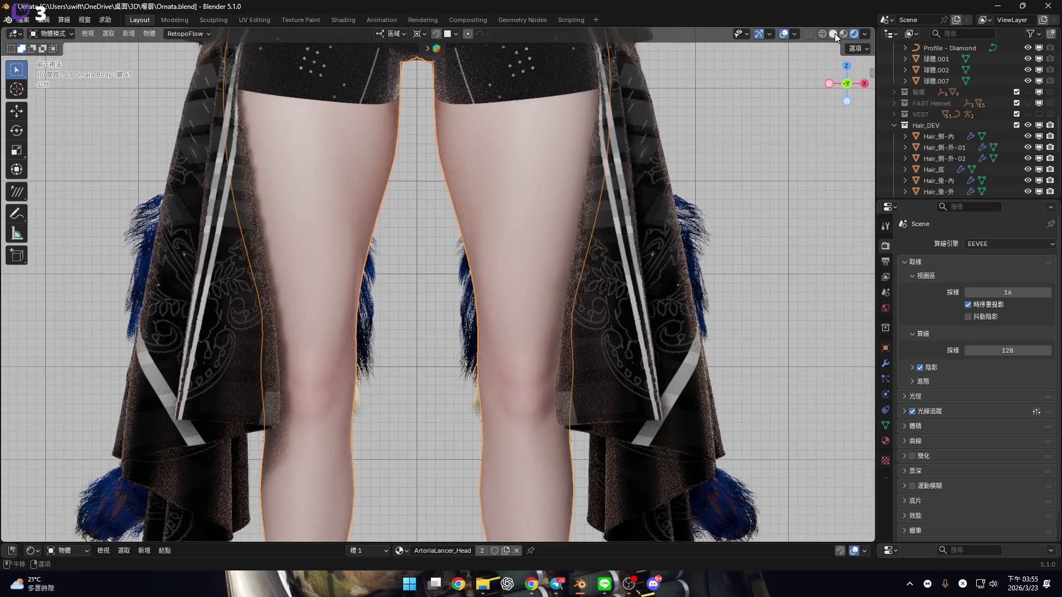
pyautogui.click(833, 34)
pyautogui.scroll(2, 500, 260)
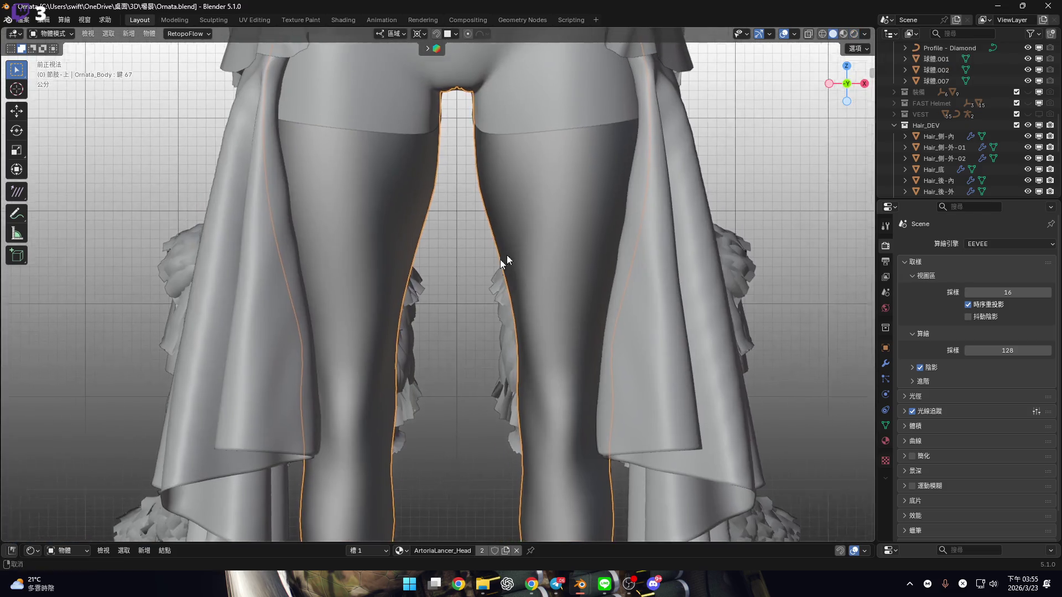
pyautogui.press('Tab')
pyautogui.scroll(2, 542, 188)
pyautogui.press('3')
pyautogui.scroll(2, 565, 174)
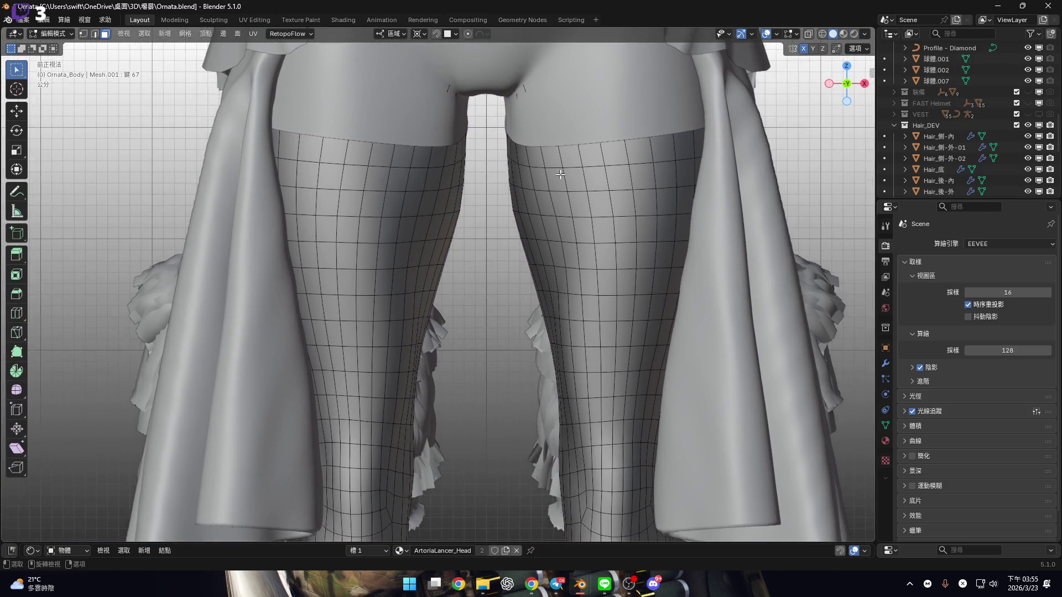
# Clear the selection, then select the edge loop at the top of each thigh
pyautogui.keyDown('alt'); pyautogui.click(571, 170); pyautogui.keyUp('alt')
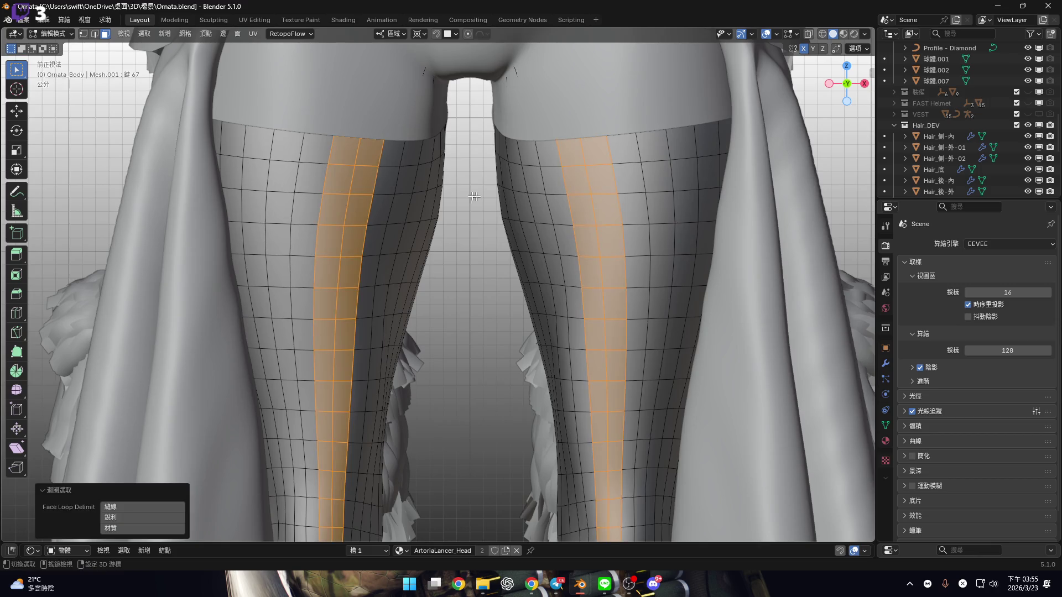
pyautogui.keyDown('alt'); pyautogui.click(554, 170); pyautogui.keyUp('alt')
pyautogui.hotkey('alt', 'a')
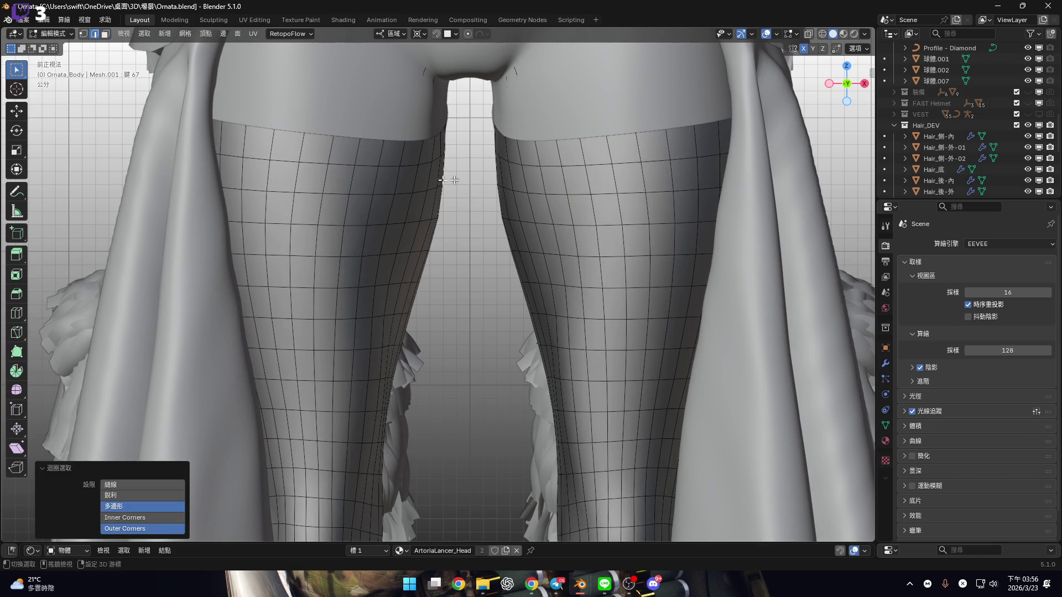
pyautogui.keyDown('alt'); pyautogui.click(552, 166); pyautogui.keyUp('alt')
pyautogui.scroll(-2, 420, 172)
pyautogui.keyDown('alt'); pyautogui.keyDown('shift'); pyautogui.click(445, 168); pyautogui.keyUp('shift'); pyautogui.keyUp('alt')
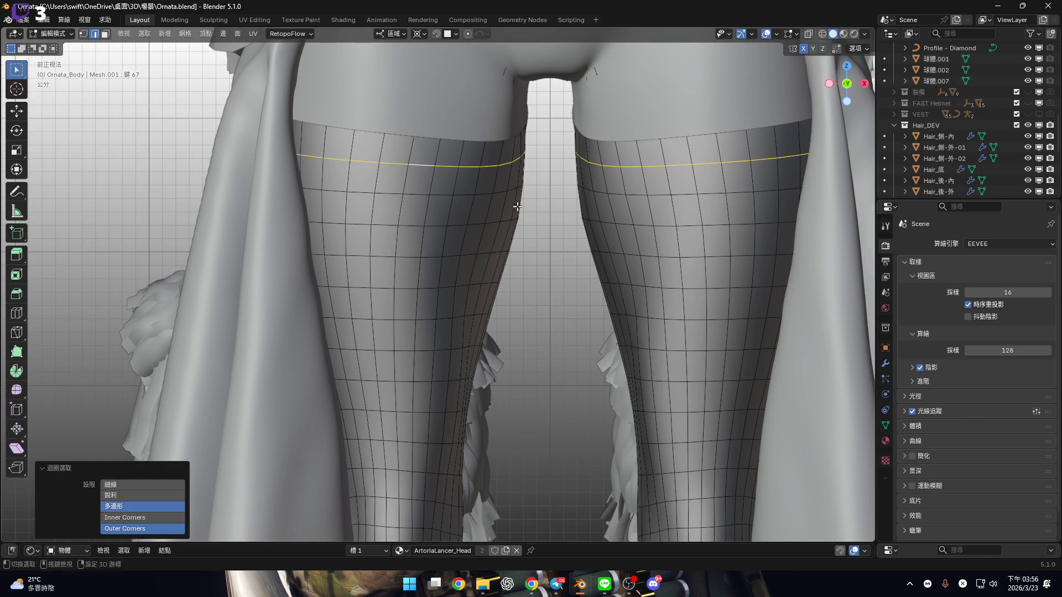
pyautogui.scroll(-2, 469, 182)
pyautogui.keyDown('shift'); pyautogui.moveTo(469, 182); pyautogui.dragTo(464, 260, button='middle'); pyautogui.keyUp('shift')
pyautogui.scroll(1, 830, 110)
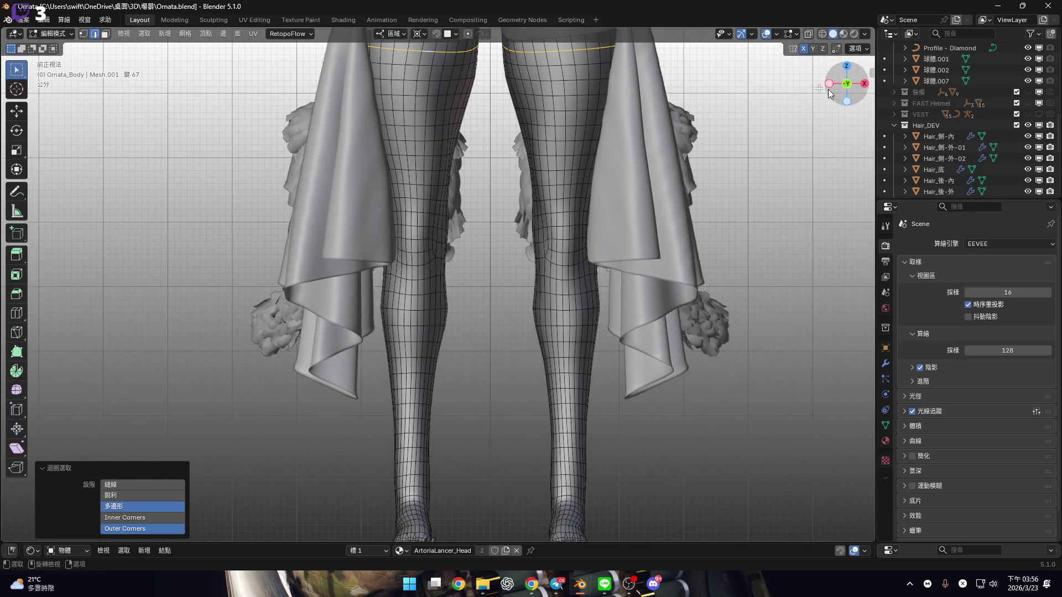
# Turn on X-ray and circle-select the stocking faces down both legs to the feet
pyautogui.click(808, 34)
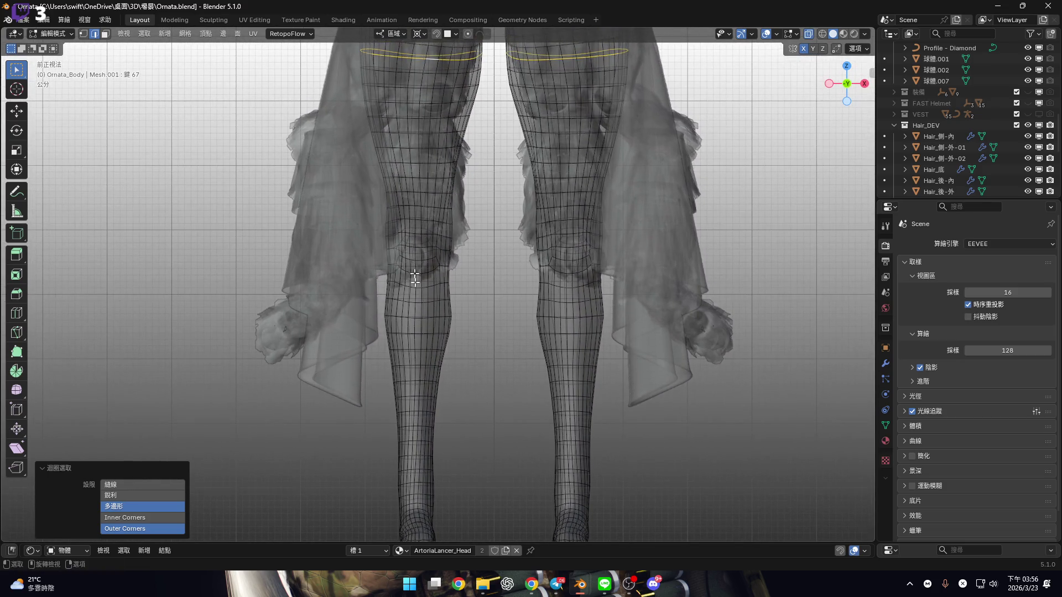
pyautogui.scroll(-1, 418, 313)
pyautogui.press('c')
pyautogui.scroll(-15, 346, 450)
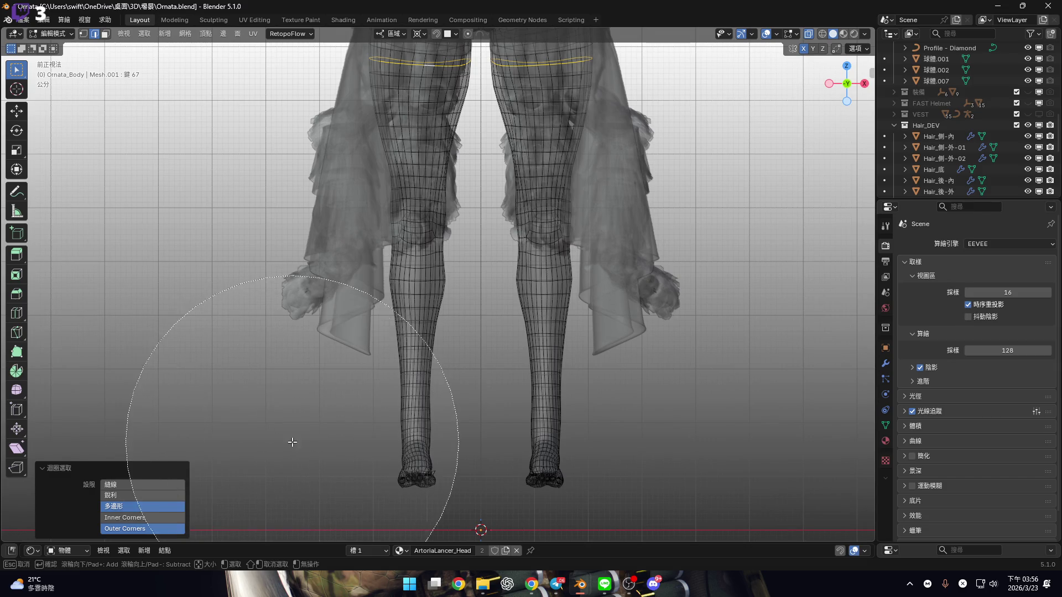
pyautogui.scroll(-8, 422, 394)
pyautogui.click(422, 394)
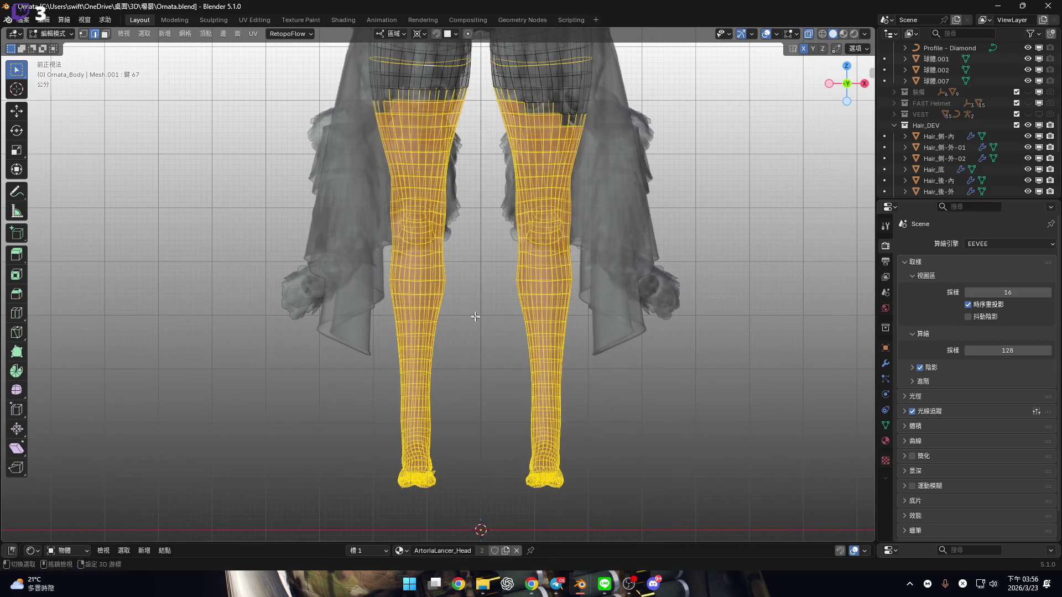
pyautogui.press('Escape')
pyautogui.keyDown('shift'); pyautogui.moveTo(454, 247); pyautogui.dragTo(455, 297, button='middle'); pyautogui.keyUp('shift')
pyautogui.scroll(5, 455, 297)
# Circle-select both upper thighs up to the selected edge loops
pyautogui.press('c')
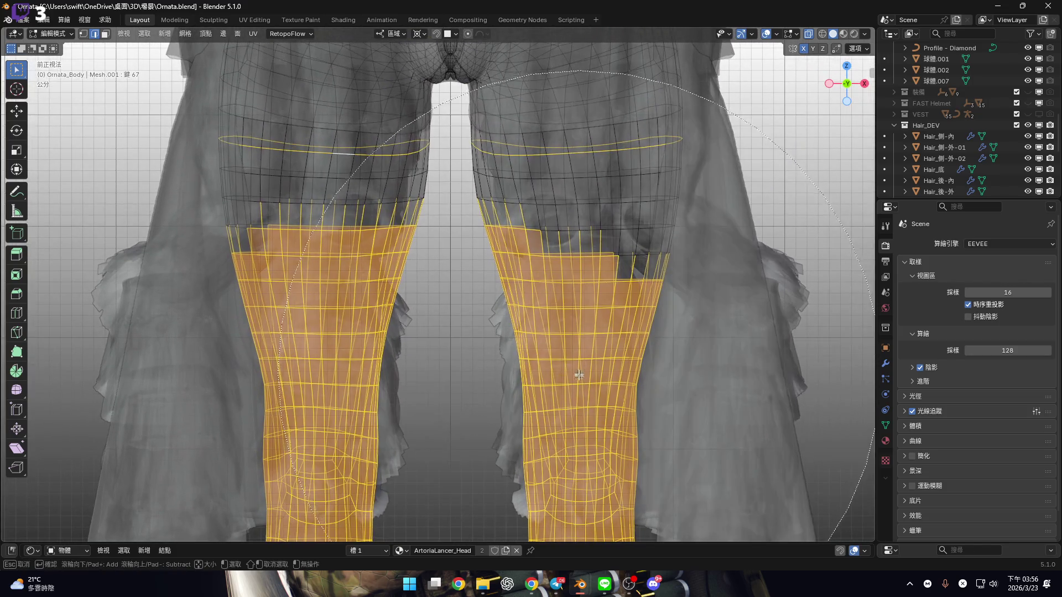
pyautogui.moveTo(592, 332); pyautogui.dragTo(641, 255)
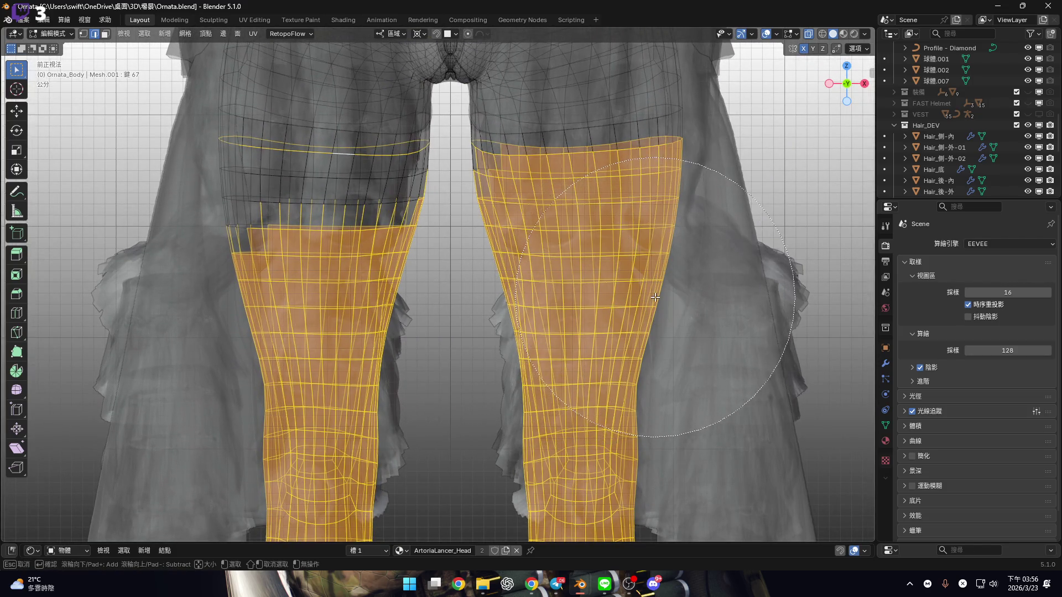
pyautogui.scroll(3, 506, 303)
pyautogui.moveTo(505, 303)
pyautogui.mouseDown()
pyautogui.moveTo(260, 304)
pyautogui.moveTo(227, 319)
pyautogui.mouseUp()
pyautogui.press('Escape')
# Turn X-ray off and frame the thighs and stocking tops
pyautogui.keyDown('shift'); pyautogui.moveTo(415, 318); pyautogui.dragTo(453, 333, button='middle'); pyautogui.keyUp('shift')
pyautogui.hotkey('alt', 'z')
pyautogui.moveTo(556, 215)
pyautogui.keyDown('shift'); pyautogui.mouseDown(button='middle')
pyautogui.moveTo(462, 199)
pyautogui.moveTo(547, 195)
pyautogui.moveTo(558, 88)
pyautogui.moveTo(560, 294)
pyautogui.mouseUp(button='middle'); pyautogui.keyUp('shift')
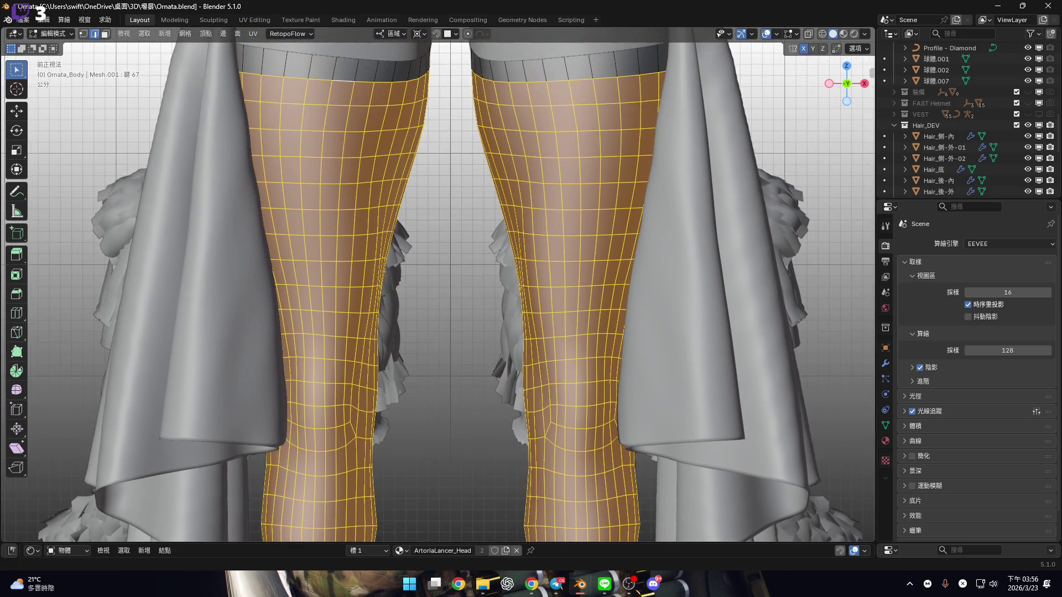
pyautogui.moveTo(410, 152)
pyautogui.keyDown('shift'); pyautogui.mouseDown(button='middle')
pyautogui.moveTo(515, 301)
pyautogui.moveTo(516, 281)
pyautogui.mouseUp(button='middle'); pyautogui.keyUp('shift')
pyautogui.scroll(3, 520, 238)
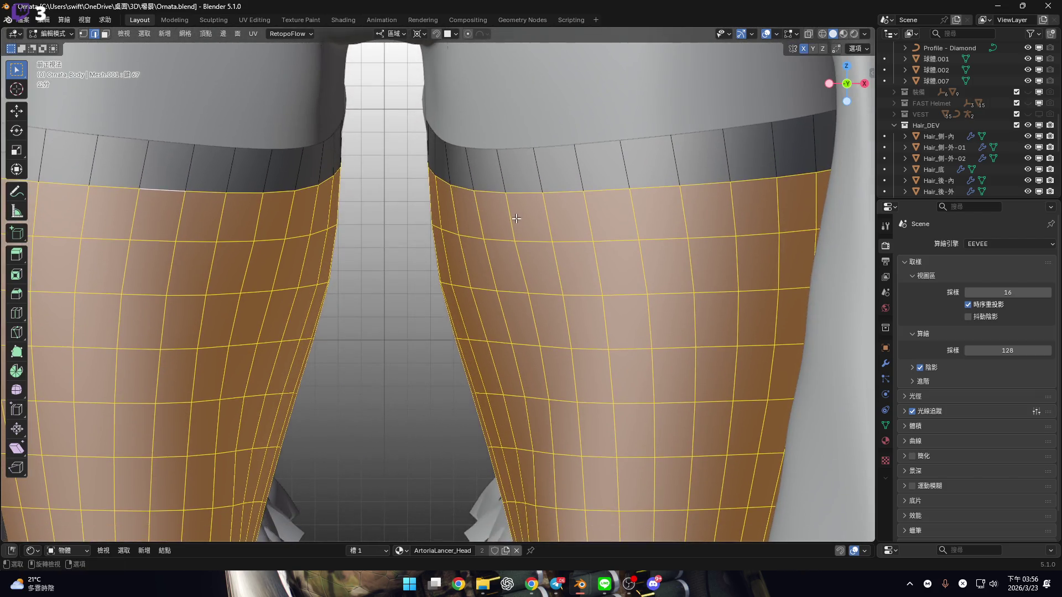
# Deselect the top face loops of both stockings, undoing the extra loop deselections
pyautogui.press('3')
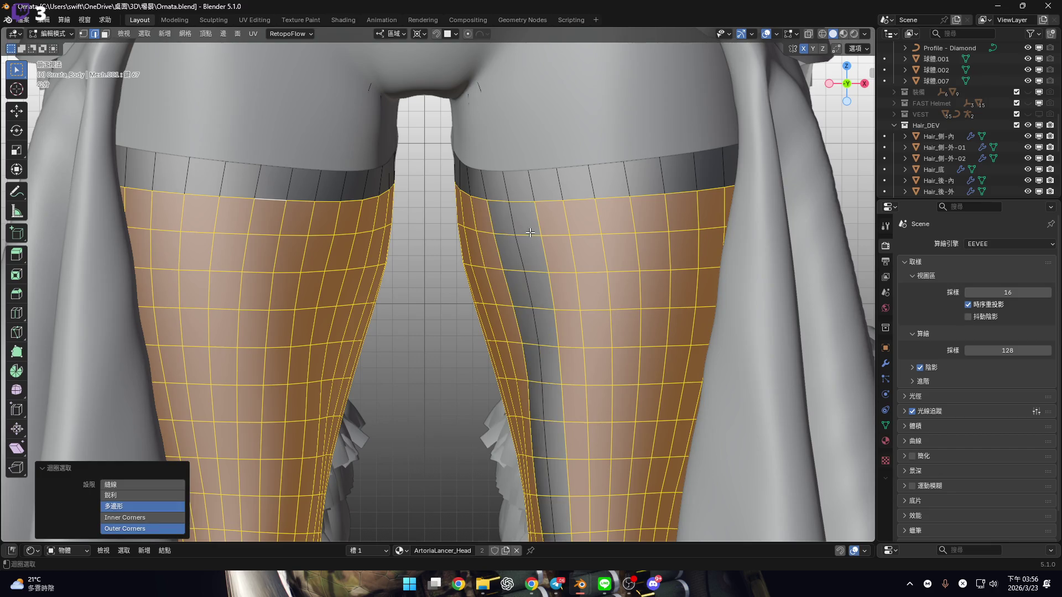
pyautogui.keyDown('alt'); pyautogui.keyDown('shift'); pyautogui.click(515, 217); pyautogui.keyUp('shift'); pyautogui.keyUp('alt')
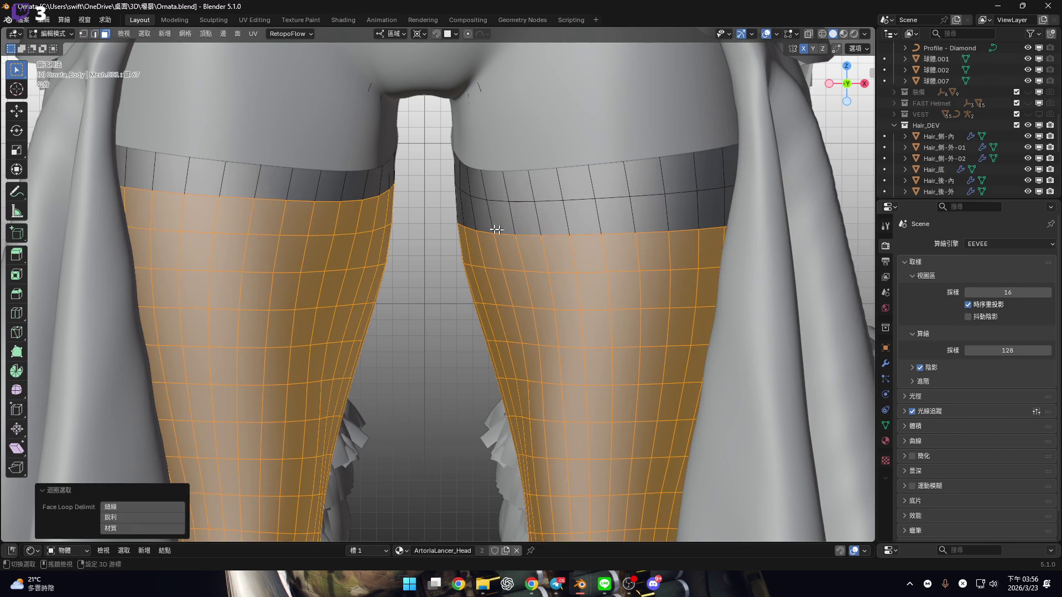
pyautogui.keyDown('alt'); pyautogui.keyDown('shift'); pyautogui.click(357, 220); pyautogui.keyUp('shift'); pyautogui.keyUp('alt')
pyautogui.moveTo(499, 253)
pyautogui.keyDown('ctrl'); pyautogui.mouseDown(button='middle')
pyautogui.moveTo(460, 242)
pyautogui.moveTo(534, 236)
pyautogui.mouseUp(button='middle'); pyautogui.keyUp('ctrl')
pyautogui.keyDown('alt'); pyautogui.keyDown('shift'); pyautogui.click(533, 236); pyautogui.keyUp('shift'); pyautogui.keyUp('alt')
pyautogui.keyDown('alt'); pyautogui.keyDown('shift'); pyautogui.click(340, 233); pyautogui.keyUp('shift'); pyautogui.keyUp('alt')
pyautogui.keyDown('ctrl'); pyautogui.moveTo(340, 233); pyautogui.dragTo(479, 202, button='middle'); pyautogui.keyUp('ctrl')
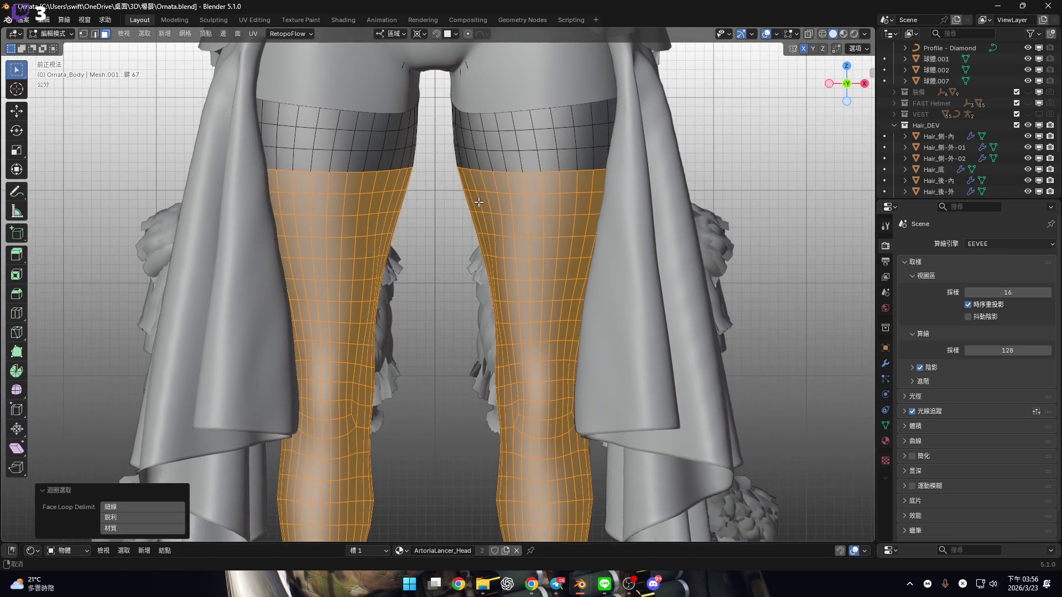
pyautogui.hotkey('ctrl', 'z')
pyautogui.hotkey('ctrl', 'z')
pyautogui.moveTo(479, 203)
pyautogui.keyDown('ctrl'); pyautogui.mouseDown(button='middle')
pyautogui.moveTo(462, 257)
pyautogui.moveTo(471, 258)
pyautogui.mouseUp(button='middle'); pyautogui.keyUp('ctrl')
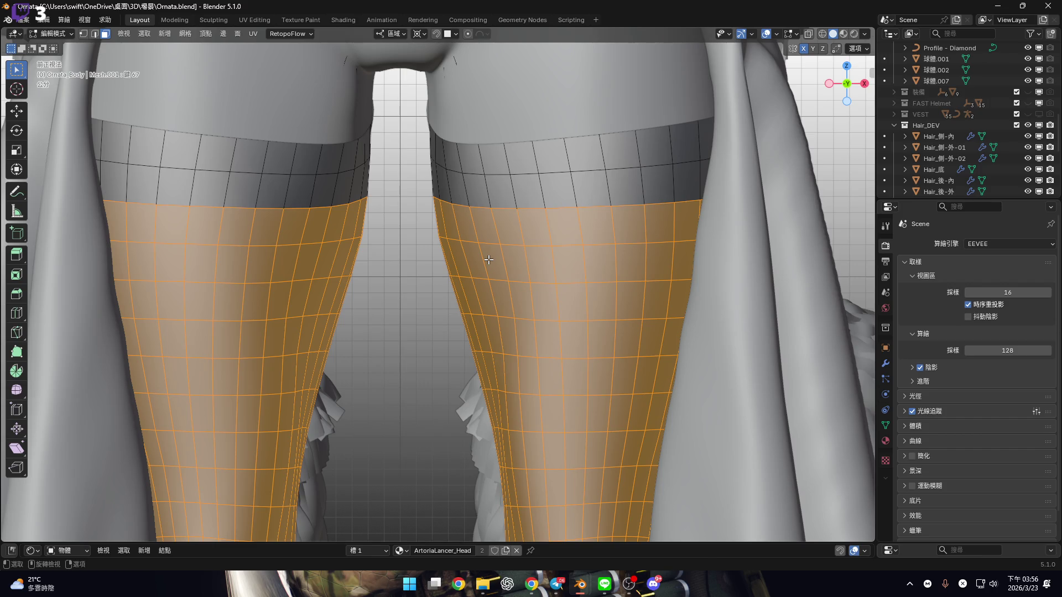
pyautogui.moveTo(496, 260)
pyautogui.keyDown('ctrl'); pyautogui.mouseDown(button='middle')
pyautogui.moveTo(430, 293)
pyautogui.moveTo(525, 221)
pyautogui.mouseUp(button='middle'); pyautogui.keyUp('ctrl')
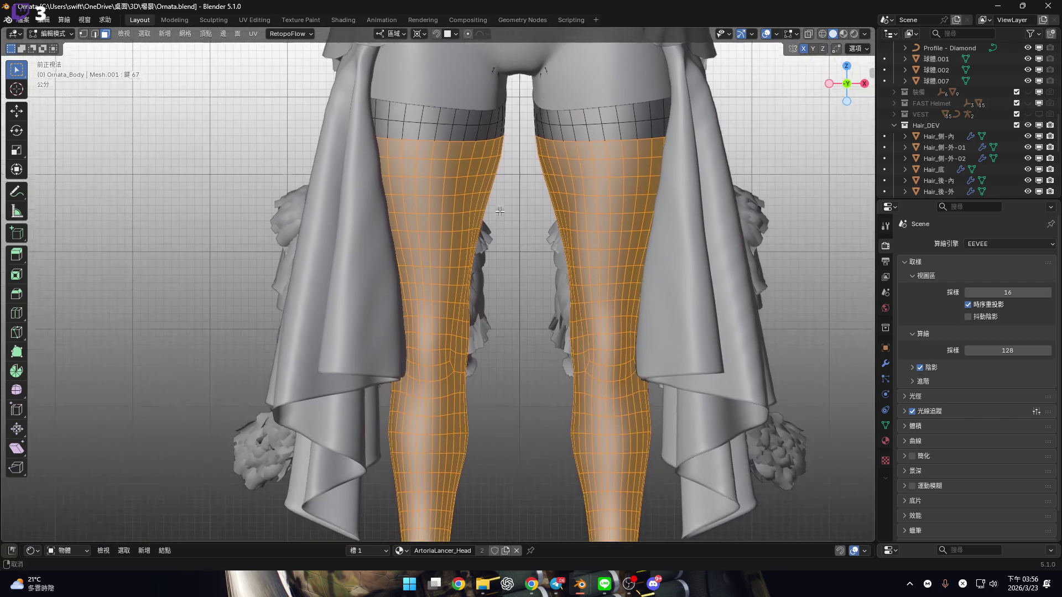
# Turn on X-ray and begin circle selection on the legs
pyautogui.click(809, 34)
pyautogui.scroll(1, 374, 166)
pyautogui.press('c')
pyautogui.scroll(5, 381, 164)
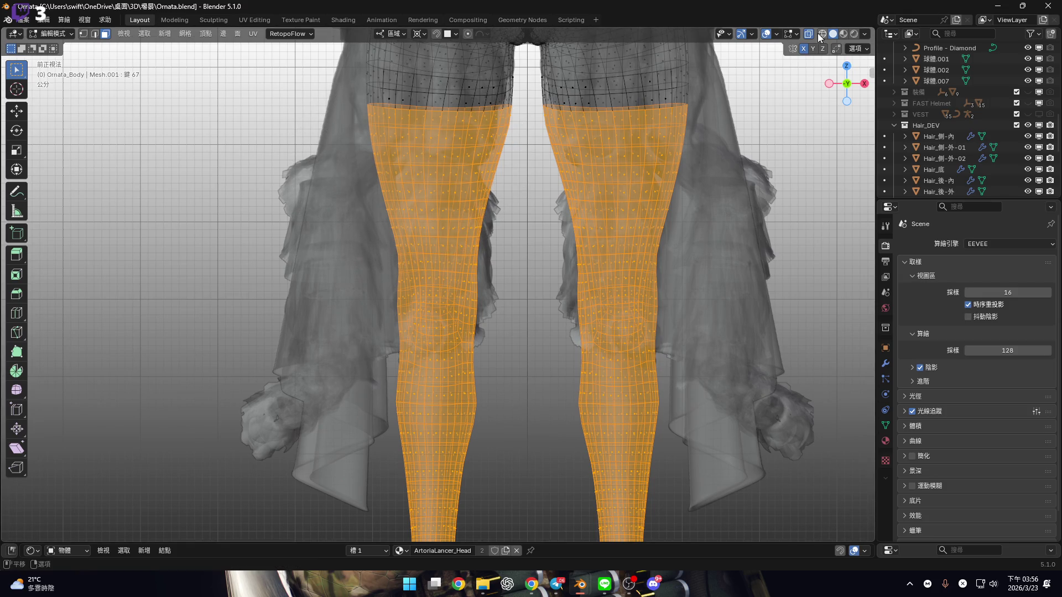
# With X-ray off, deselect two face loops above the left knee to form a band
pyautogui.hotkey('alt', 'z')
pyautogui.scroll(5, 430, 274)
pyautogui.keyDown('alt'); pyautogui.keyDown('shift'); pyautogui.click(430, 274); pyautogui.keyUp('shift'); pyautogui.keyUp('alt')
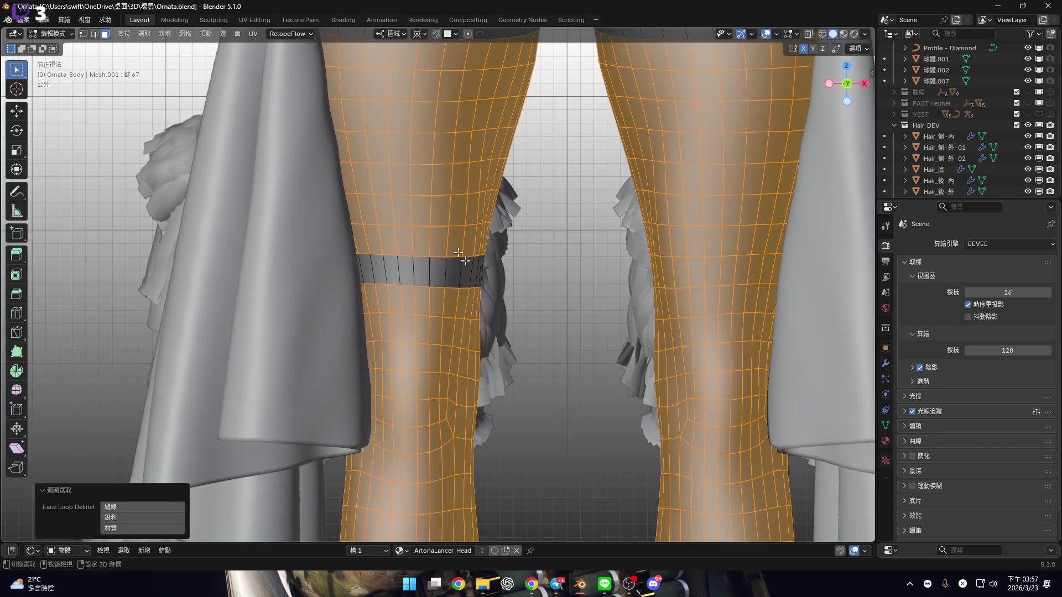
pyautogui.scroll(-3, 430, 271)
pyautogui.scroll(2, 442, 313)
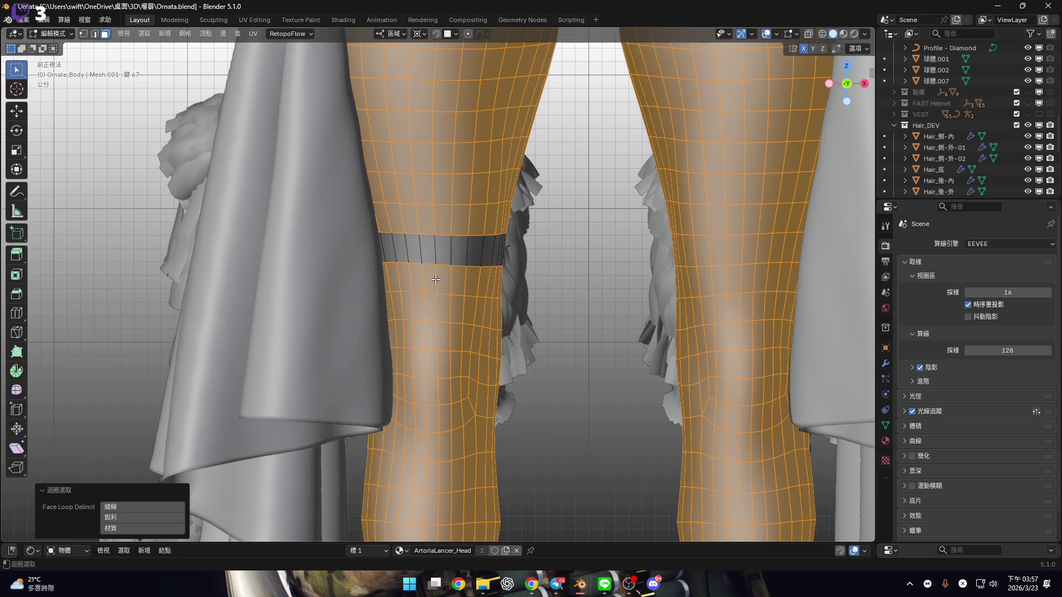
pyautogui.keyDown('alt'); pyautogui.keyDown('shift'); pyautogui.click(436, 280); pyautogui.keyUp('shift'); pyautogui.keyUp('alt')
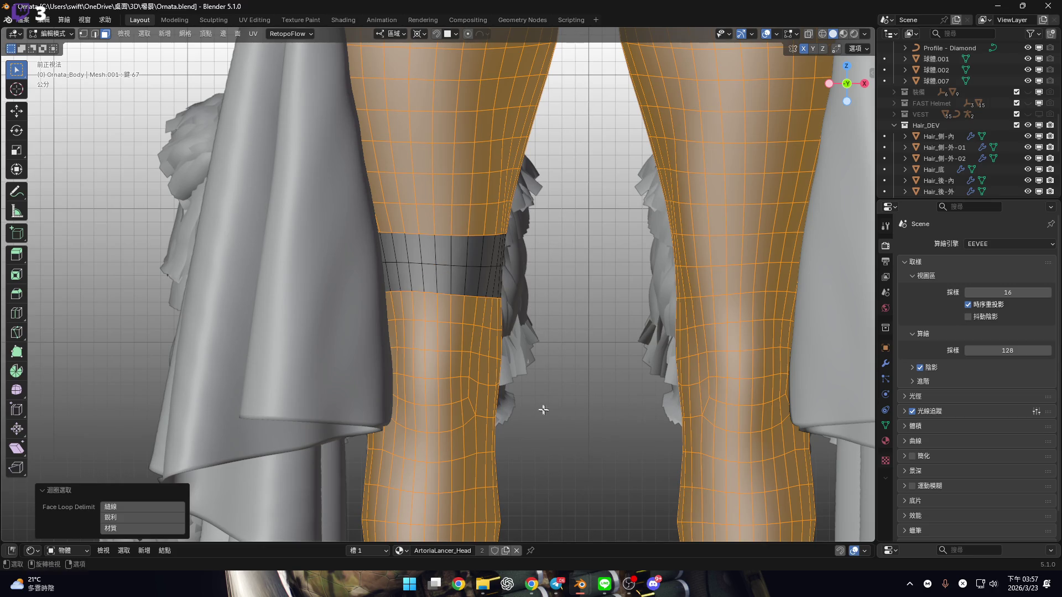
pyautogui.scroll(-2, 436, 280)
pyautogui.scroll(2, 422, 206)
pyautogui.scroll(-4, 423, 206)
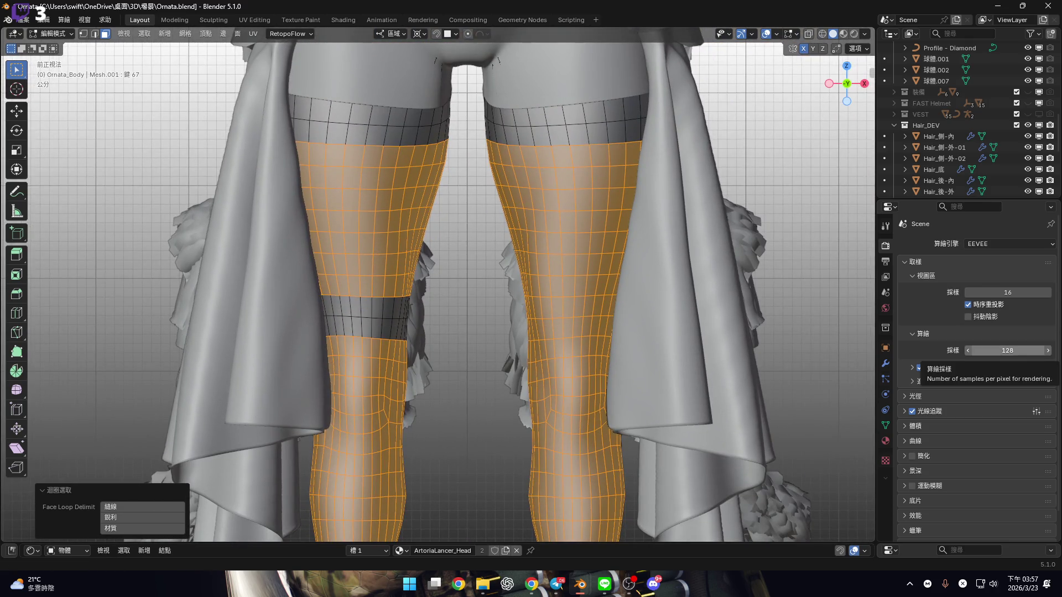
pyautogui.keyDown('shift'); pyautogui.moveTo(423, 274); pyautogui.dragTo(421, 311, button='middle'); pyautogui.keyUp('shift')
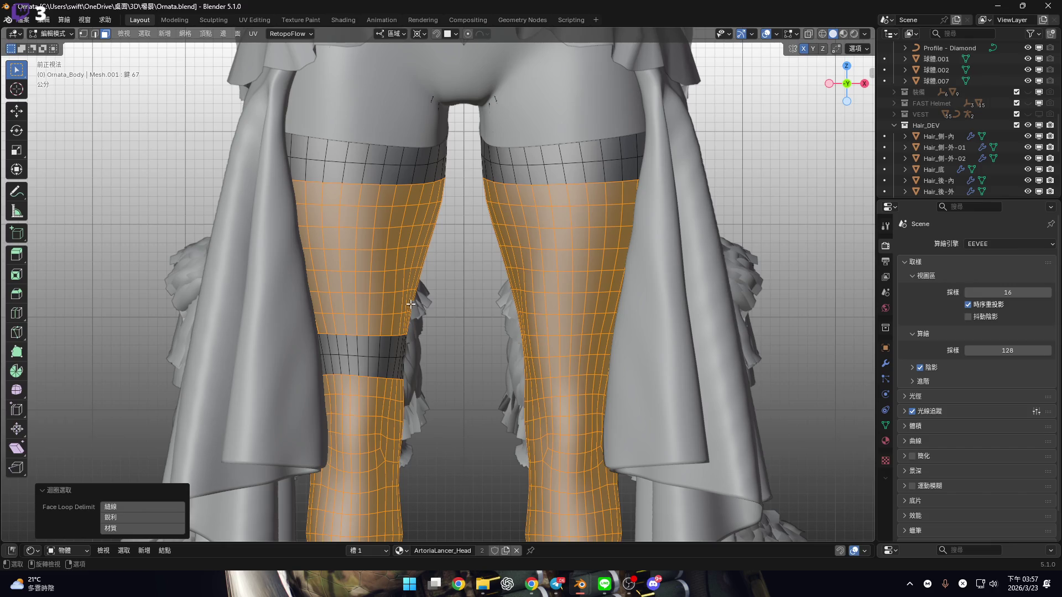
# Hide the lower skirt drape 裙-下擺 in the Outliner
pyautogui.moveTo(410, 305)
pyautogui.keyDown('shift'); pyautogui.mouseDown(button='middle')
pyautogui.moveTo(410, 158)
pyautogui.moveTo(858, 197)
pyautogui.mouseUp(button='middle'); pyautogui.keyUp('shift')
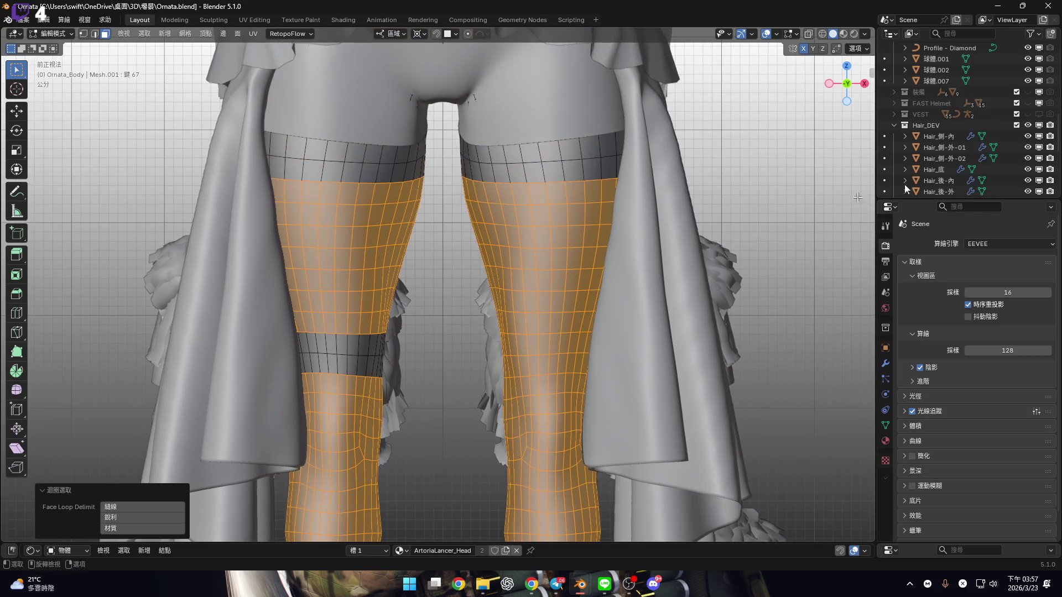
pyautogui.scroll(-8, 907, 166)
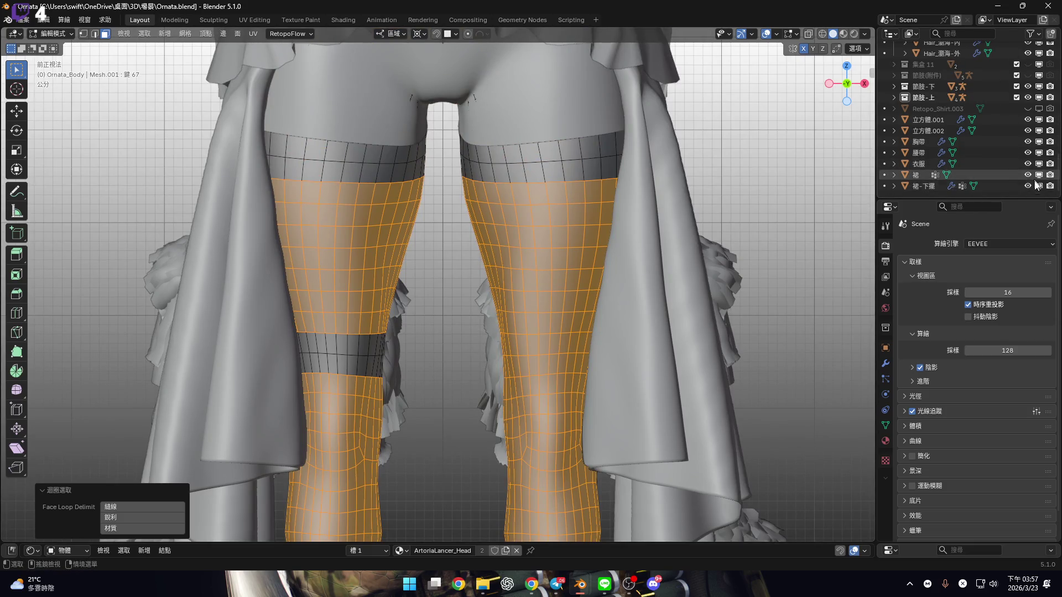
pyautogui.click(1028, 186)
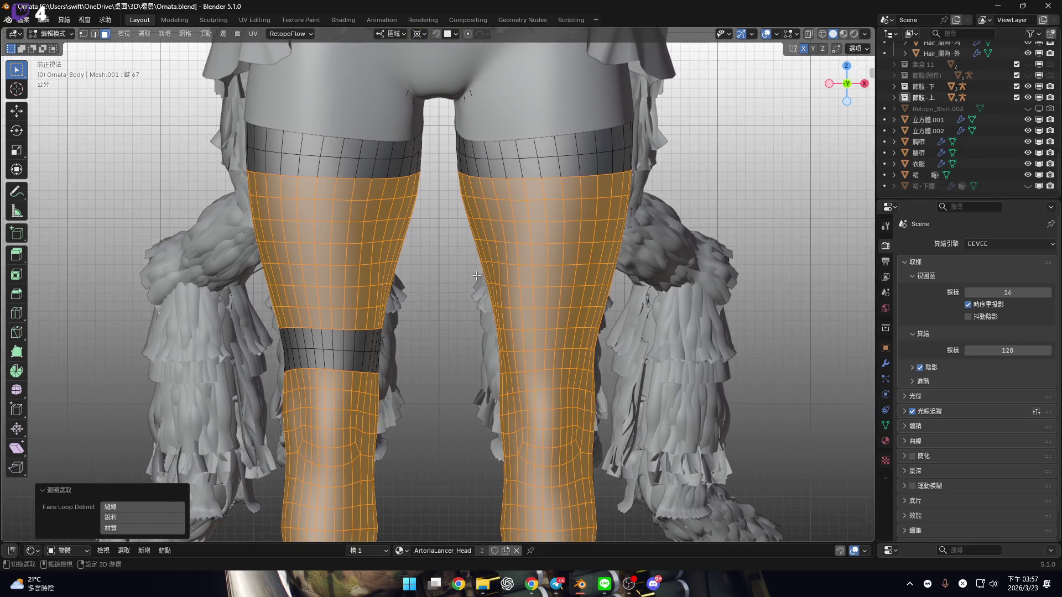
pyautogui.moveTo(465, 282)
pyautogui.keyDown('shift'); pyautogui.mouseDown(button='middle')
pyautogui.moveTo(485, 233)
pyautogui.moveTo(473, 194)
pyautogui.mouseUp(button='middle'); pyautogui.keyUp('shift')
pyautogui.scroll(-3, 485, 232)
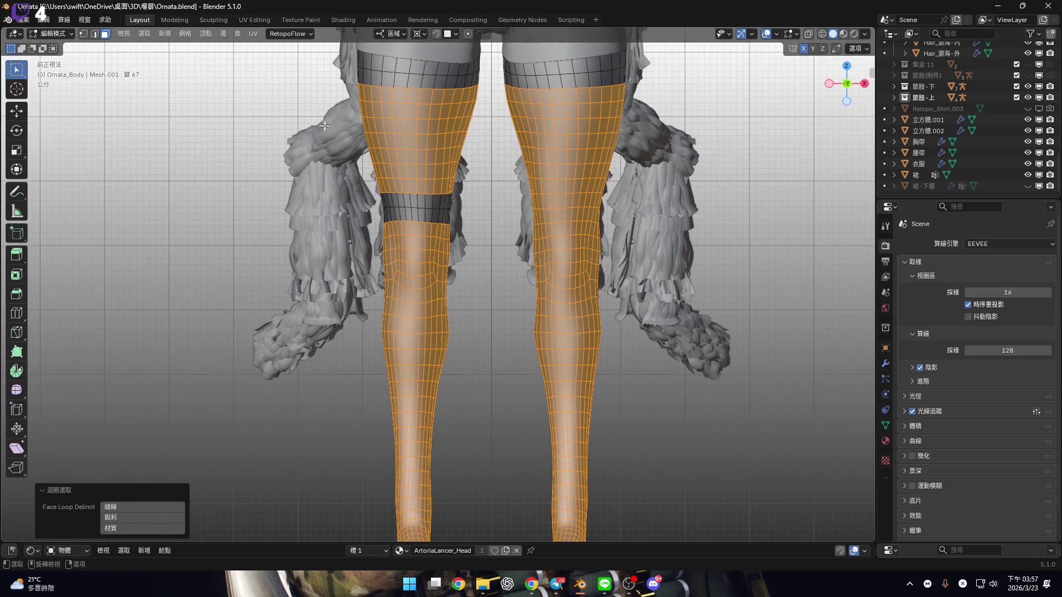
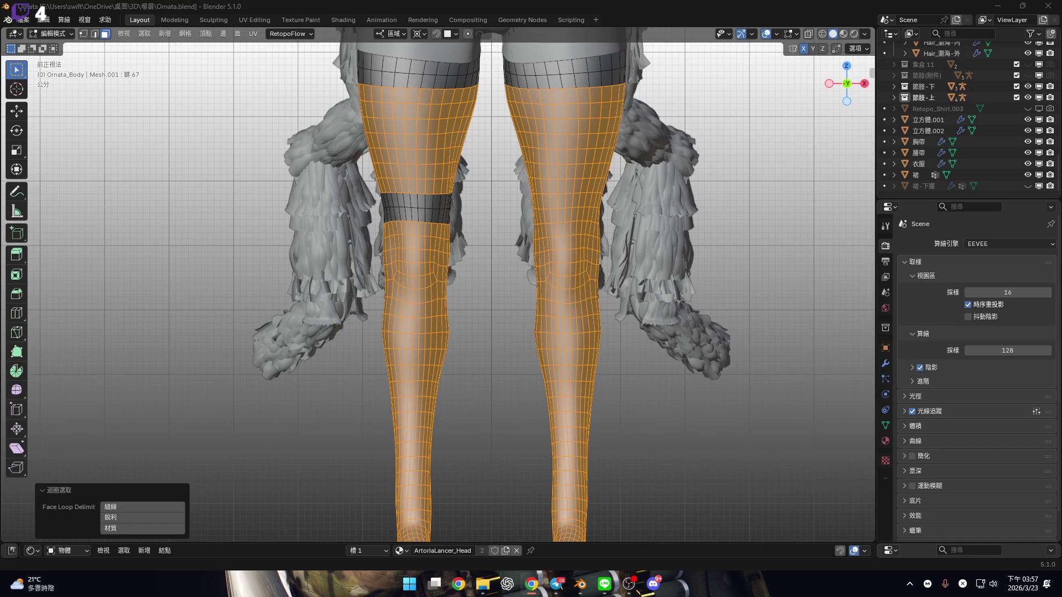
# Deselect the left-thigh face loops, keeping both calves and the right thigh selected
pyautogui.scroll(3, 437, 222)
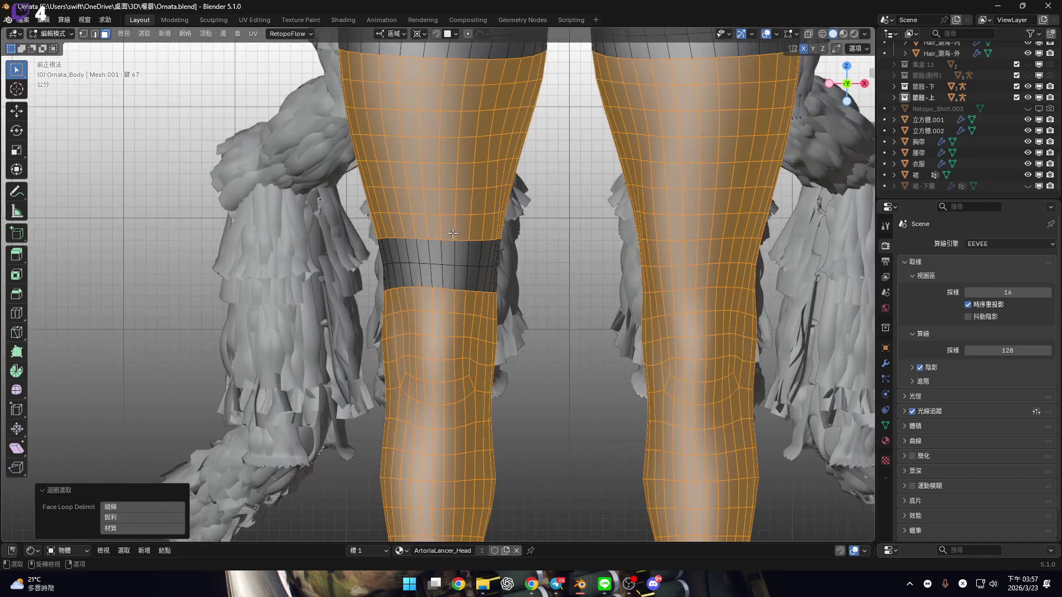
pyautogui.scroll(3, 453, 234)
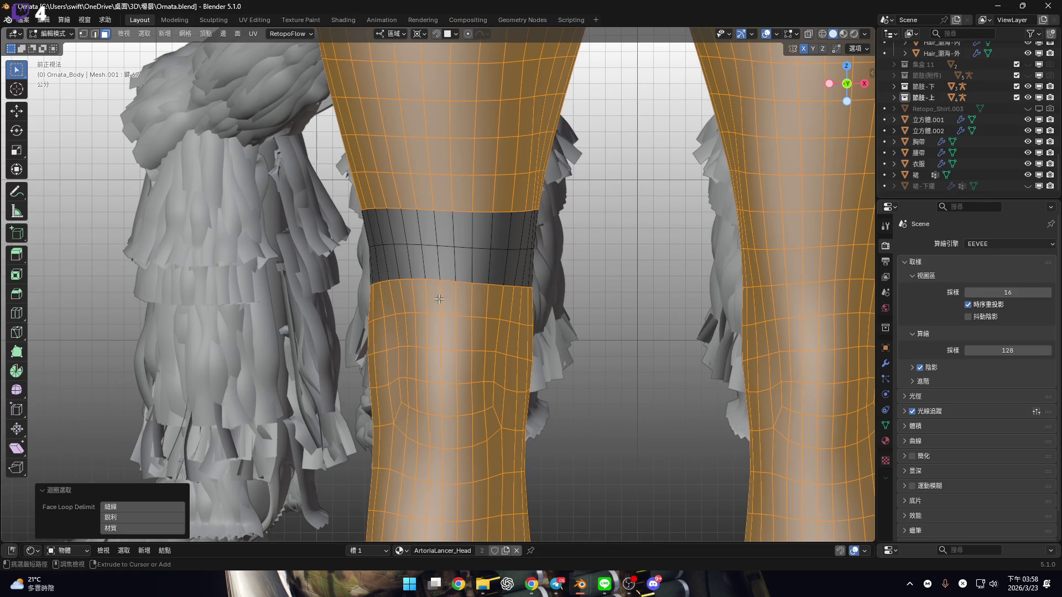
pyautogui.keyDown('shift'); pyautogui.scroll(3, 439, 299); pyautogui.keyUp('shift')
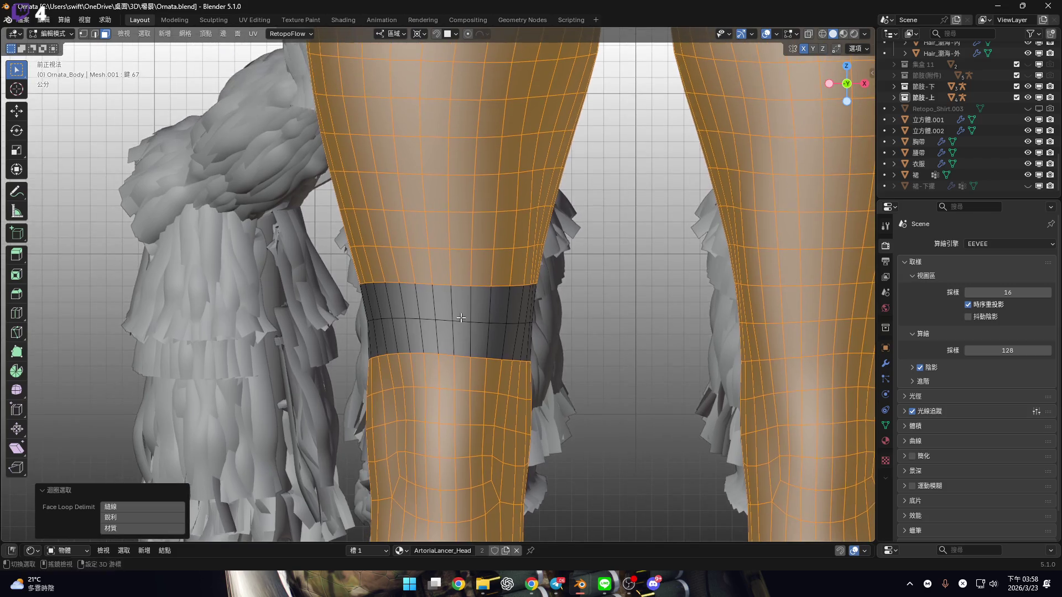
pyautogui.keyDown('alt'); pyautogui.keyDown('shift'); pyautogui.click(457, 261); pyautogui.keyUp('shift'); pyautogui.keyUp('alt')
pyautogui.keyDown('shift'); pyautogui.scroll(3, 465, 260); pyautogui.keyUp('shift')
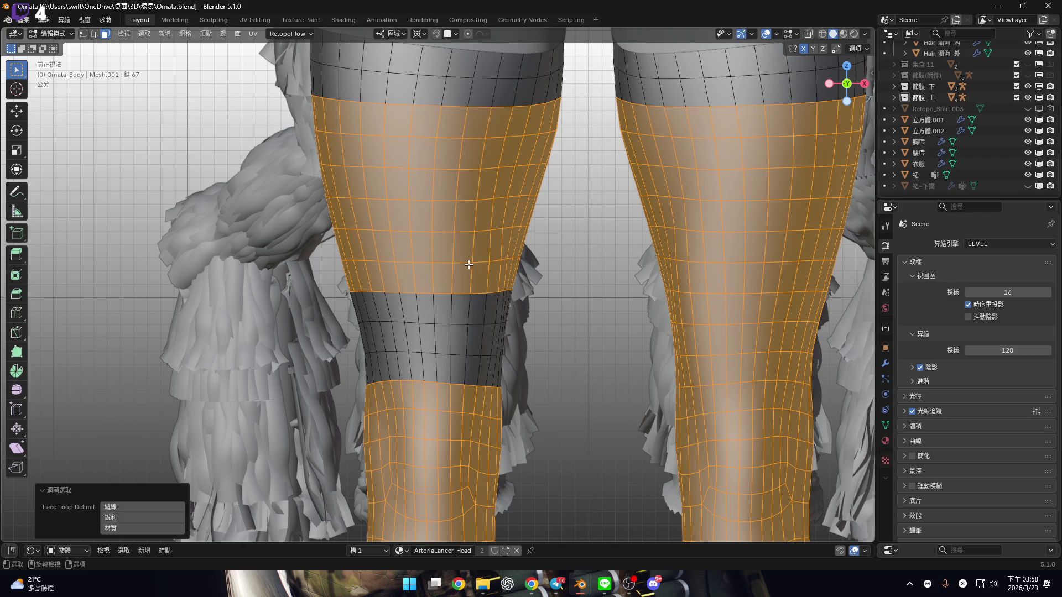
pyautogui.keyDown('shift'); pyautogui.scroll(1, 437, 274); pyautogui.keyUp('shift')
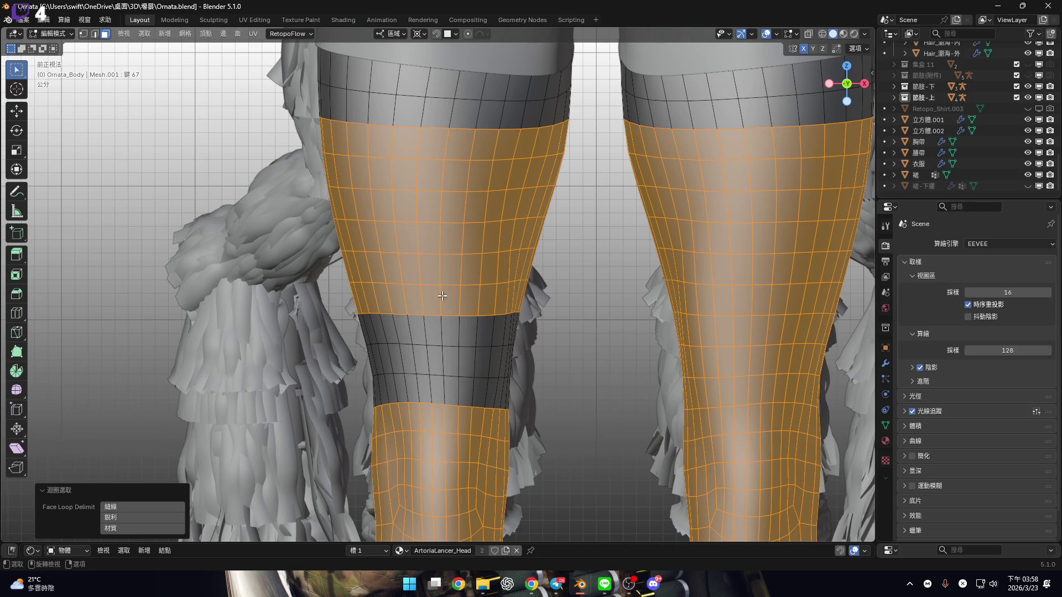
pyautogui.keyDown('alt'); pyautogui.keyDown('shift'); pyautogui.click(442, 271); pyautogui.keyUp('shift'); pyautogui.keyUp('alt')
pyautogui.keyDown('alt'); pyautogui.keyDown('shift'); pyautogui.click(442, 261); pyautogui.keyUp('shift'); pyautogui.keyUp('alt')
pyautogui.keyDown('alt'); pyautogui.keyDown('shift'); pyautogui.click(441, 231); pyautogui.keyUp('shift'); pyautogui.keyUp('alt')
pyautogui.keyDown('alt'); pyautogui.keyDown('shift'); pyautogui.click(440, 201); pyautogui.keyUp('shift'); pyautogui.keyUp('alt')
pyautogui.keyDown('alt'); pyautogui.keyDown('shift'); pyautogui.click(439, 169); pyautogui.keyUp('shift'); pyautogui.keyUp('alt')
pyautogui.keyDown('alt'); pyautogui.keyDown('shift'); pyautogui.click(439, 136); pyautogui.keyUp('shift'); pyautogui.keyUp('alt')
pyautogui.scroll(-2, 495, 269)
# Duplicate the selected stocking faces in place, separate them into a new object, and return to Object Mode
pyautogui.hotkey('shift', 'd')
pyautogui.press('Escape')
pyautogui.scroll(2, 493, 257)
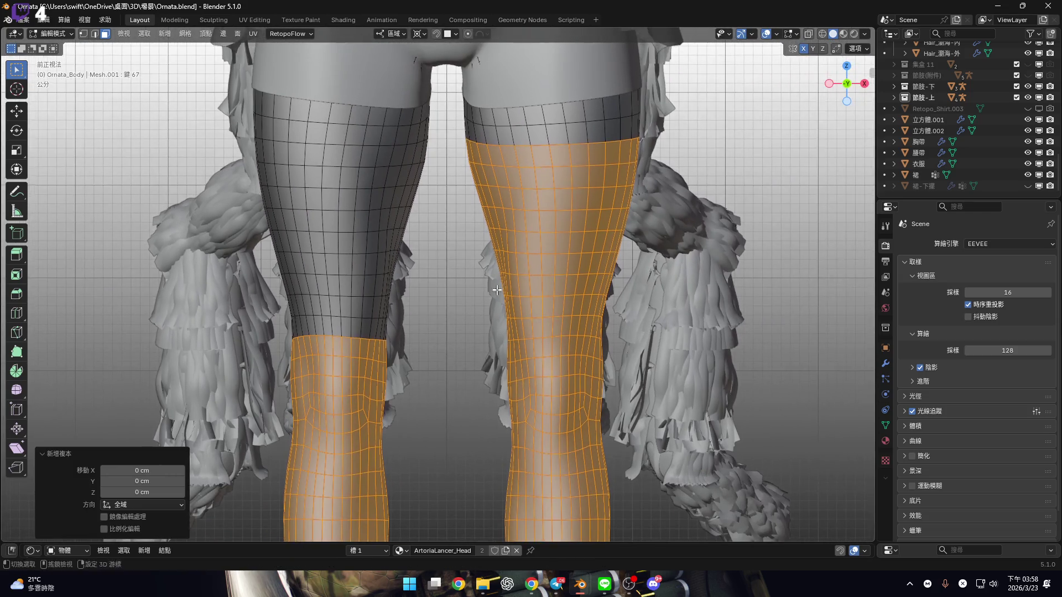
pyautogui.press('p')
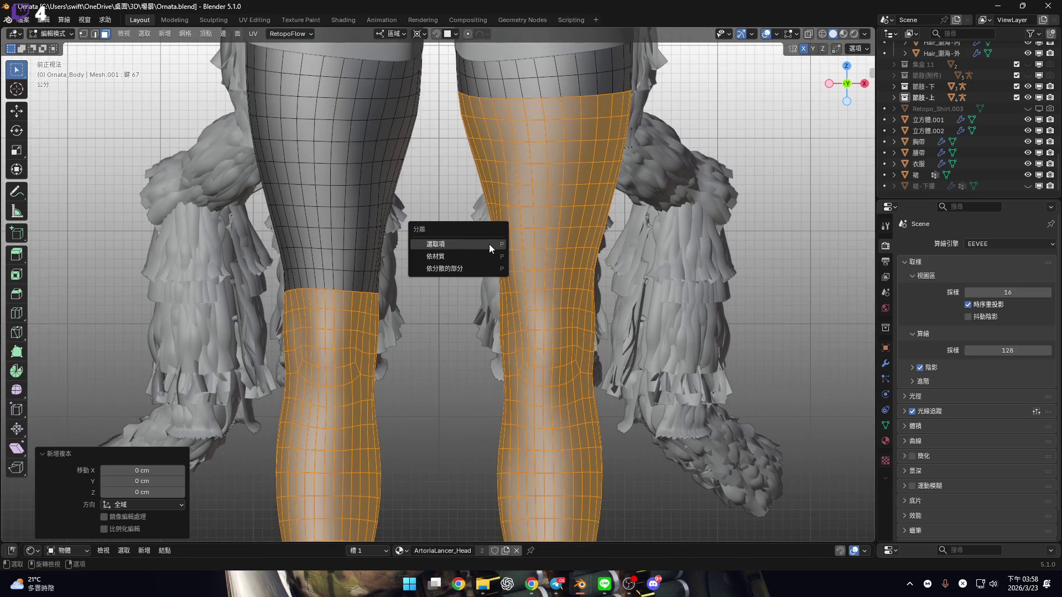
pyautogui.press('Return')
pyautogui.keyDown('shift'); pyautogui.moveTo(697, 271); pyautogui.dragTo(688, 303, button='middle'); pyautogui.keyUp('shift')
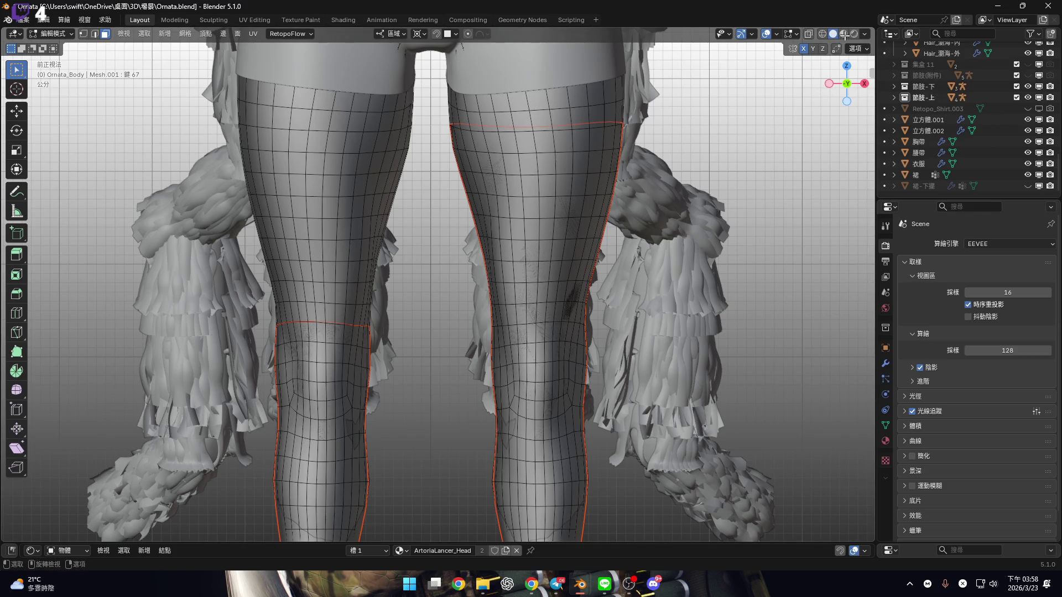
pyautogui.press('Tab')
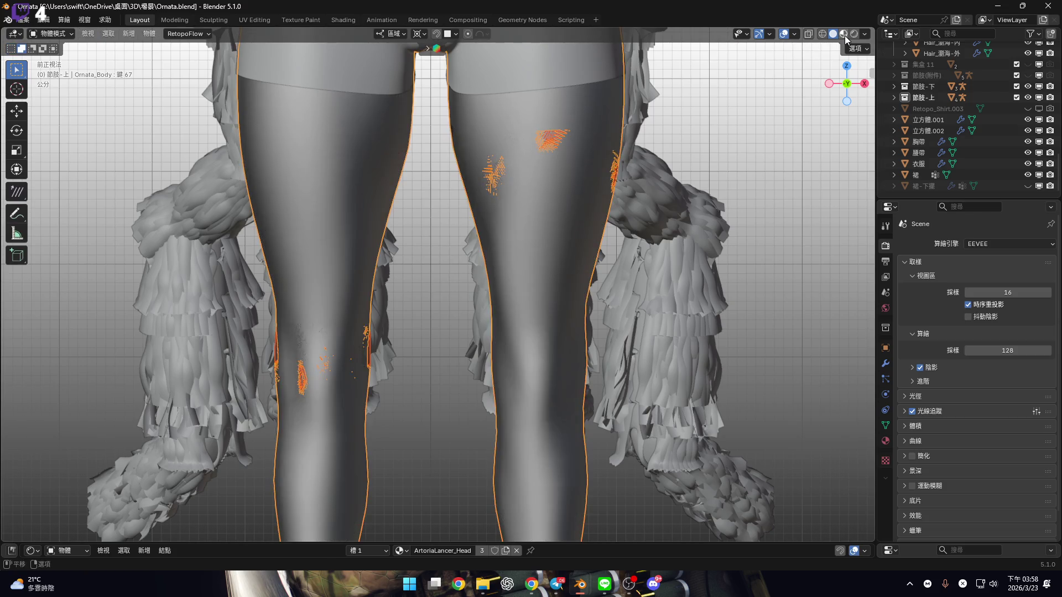
# Switch to Material Preview shading and expand the Omata and Collision collections in the Outliner
pyautogui.click(845, 34)
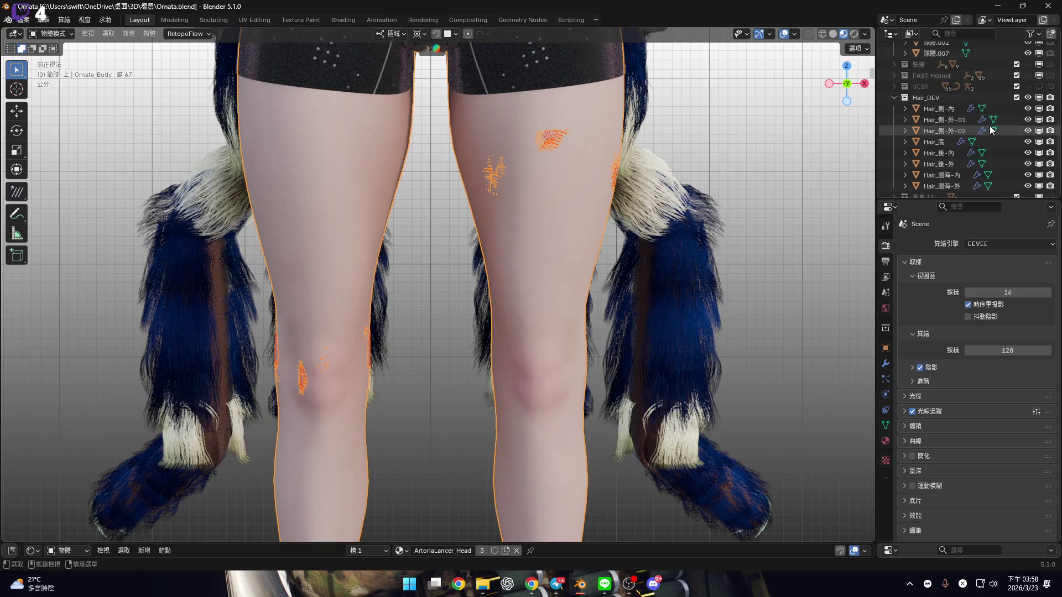
pyautogui.scroll(10, 978, 122)
pyautogui.click(895, 59)
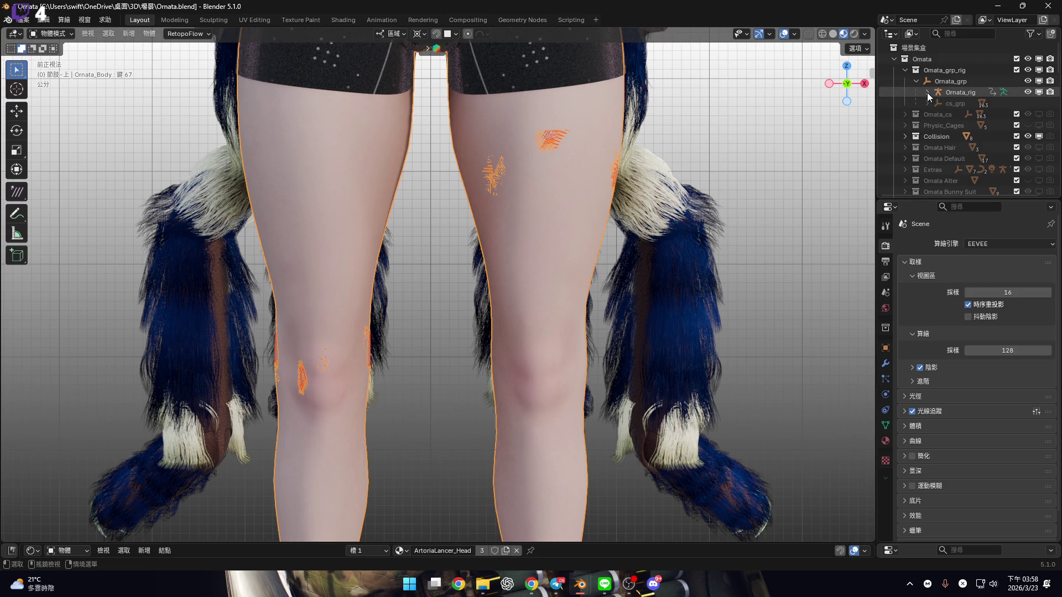
pyautogui.scroll(-4, 924, 100)
pyautogui.scroll(4, 921, 104)
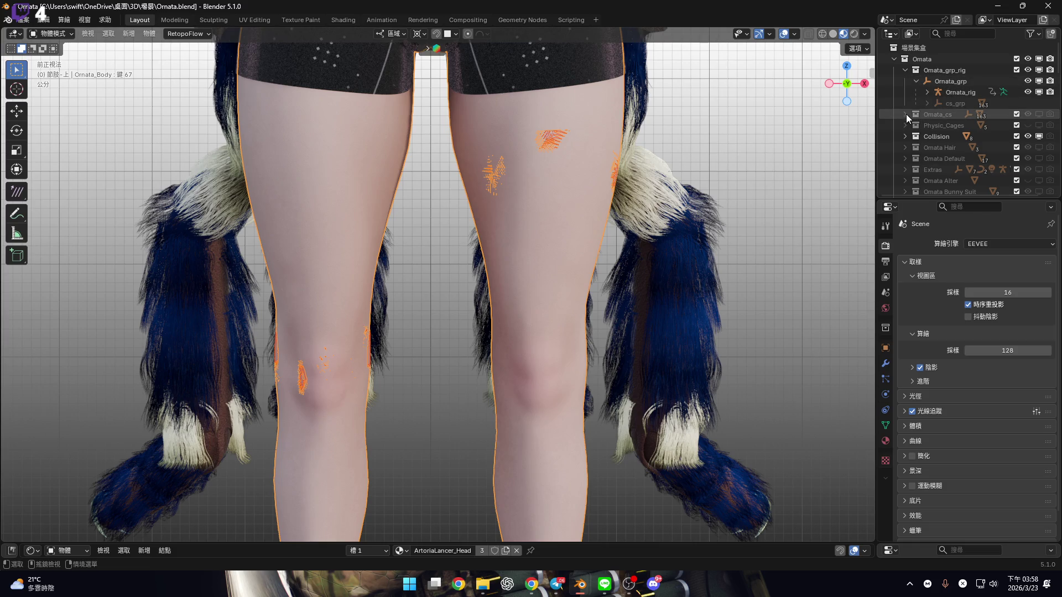
pyautogui.click(906, 137)
# Expand Ornata_rig, select Ornata_Body.003, and bring up Move to Collection
pyautogui.scroll(-2, 943, 149)
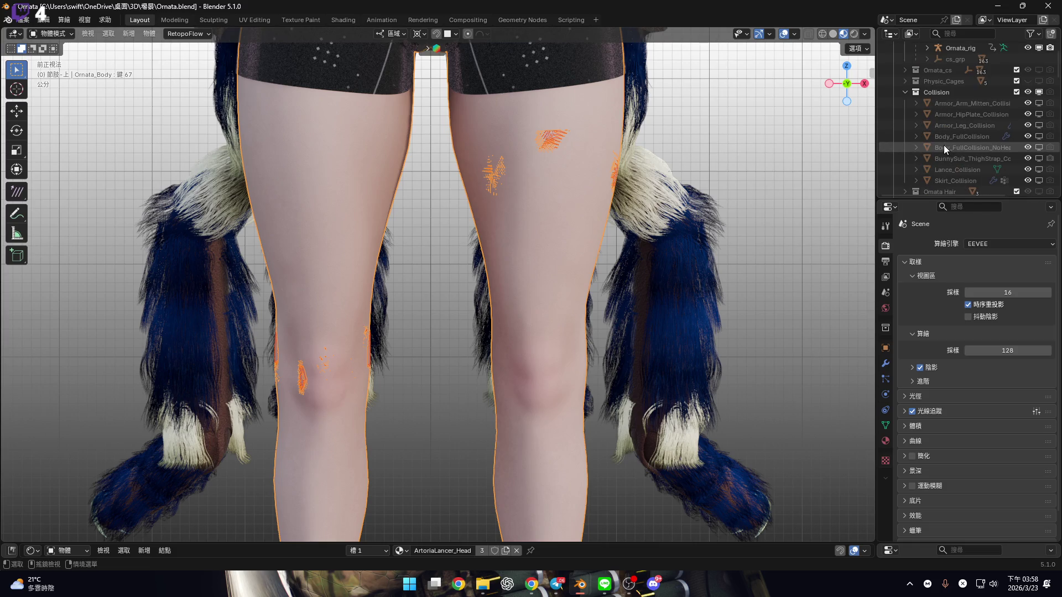
pyautogui.scroll(2, 944, 145)
pyautogui.click(927, 91)
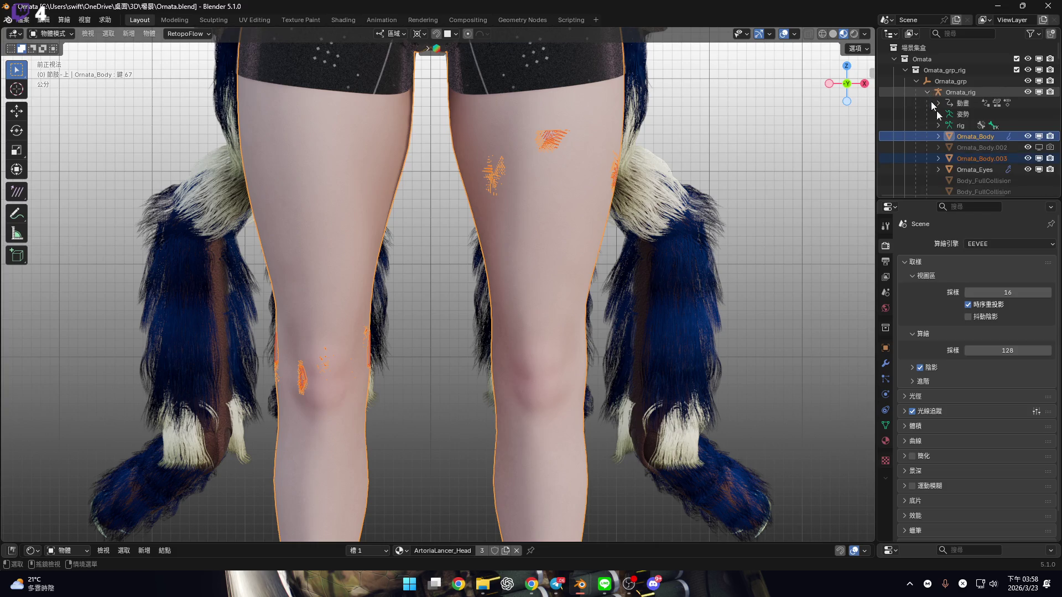
pyautogui.scroll(-10, 934, 130)
pyautogui.scroll(10, 935, 128)
pyautogui.click(958, 135)
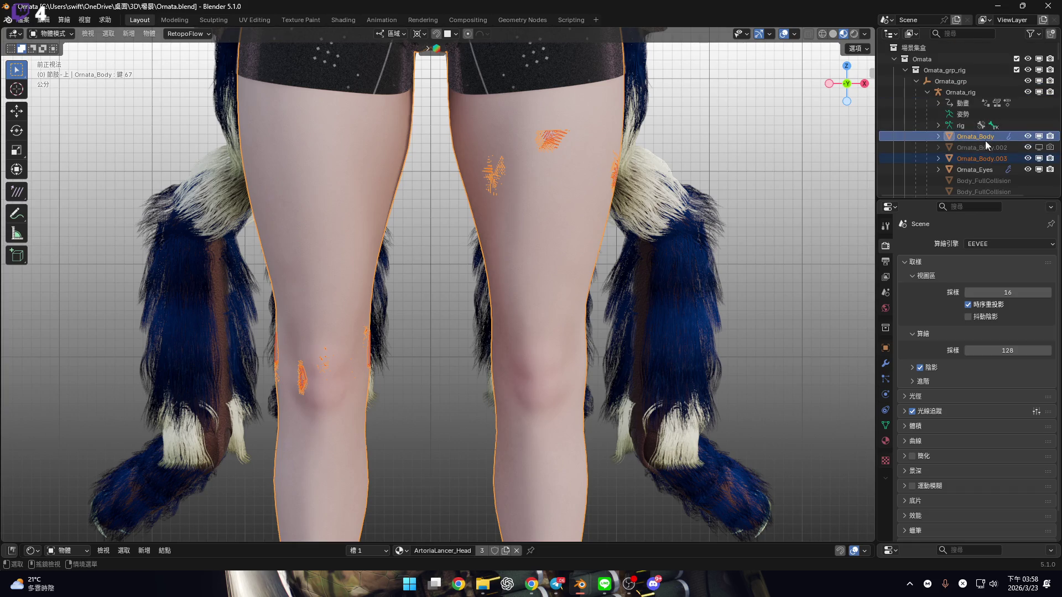
pyautogui.click(991, 161)
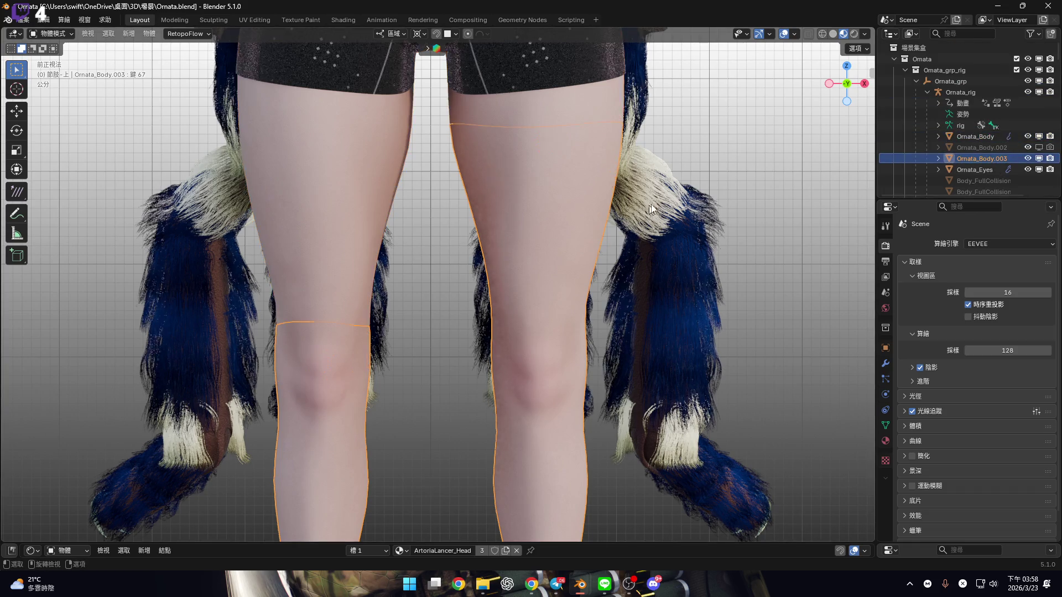
pyautogui.press('m')
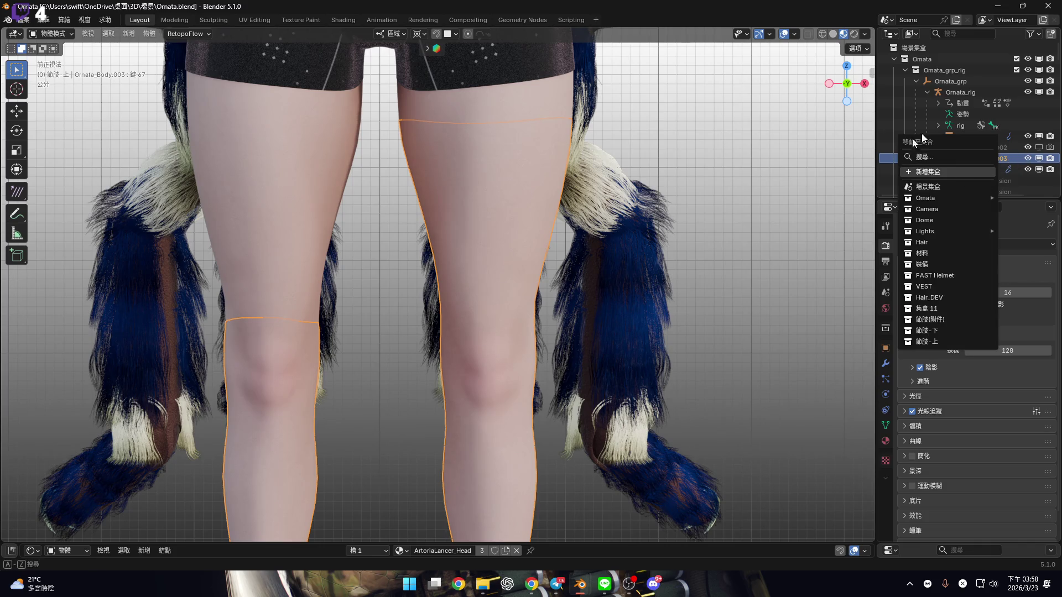
# Drag Ornata_Body.003 into the outfit collection and collapse the Omata hierarchy
pyautogui.click(887, 159)
pyautogui.moveTo(991, 160)
pyautogui.mouseDown()
pyautogui.moveTo(980, 141)
pyautogui.moveTo(973, 168)
pyautogui.mouseUp()
pyautogui.scroll(15, 968, 166)
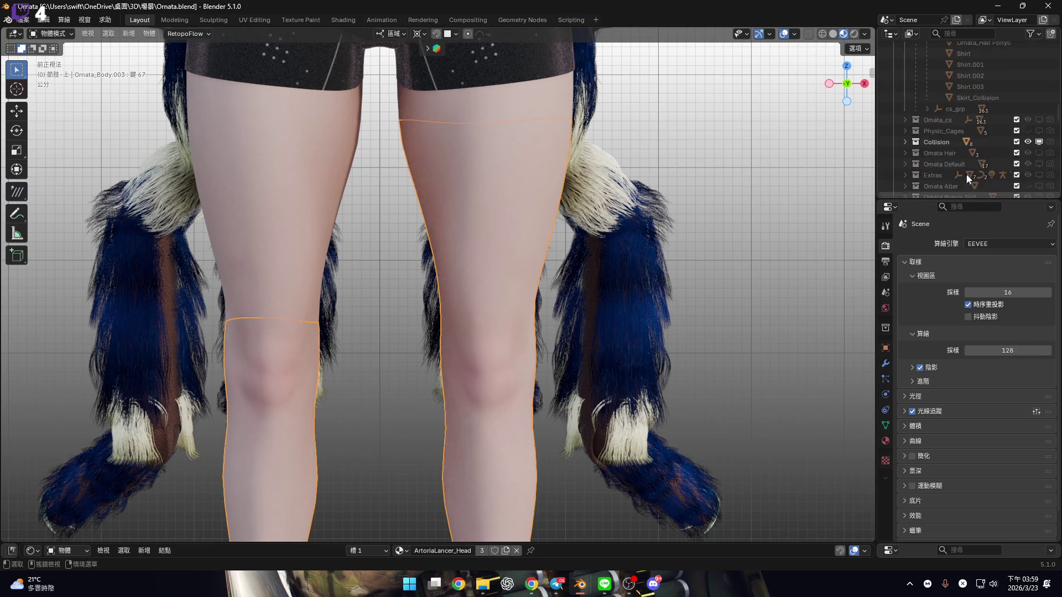
pyautogui.click(901, 69)
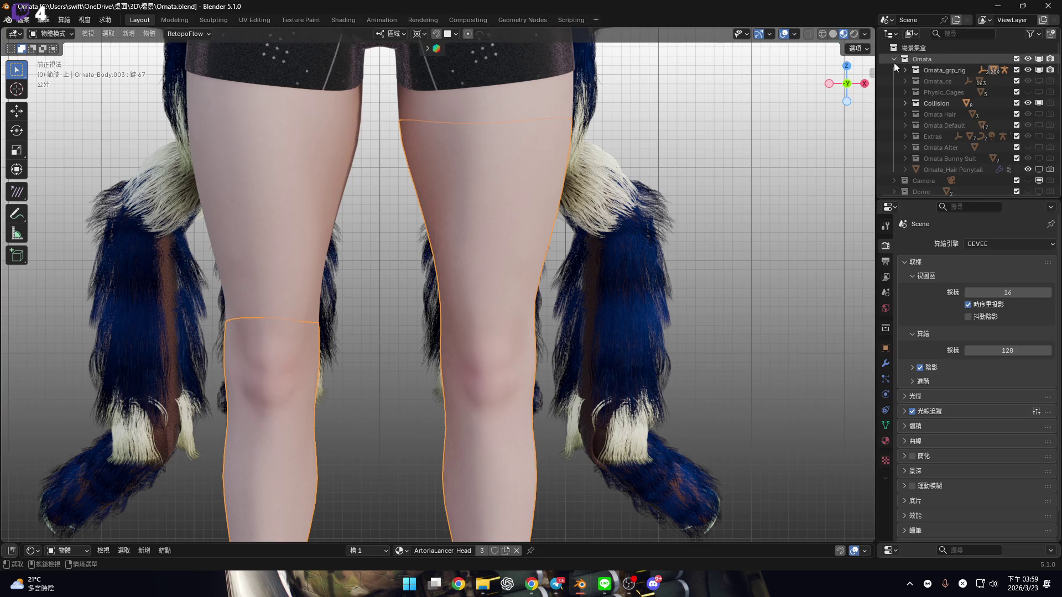
pyautogui.scroll(-5, 894, 62)
pyautogui.scroll(-5, 965, 144)
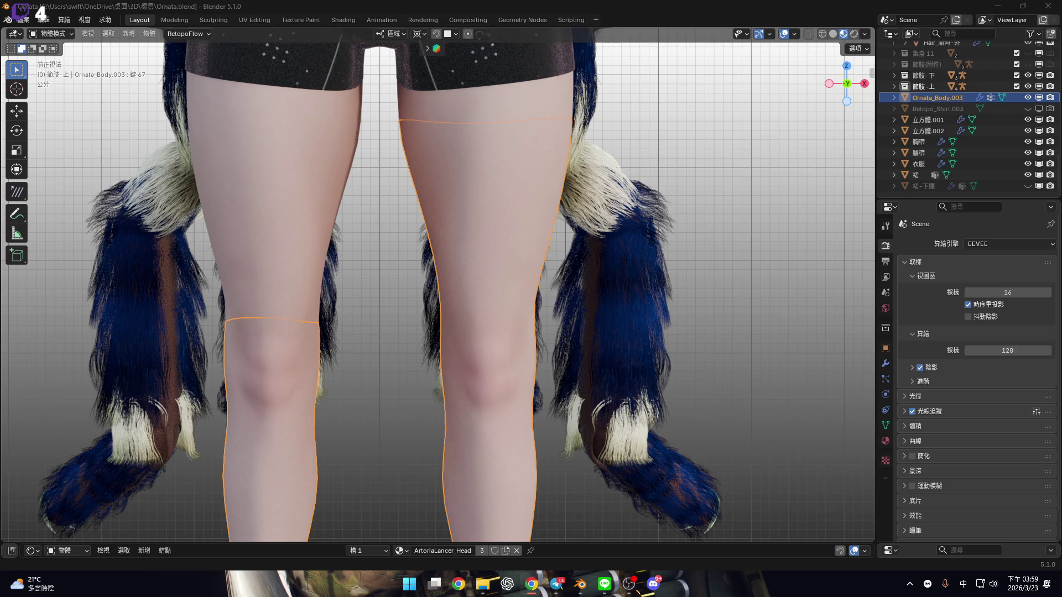
# Rename Ornata_Body.003 to 'sock' and enlarge the Shader Editor
pyautogui.click(936, 100)
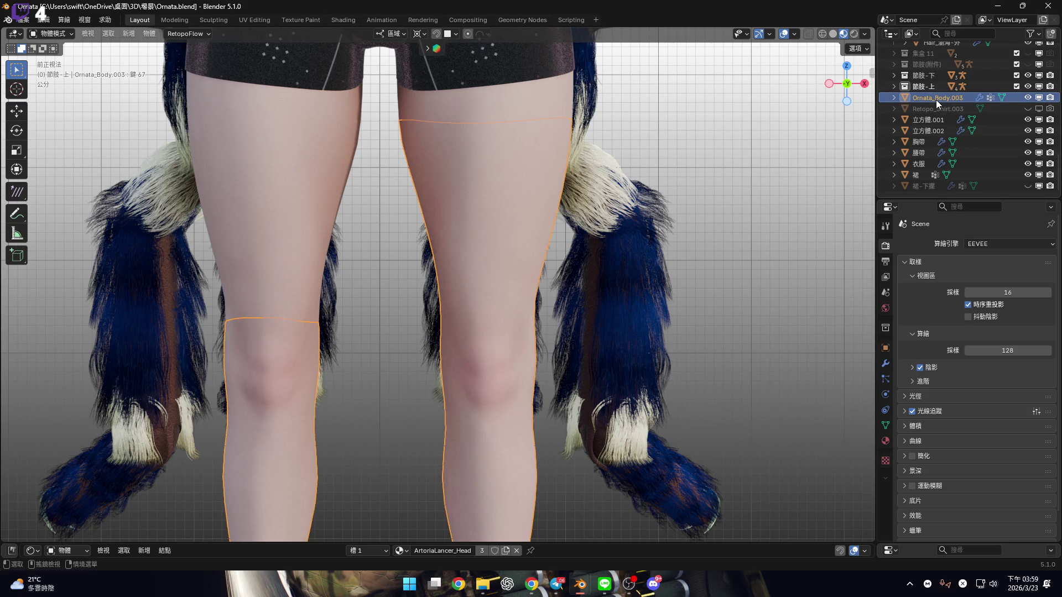
pyautogui.doubleClick(936, 100)
pyautogui.write('ㄏㄟ')
pyautogui.press('BackSpace')
pyautogui.press('BackSpace')
pyautogui.press('shift')
pyautogui.write('sock')
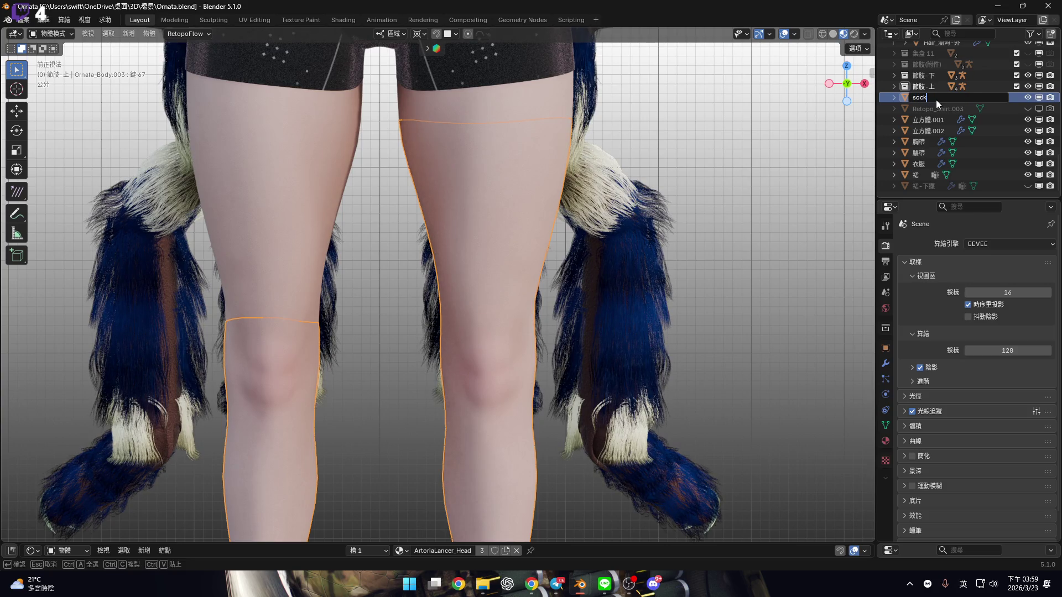
pyautogui.press('Return')
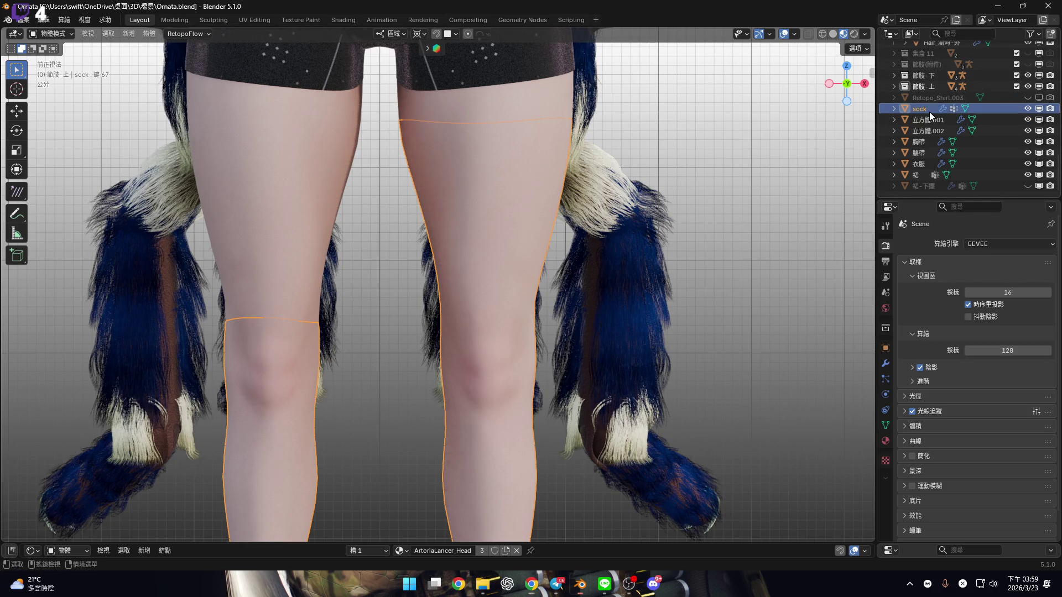
pyautogui.doubleClick(929, 112)
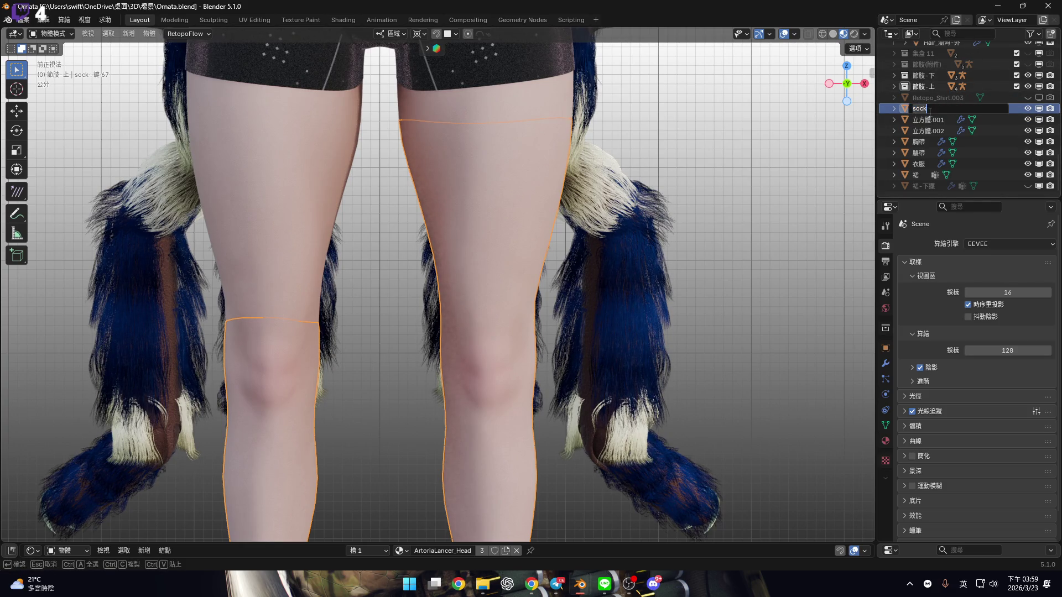
pyautogui.press('Return')
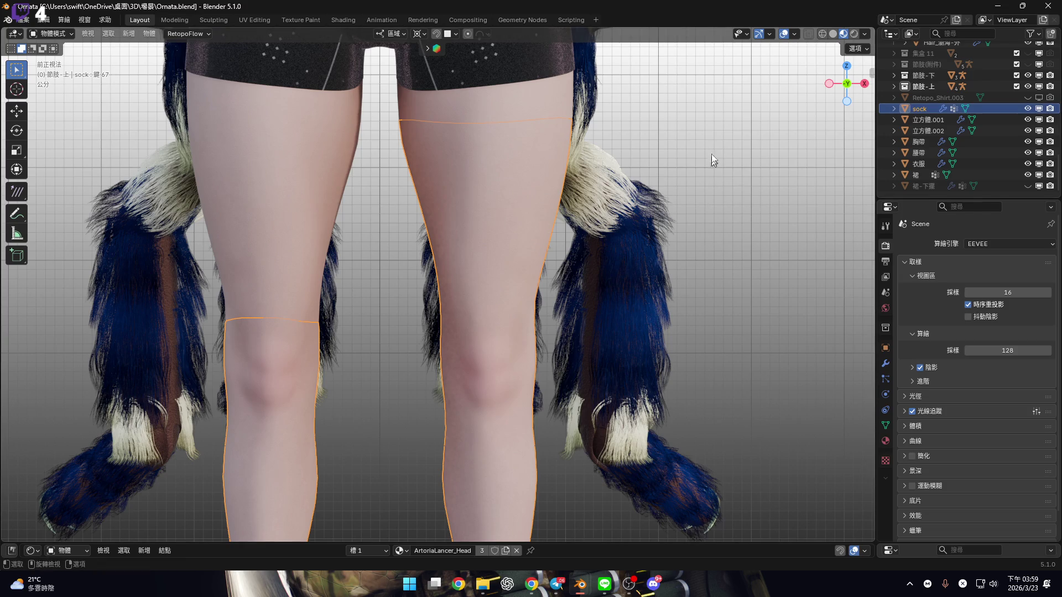
pyautogui.moveTo(565, 545); pyautogui.dragTo(526, 437)
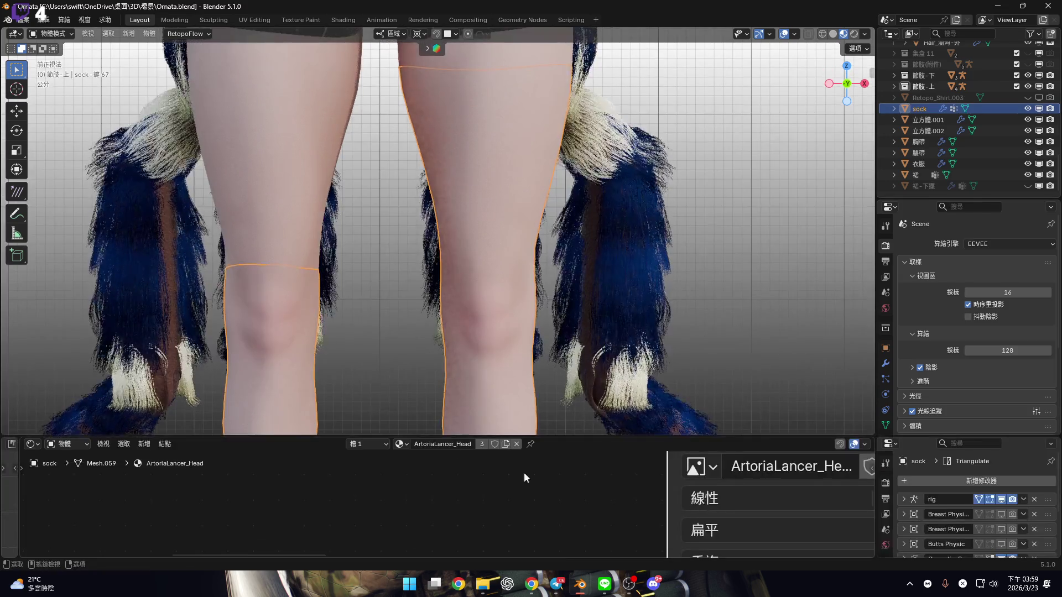
# Remove sock's inherited materials: ArtoriaLancer_Head, Eyelashes, Eyeshadow and ArtoriaLancer_Body
pyautogui.click(516, 444)
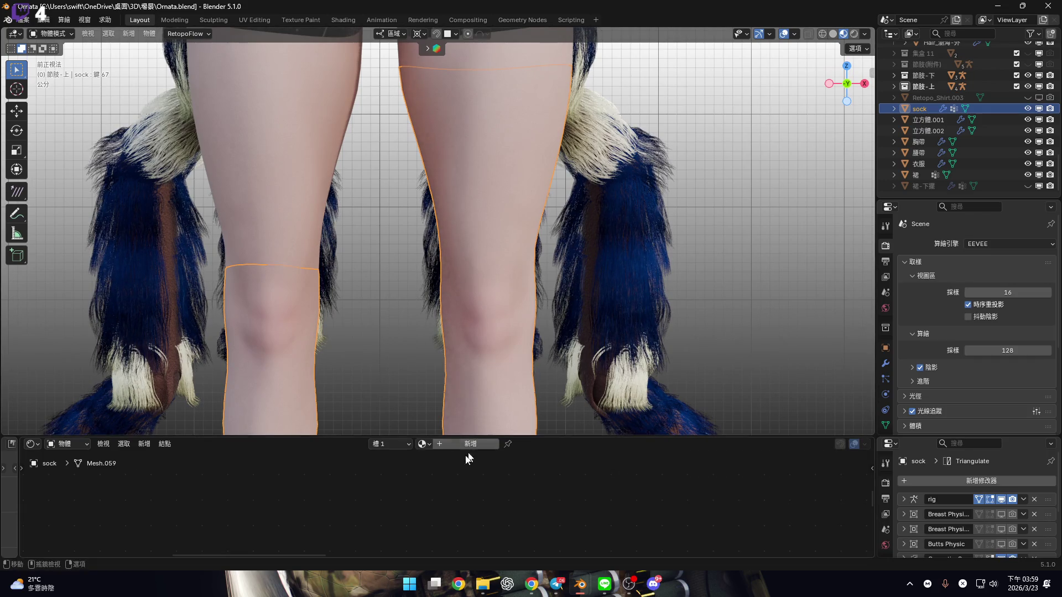
pyautogui.click(398, 445)
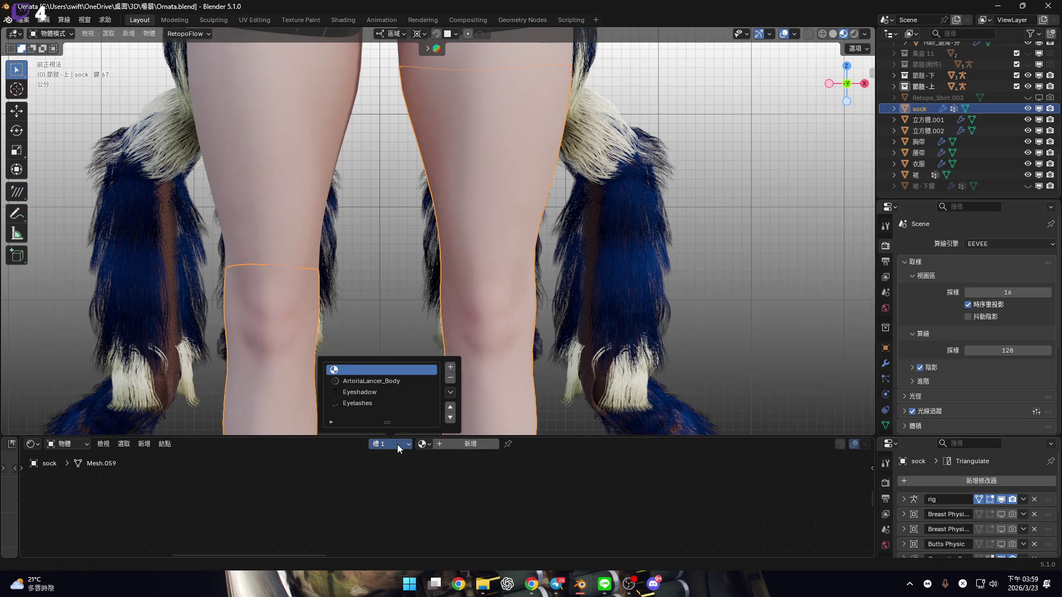
pyautogui.click(382, 404)
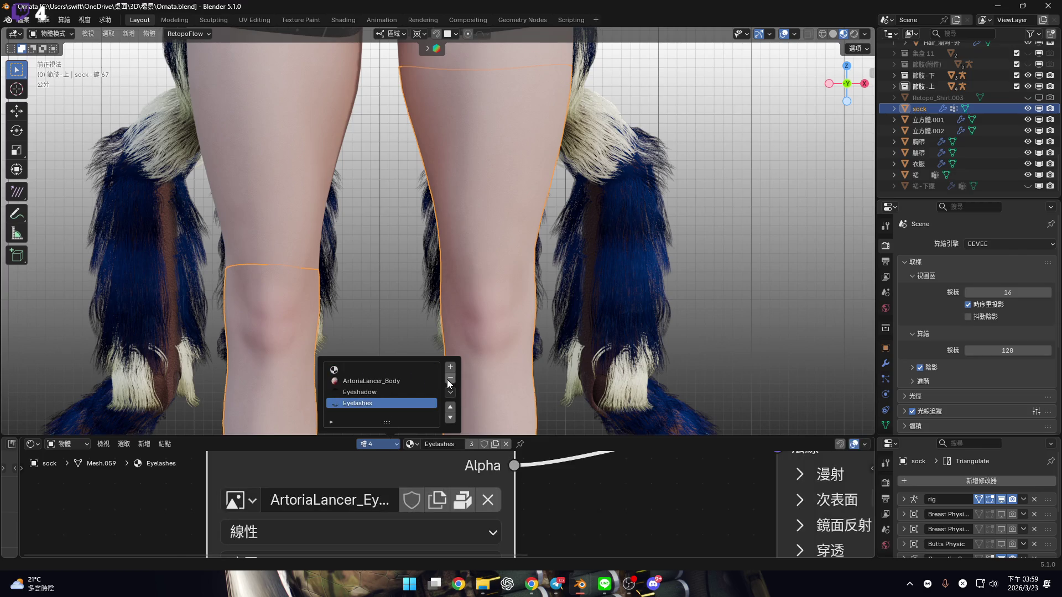
pyautogui.click(450, 379)
pyautogui.click(450, 379)
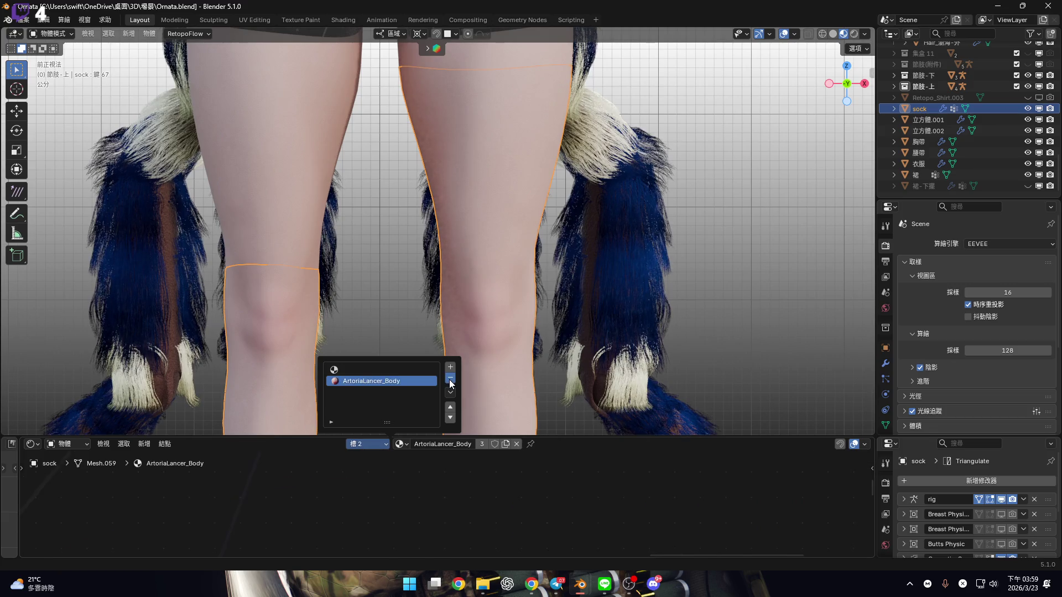
pyautogui.click(449, 379)
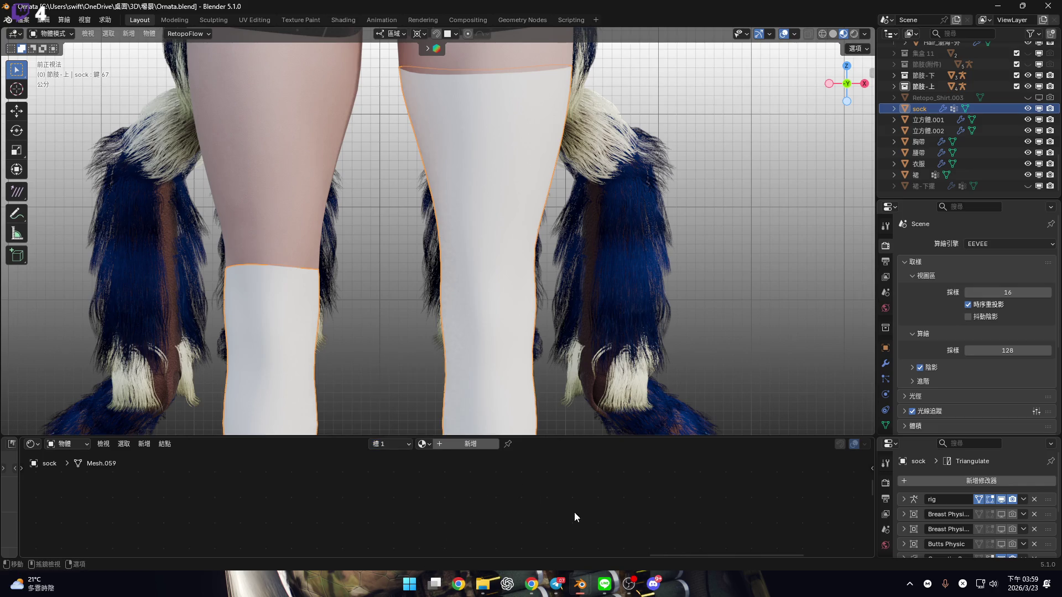
pyautogui.scroll(-2, 560, 321)
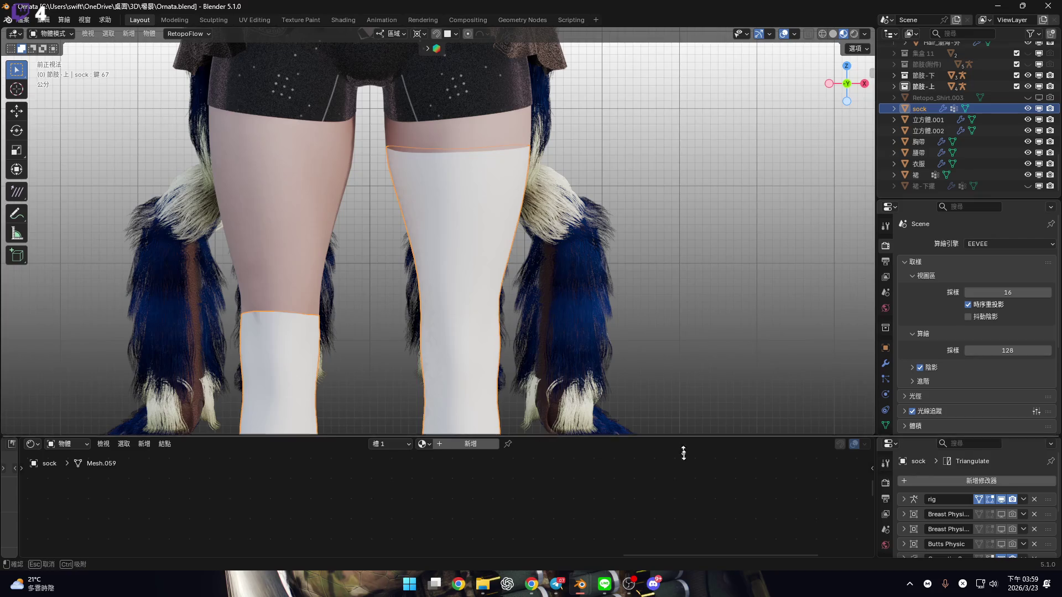
# Search the material list for a stockings material, then close it without assigning one
pyautogui.moveTo(653, 437); pyautogui.dragTo(625, 512)
pyautogui.click(422, 519)
pyautogui.write('s')
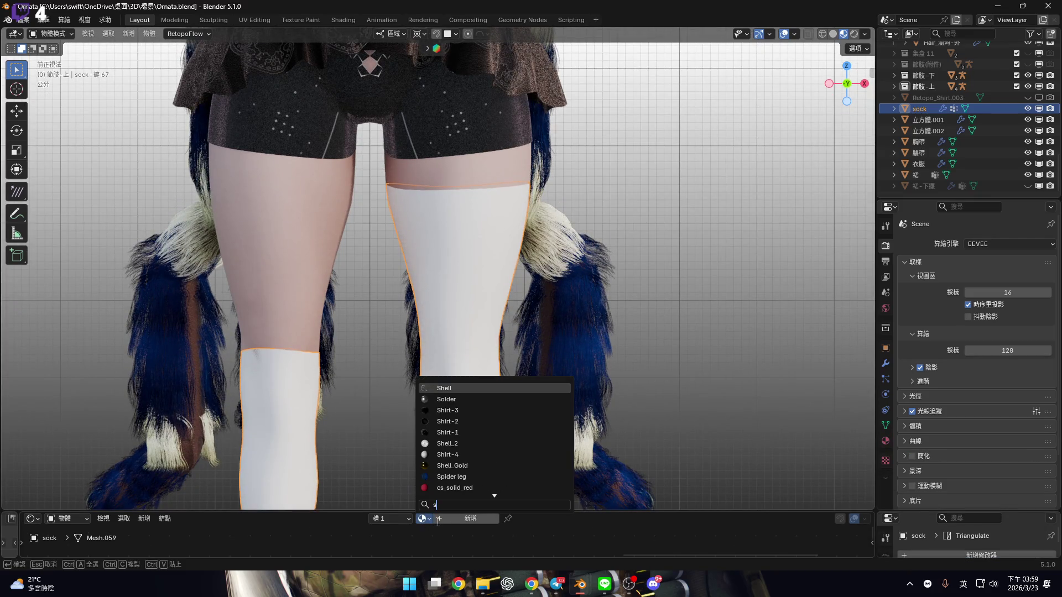
pyautogui.write('c')
pyautogui.press('BackSpace')
pyautogui.write('oc')
pyautogui.press('BackSpace')
pyautogui.press('BackSpace')
pyautogui.write('co')
pyautogui.press('BackSpace')
pyautogui.press('BackSpace')
pyautogui.press('BackSpace')
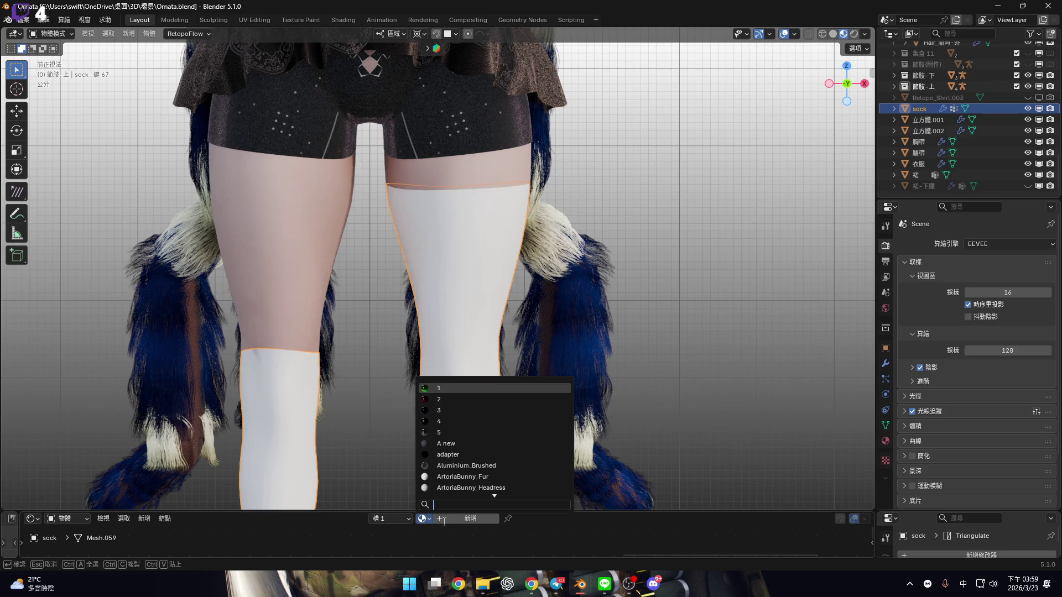
pyautogui.press('Down')
pyautogui.press('Down')
pyautogui.press('Down')
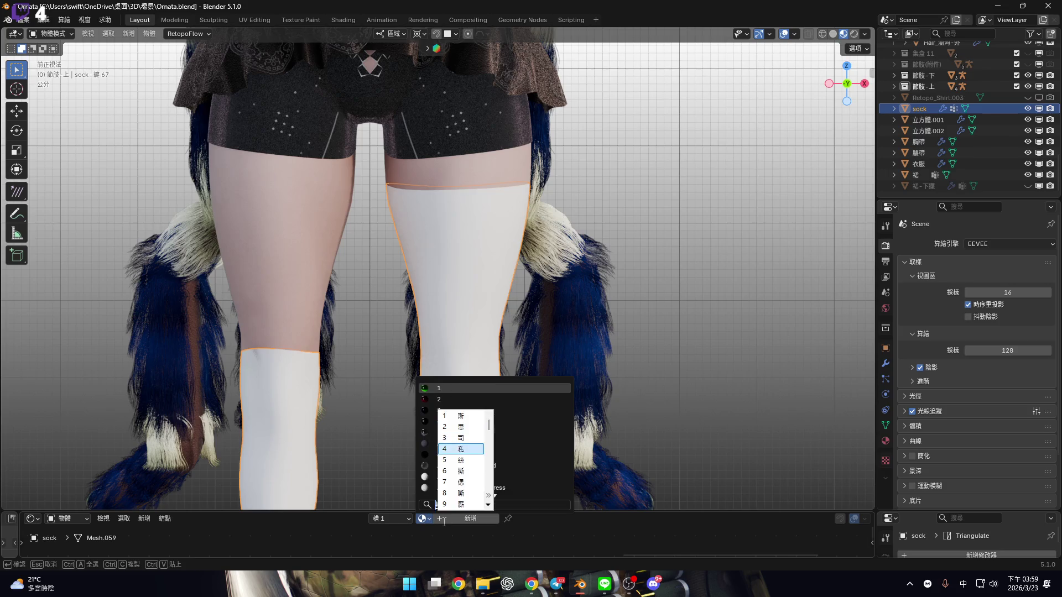
pyautogui.press('Return')
pyautogui.press('Escape')
# Orbit to the sample spheres and select the one carrying the Stockings (BLK) material
pyautogui.moveTo(591, 389)
pyautogui.mouseDown(button='middle')
pyautogui.moveTo(301, 315)
pyautogui.moveTo(527, 343)
pyautogui.moveTo(619, 401)
pyautogui.moveTo(291, 394)
pyautogui.moveTo(661, 368)
pyautogui.moveTo(522, 339)
pyautogui.moveTo(598, 460)
pyautogui.mouseUp(button='middle')
pyautogui.click(604, 342)
pyautogui.moveTo(604, 342); pyautogui.dragTo(488, 366, button='middle')
pyautogui.click(247, 318)
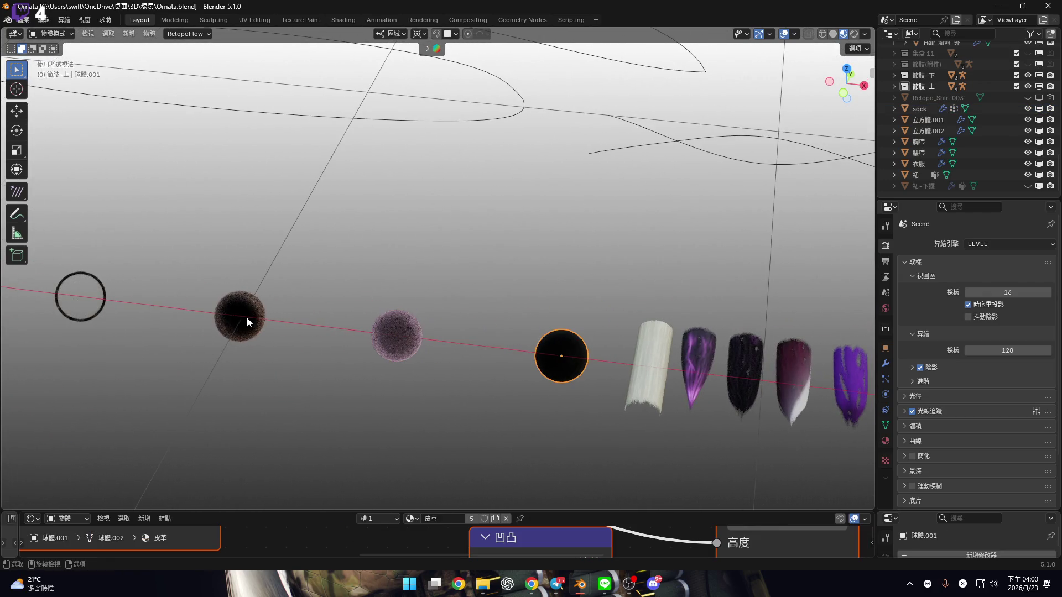
pyautogui.click(240, 316)
pyautogui.moveTo(313, 369); pyautogui.dragTo(555, 388, button='middle')
# Enlarge the node editor and box-select all the Stockings (BLK) material nodes
pyautogui.moveTo(606, 507); pyautogui.dragTo(606, 320)
pyautogui.scroll(-5, 491, 515)
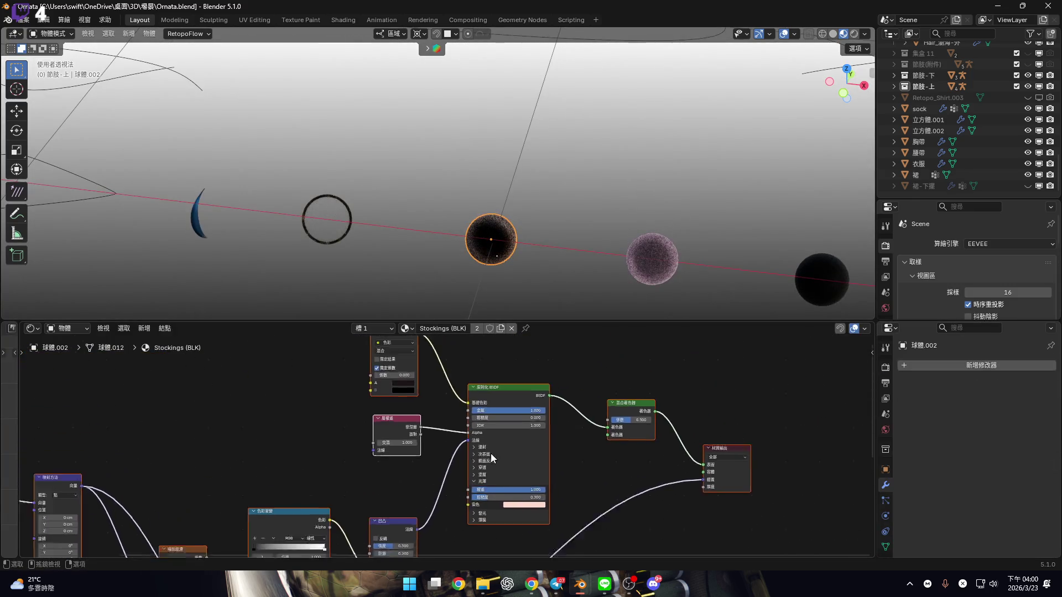
pyautogui.keyDown('ctrl'); pyautogui.moveTo(461, 453); pyautogui.dragTo(516, 424, button='middle'); pyautogui.keyUp('ctrl')
pyautogui.moveTo(238, 380); pyautogui.dragTo(618, 534)
pyautogui.moveTo(649, 501)
pyautogui.mouseDown()
pyautogui.moveTo(681, 514)
pyautogui.moveTo(202, 357)
pyautogui.moveTo(310, 442)
pyautogui.mouseUp()
pyautogui.keyDown('shift'); pyautogui.scroll(-2, 304, 436); pyautogui.keyUp('shift')
pyautogui.scroll(-2, 303, 436)
pyautogui.moveTo(229, 358); pyautogui.dragTo(704, 557)
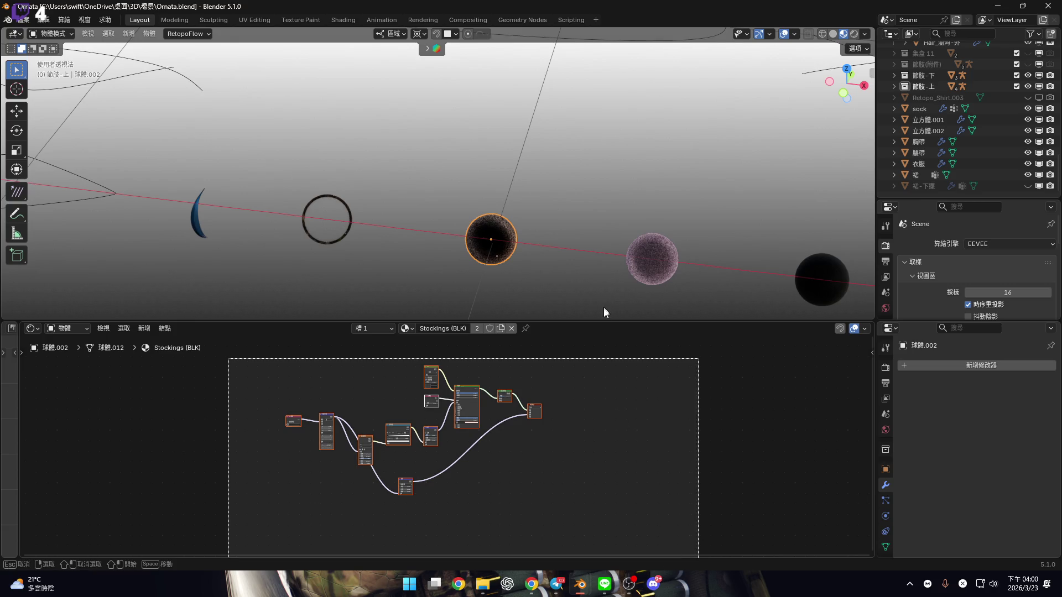
pyautogui.moveTo(604, 312); pyautogui.dragTo(606, 322)
# Collapse the node editor and snap back to a front view of the character
pyautogui.moveTo(607, 321); pyautogui.dragTo(606, 545)
pyautogui.moveTo(555, 360)
pyautogui.mouseDown(button='middle')
pyautogui.moveTo(446, 299)
pyautogui.moveTo(576, 280)
pyautogui.moveTo(596, 328)
pyautogui.moveTo(631, 310)
pyautogui.mouseUp(button='middle')
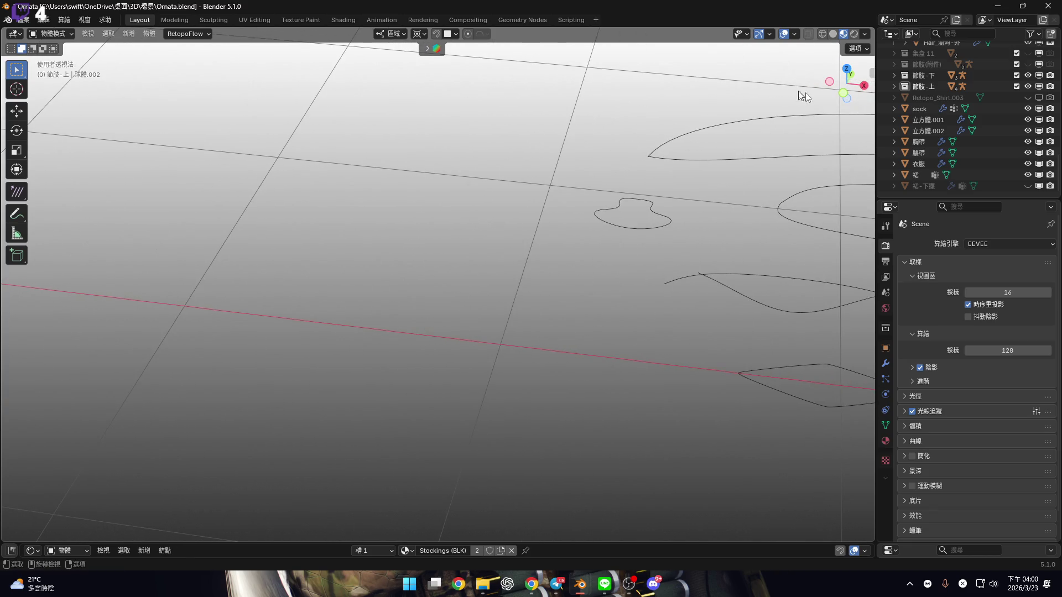
pyautogui.click(845, 93)
pyautogui.scroll(-5, 296, 263)
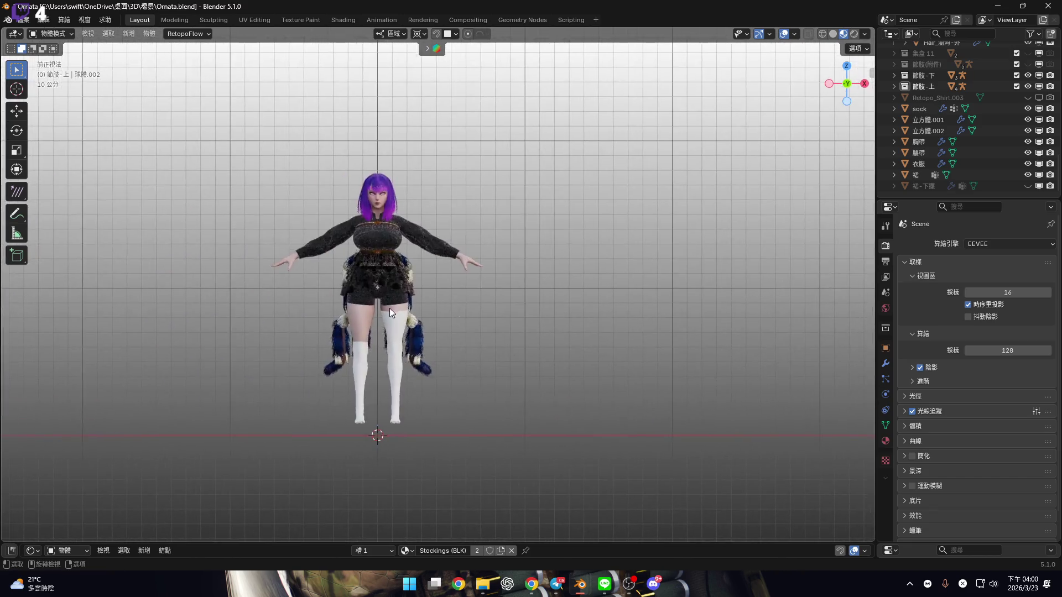
# Frame the legs, select the sock object, and put it in Edit Mode
pyautogui.scroll(8, 389, 307)
pyautogui.moveTo(370, 411)
pyautogui.keyDown('shift'); pyautogui.mouseDown(button='middle')
pyautogui.moveTo(453, 300)
pyautogui.moveTo(474, 214)
pyautogui.mouseUp(button='middle'); pyautogui.keyUp('shift')
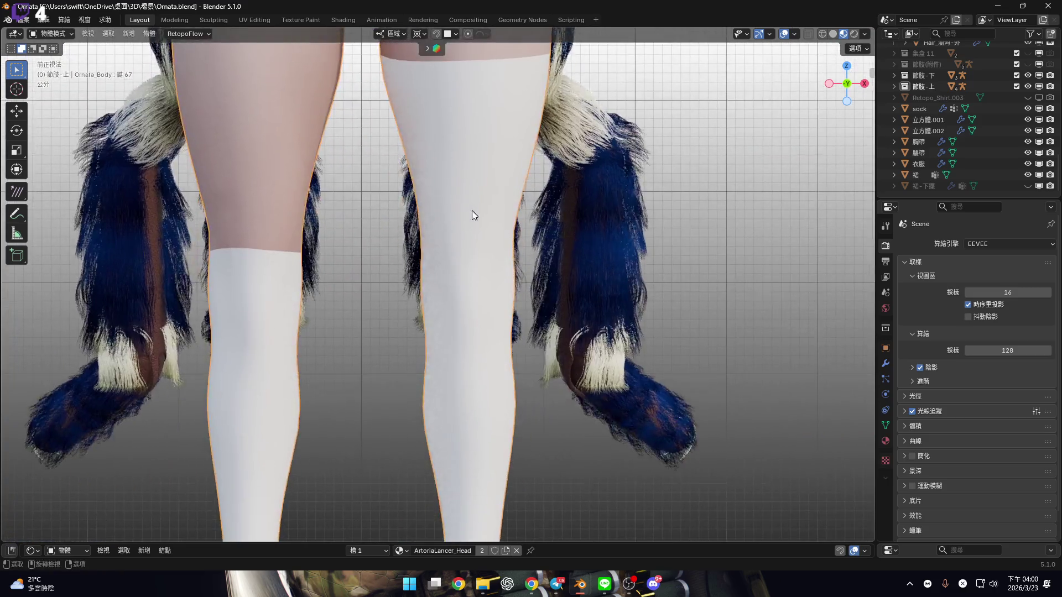
pyautogui.scroll(-2, 561, 393)
pyautogui.click(561, 392)
pyautogui.moveTo(612, 544); pyautogui.dragTo(429, 418)
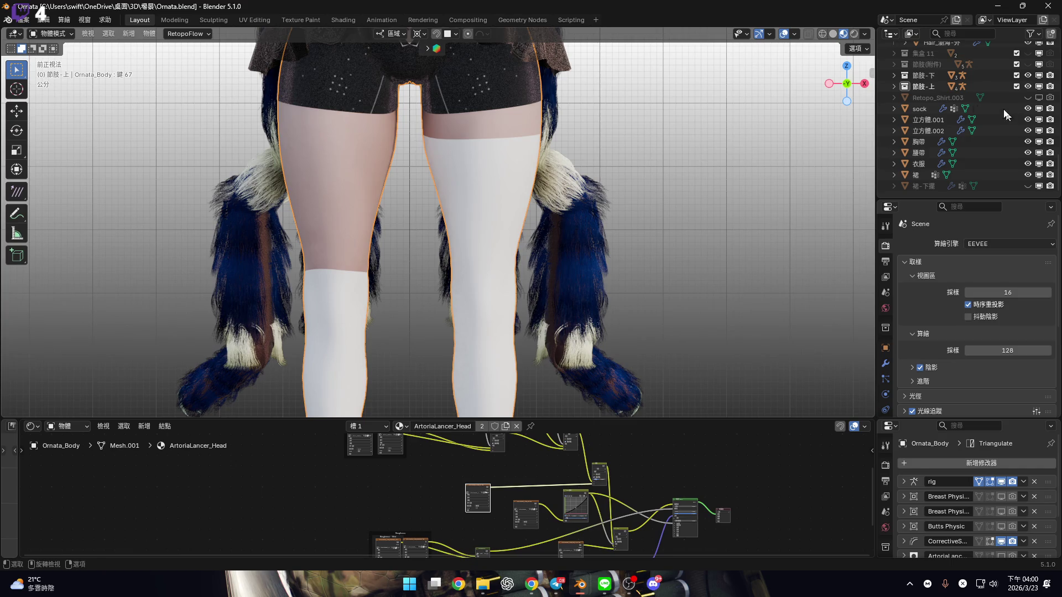
pyautogui.scroll(2, 917, 126)
pyautogui.click(483, 282)
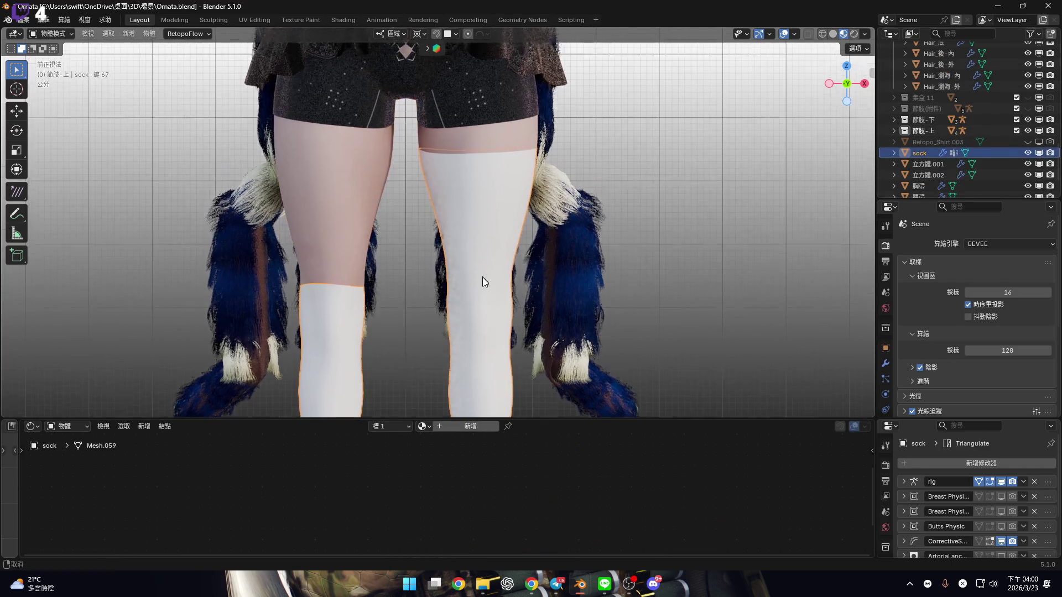
pyautogui.scroll(3, 478, 245)
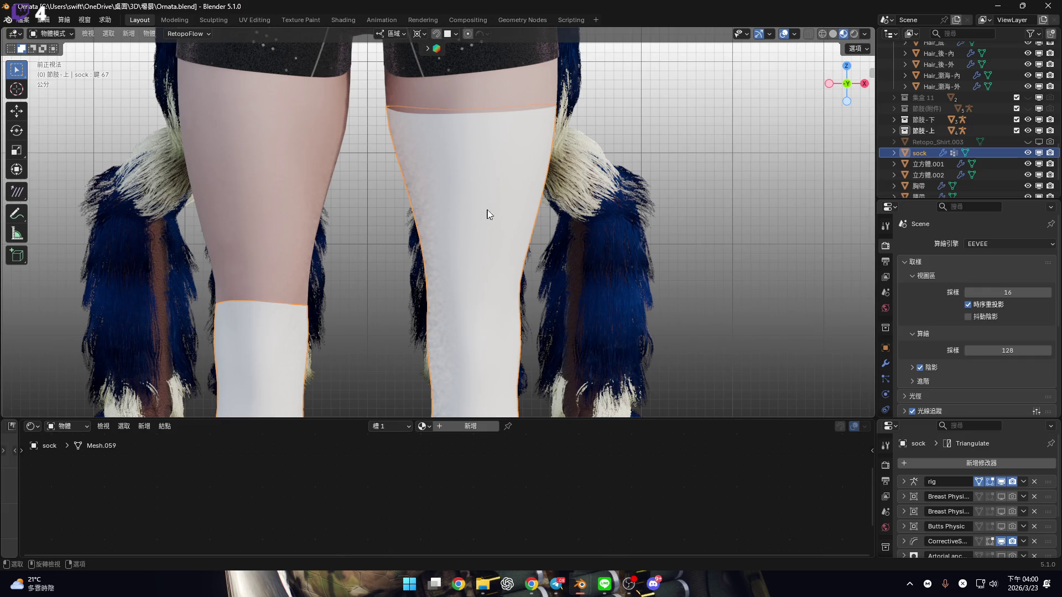
pyautogui.scroll(2, 609, 415)
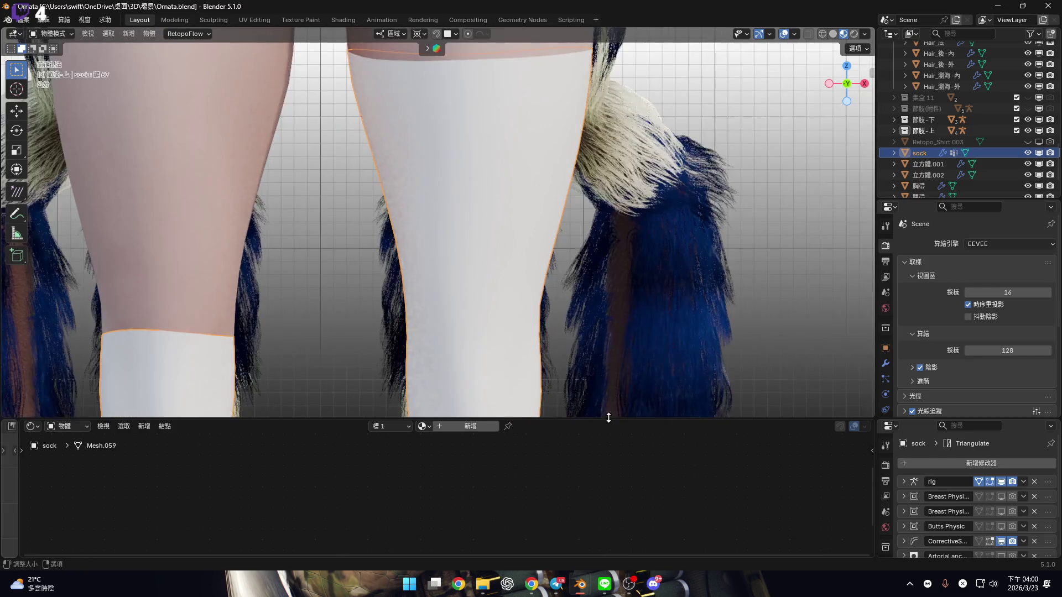
pyautogui.press('Tab')
pyautogui.scroll(1, 608, 241)
# Select the entire sock mesh and view the leg from the right side
pyautogui.press('a')
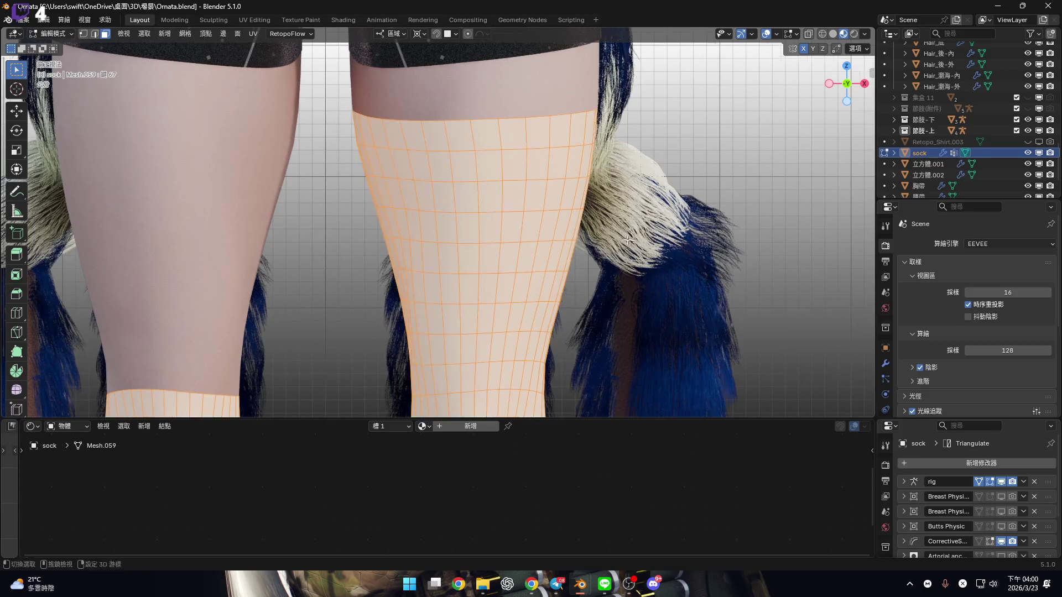
pyautogui.scroll(-3, 608, 242)
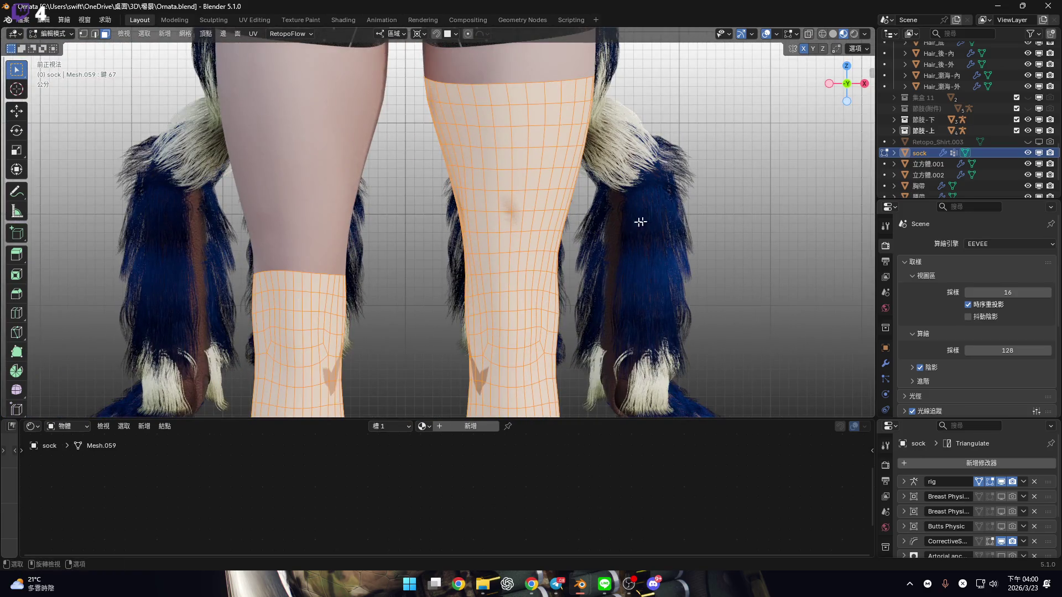
pyautogui.press('KP_3')
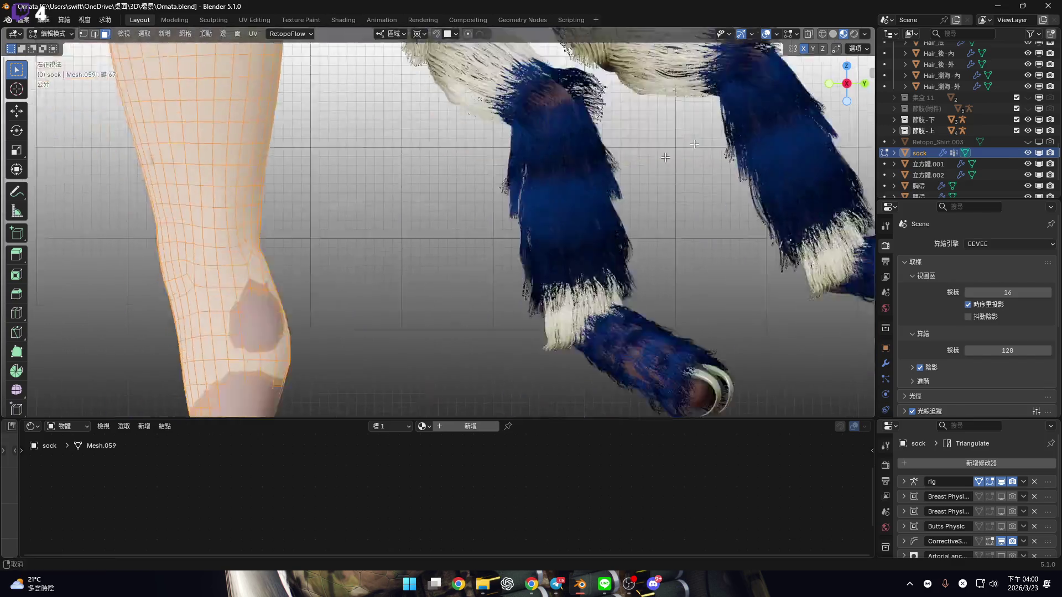
pyautogui.scroll(5, 570, 277)
pyautogui.moveTo(561, 307); pyautogui.dragTo(539, 335, button='middle')
pyautogui.scroll(10, 998, 70)
# Hide the Omata body collection, view the sock feet in Right Orthographic, and switch to Solid shading
pyautogui.click(1016, 59)
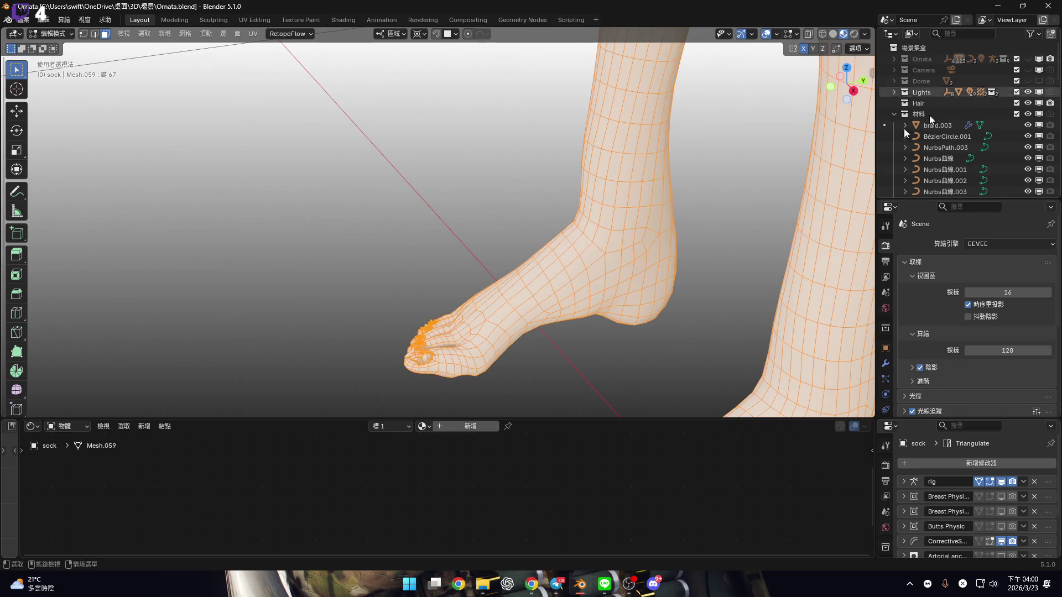
pyautogui.moveTo(553, 166); pyautogui.dragTo(496, 177, button='middle')
pyautogui.moveTo(487, 245)
pyautogui.mouseDown(button='middle')
pyautogui.moveTo(645, 289)
pyautogui.moveTo(637, 276)
pyautogui.mouseUp(button='middle')
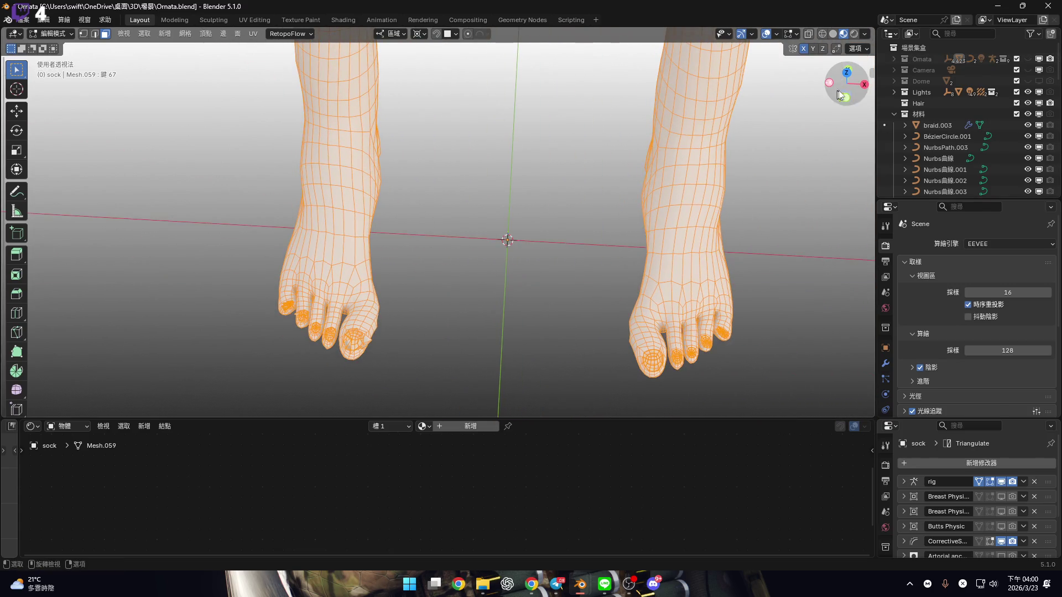
pyautogui.click(864, 85)
pyautogui.scroll(2, 559, 254)
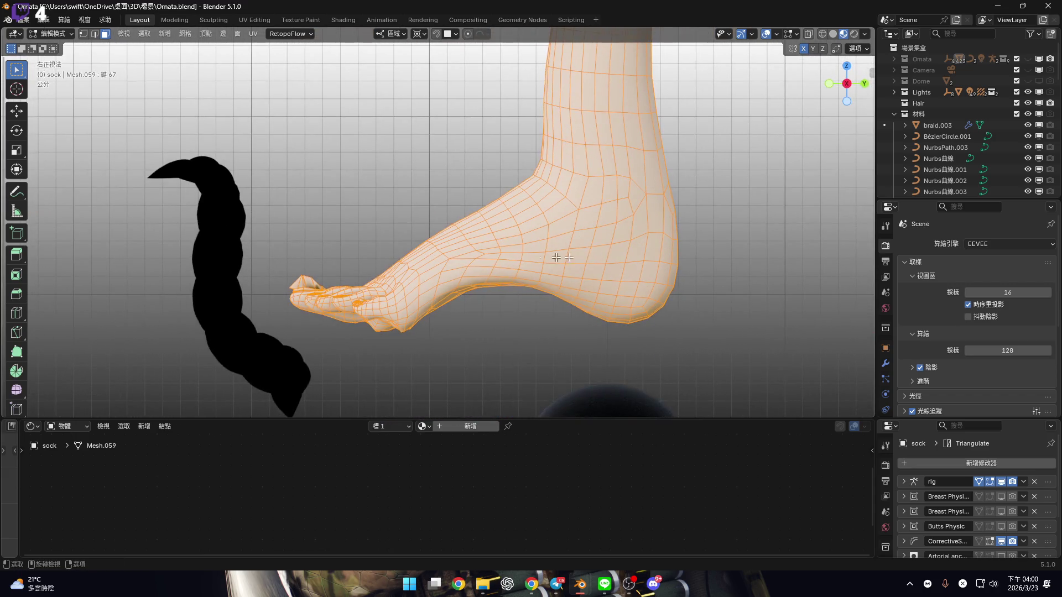
pyautogui.click(833, 34)
# In X-ray, brush-select the sock's foot faces, deselect the ankle faces, and delete the rest
pyautogui.press('c')
pyautogui.hotkey('alt', 'z')
pyautogui.moveTo(319, 302)
pyautogui.mouseDown()
pyautogui.moveTo(569, 347)
pyautogui.moveTo(557, 356)
pyautogui.moveTo(518, 314)
pyautogui.moveTo(617, 288)
pyautogui.mouseUp()
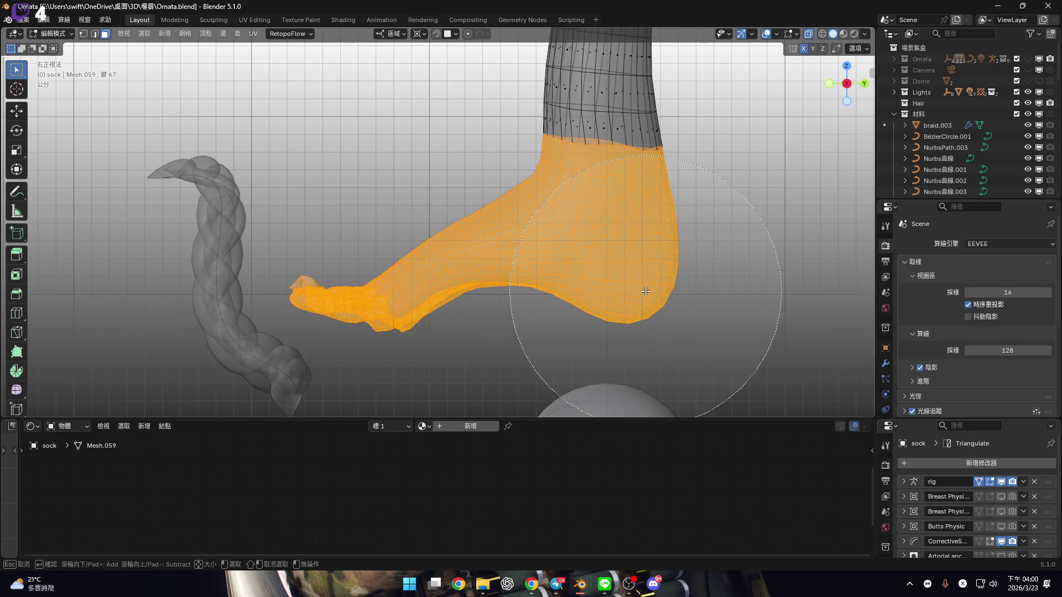
pyautogui.rightClick(655, 276)
pyautogui.scroll(4, 553, 166)
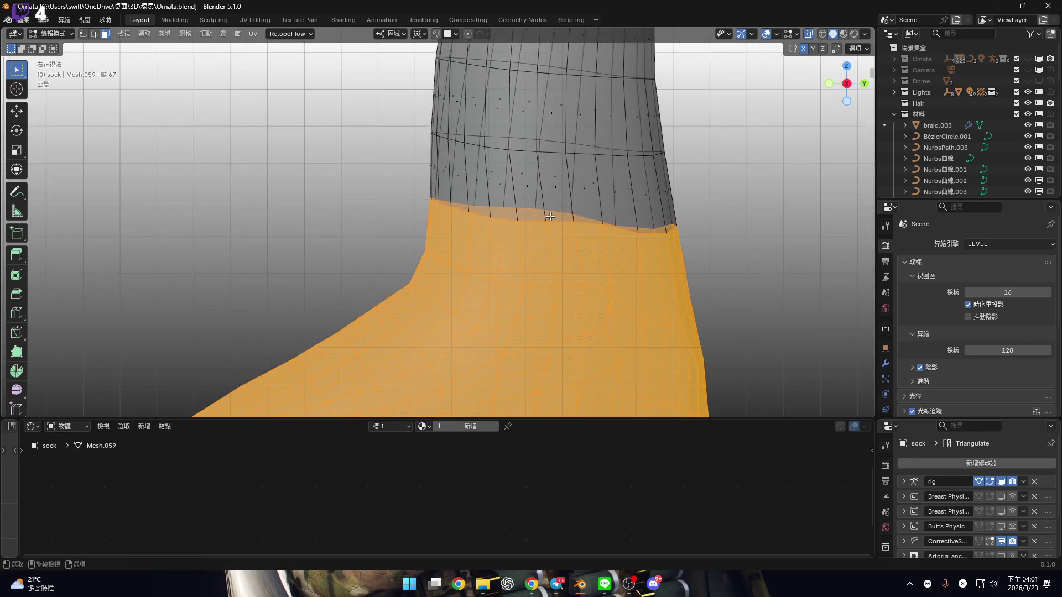
pyautogui.press('c')
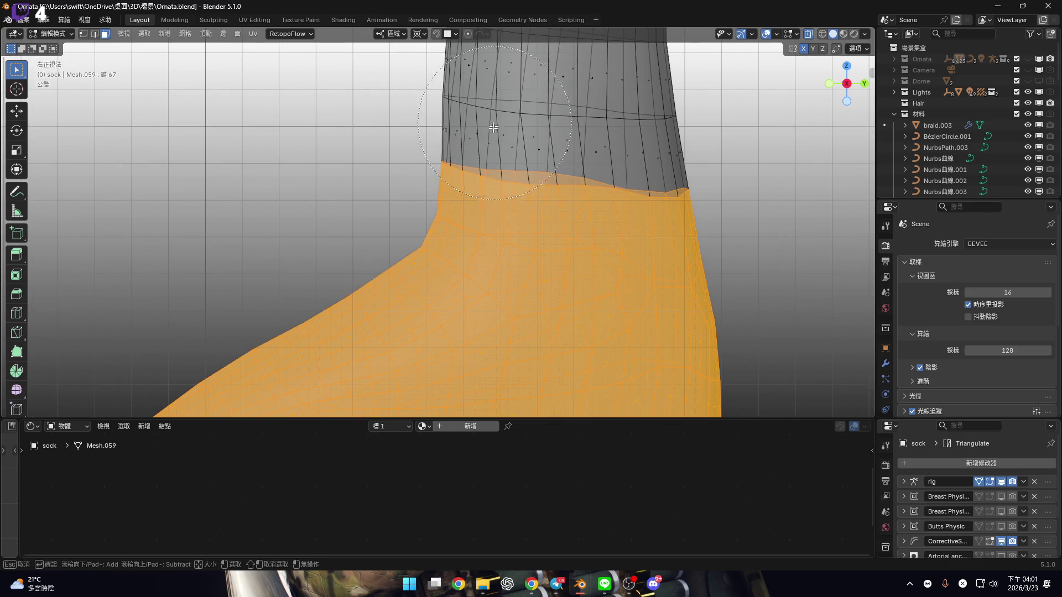
pyautogui.keyDown('shift'); pyautogui.moveTo(639, 162); pyautogui.dragTo(666, 178); pyautogui.keyUp('shift')
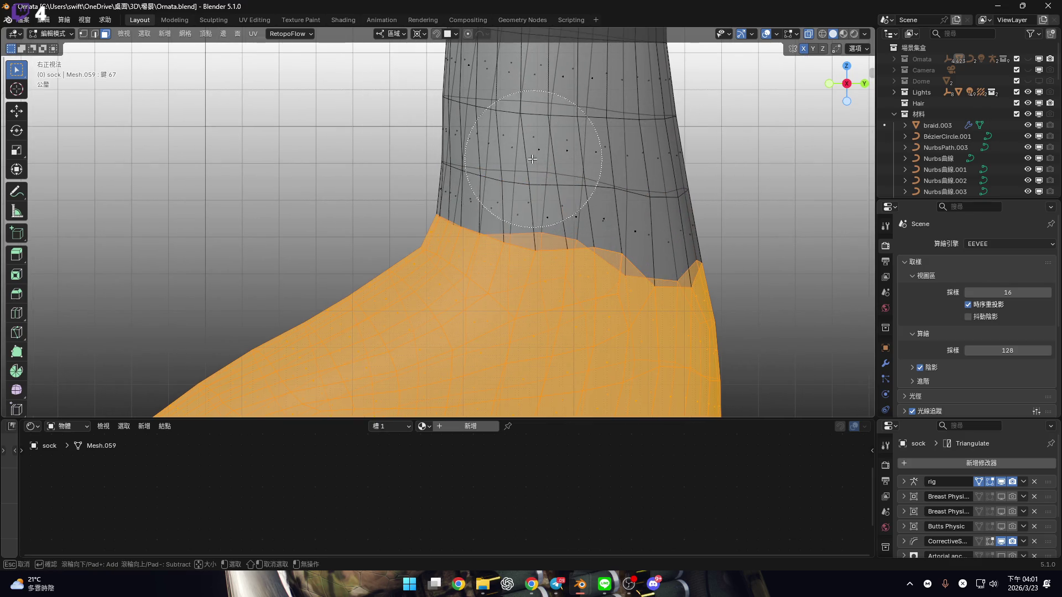
pyautogui.scroll(-5, 534, 160)
pyautogui.press('x')
pyautogui.click(711, 196)
# Show the character's body again and select the sock's bottom edge loop from a side view
pyautogui.moveTo(520, 212)
pyautogui.keyDown('shift'); pyautogui.mouseDown(button='middle')
pyautogui.moveTo(521, 324)
pyautogui.moveTo(579, 178)
pyautogui.moveTo(690, 228)
pyautogui.mouseUp(button='middle'); pyautogui.keyUp('shift')
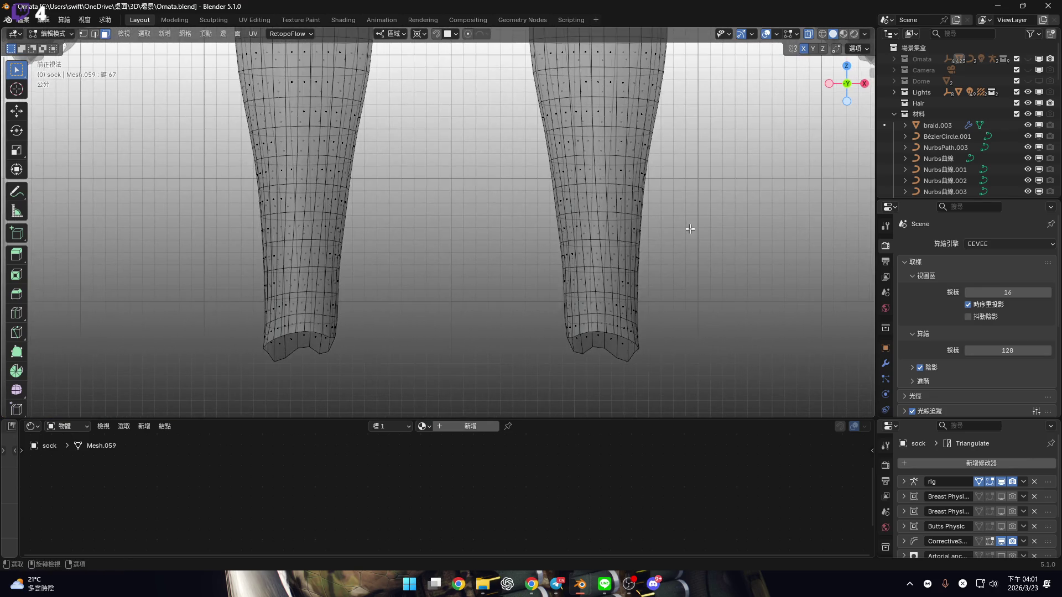
pyautogui.scroll(5, 686, 287)
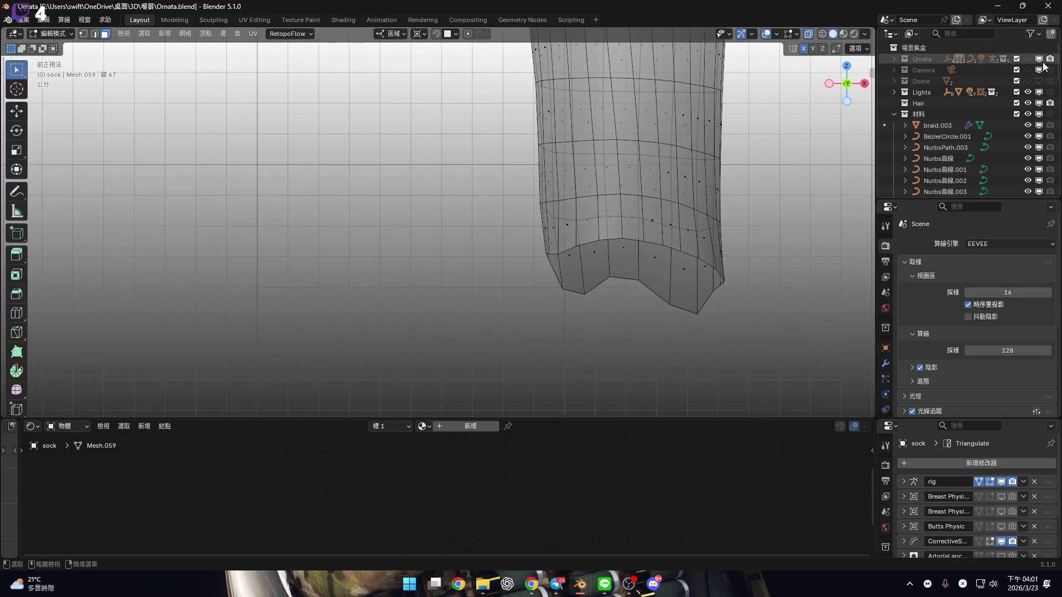
pyautogui.click(1021, 60)
pyautogui.moveTo(598, 232)
pyautogui.keyDown('shift'); pyautogui.mouseDown(button='middle')
pyautogui.moveTo(667, 290)
pyautogui.moveTo(631, 296)
pyautogui.moveTo(570, 259)
pyautogui.moveTo(564, 346)
pyautogui.moveTo(575, 166)
pyautogui.moveTo(621, 289)
pyautogui.moveTo(587, 133)
pyautogui.mouseUp(button='middle'); pyautogui.keyUp('shift')
pyautogui.keyDown('shift'); pyautogui.scroll(-10, 621, 310); pyautogui.keyUp('shift')
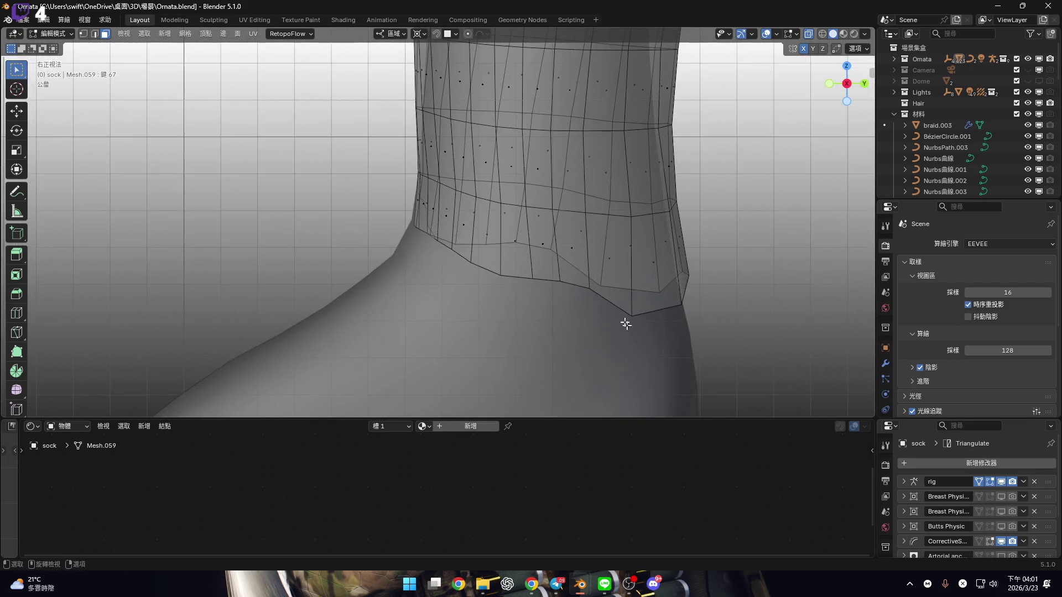
pyautogui.press('2')
pyautogui.keyDown('alt'); pyautogui.click(590, 265); pyautogui.keyUp('alt')
pyautogui.keyDown('ctrl'); pyautogui.scroll(3, 604, 284); pyautogui.keyUp('ctrl')
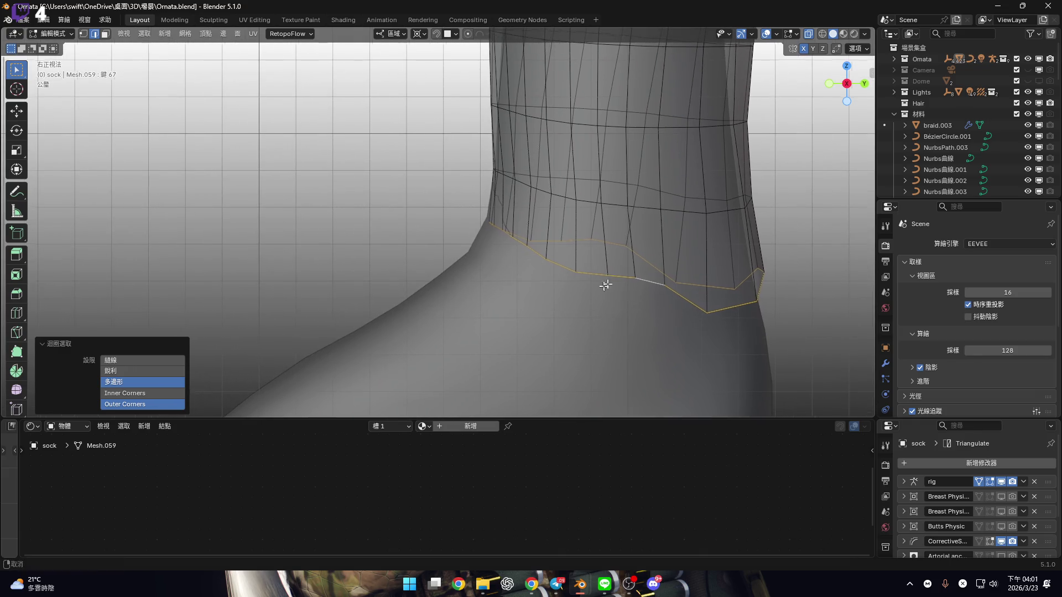
pyautogui.scroll(-1, 646, 273)
pyautogui.press('3')
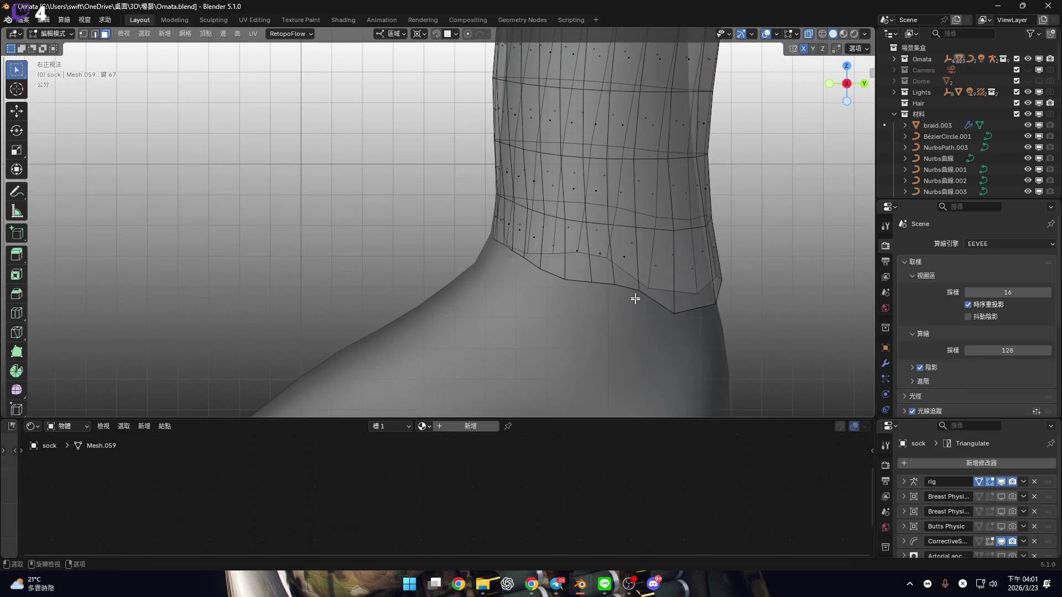
pyautogui.scroll(3, 664, 269)
# Select the sock's lower band of faces above the ankle and delete them, checking from the side views
pyautogui.press('c')
pyautogui.moveTo(415, 218)
pyautogui.mouseDown()
pyautogui.moveTo(492, 227)
pyautogui.moveTo(653, 285)
pyautogui.moveTo(771, 260)
pyautogui.mouseUp()
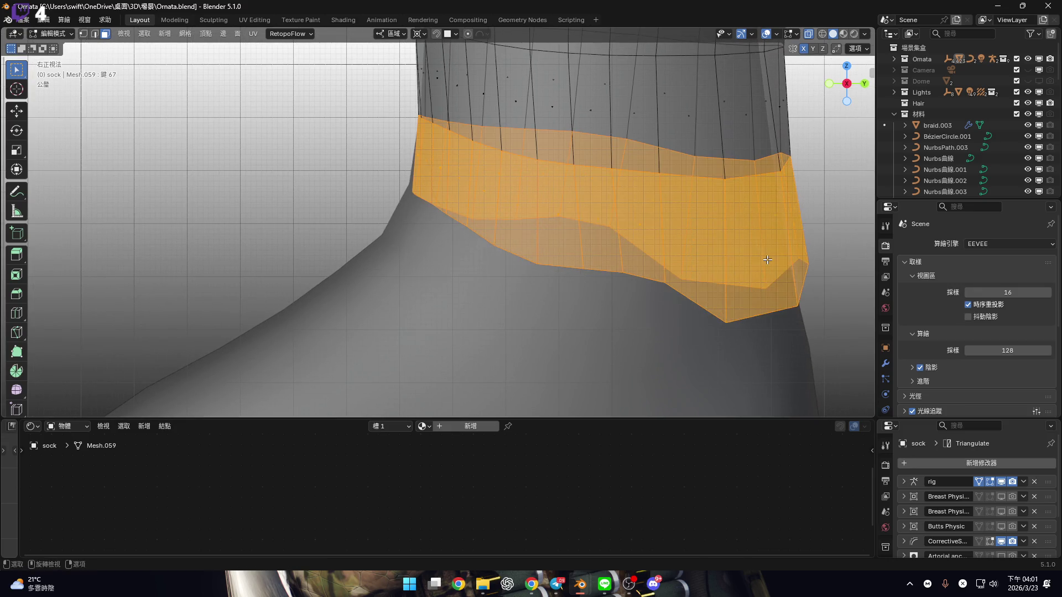
pyautogui.press('Escape')
pyautogui.press('ctrl+KP_3')
pyautogui.scroll(-6, 400, 257)
pyautogui.scroll(1, 415, 285)
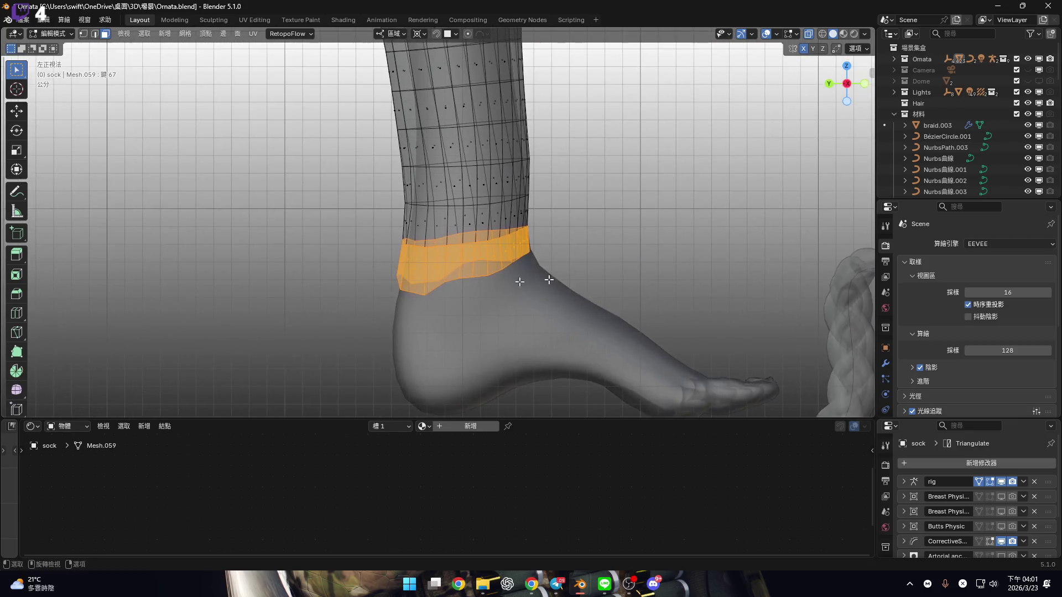
pyautogui.press('KP_3')
pyautogui.press('x')
pyautogui.click(506, 284)
pyautogui.press('KP_1')
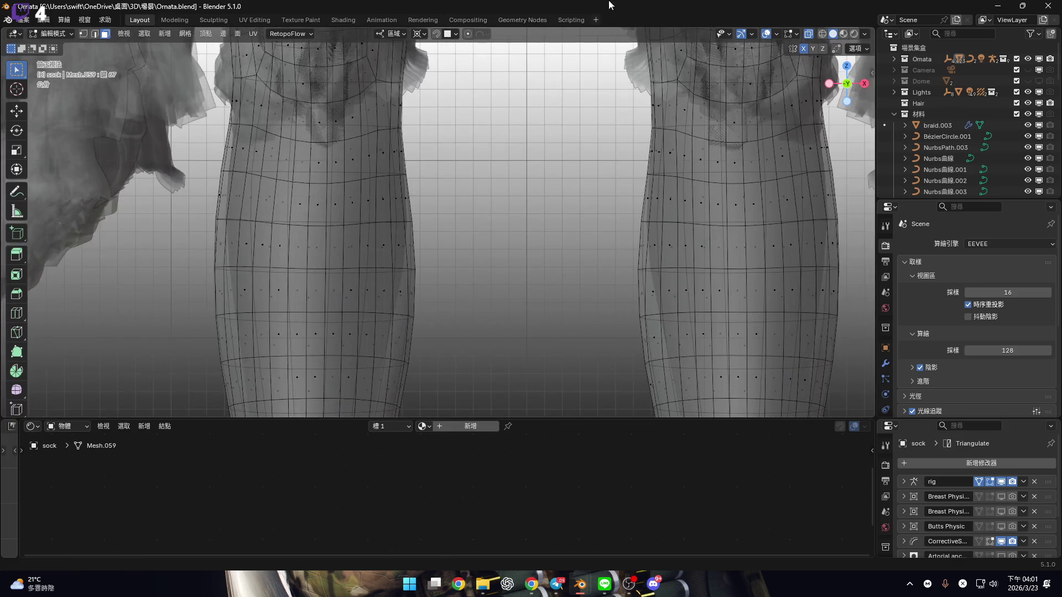
# Turn off X-ray, switch to Material Preview, and inspect the ankle hem from the right side
pyautogui.click(809, 35)
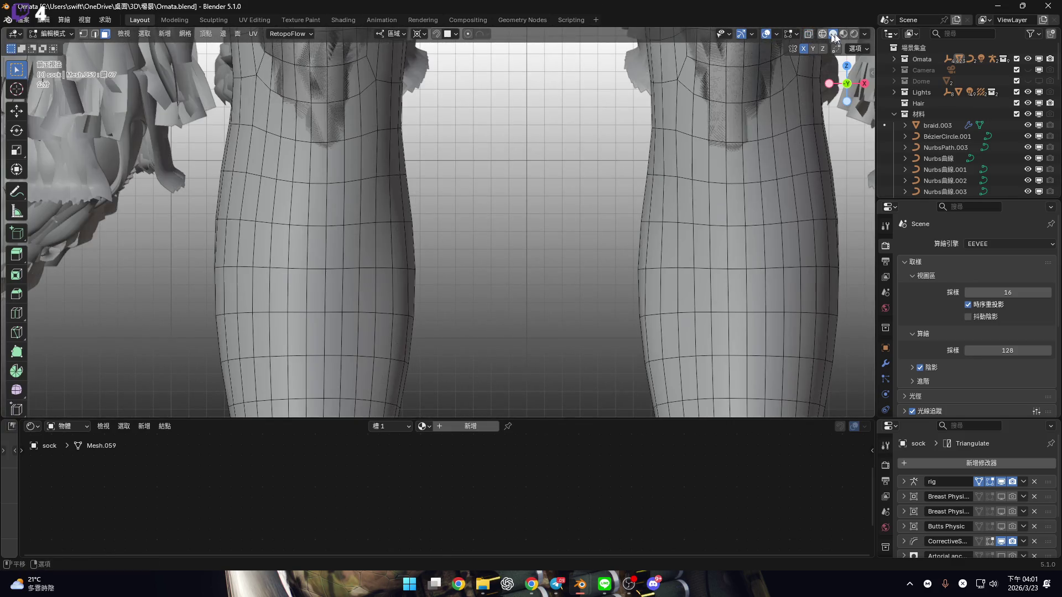
pyautogui.click(845, 34)
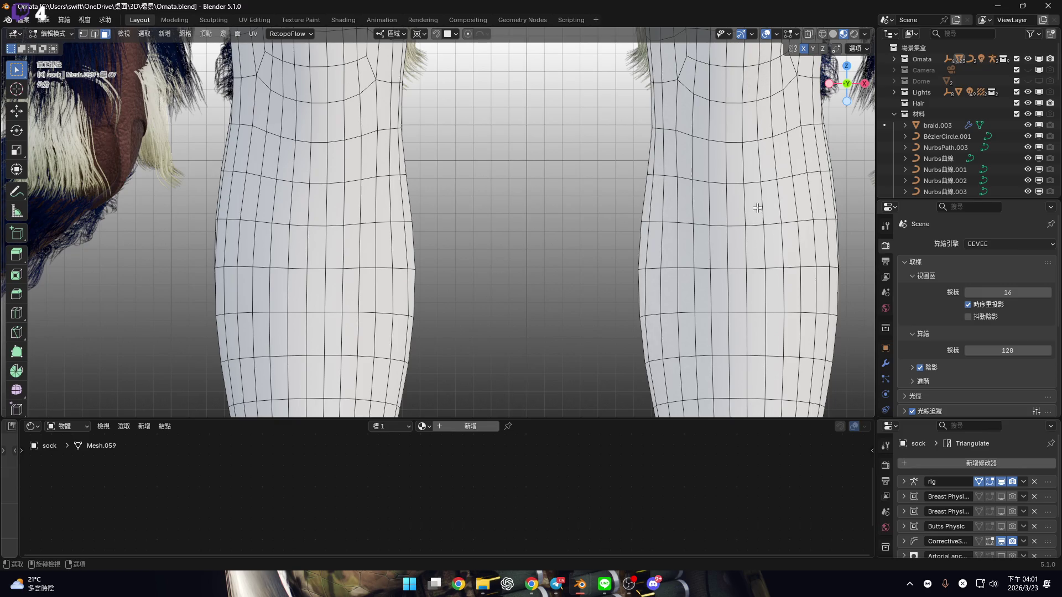
pyautogui.scroll(-4, 580, 295)
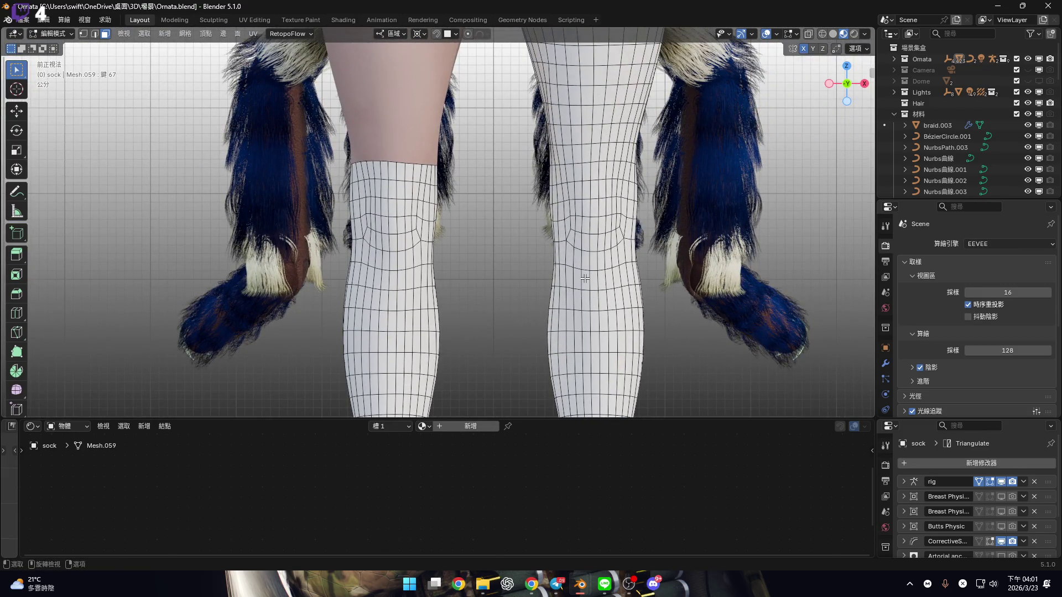
pyautogui.moveTo(562, 278)
pyautogui.keyDown('ctrl'); pyautogui.mouseDown(button='middle')
pyautogui.moveTo(575, 160)
pyautogui.moveTo(562, 276)
pyautogui.moveTo(559, 230)
pyautogui.mouseUp(button='middle'); pyautogui.keyUp('ctrl')
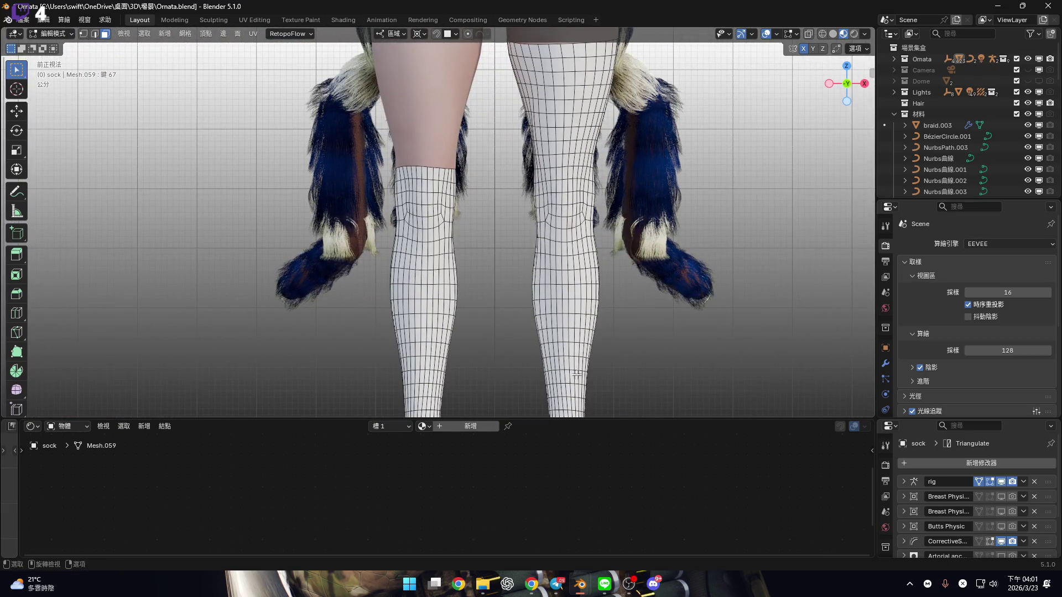
pyautogui.keyDown('shift'); pyautogui.scroll(-5, 577, 375); pyautogui.keyUp('shift')
pyautogui.press('KP_3')
pyautogui.scroll(4, 542, 286)
pyautogui.scroll(-2, 542, 286)
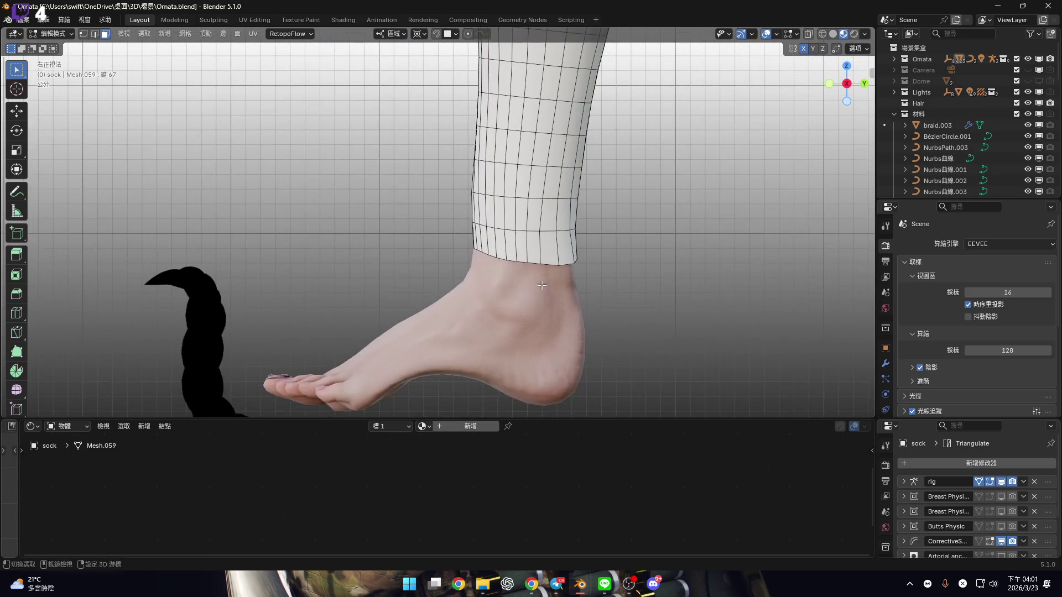
pyautogui.keyDown('shift'); pyautogui.scroll(2, 542, 285); pyautogui.keyUp('shift')
pyautogui.keyDown('shift'); pyautogui.moveTo(544, 291); pyautogui.dragTo(562, 254, button='middle'); pyautogui.keyUp('shift')
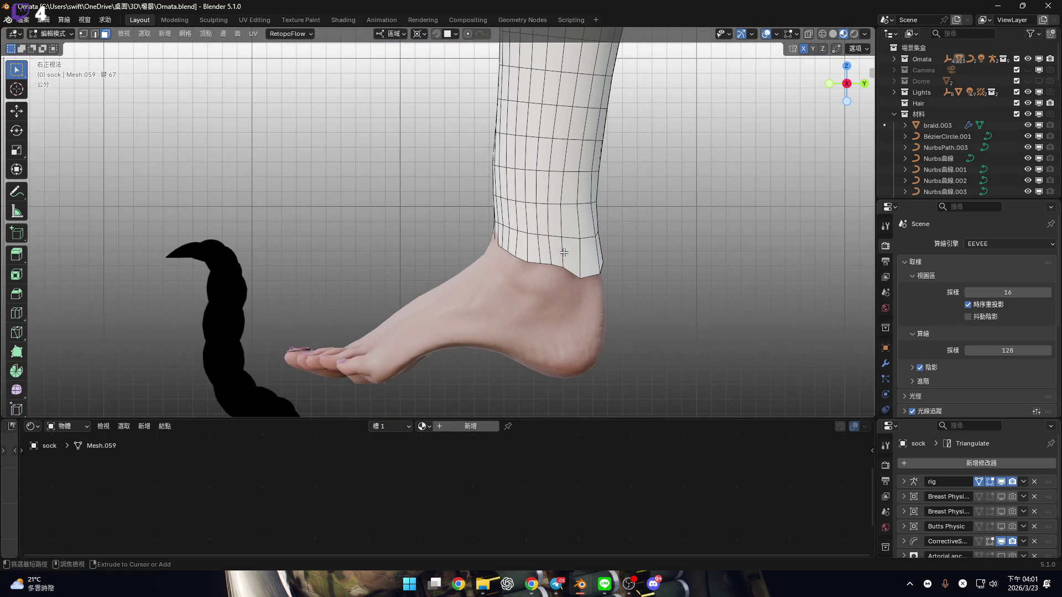
pyautogui.scroll(2, 579, 266)
pyautogui.keyDown('shift'); pyautogui.scroll(-3, 603, 285); pyautogui.keyUp('shift')
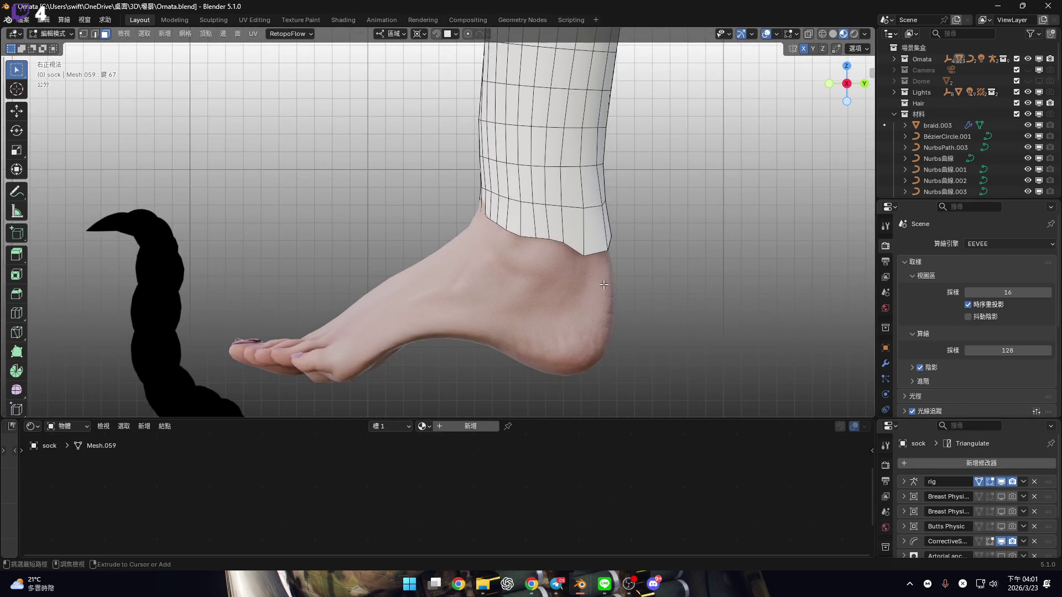
# Enable X-ray, show the sock's Modifier and Particles tabs, and resize the editor borders for a larger 3D view
pyautogui.hotkey('alt', 'z')
pyautogui.keyDown('shift'); pyautogui.scroll(3, 564, 266); pyautogui.keyUp('shift')
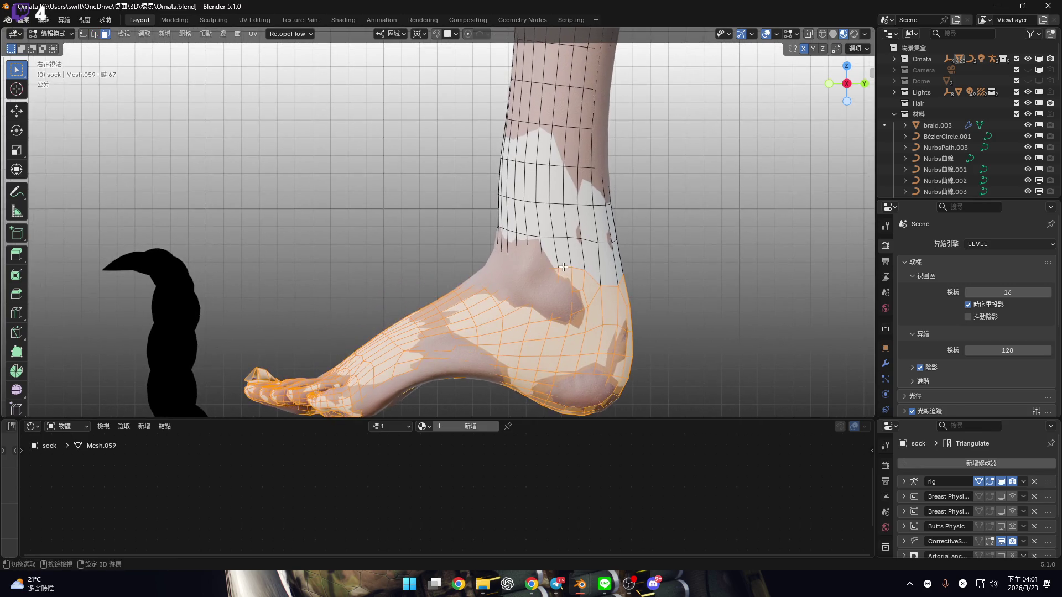
pyautogui.click(886, 364)
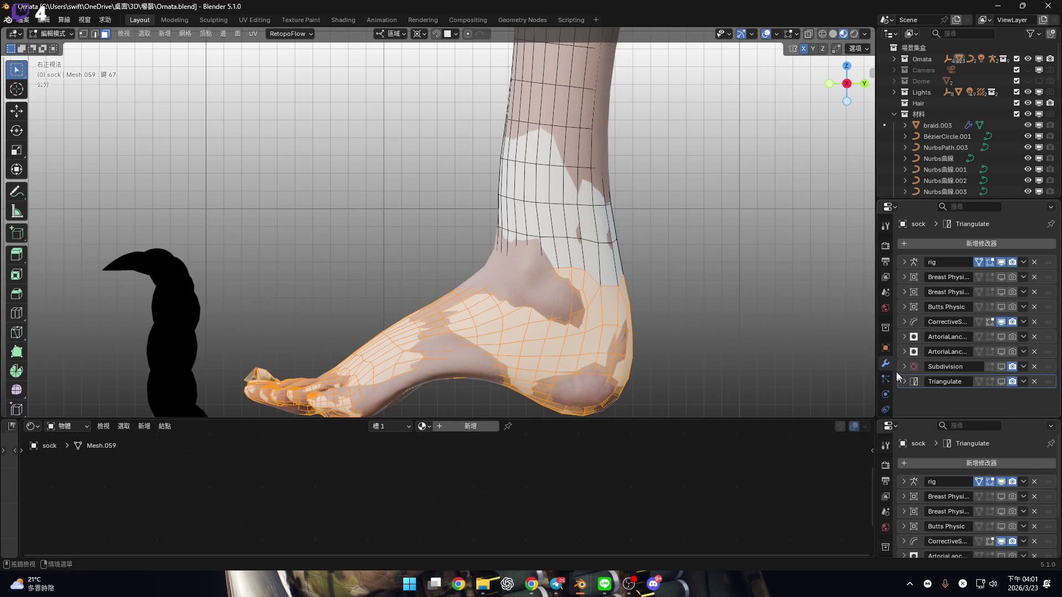
pyautogui.click(886, 376)
pyautogui.moveTo(928, 418)
pyautogui.mouseDown()
pyautogui.moveTo(928, 446)
pyautogui.moveTo(928, 411)
pyautogui.moveTo(969, 424)
pyautogui.moveTo(880, 419)
pyautogui.moveTo(894, 516)
pyautogui.mouseUp()
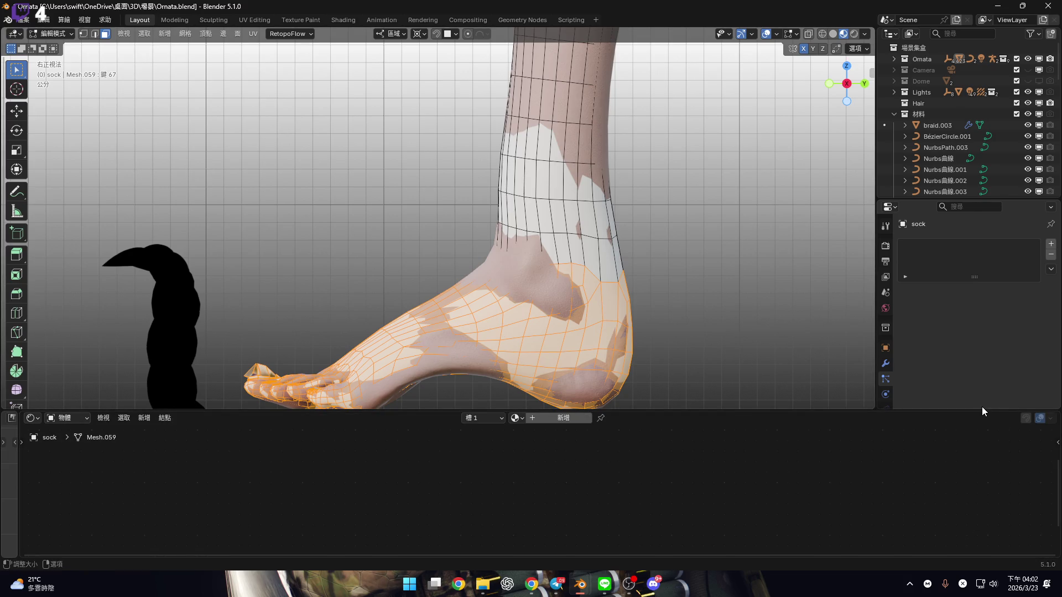
pyautogui.moveTo(968, 413)
pyautogui.mouseDown()
pyautogui.moveTo(918, 468)
pyautogui.moveTo(866, 471)
pyautogui.mouseUp()
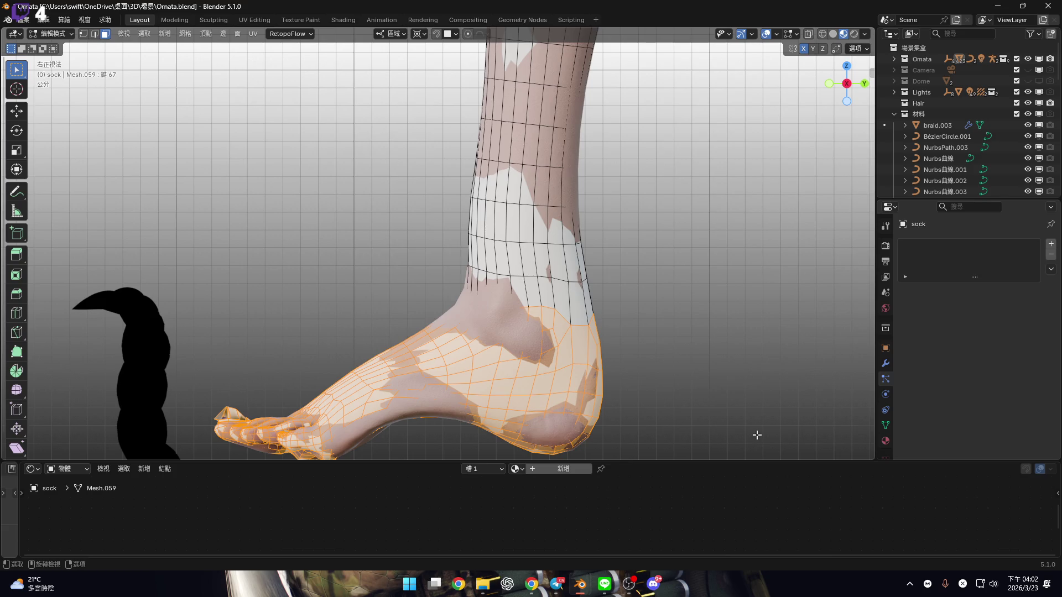
pyautogui.keyDown('ctrl'); pyautogui.scroll(-2, 757, 436); pyautogui.keyUp('ctrl')
# Switch the viewport to Solid shading and frame the whole foot
pyautogui.scroll(1, 688, 243)
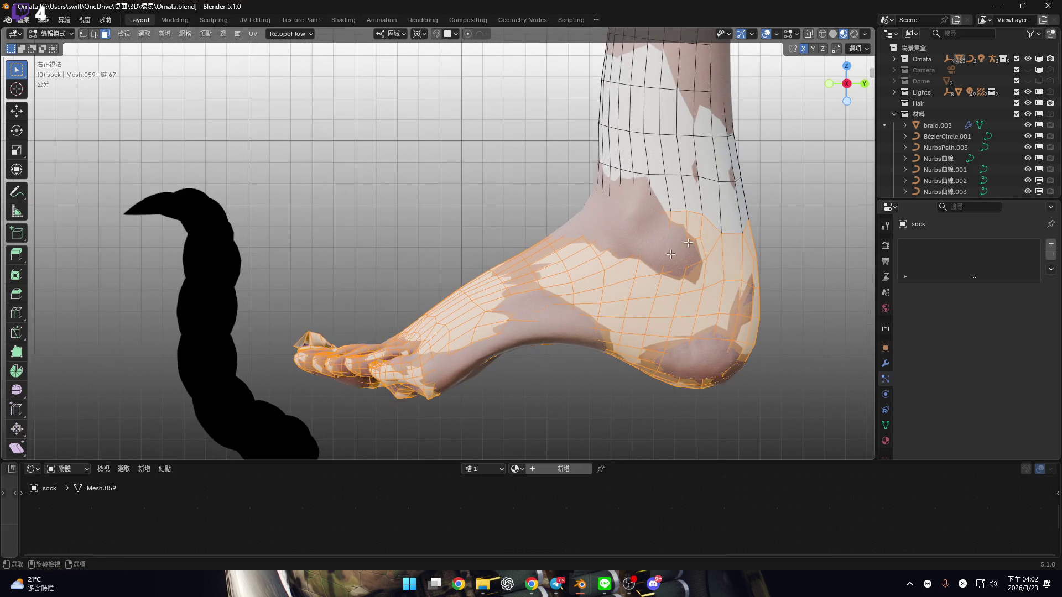
pyautogui.click(809, 35)
pyautogui.scroll(5, 391, 292)
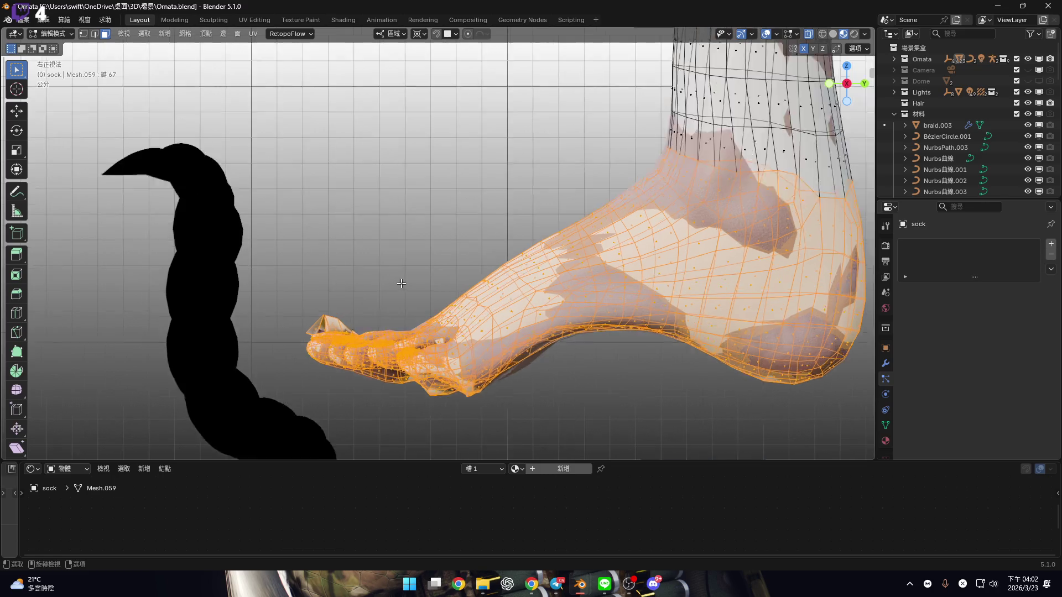
pyautogui.click(834, 36)
pyautogui.keyDown('shift'); pyautogui.moveTo(354, 260); pyautogui.dragTo(354, 202, button='middle'); pyautogui.keyUp('shift')
pyautogui.scroll(-2, 353, 201)
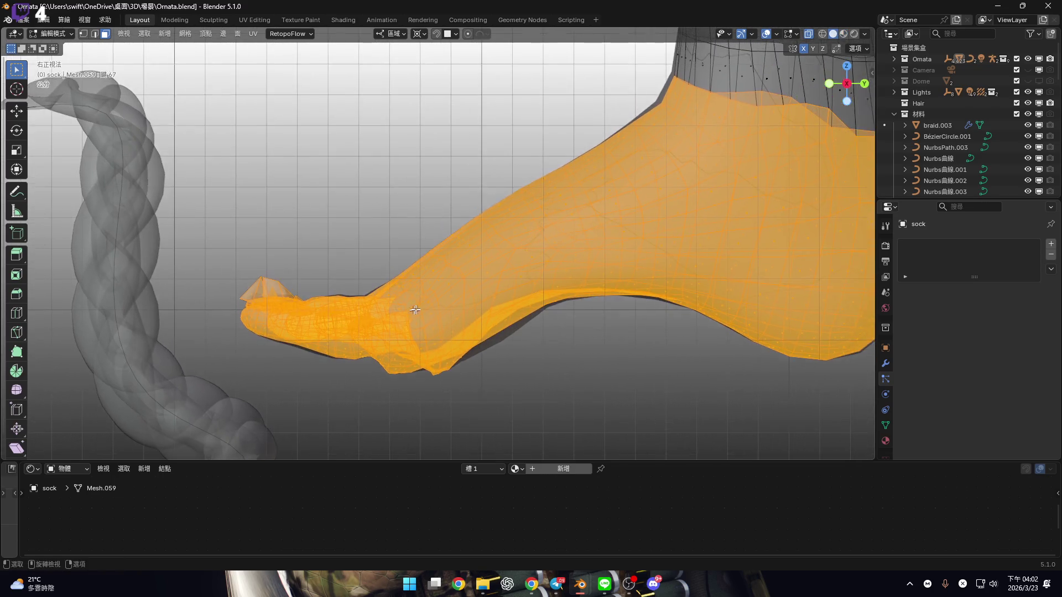
# Clear the selection and circle-select the sock faces over the toes and forefoot
pyautogui.hotkey('alt', 'a')
pyautogui.press('c')
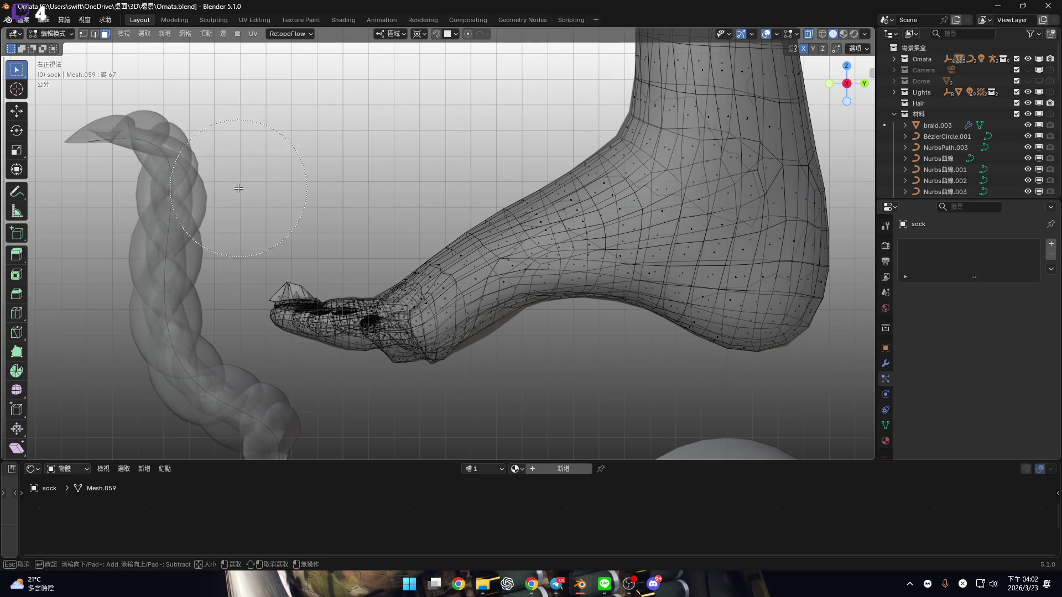
pyautogui.moveTo(271, 263); pyautogui.dragTo(452, 451)
pyautogui.press('Escape')
pyautogui.press('c')
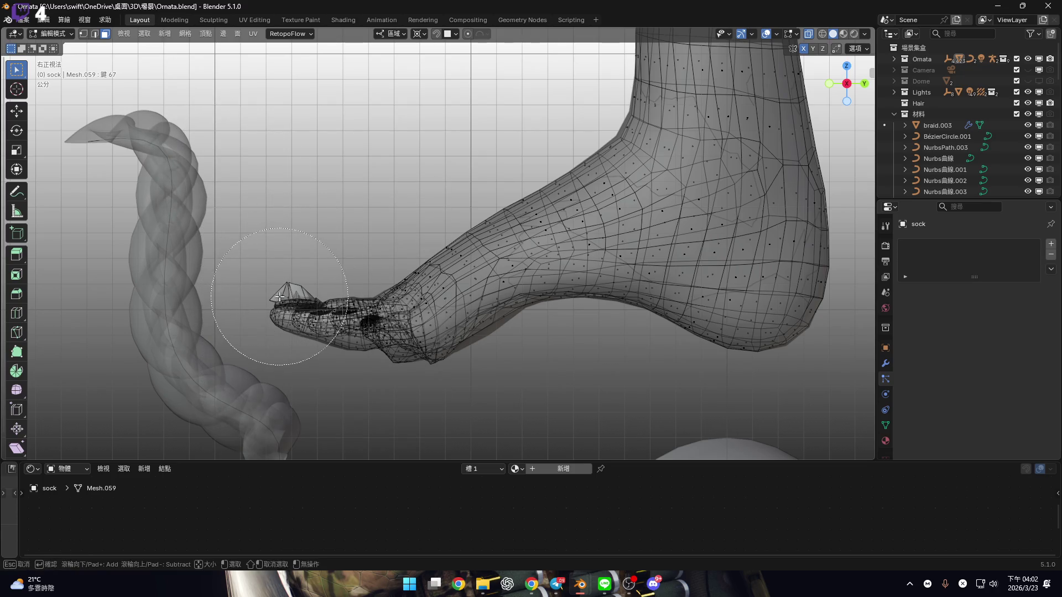
pyautogui.moveTo(288, 304)
pyautogui.mouseDown()
pyautogui.moveTo(350, 376)
pyautogui.moveTo(389, 328)
pyautogui.mouseUp()
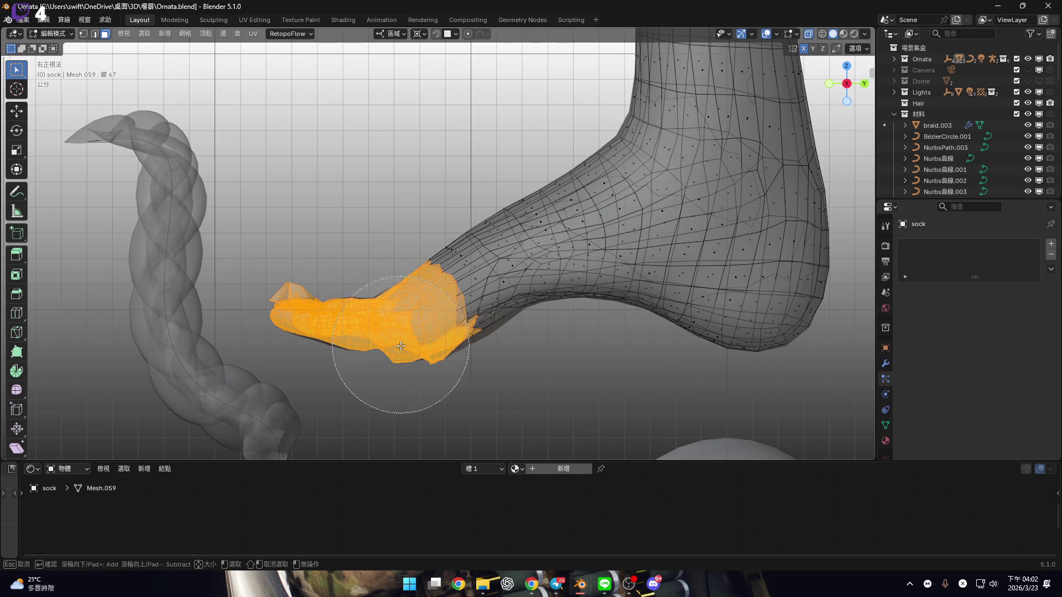
pyautogui.scroll(5, 398, 347)
# Add the face ring around the instep and delete the selected foot faces
pyautogui.keyDown('alt'); pyautogui.click(421, 323); pyautogui.keyUp('alt')
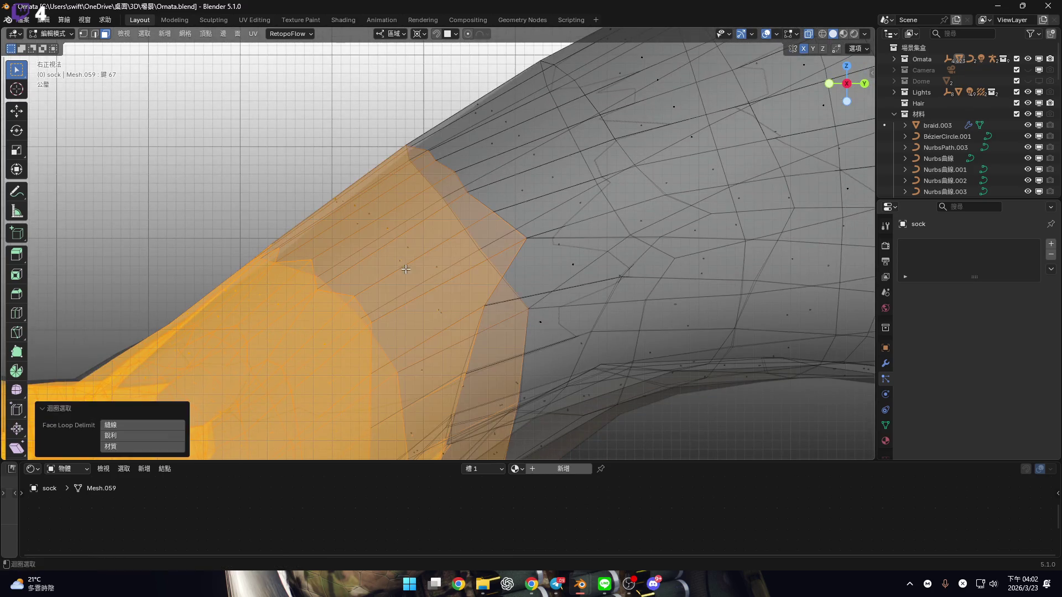
pyautogui.scroll(-3, 420, 323)
pyautogui.scroll(-3, 420, 323)
pyautogui.keyDown('alt'); pyautogui.moveTo(421, 323); pyautogui.dragTo(769, 264, button='middle'); pyautogui.keyUp('alt')
pyautogui.moveTo(170, 261)
pyautogui.keyDown('shift'); pyautogui.mouseDown(button='middle')
pyautogui.moveTo(272, 261)
pyautogui.moveTo(434, 285)
pyautogui.moveTo(531, 266)
pyautogui.mouseUp(button='middle'); pyautogui.keyUp('shift')
pyautogui.press('x')
pyautogui.click(606, 277)
# From the left side, select the remaining sock faces over the instep down toward the heel
pyautogui.moveTo(397, 259)
pyautogui.keyDown('alt'); pyautogui.mouseDown(button='middle')
pyautogui.moveTo(447, 357)
pyautogui.moveTo(425, 384)
pyautogui.mouseUp(button='middle'); pyautogui.keyUp('alt')
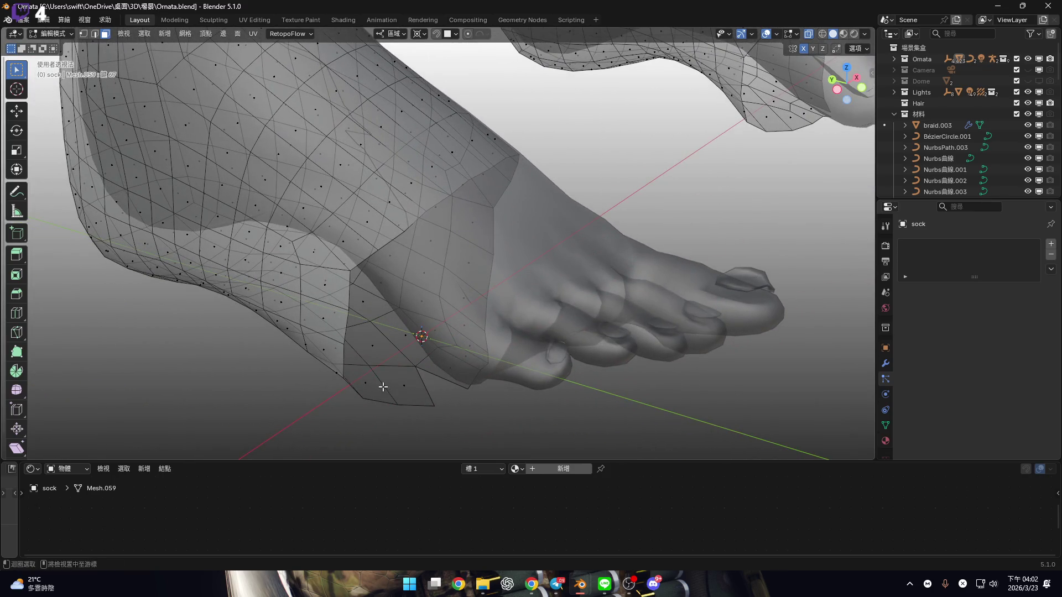
pyautogui.keyDown('alt'); pyautogui.click(383, 387); pyautogui.keyUp('alt')
pyautogui.moveTo(393, 338)
pyautogui.mouseDown(button='middle')
pyautogui.moveTo(408, 273)
pyautogui.moveTo(793, 126)
pyautogui.mouseUp(button='middle')
pyautogui.click(846, 90)
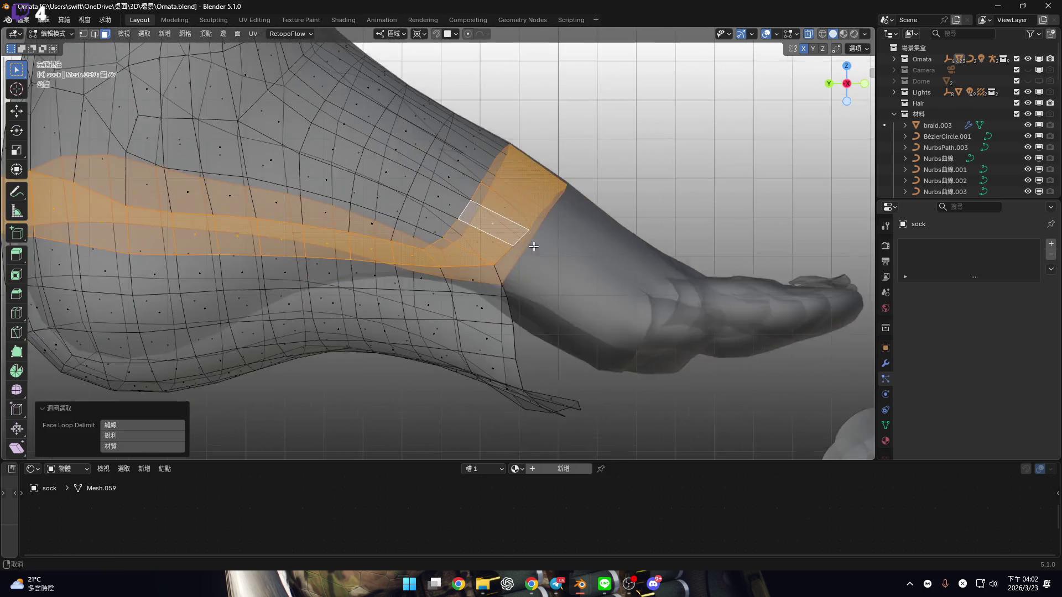
pyautogui.scroll(5, 501, 270)
pyautogui.hotkey('alt', 'a')
pyautogui.scroll(-3, 500, 269)
pyautogui.press('c')
pyautogui.moveTo(580, 235); pyautogui.dragTo(551, 278)
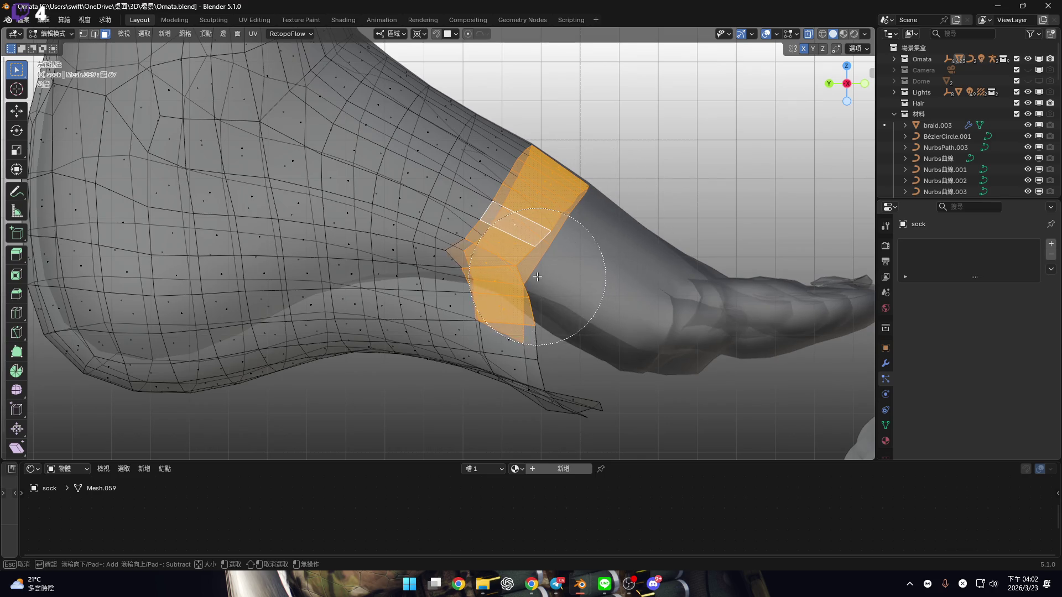
pyautogui.moveTo(555, 317); pyautogui.dragTo(621, 401)
pyautogui.press('Escape')
# Turn off X-ray and delete the remaining selected foot faces of the sock
pyautogui.moveTo(622, 401); pyautogui.dragTo(492, 259, button='middle')
pyautogui.scroll(3, 492, 259)
pyautogui.press('c')
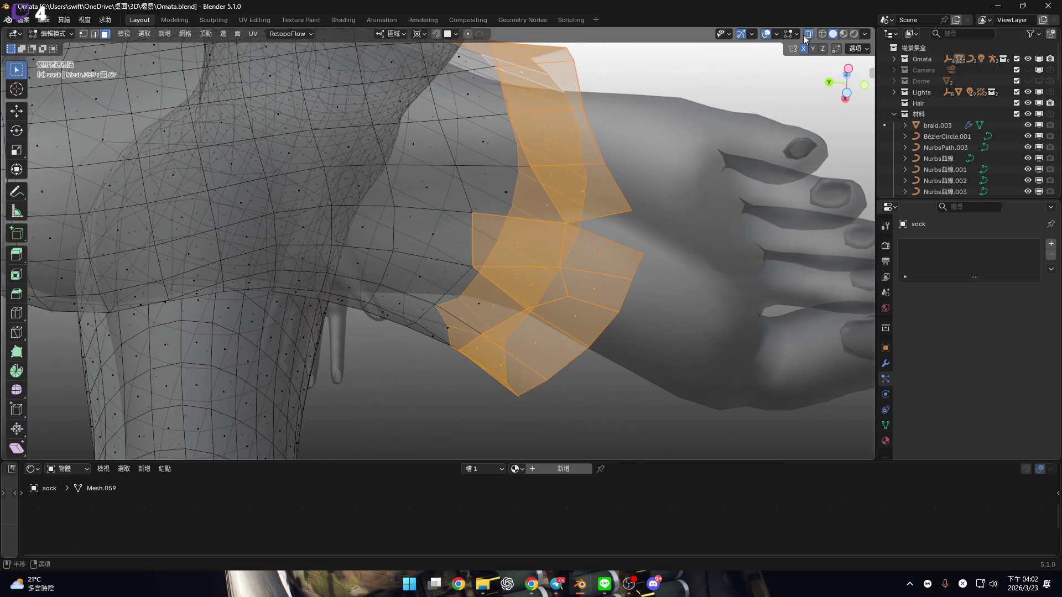
pyautogui.click(808, 34)
pyautogui.scroll(-5, 462, 226)
pyautogui.moveTo(463, 225)
pyautogui.mouseDown(button='middle')
pyautogui.moveTo(439, 284)
pyautogui.moveTo(447, 238)
pyautogui.mouseUp(button='middle')
pyautogui.scroll(5, 440, 284)
pyautogui.scroll(-3, 444, 245)
pyautogui.press('x')
pyautogui.click(691, 224)
pyautogui.moveTo(692, 224)
pyautogui.mouseDown(button='middle')
pyautogui.moveTo(433, 356)
pyautogui.moveTo(542, 283)
pyautogui.moveTo(529, 349)
pyautogui.mouseUp(button='middle')
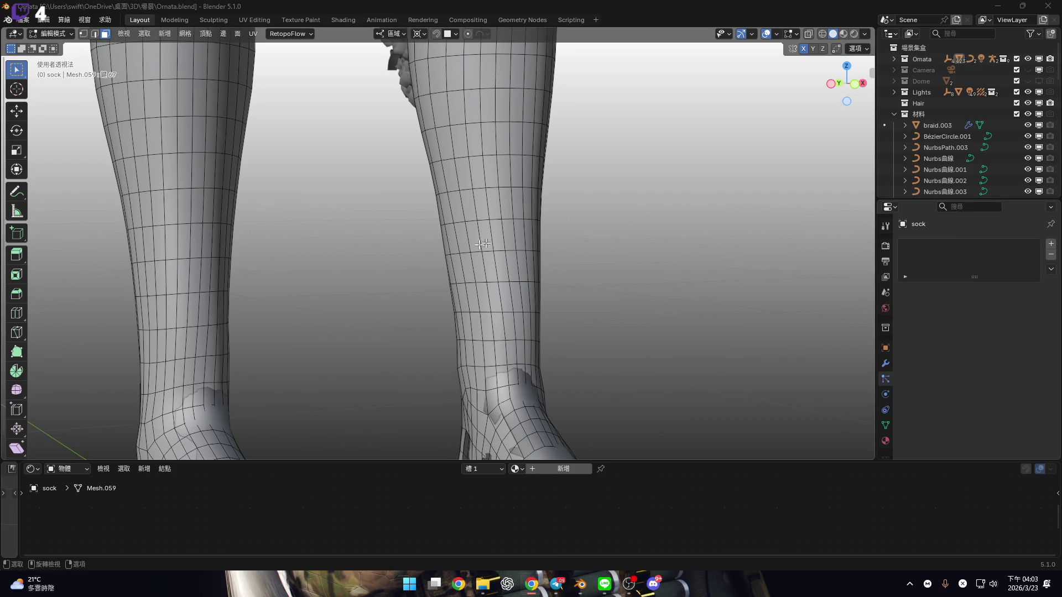
# Select the whole sock and push it 0.2 cm outward from the skin with Shrink/Fatten
pyautogui.scroll(-5, 642, 252)
pyautogui.press('a')
pyautogui.moveTo(597, 248); pyautogui.dragTo(823, 129, button='middle')
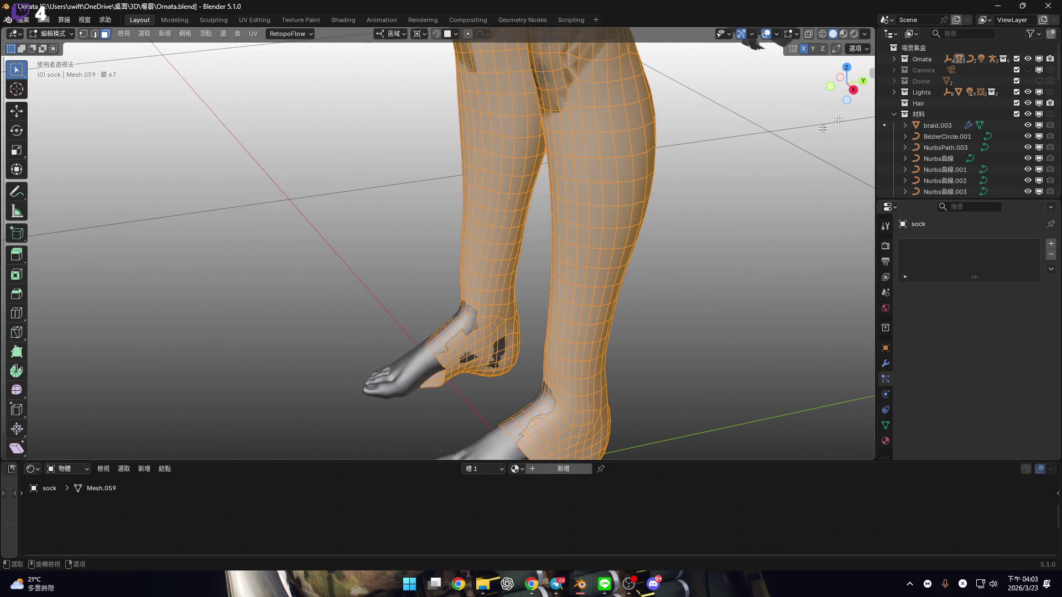
pyautogui.click(855, 91)
pyautogui.scroll(6, 458, 339)
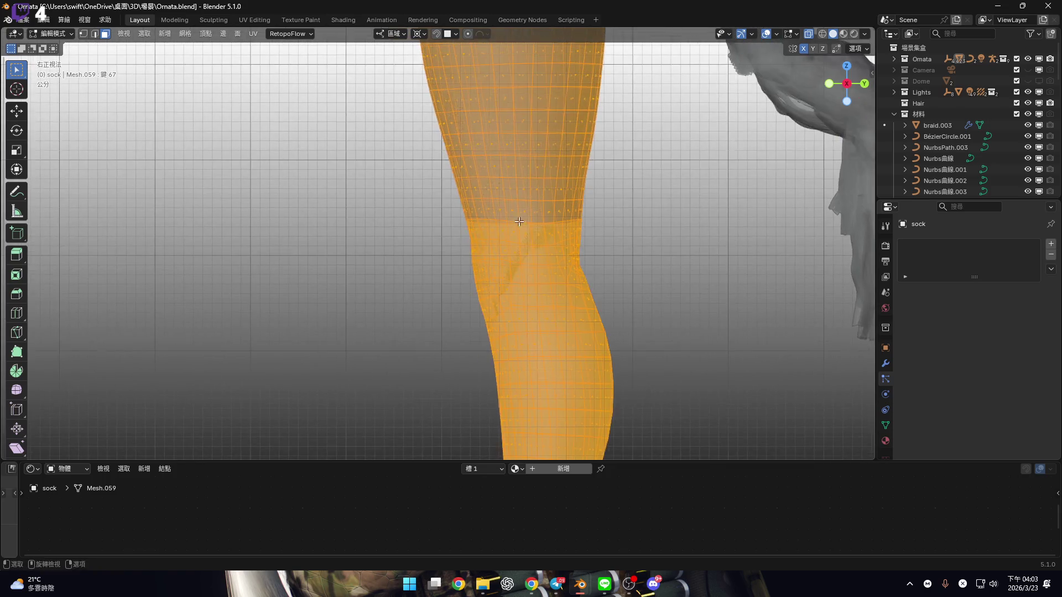
pyautogui.scroll(5, 542, 239)
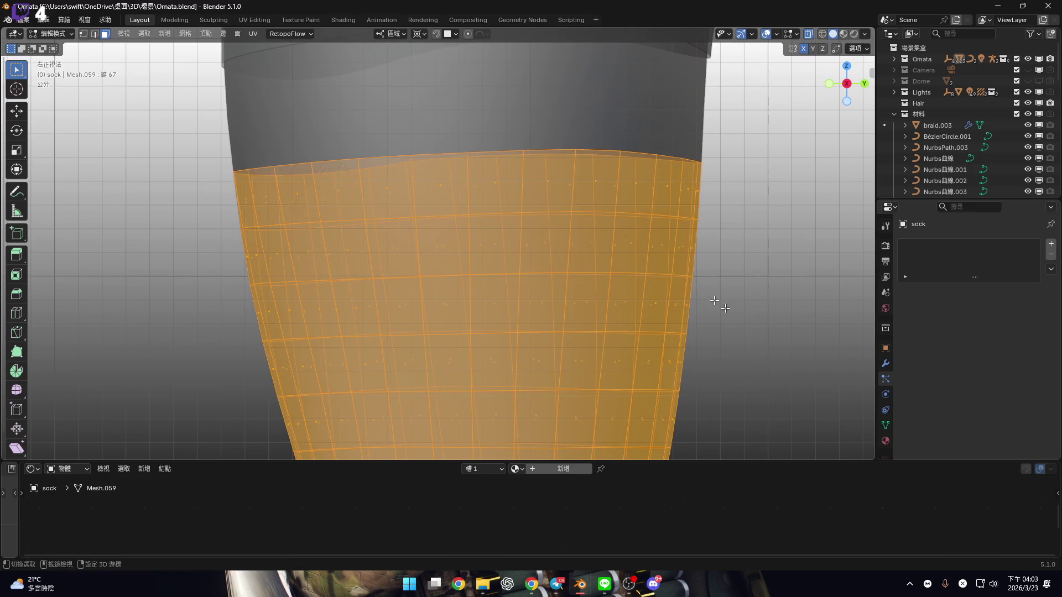
pyautogui.scroll(1, 736, 301)
pyautogui.hotkey('alt', 's')
pyautogui.click(194, 422)
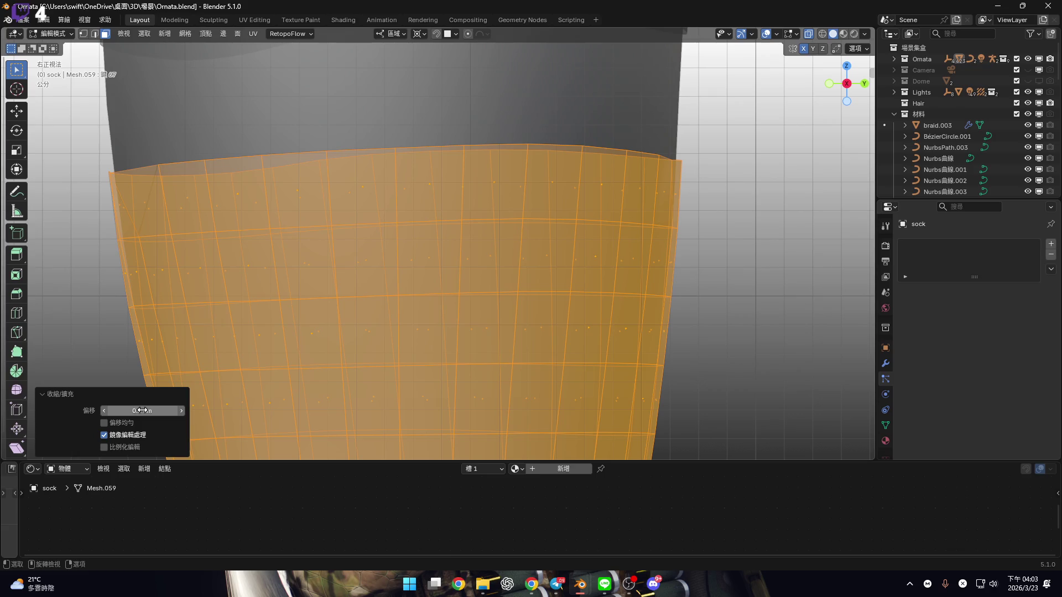
pyautogui.scroll(-8, 535, 283)
# From a front view, bring up the sock's Object Data properties with vertex groups and shape keys
pyautogui.press('KP_1')
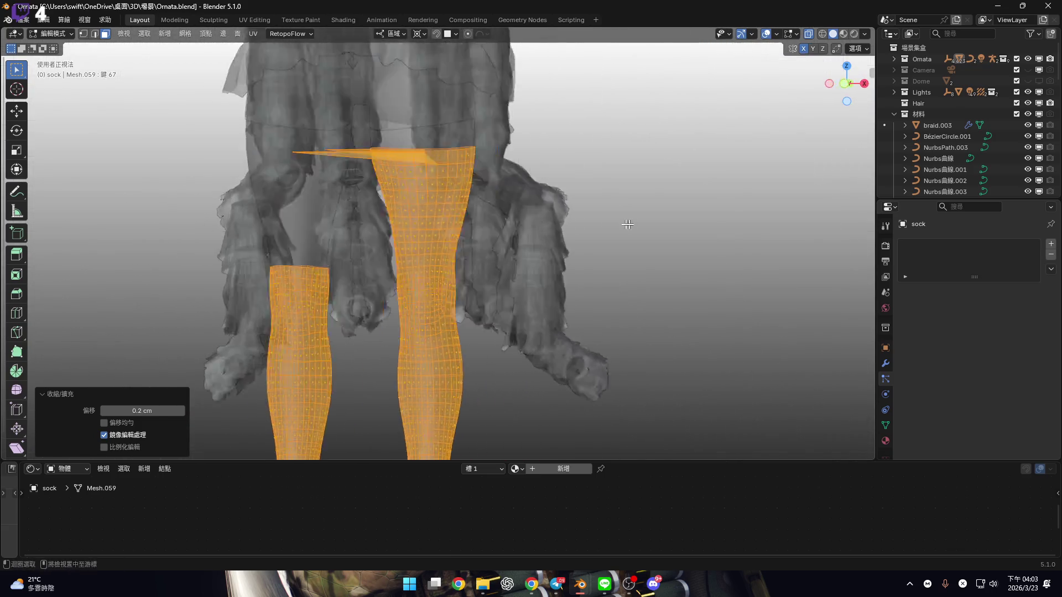
pyautogui.scroll(6, 498, 276)
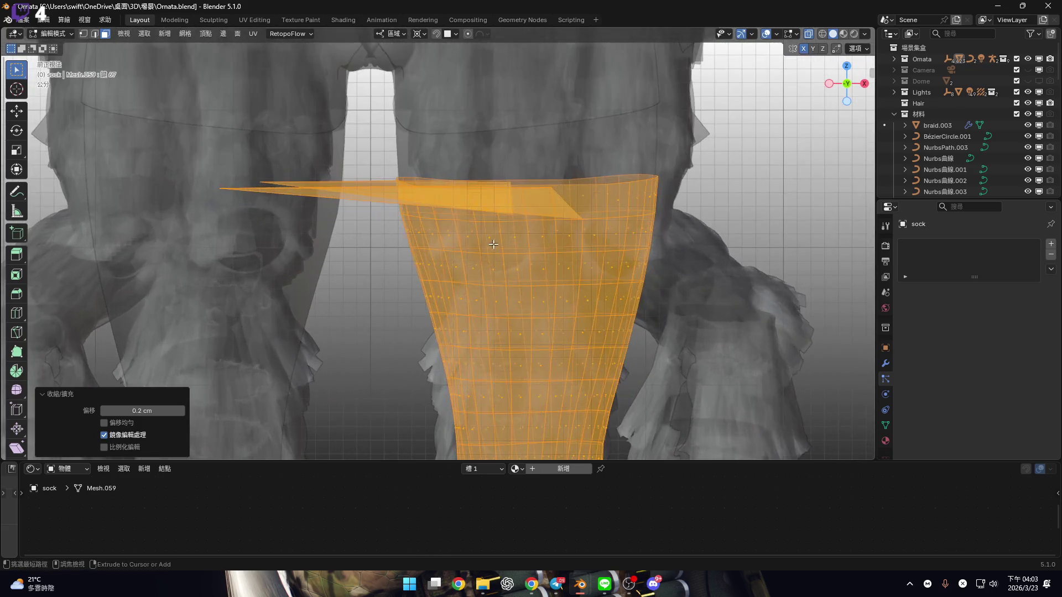
pyautogui.scroll(2, 480, 270)
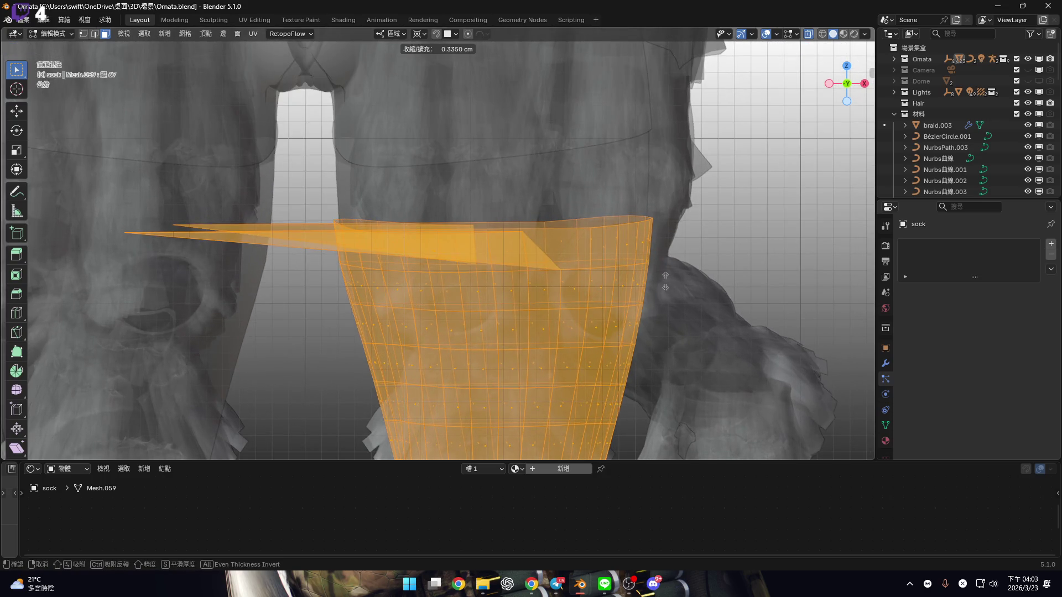
pyautogui.keyDown('shift'); pyautogui.moveTo(516, 264); pyautogui.dragTo(532, 256, button='middle'); pyautogui.keyUp('shift')
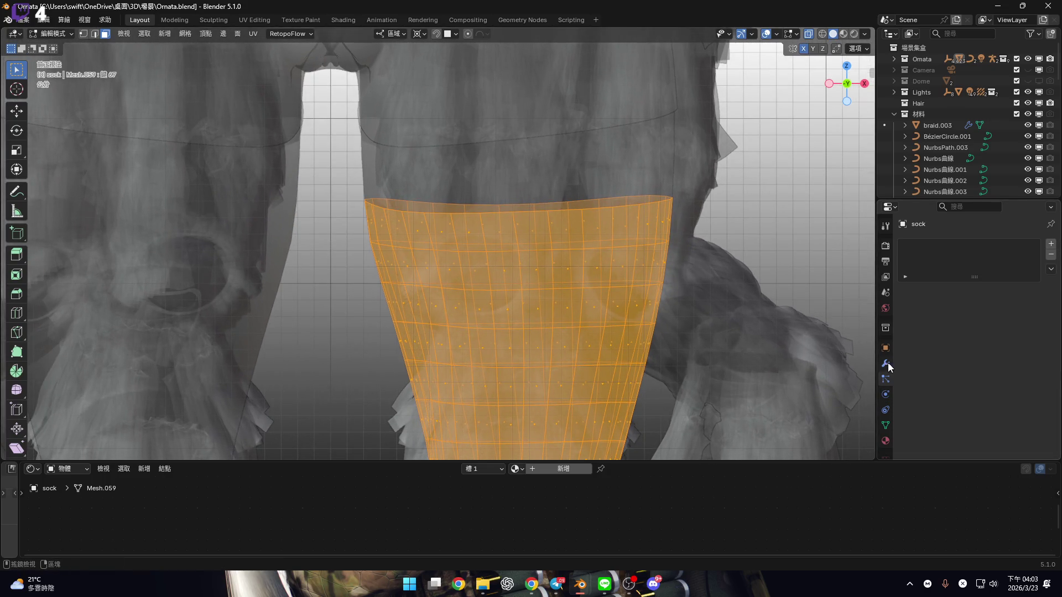
pyautogui.click(885, 364)
pyautogui.click(886, 410)
pyautogui.click(886, 425)
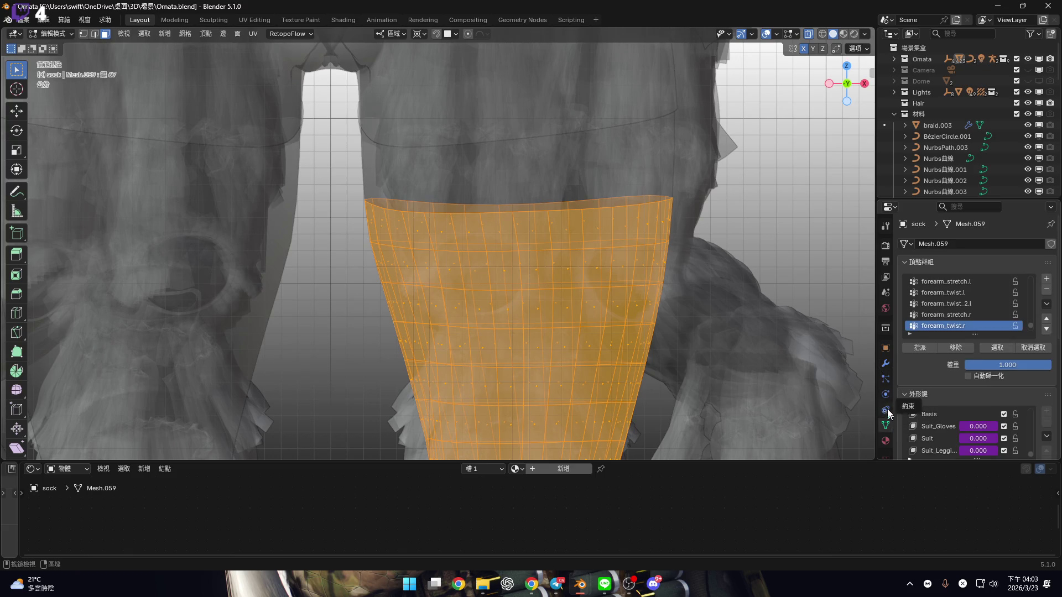
# Merge the active shape key into Basis via the Shape Keys specials menu
pyautogui.click(1046, 304)
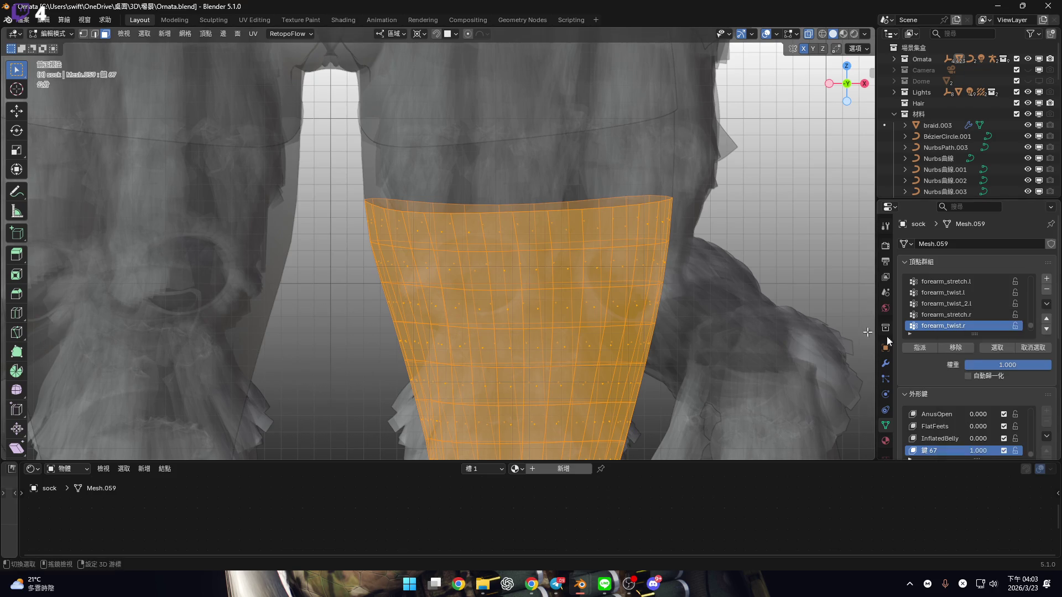
pyautogui.click(1047, 437)
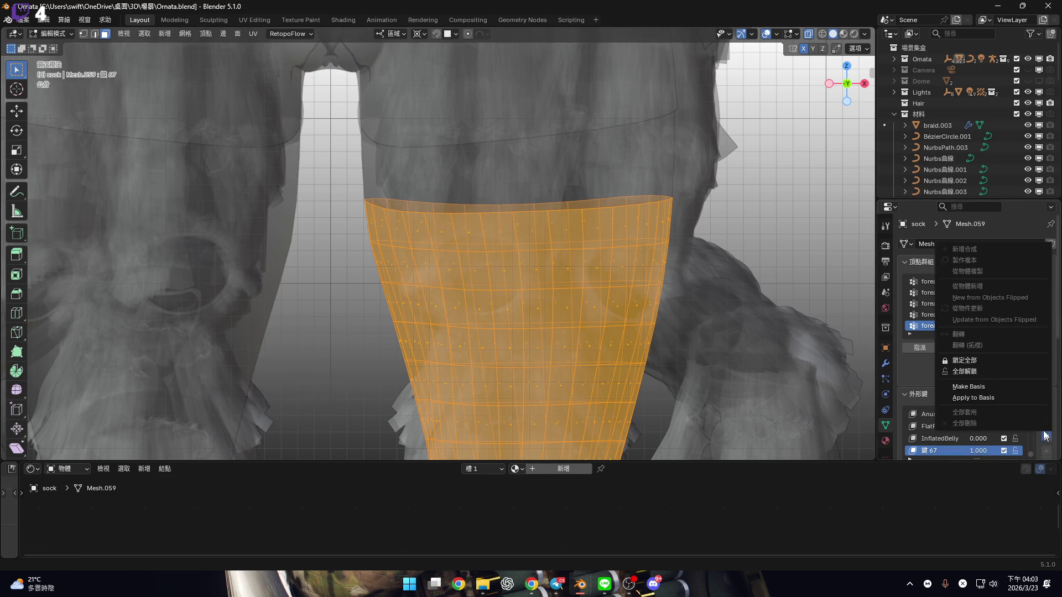
pyautogui.click(1031, 405)
pyautogui.keyDown('shift'); pyautogui.moveTo(723, 363); pyautogui.dragTo(710, 334, button='middle'); pyautogui.keyUp('shift')
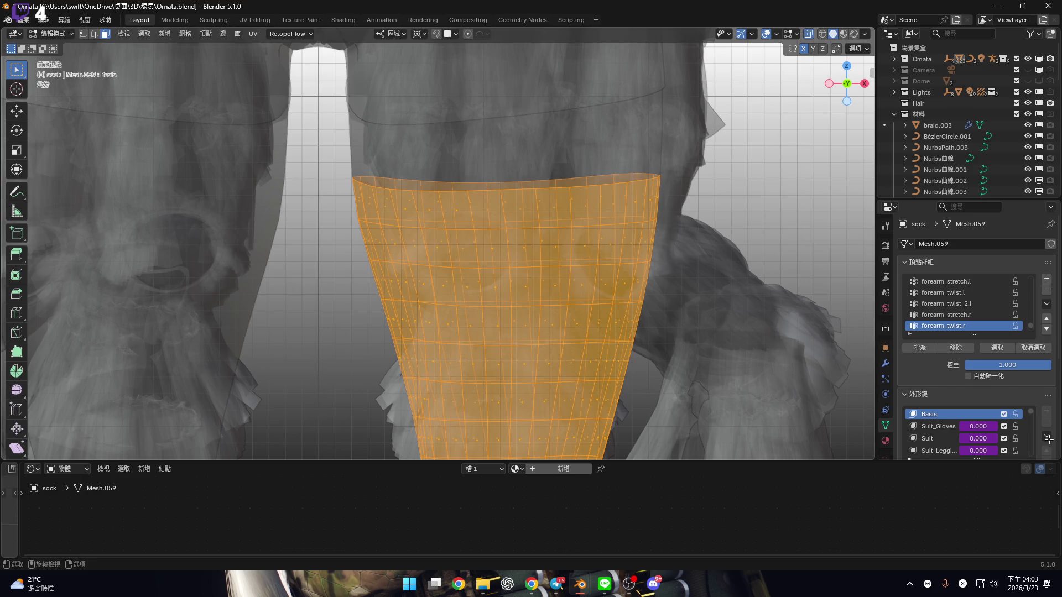
# In Object Mode, apply all shape keys into the sock mesh, emptying the shape-key list
pyautogui.press('Tab')
pyautogui.click(1046, 395)
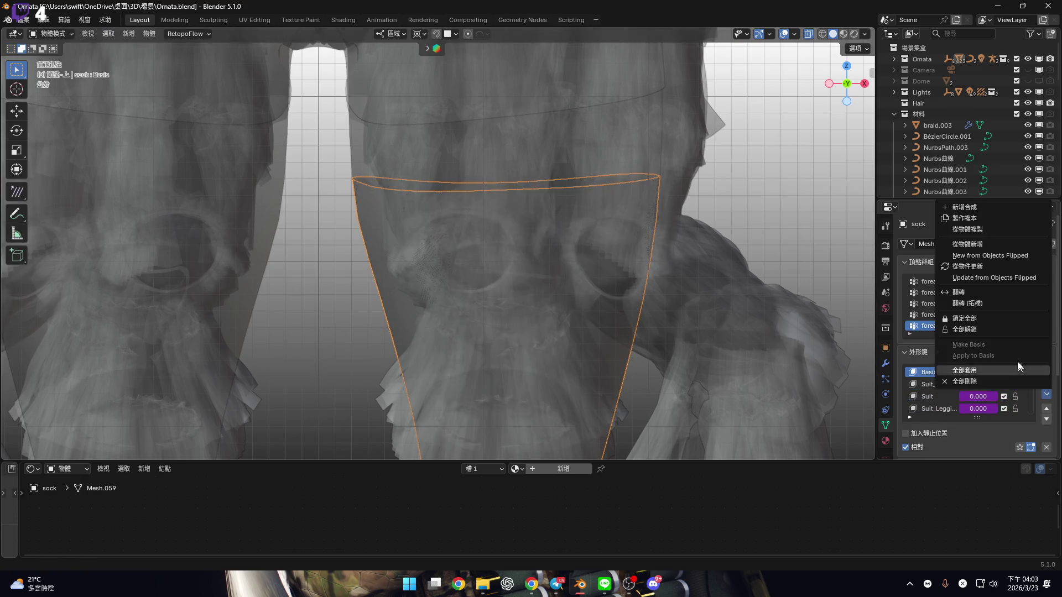
pyautogui.click(986, 367)
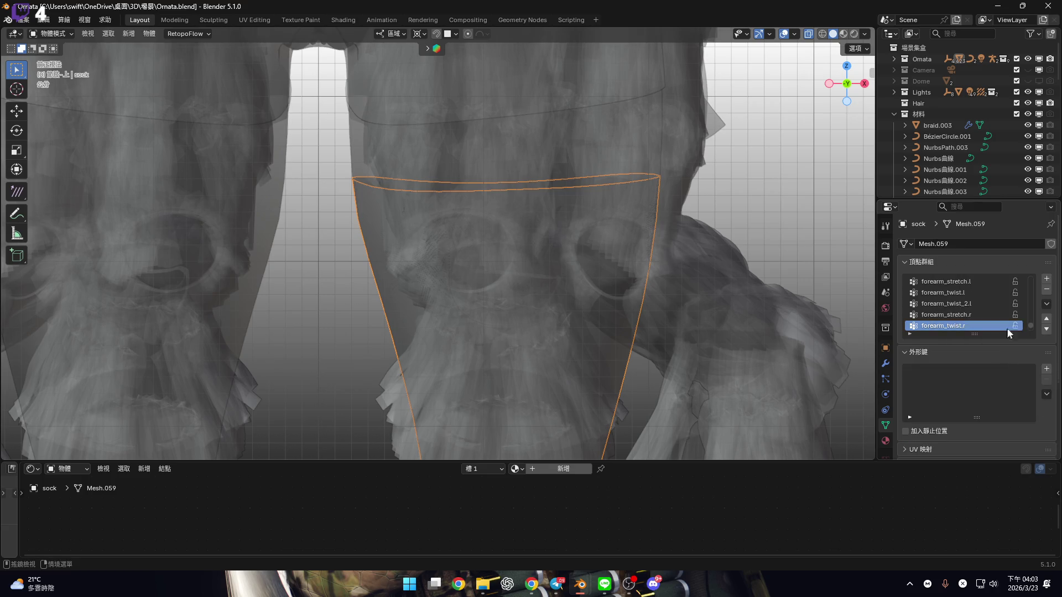
pyautogui.keyDown('shift'); pyautogui.moveTo(641, 271); pyautogui.dragTo(619, 284, button='middle'); pyautogui.keyUp('shift')
pyautogui.click(1047, 304)
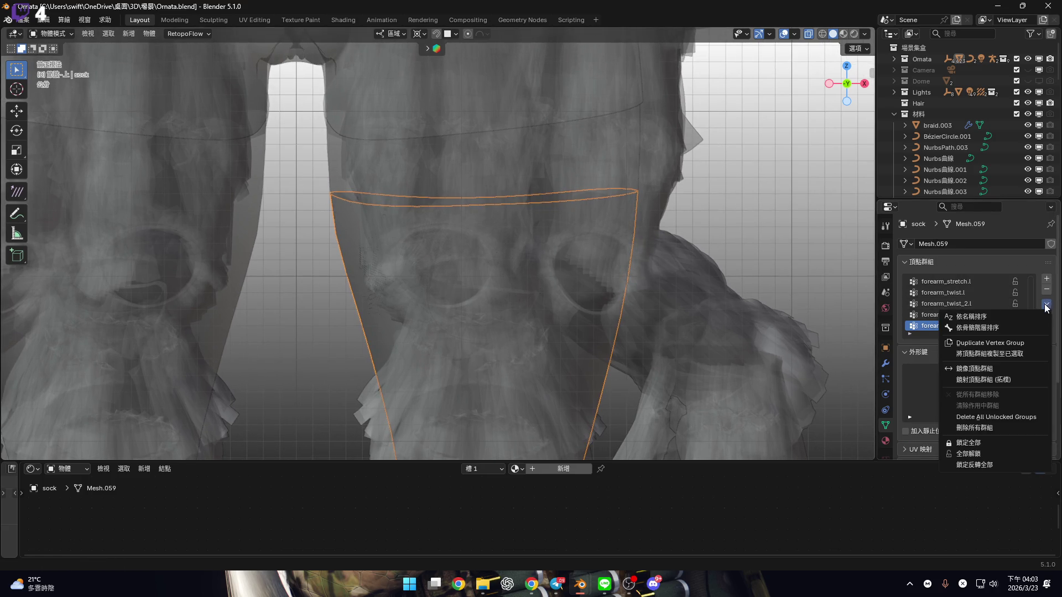
pyautogui.click(1047, 304)
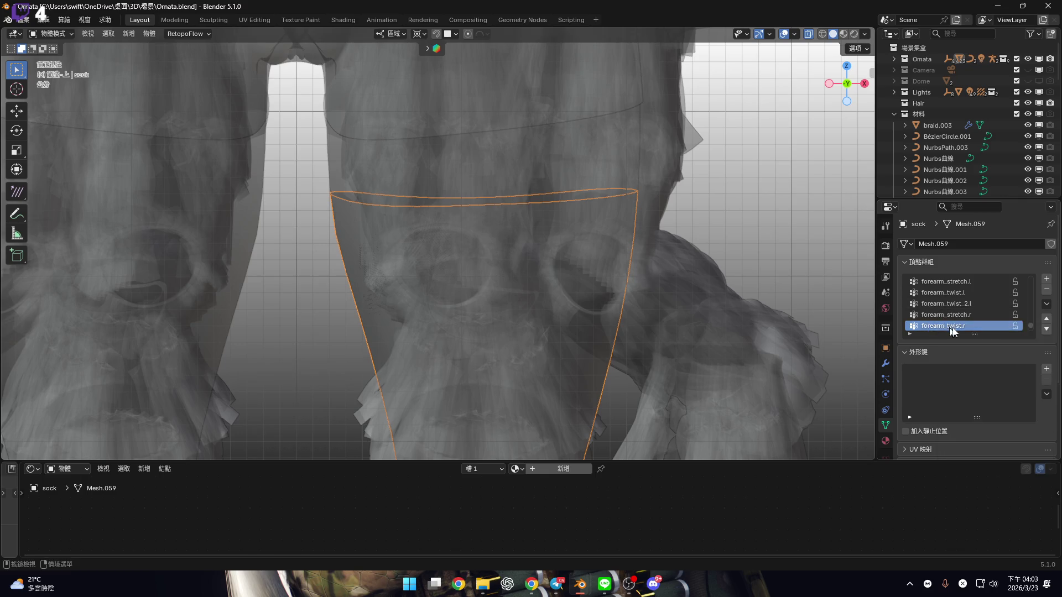
pyautogui.click(1047, 304)
pyautogui.moveTo(585, 296)
pyautogui.keyDown('shift'); pyautogui.mouseDown(button='middle')
pyautogui.moveTo(661, 284)
pyautogui.moveTo(644, 291)
pyautogui.mouseUp(button='middle'); pyautogui.keyUp('shift')
pyautogui.scroll(-2, 614, 241)
pyautogui.press('KP_3')
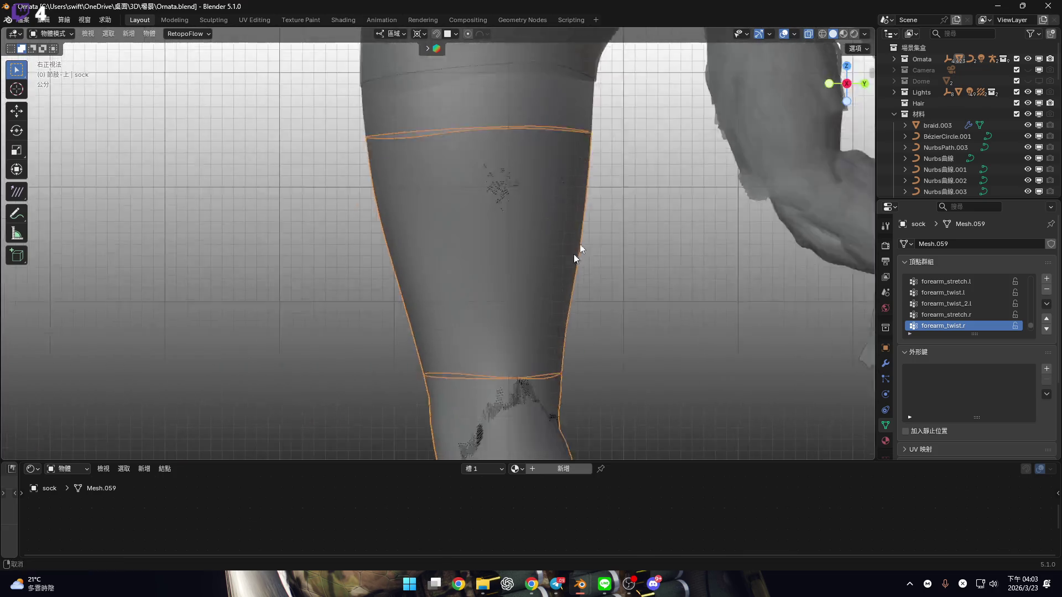
pyautogui.keyDown('shift'); pyautogui.moveTo(602, 334); pyautogui.dragTo(587, 360, button='middle'); pyautogui.keyUp('shift')
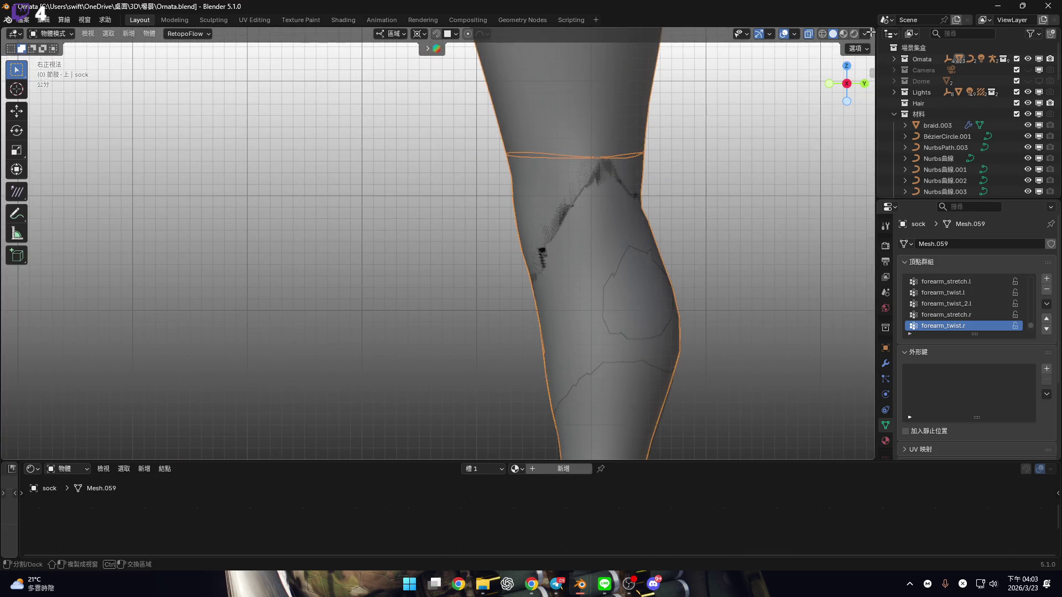
pyautogui.click(865, 33)
pyautogui.click(795, 33)
pyautogui.click(800, 213)
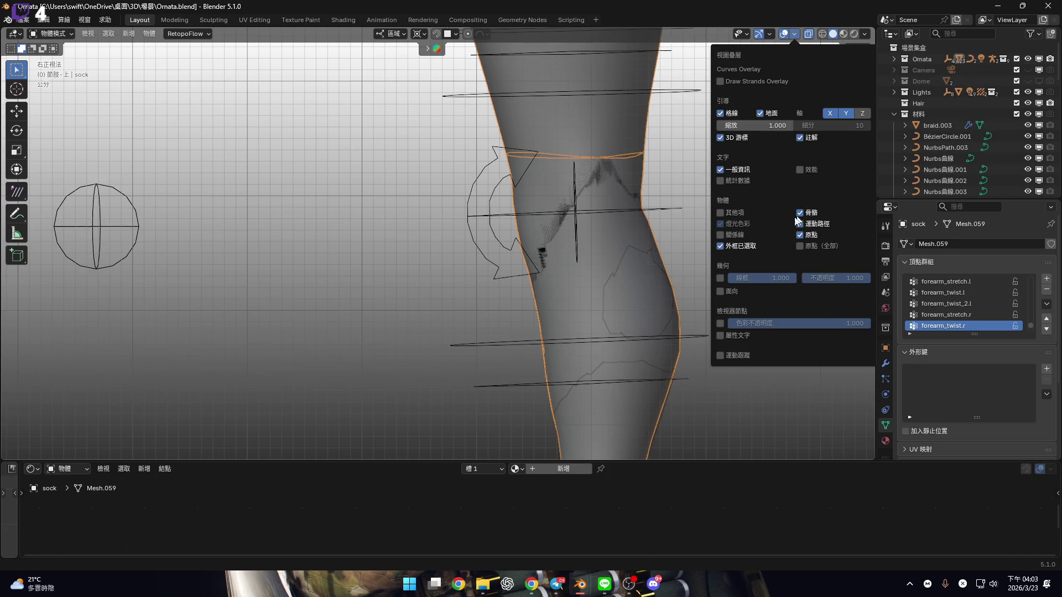
pyautogui.scroll(-3, 564, 230)
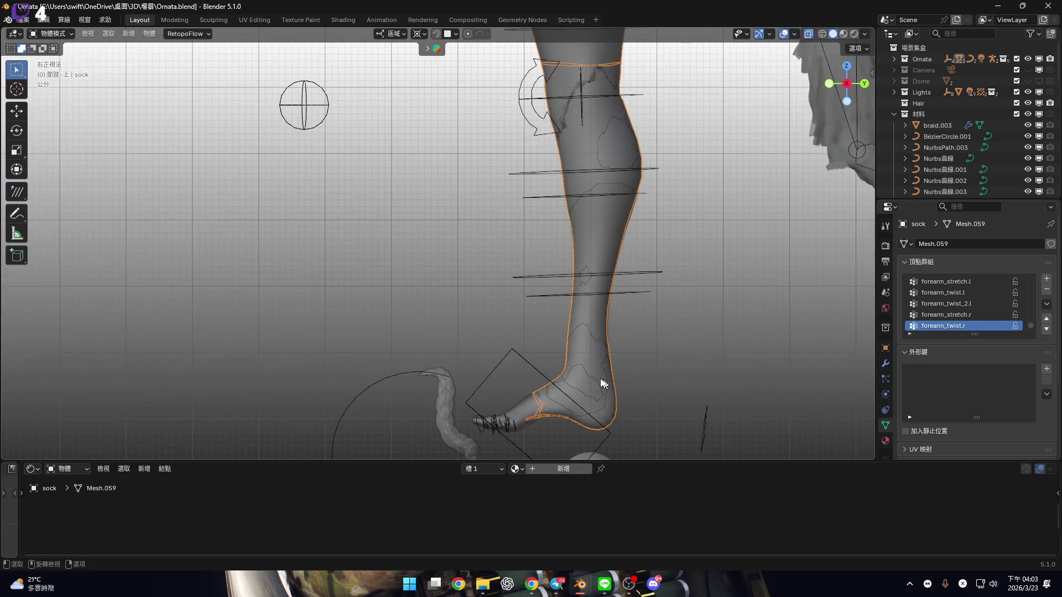
pyautogui.click(550, 340)
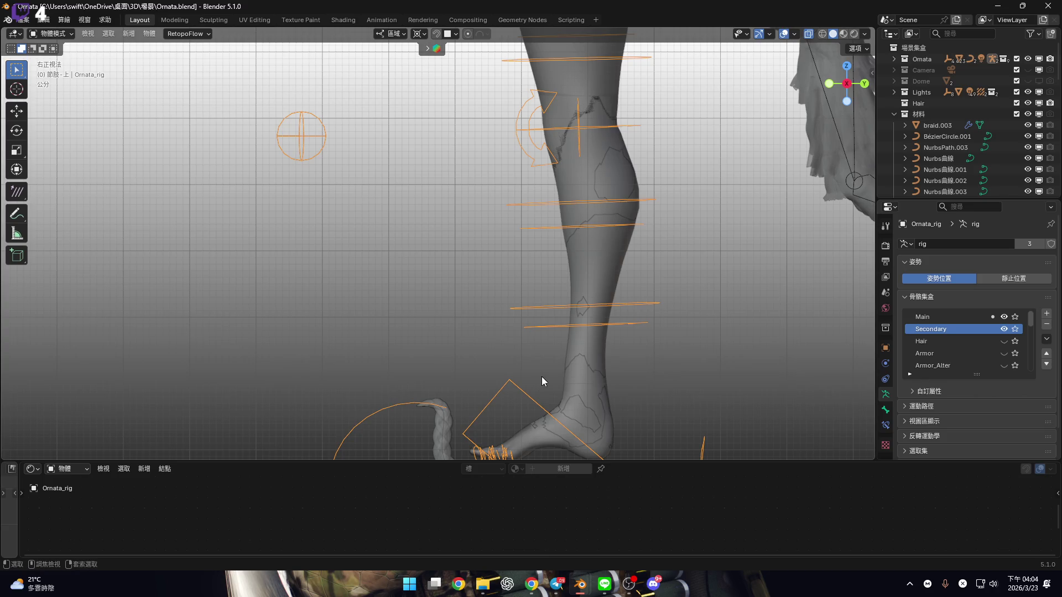
pyautogui.hotkey('ctrl', 'Tab')
pyautogui.click(539, 399)
pyautogui.scroll(3, 532, 400)
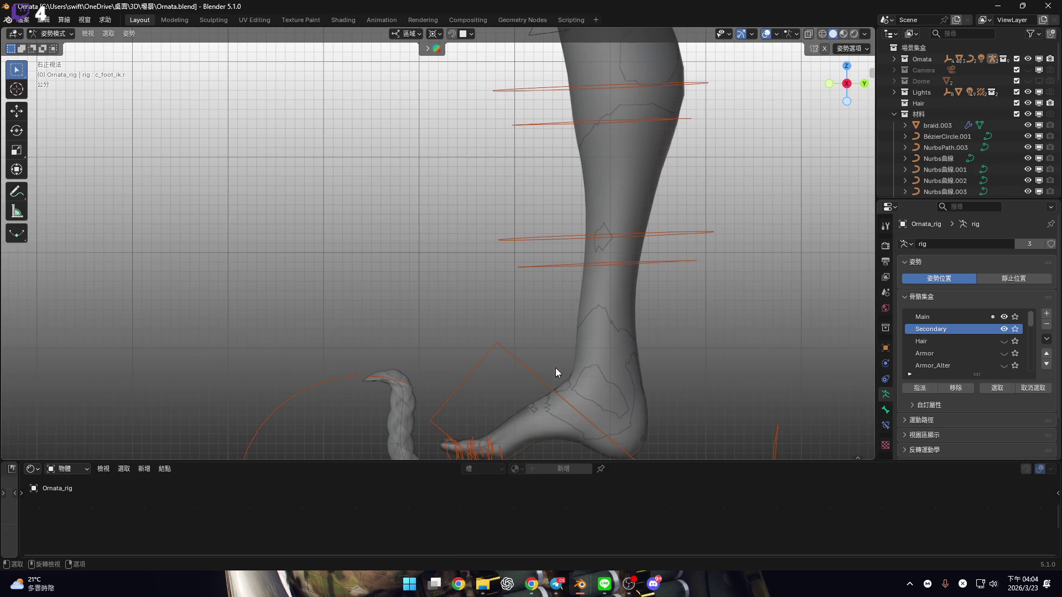
pyautogui.click(514, 362)
pyautogui.moveTo(516, 372)
pyautogui.mouseDown(button='middle')
pyautogui.moveTo(484, 352)
pyautogui.moveTo(550, 314)
pyautogui.mouseUp(button='middle')
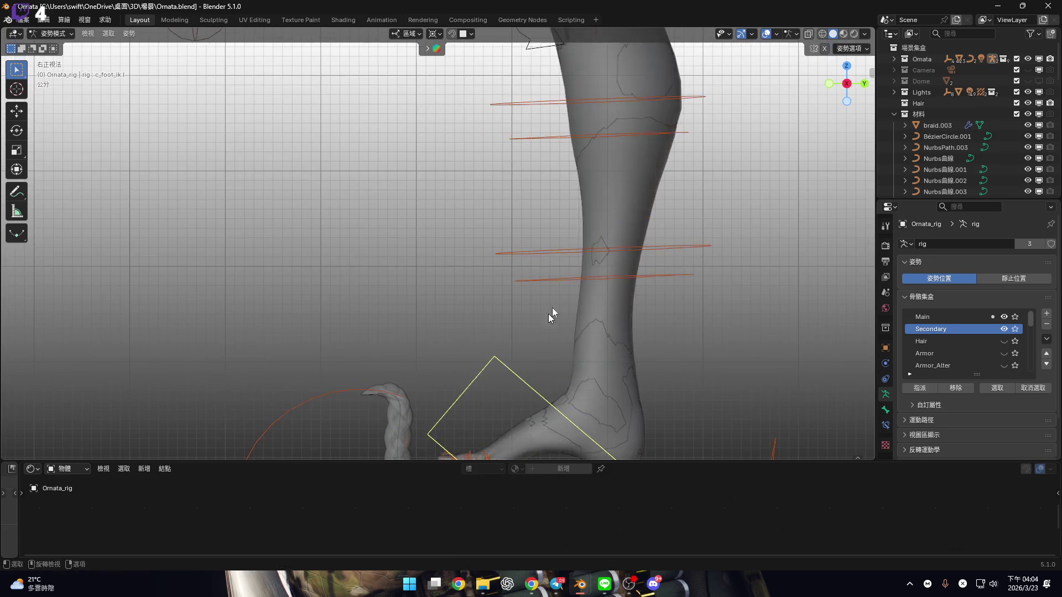
pyautogui.scroll(3, 549, 314)
pyautogui.keyDown('ctrl'); pyautogui.scroll(7, 629, 254); pyautogui.keyUp('ctrl')
pyautogui.hotkey('ctrl', 'Tab')
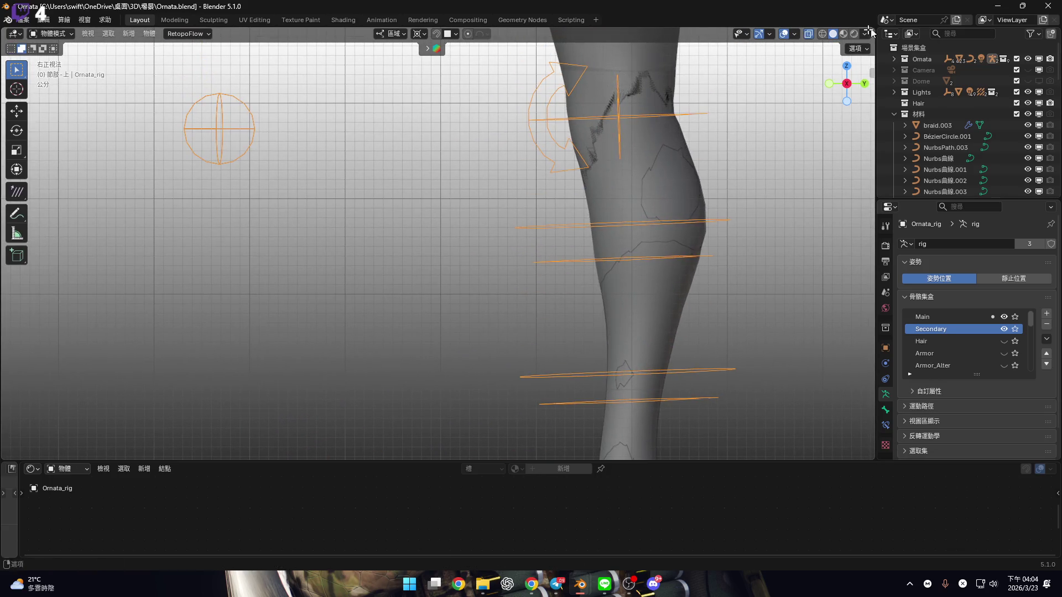
pyautogui.click(795, 34)
pyautogui.click(800, 213)
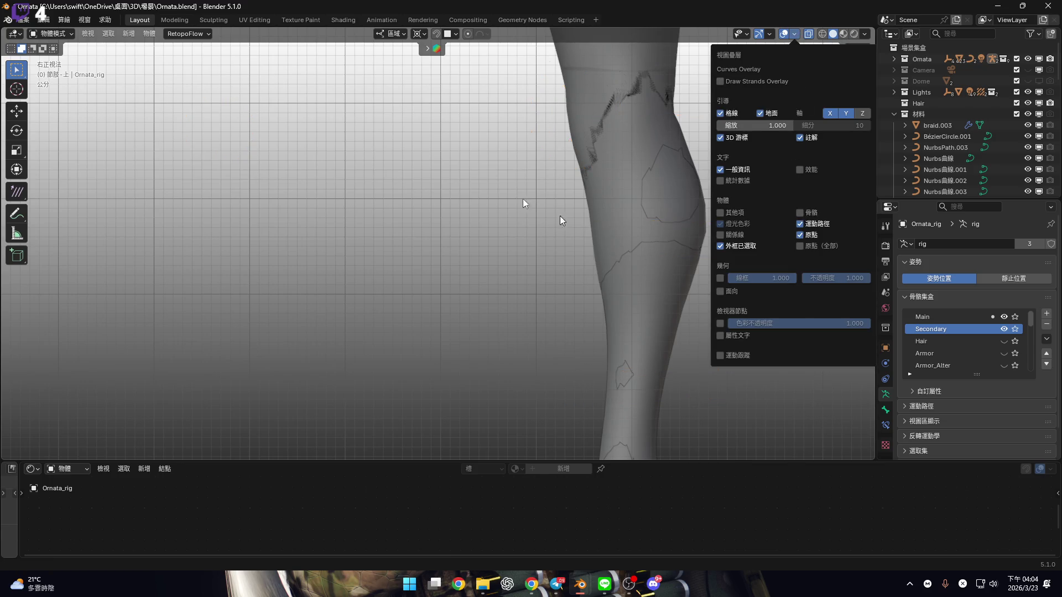
pyautogui.press('KP_1')
pyautogui.scroll(-2, 490, 227)
pyautogui.keyDown('shift'); pyautogui.moveTo(490, 228); pyautogui.dragTo(664, 159, button='middle'); pyautogui.keyUp('shift')
pyautogui.scroll(3, 669, 299)
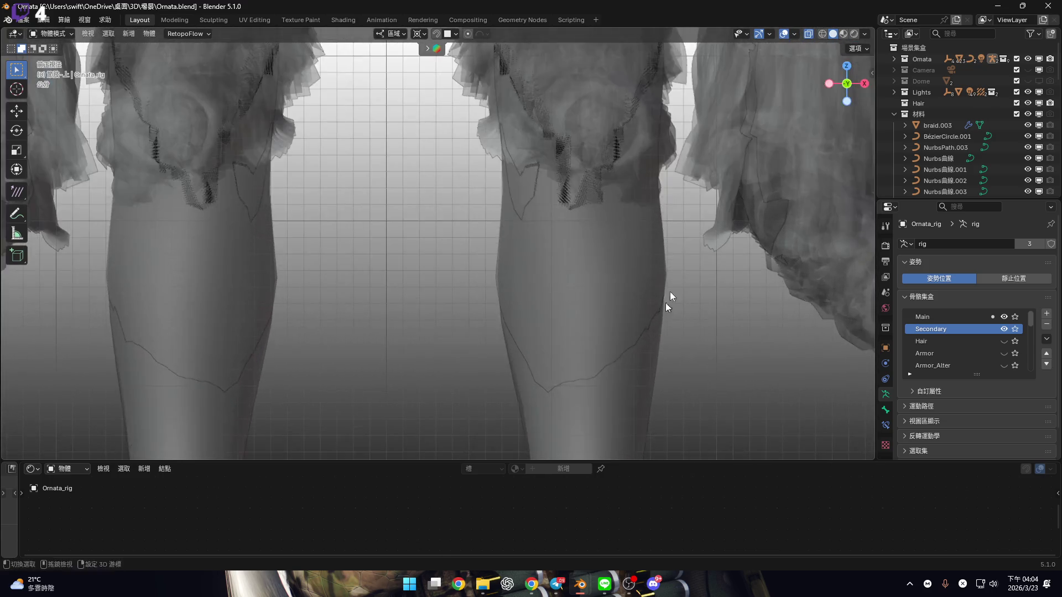
pyautogui.keyDown('shift'); pyautogui.moveTo(669, 298); pyautogui.dragTo(661, 225, button='middle'); pyautogui.keyUp('shift')
pyautogui.click(837, 46)
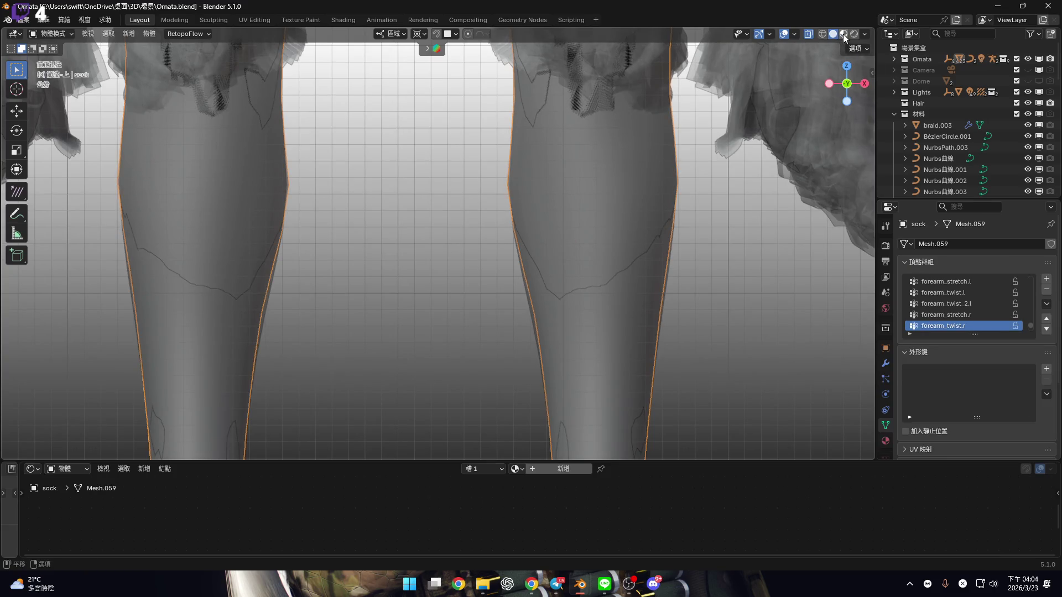
# In Edit Mode from the right side, Shrink/Fatten the sock mesh outward by 0.2 cm
pyautogui.moveTo(645, 123)
pyautogui.keyDown('shift'); pyautogui.mouseDown(button='middle')
pyautogui.moveTo(682, 247)
pyautogui.moveTo(682, 327)
pyautogui.mouseUp(button='middle'); pyautogui.keyUp('shift')
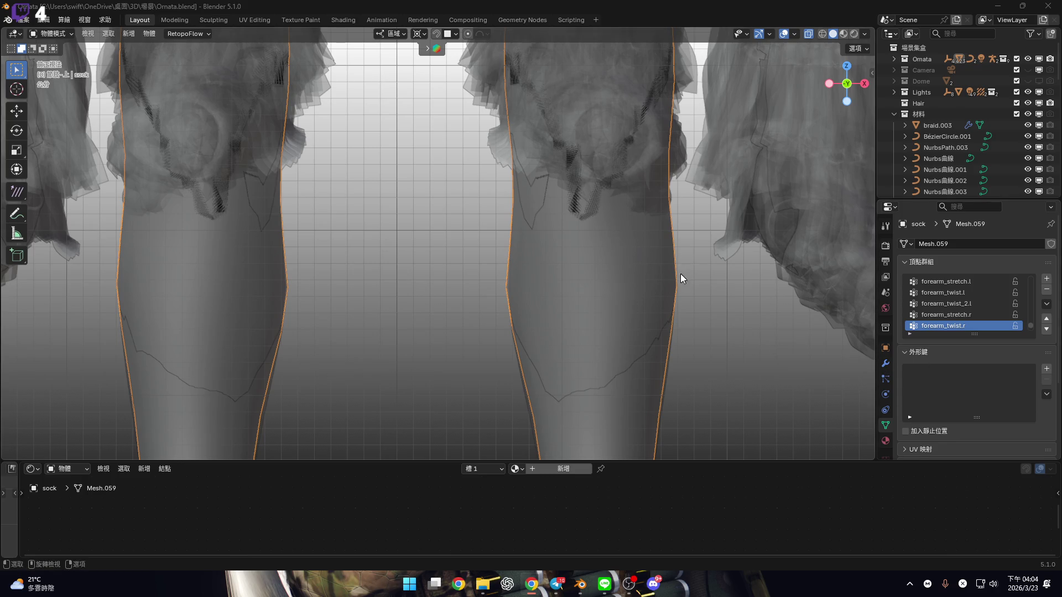
pyautogui.press('Tab')
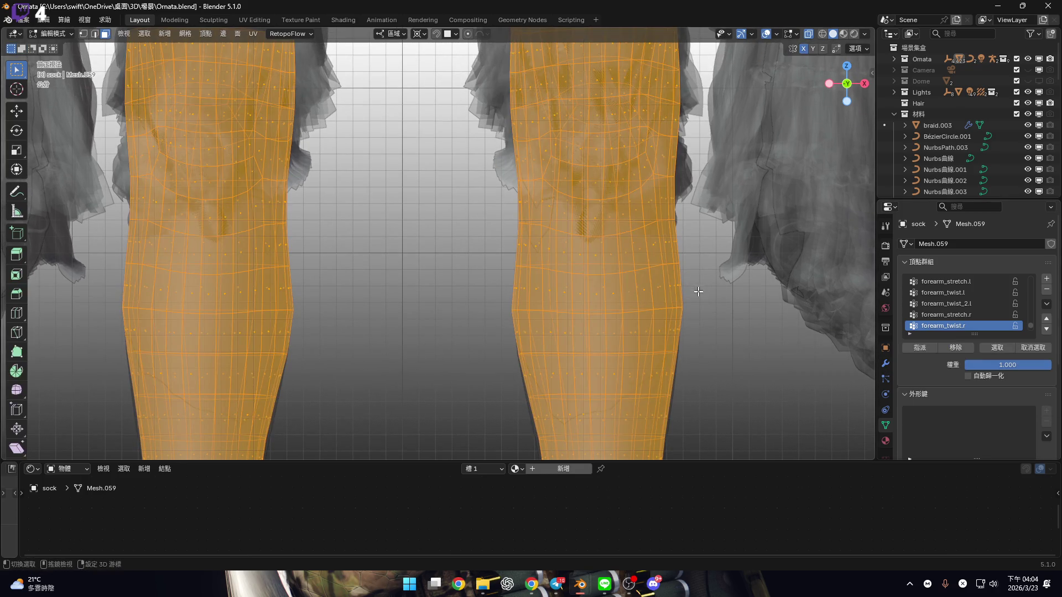
pyautogui.press('KP_3')
pyautogui.keyDown('shift'); pyautogui.scroll(3, 682, 347); pyautogui.keyUp('shift')
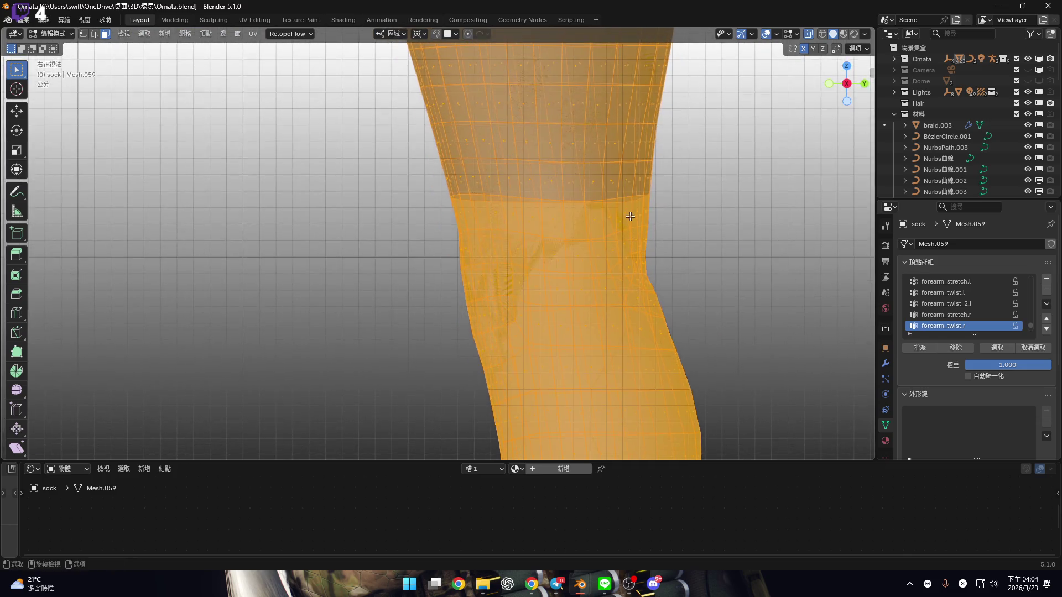
pyautogui.keyDown('shift'); pyautogui.scroll(3, 630, 216); pyautogui.keyUp('shift')
pyautogui.scroll(6, 647, 256)
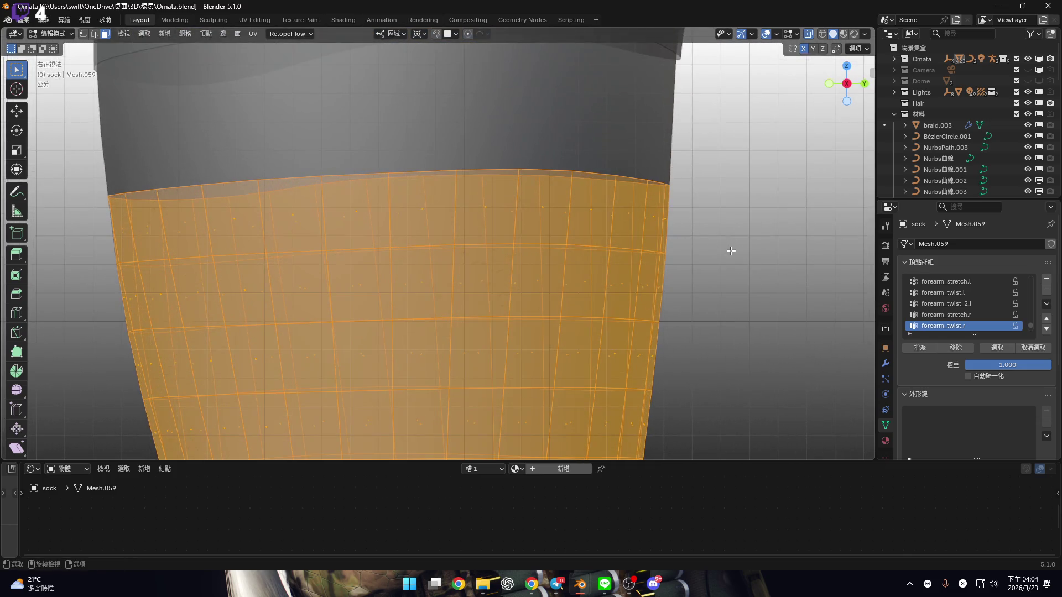
pyautogui.hotkey('alt', 's')
pyautogui.click(734, 249)
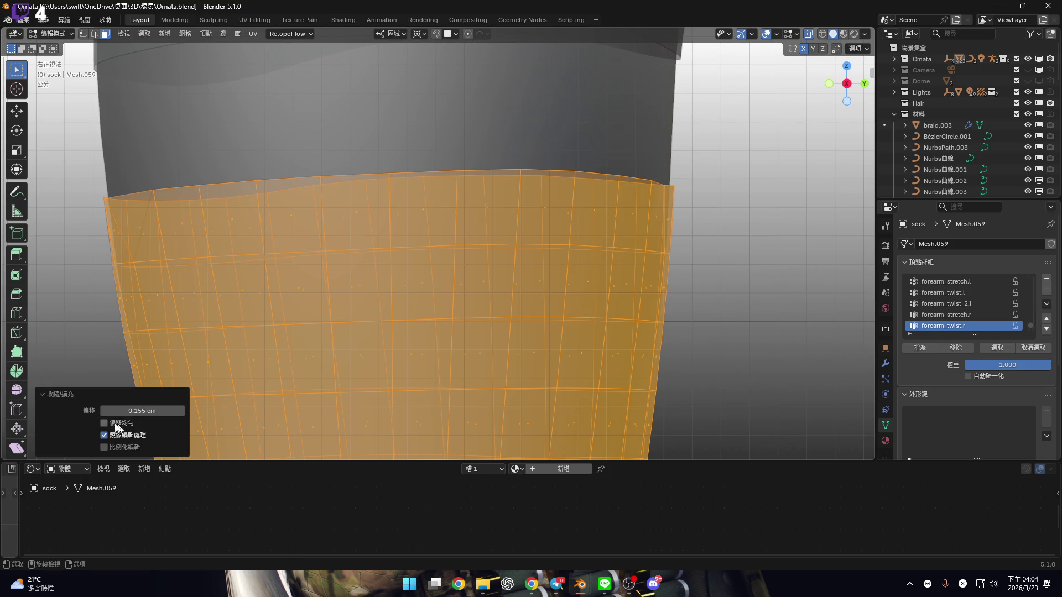
pyautogui.click(148, 410)
pyautogui.write('0.2')
pyautogui.press('Return')
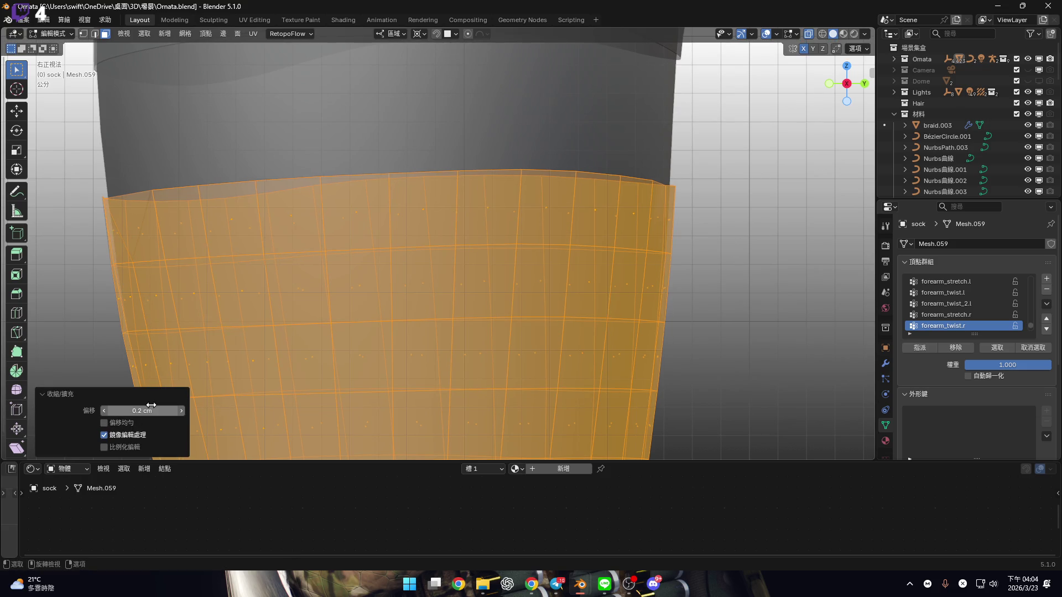
pyautogui.scroll(-4, 525, 183)
# Undo the stretched faces and reapply the 0.2 cm Shrink/Fatten offset to the sock
pyautogui.moveTo(529, 181)
pyautogui.mouseDown(button='middle')
pyautogui.moveTo(591, 215)
pyautogui.moveTo(678, 232)
pyautogui.moveTo(564, 229)
pyautogui.moveTo(614, 221)
pyautogui.moveTo(591, 228)
pyautogui.mouseUp(button='middle')
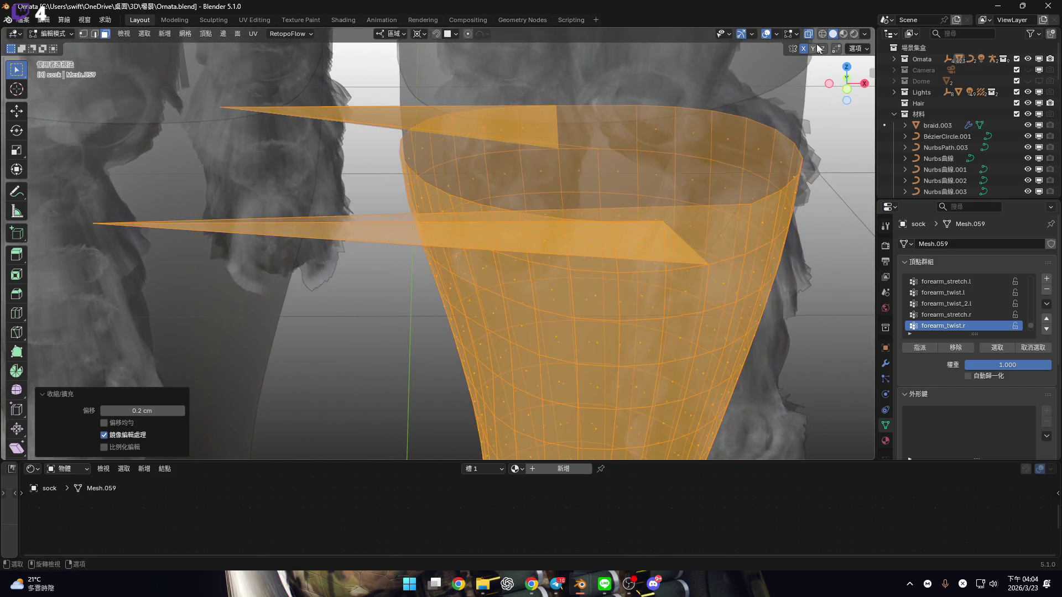
pyautogui.hotkey('ctrl', 'z')
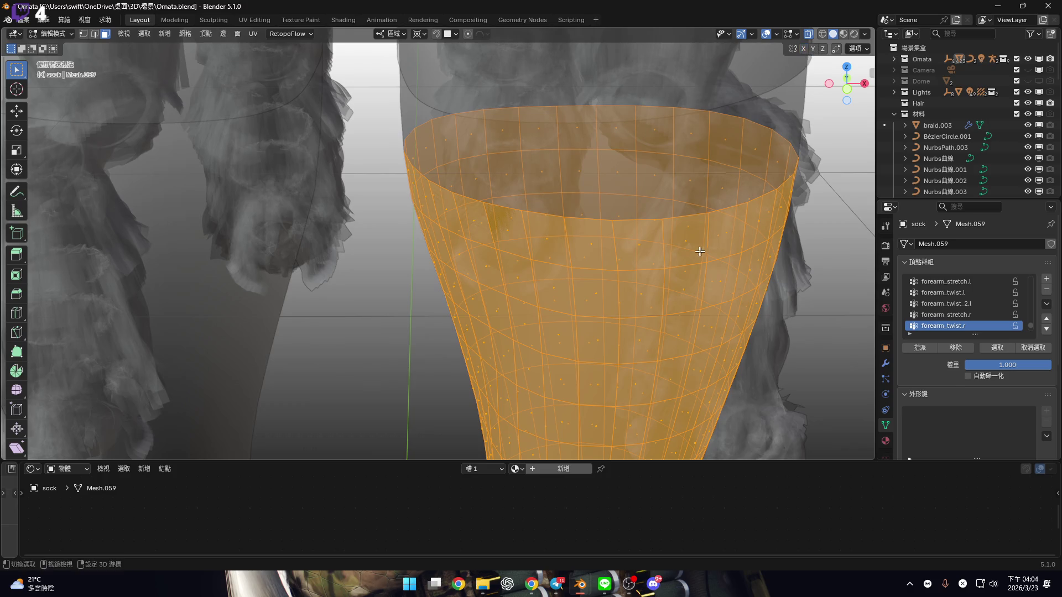
pyautogui.scroll(2, 700, 249)
pyautogui.hotkey('alt', 's')
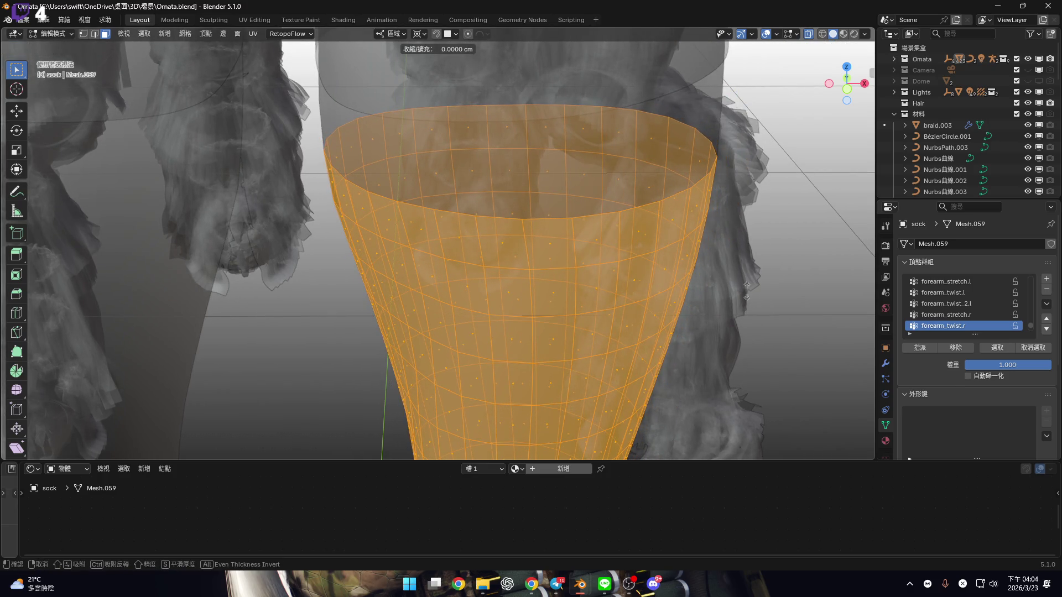
pyautogui.click(452, 350)
pyautogui.doubleClick(154, 411)
pyautogui.write('0.2')
pyautogui.press('Return')
# Turn off X-ray and switch the viewport to Material Preview shading
pyautogui.scroll(1, 542, 266)
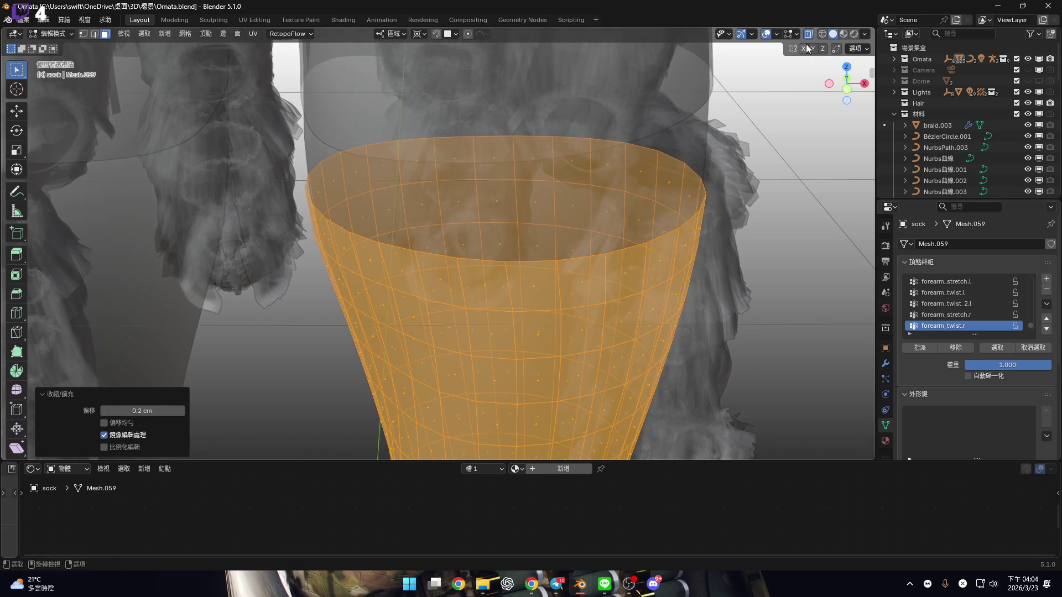
pyautogui.click(808, 34)
pyautogui.click(843, 34)
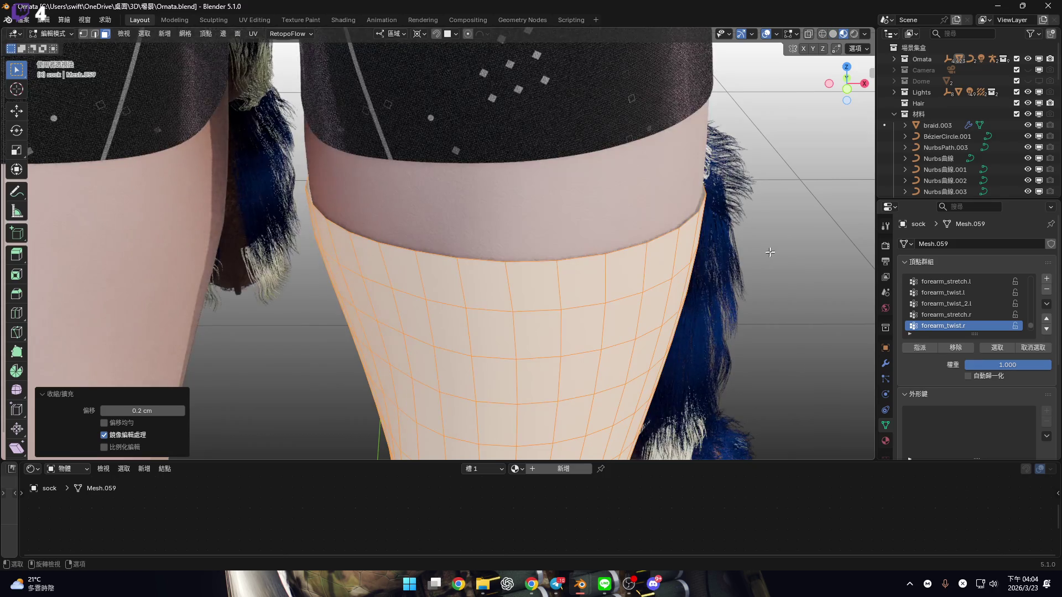
# Return the sock to Object Mode and frame the legs in front orthographic view
pyautogui.scroll(-4, 757, 256)
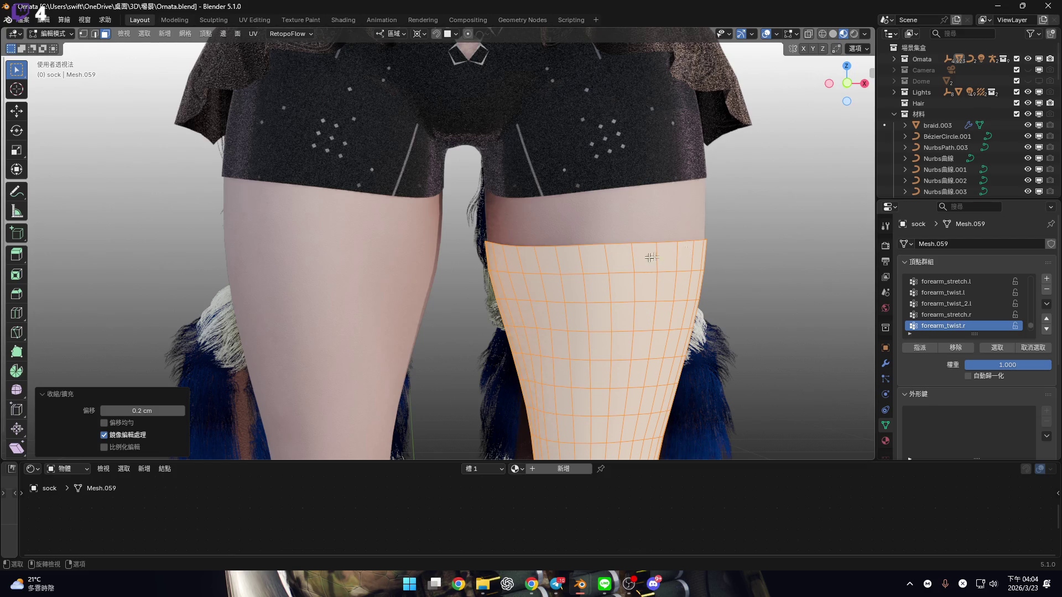
pyautogui.click(849, 84)
pyautogui.press('Tab')
pyautogui.click(849, 85)
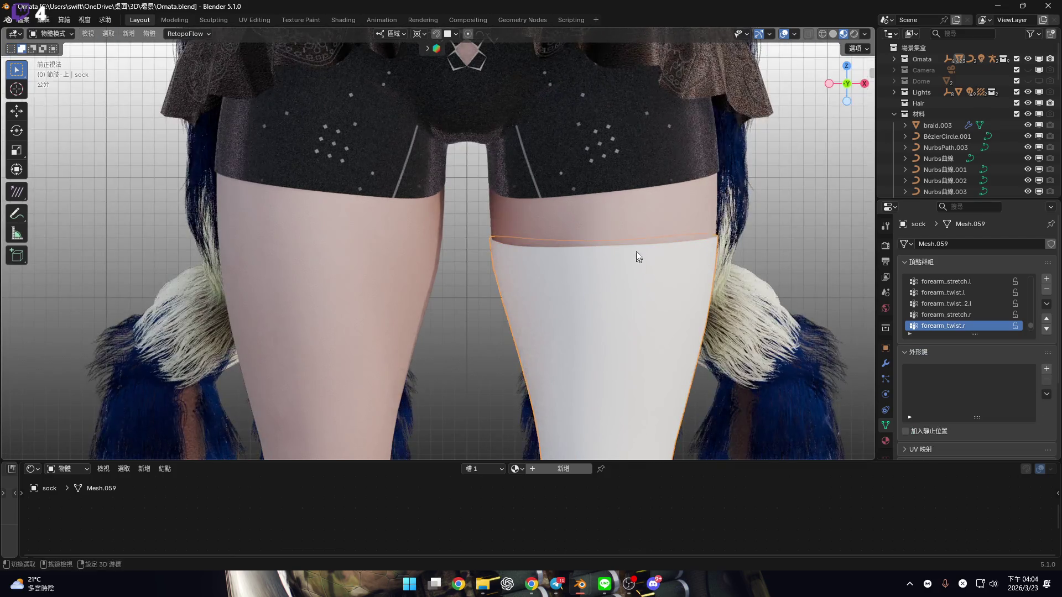
pyautogui.keyDown('shift'); pyautogui.moveTo(636, 256); pyautogui.dragTo(644, 230, button='middle'); pyautogui.keyUp('shift')
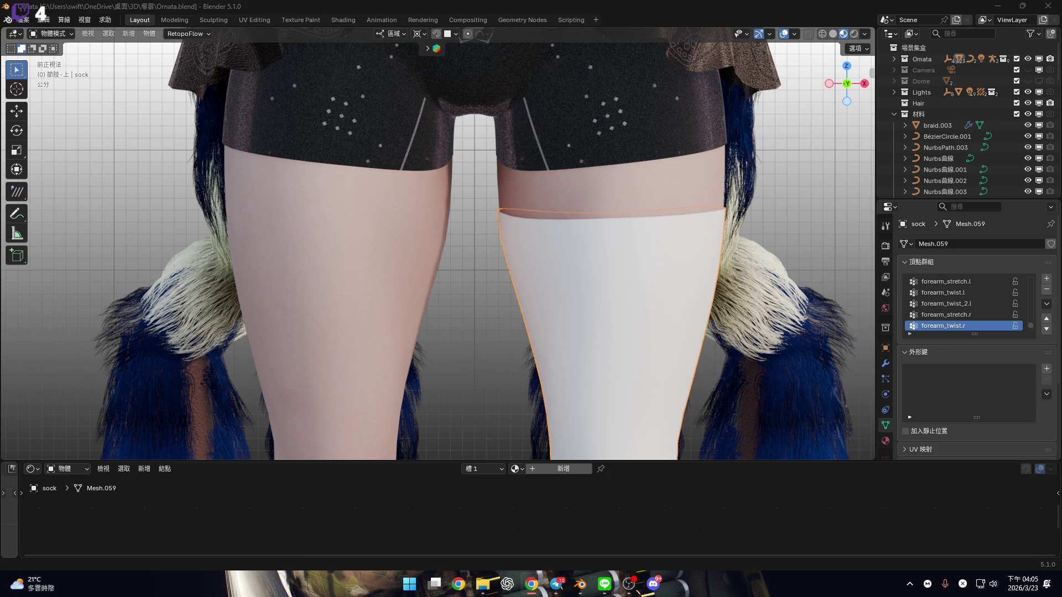
pyautogui.keyDown('shift'); pyautogui.moveTo(607, 230); pyautogui.dragTo(561, 166, button='middle'); pyautogui.keyUp('shift')
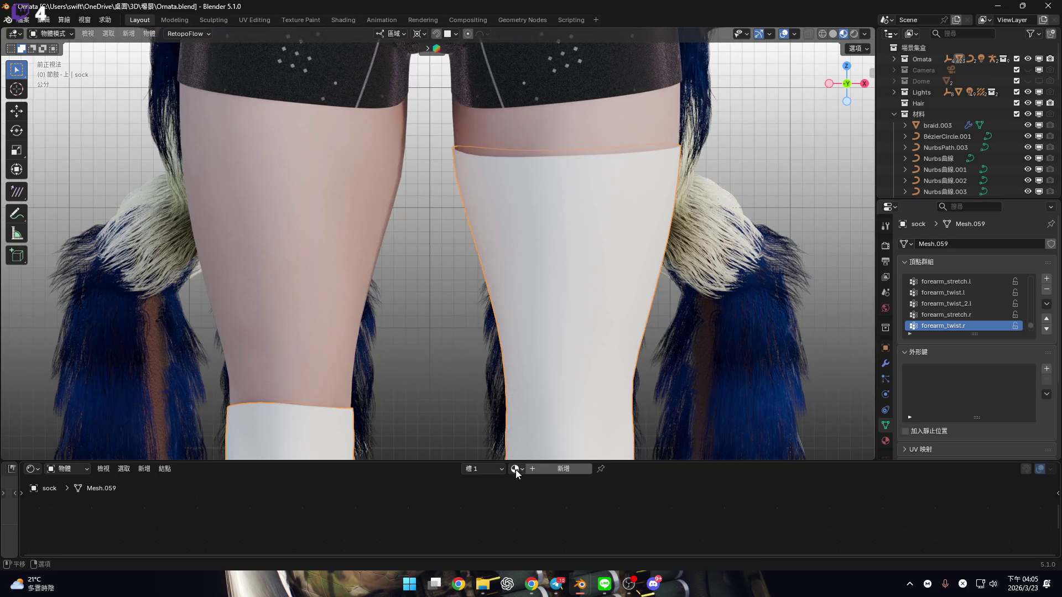
# Add a new material to the sock and delete all its default nodes
pyautogui.click(546, 469)
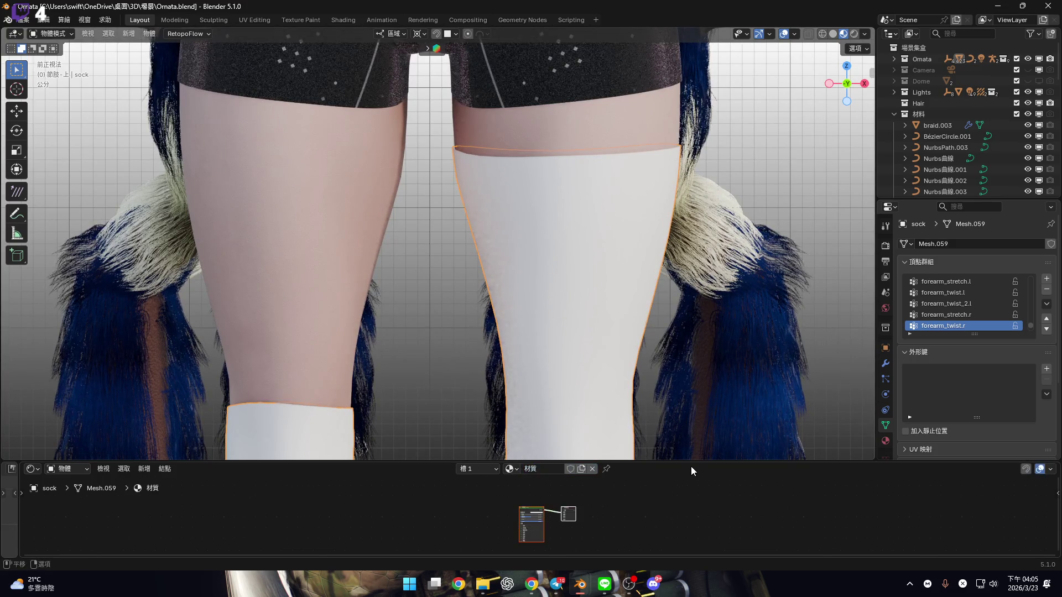
pyautogui.moveTo(691, 462); pyautogui.dragTo(663, 259)
pyautogui.moveTo(386, 350); pyautogui.dragTo(595, 417)
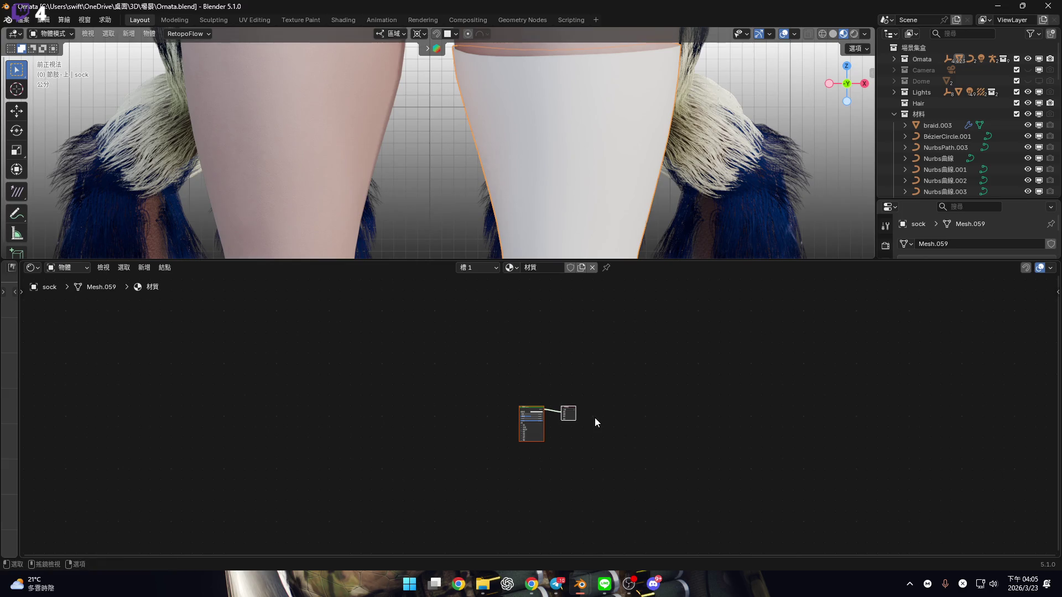
pyautogui.press('x')
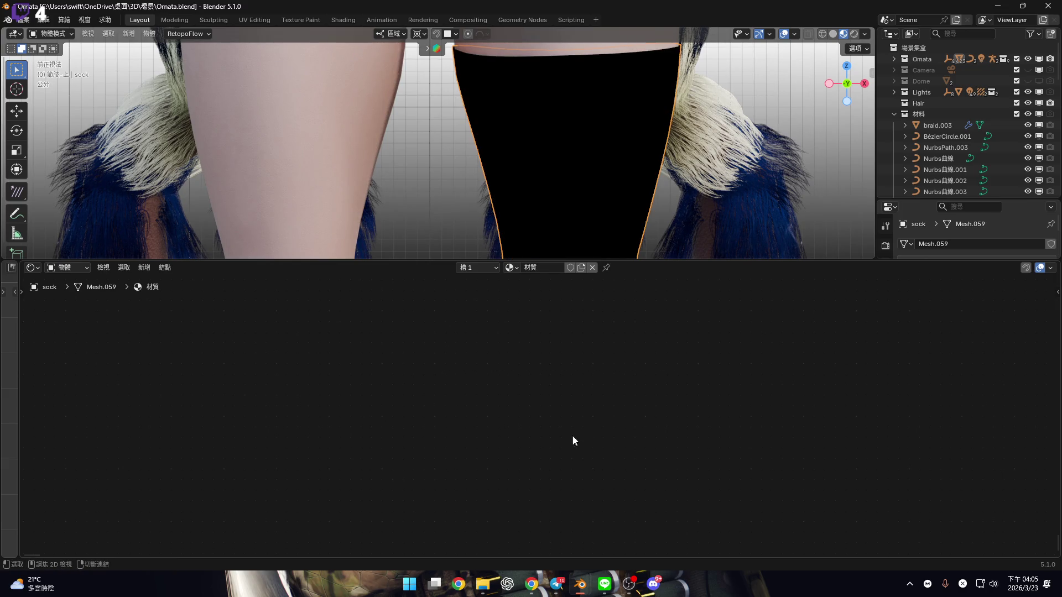
pyautogui.hotkey('ctrl', 'z')
pyautogui.scroll(6, 575, 454)
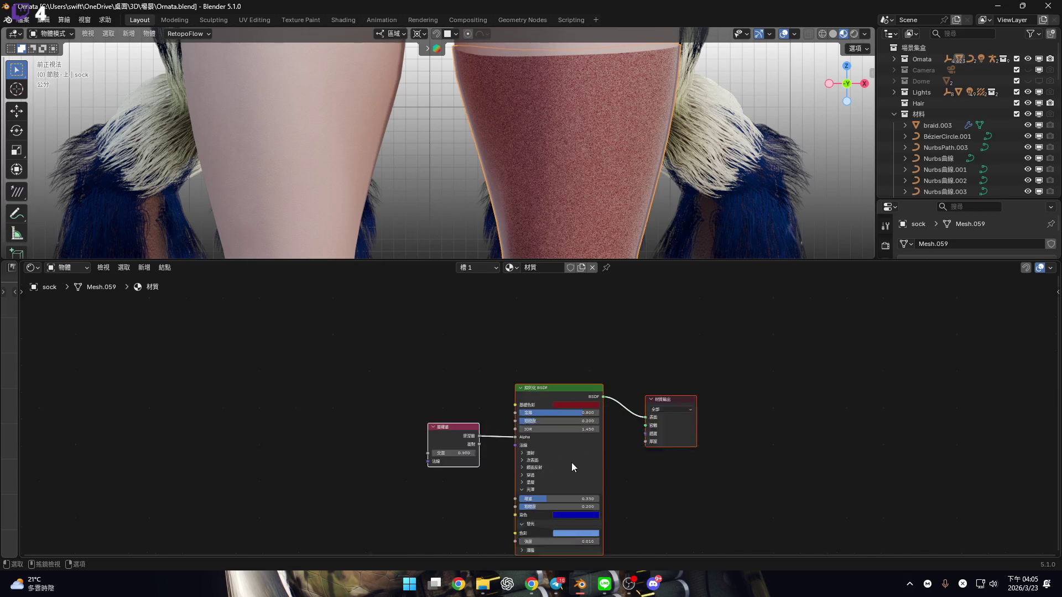
pyautogui.scroll(-2, 572, 424)
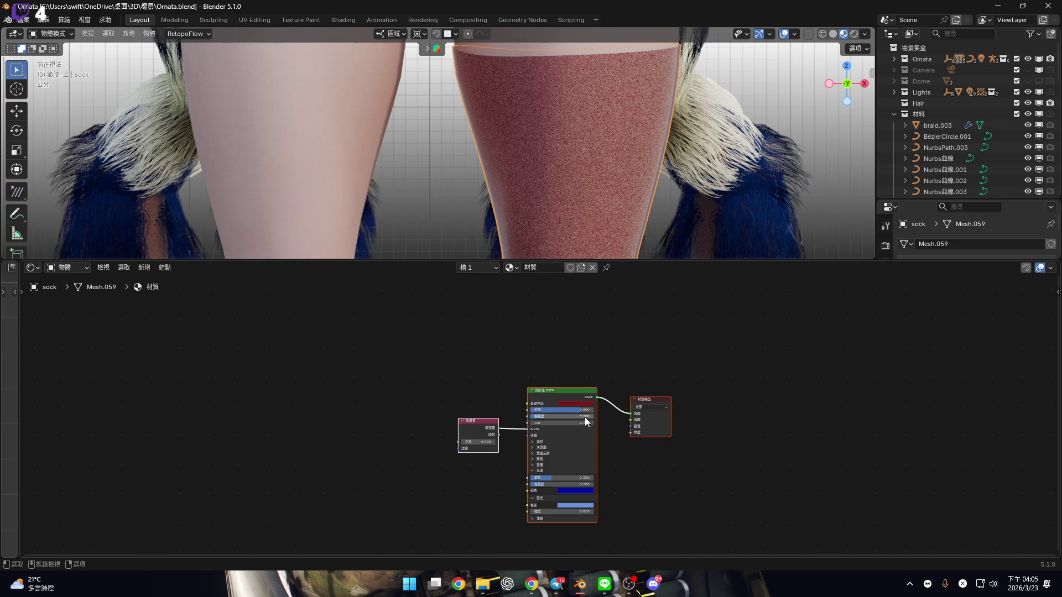
pyautogui.press('x')
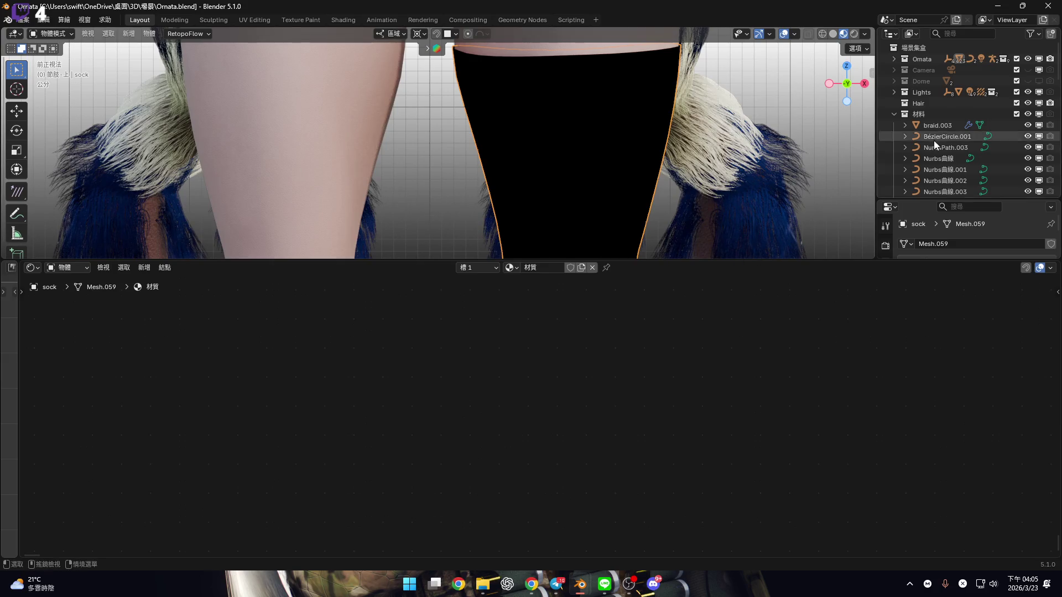
# Shrink the node editor and bring the sample material spheres into view
pyautogui.scroll(-5, 941, 144)
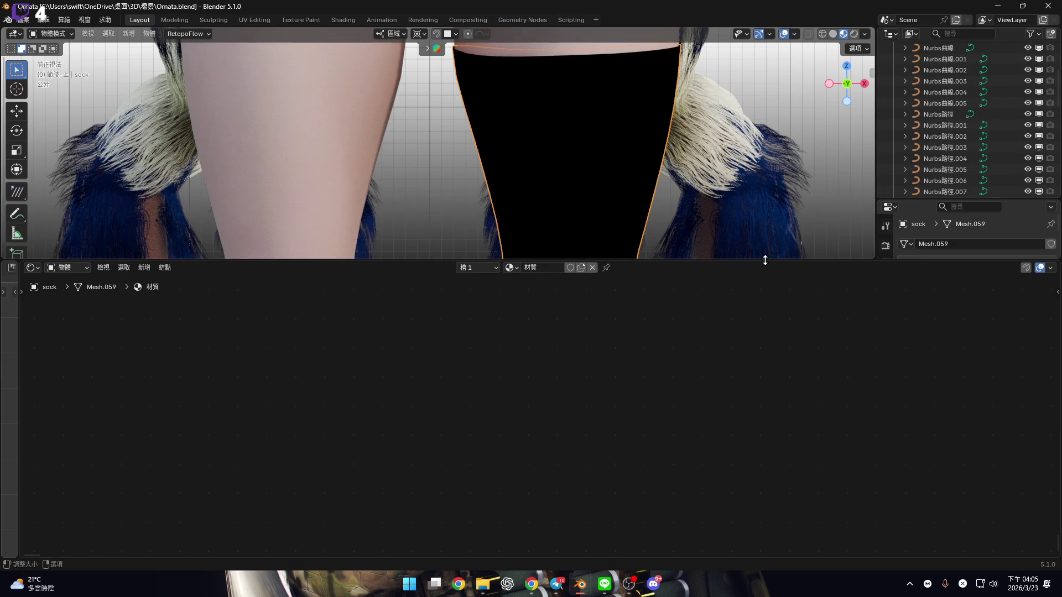
pyautogui.moveTo(765, 261); pyautogui.dragTo(827, 541)
pyautogui.moveTo(747, 349)
pyautogui.keyDown('shift'); pyautogui.mouseDown(button='middle')
pyautogui.moveTo(636, 380)
pyautogui.moveTo(483, 274)
pyautogui.moveTo(595, 316)
pyautogui.moveTo(135, 320)
pyautogui.moveTo(579, 340)
pyautogui.moveTo(506, 382)
pyautogui.mouseUp(button='middle'); pyautogui.keyUp('shift')
# Select the Stockings (BLK) sample sphere and copy all of its material nodes
pyautogui.click(652, 370)
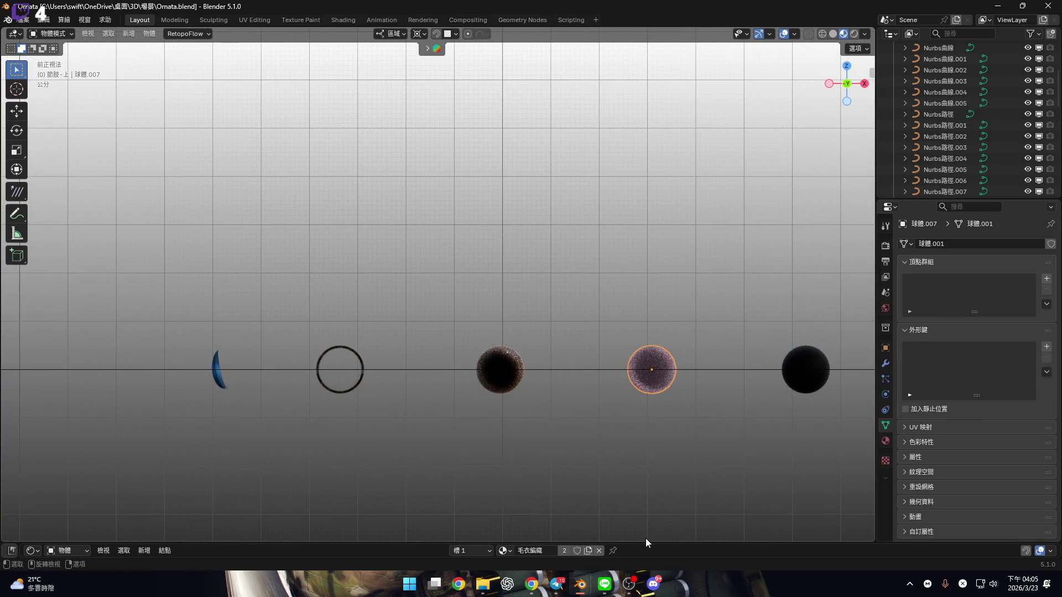
pyautogui.hotkey('ctrl', 'z')
pyautogui.moveTo(696, 546); pyautogui.dragTo(666, 215)
pyautogui.moveTo(840, 473); pyautogui.dragTo(201, 285)
pyautogui.moveTo(605, 431)
pyautogui.mouseDown()
pyautogui.moveTo(609, 460)
pyautogui.moveTo(754, 372)
pyautogui.mouseUp()
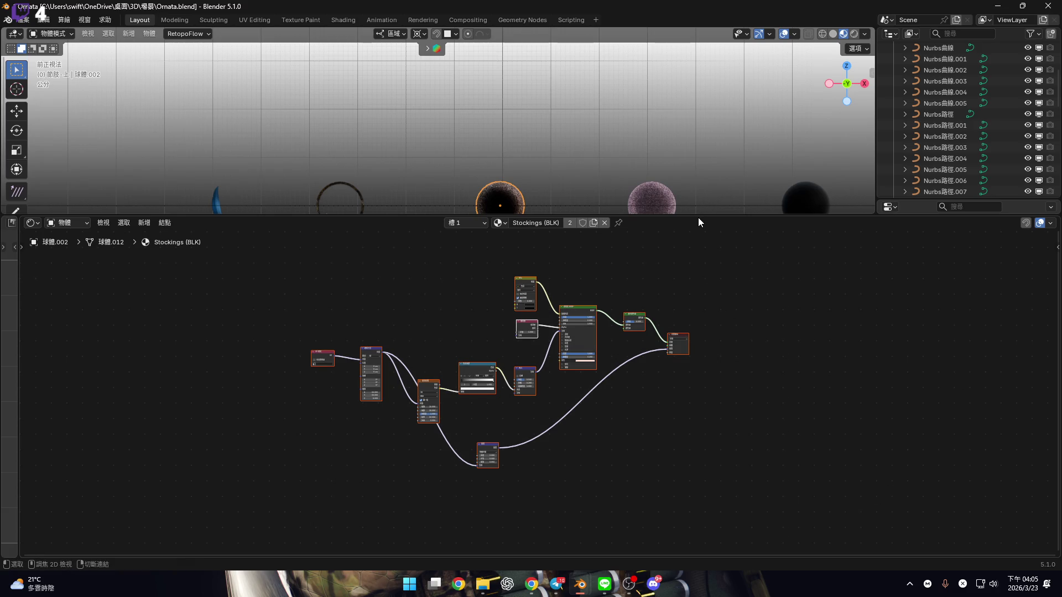
pyautogui.hotkey('ctrl', 'c')
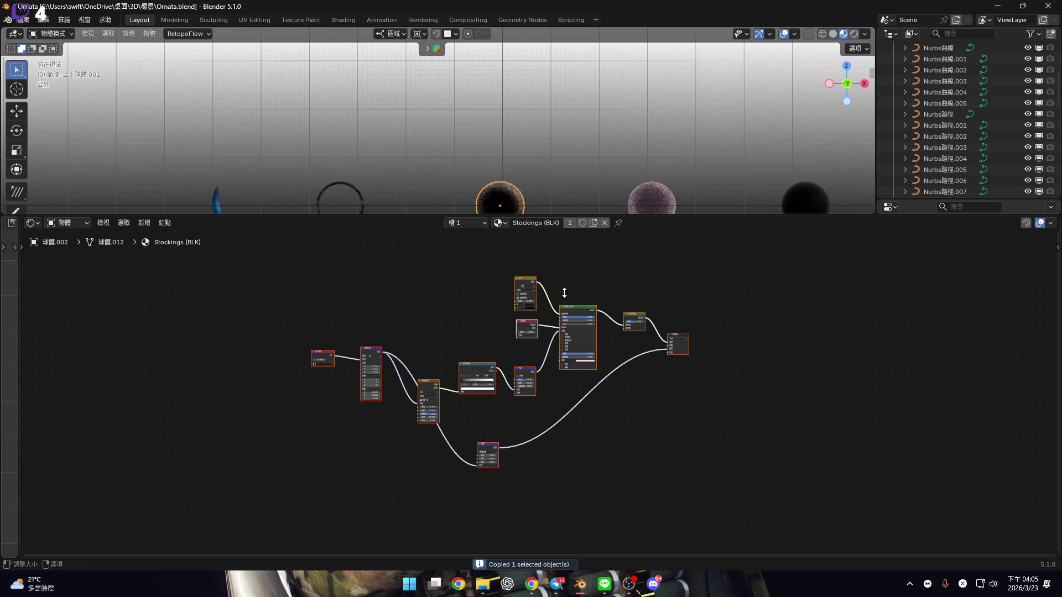
# Navigate back to the character and select the sock mesh on the leg
pyautogui.moveTo(564, 293); pyautogui.dragTo(564, 294)
pyautogui.scroll(-5, 420, 254)
pyautogui.keyDown('shift'); pyautogui.moveTo(370, 261); pyautogui.dragTo(483, 271, button='middle'); pyautogui.keyUp('shift')
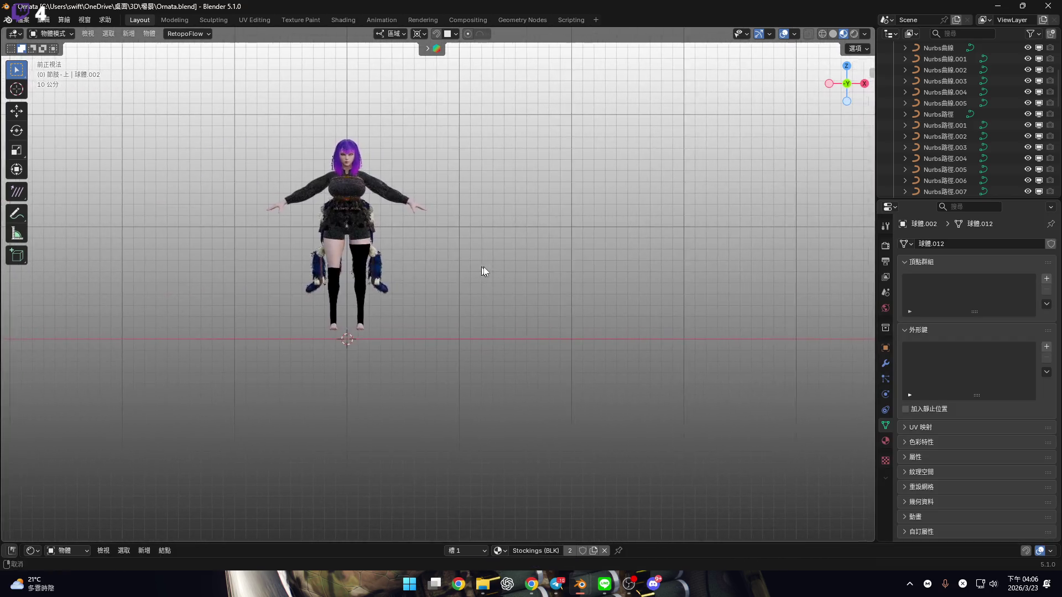
pyautogui.scroll(8, 483, 271)
pyautogui.click(717, 478)
# Paste the copied stocking nodes into the sock's material
pyautogui.moveTo(692, 542); pyautogui.dragTo(686, 324)
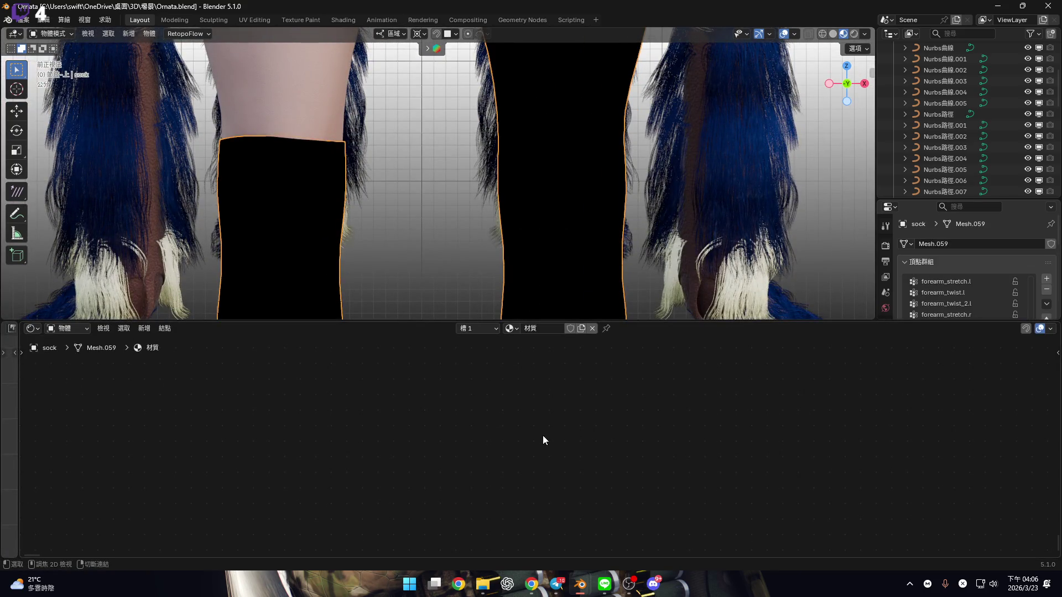
pyautogui.press('Home')
pyautogui.scroll(5, 550, 439)
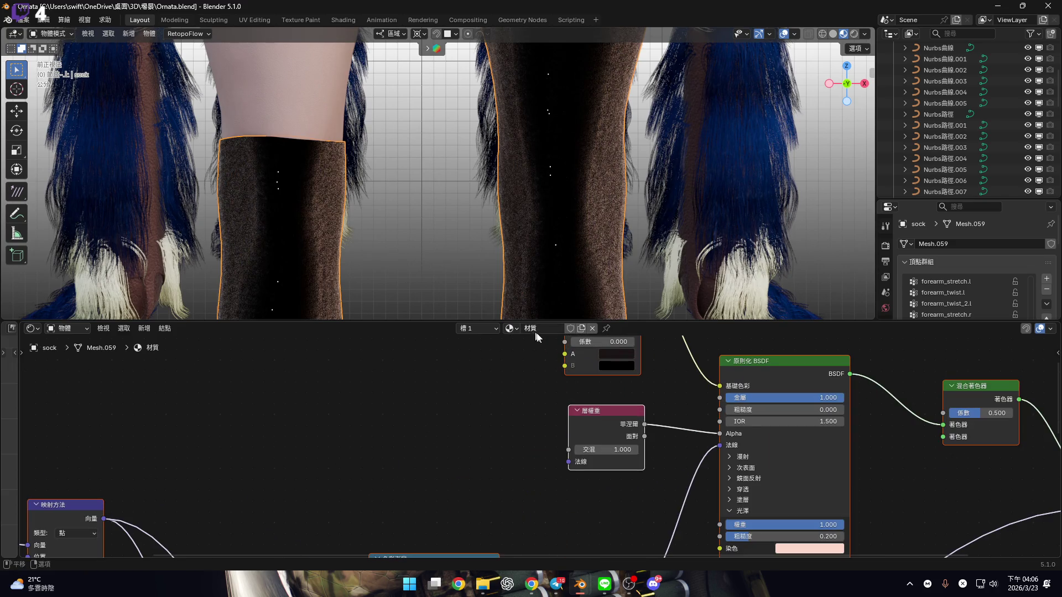
# Rename the sock's material to 'sock'
pyautogui.click(545, 330)
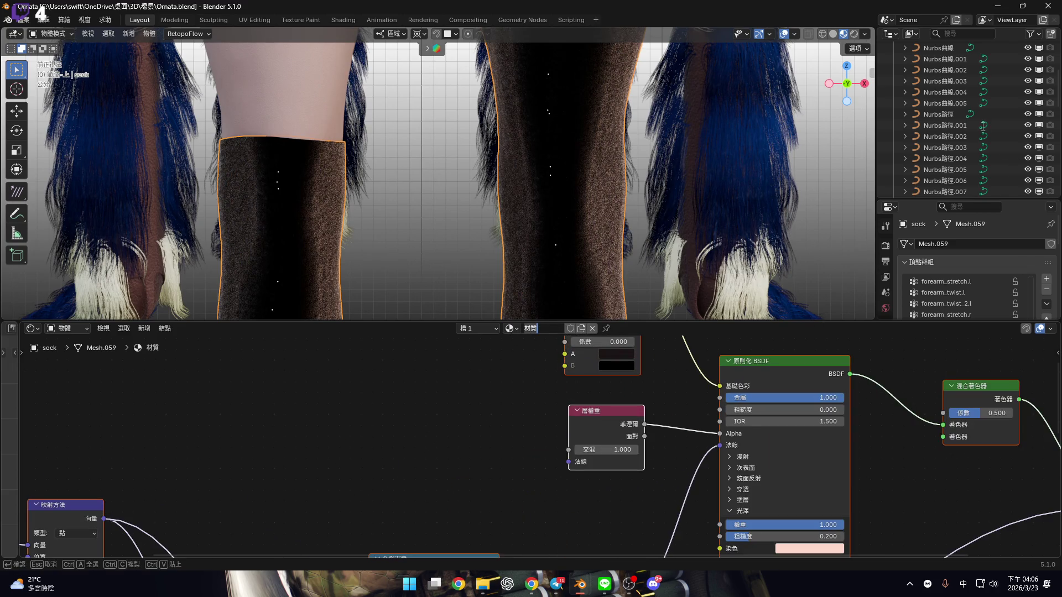
pyautogui.press('Return')
pyautogui.scroll(5, 968, 122)
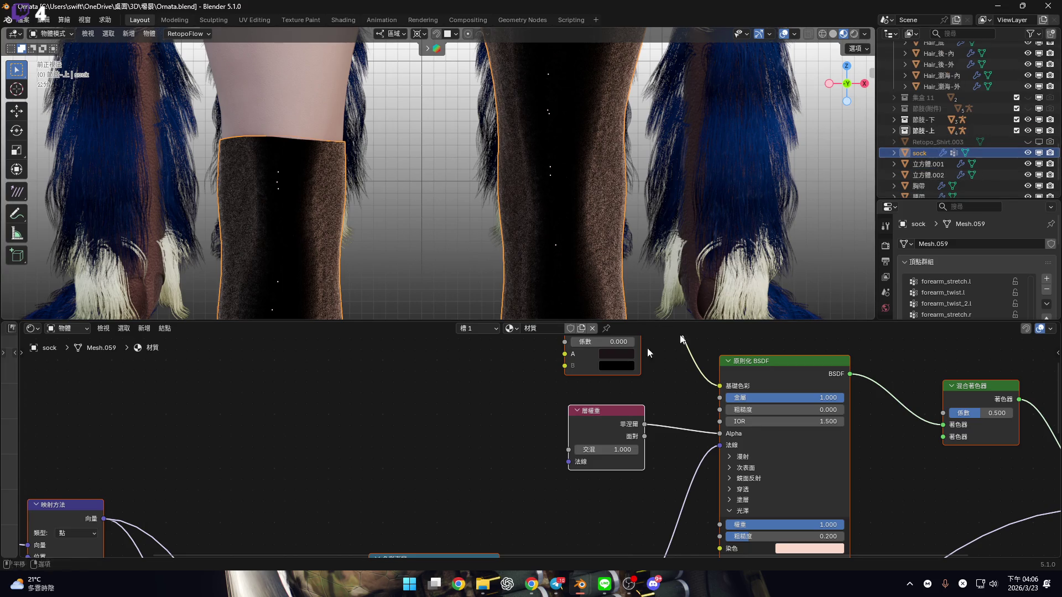
pyautogui.click(534, 328)
pyautogui.press('BackSpace')
pyautogui.press('BackSpace')
pyautogui.write('soc')
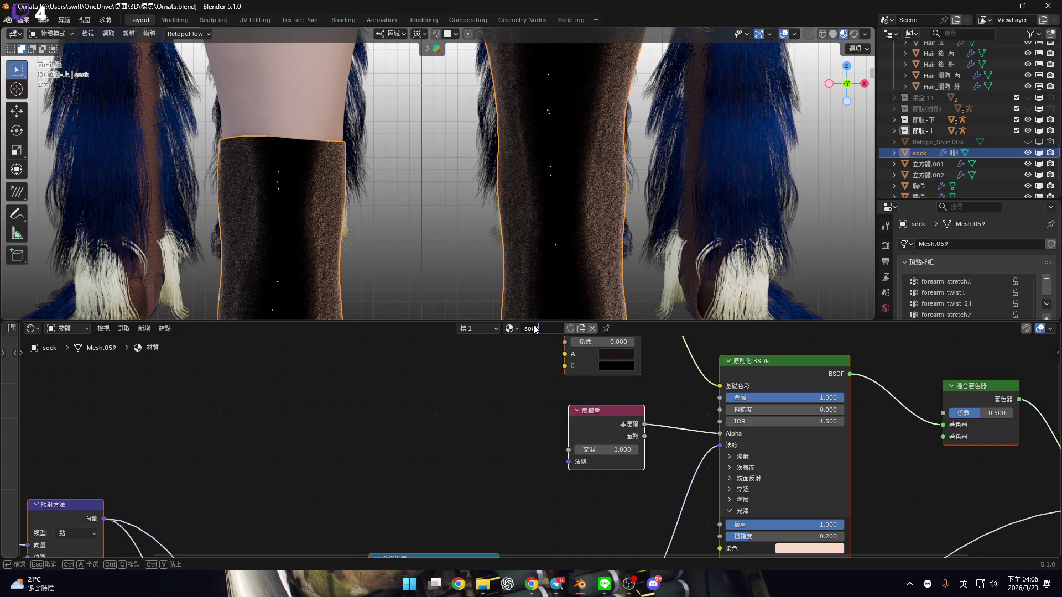
pyautogui.write('k')
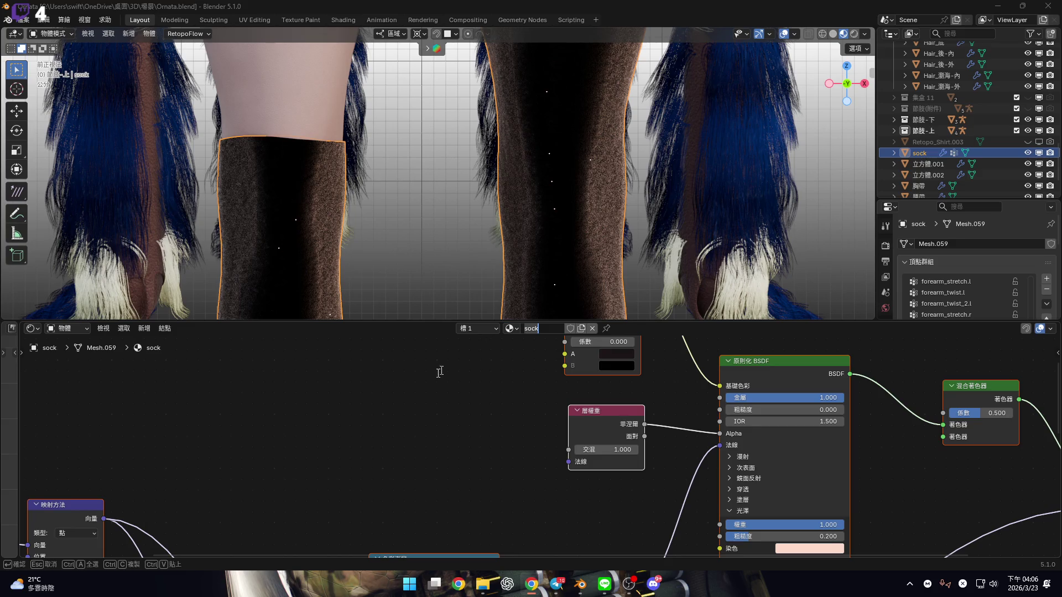
pyautogui.press('Return')
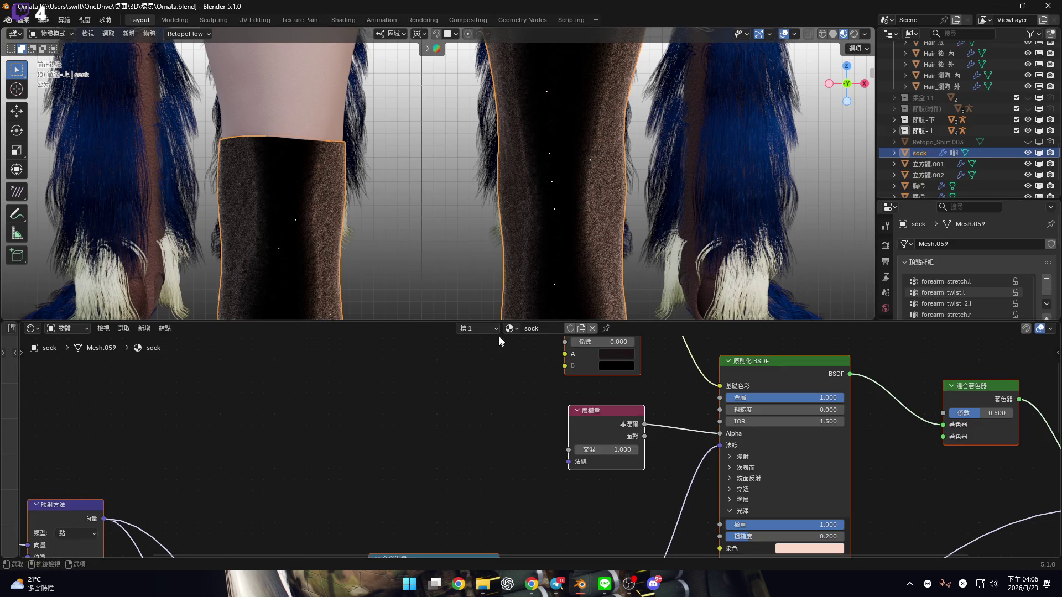
# Change the material name to 'stocking', correcting the 'stockung' typo
pyautogui.click(533, 329)
pyautogui.write('stock')
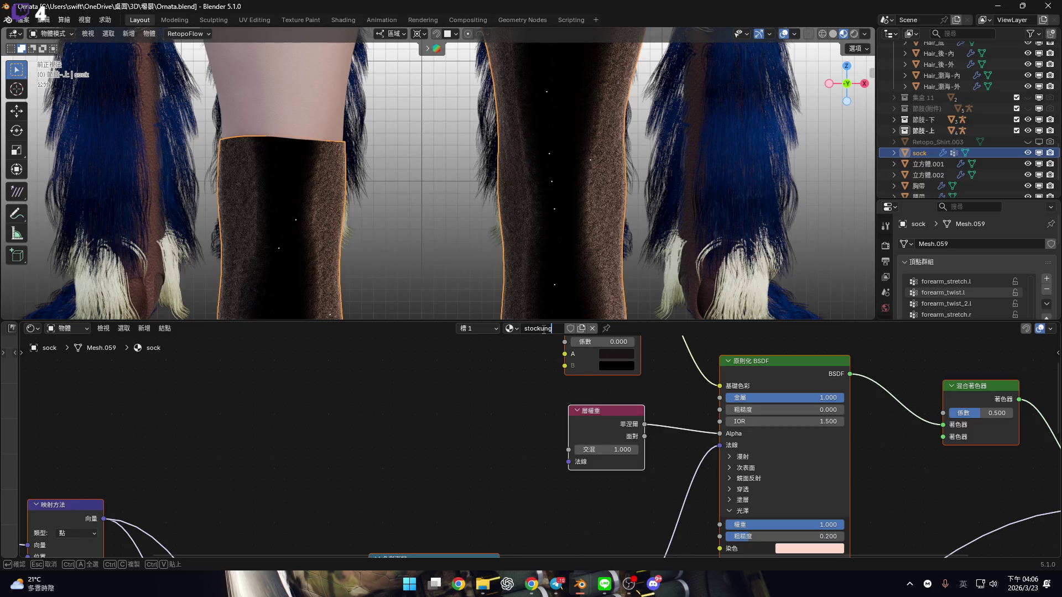
pyautogui.press('Return')
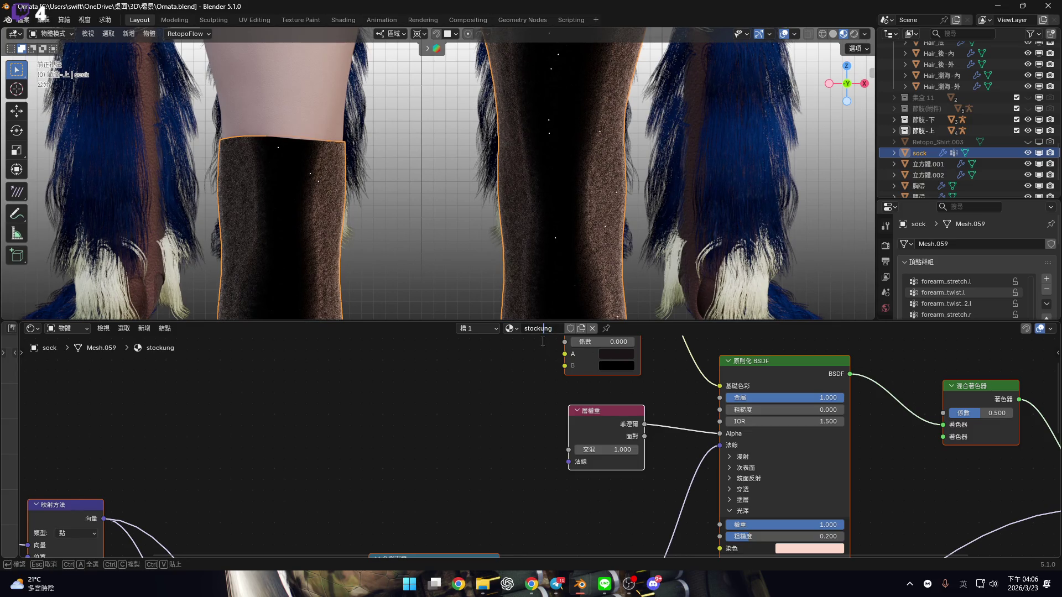
pyautogui.press('Left')
pyautogui.press('Left')
pyautogui.press('BackSpace')
pyautogui.hotkey('ctrl', 'a')
pyautogui.press('Return')
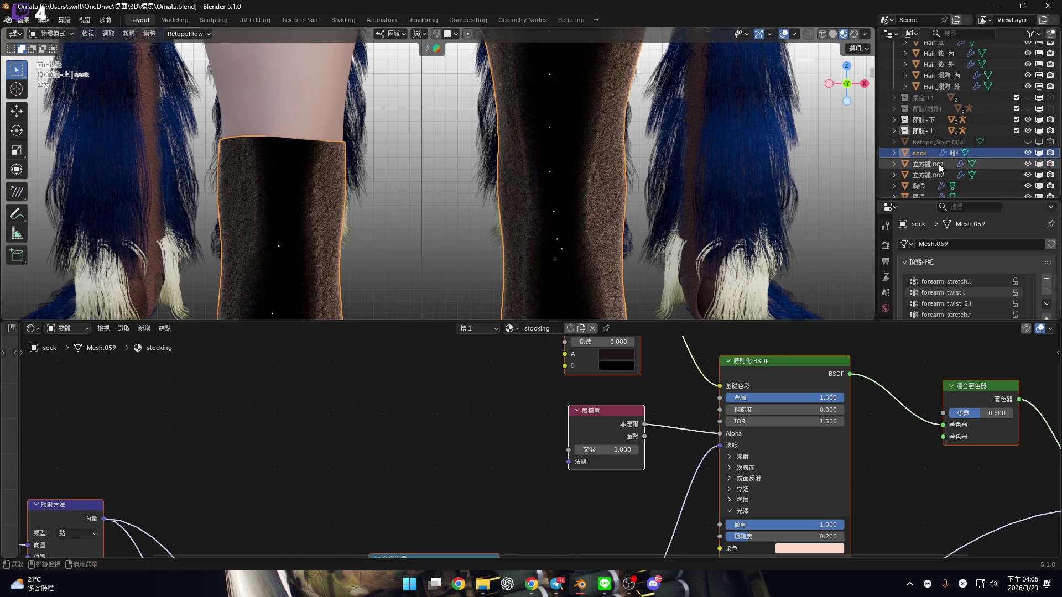
# Name both the sock object and its material 'stockings'
pyautogui.doubleClick(933, 157)
pyautogui.hotkey('ctrl', 'v')
pyautogui.press('Return')
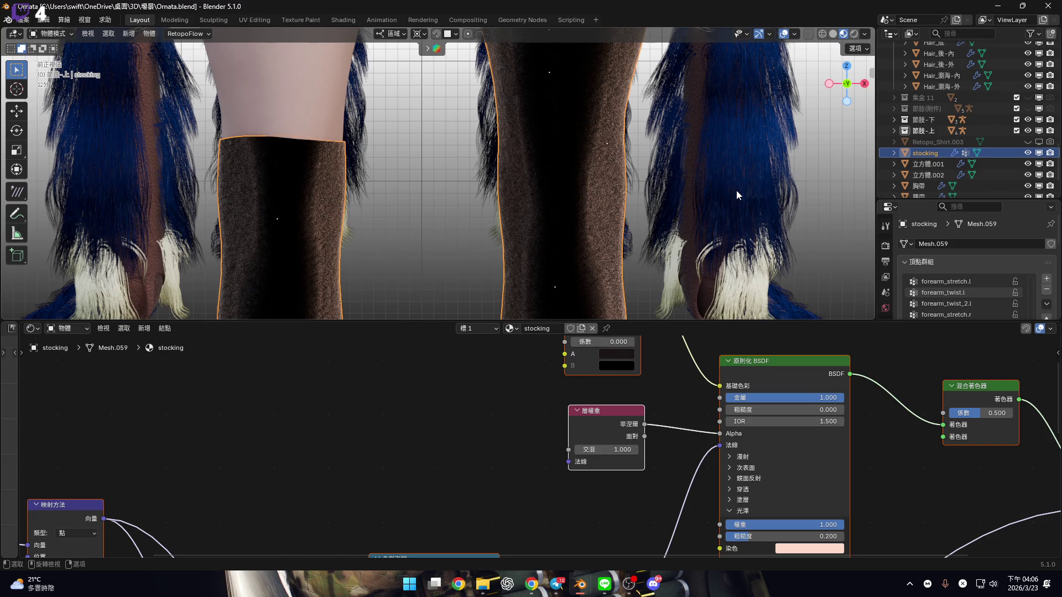
pyautogui.click(553, 328)
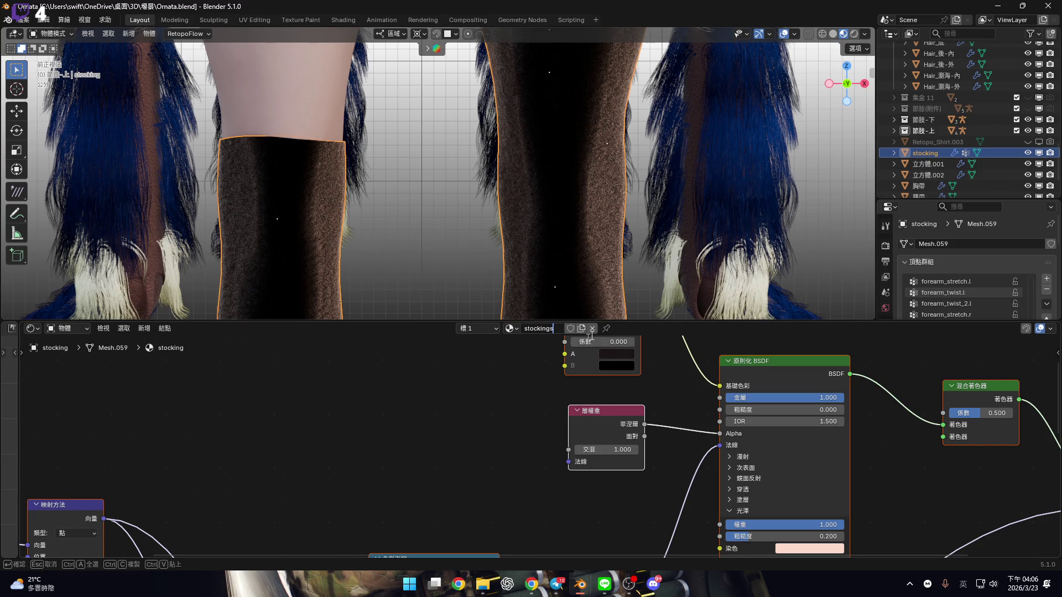
pyautogui.click(943, 154)
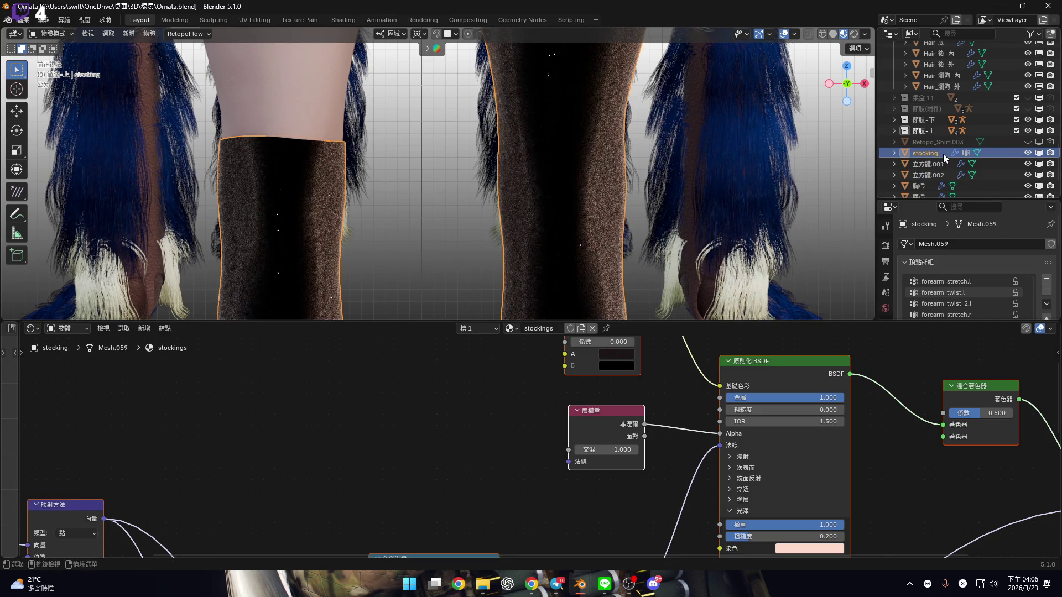
pyautogui.doubleClick(944, 154)
pyautogui.hotkey('ctrl', 'v')
pyautogui.press('Return')
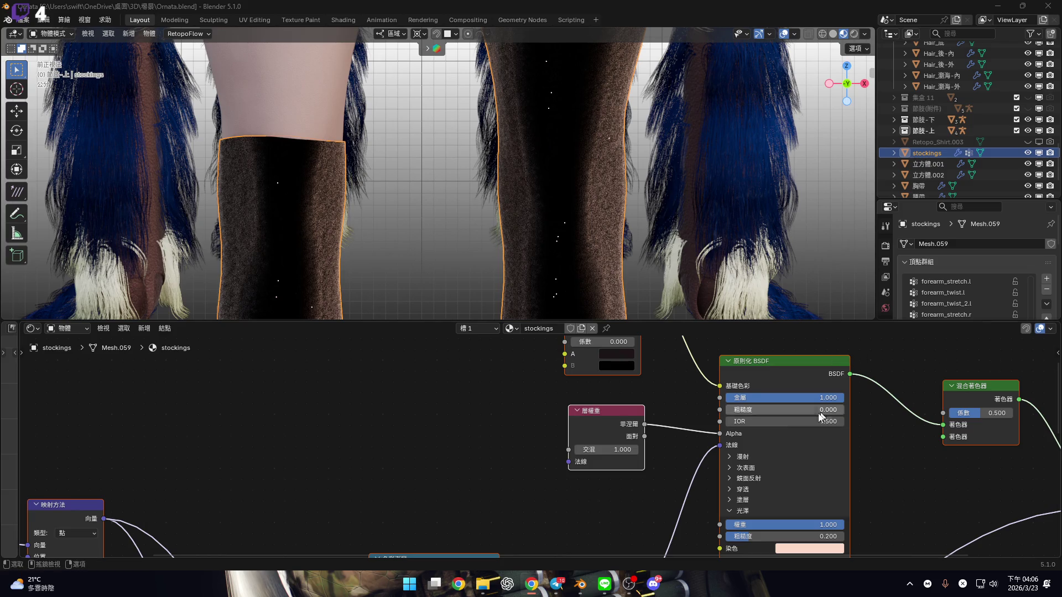
# Set the Layer Weight node's Blend to 0.900
pyautogui.scroll(-2, 643, 443)
pyautogui.scroll(4, 630, 461)
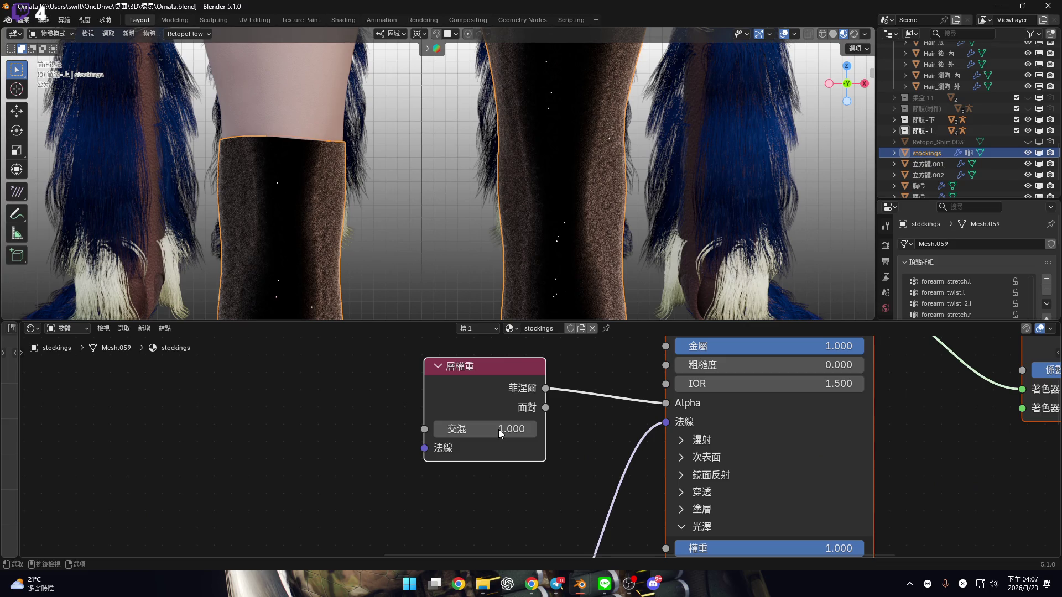
pyautogui.scroll(1, 498, 431)
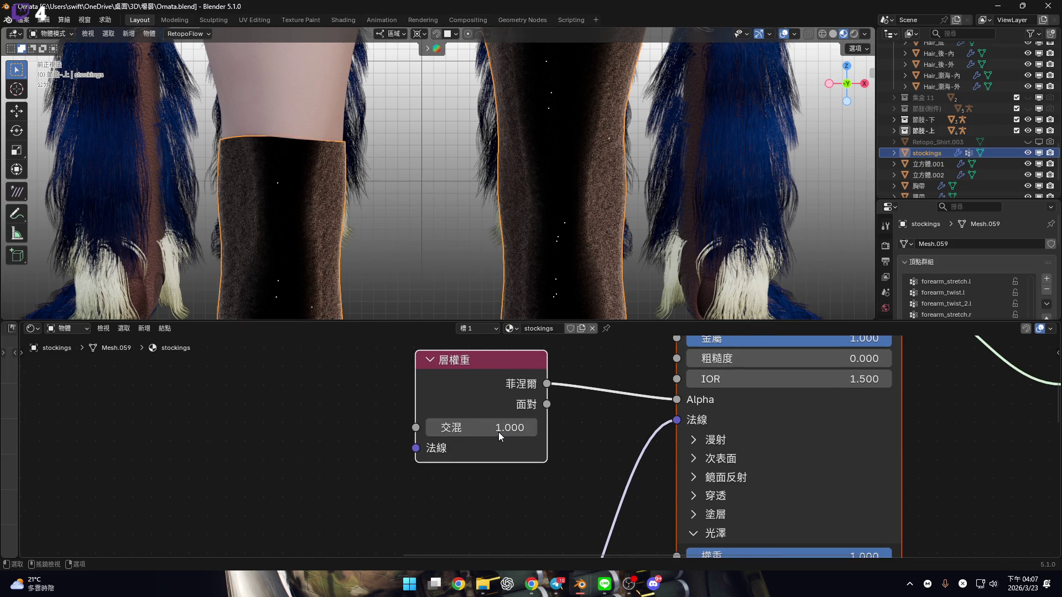
pyautogui.scroll(1, 499, 432)
pyautogui.click(499, 433)
pyautogui.write('.9')
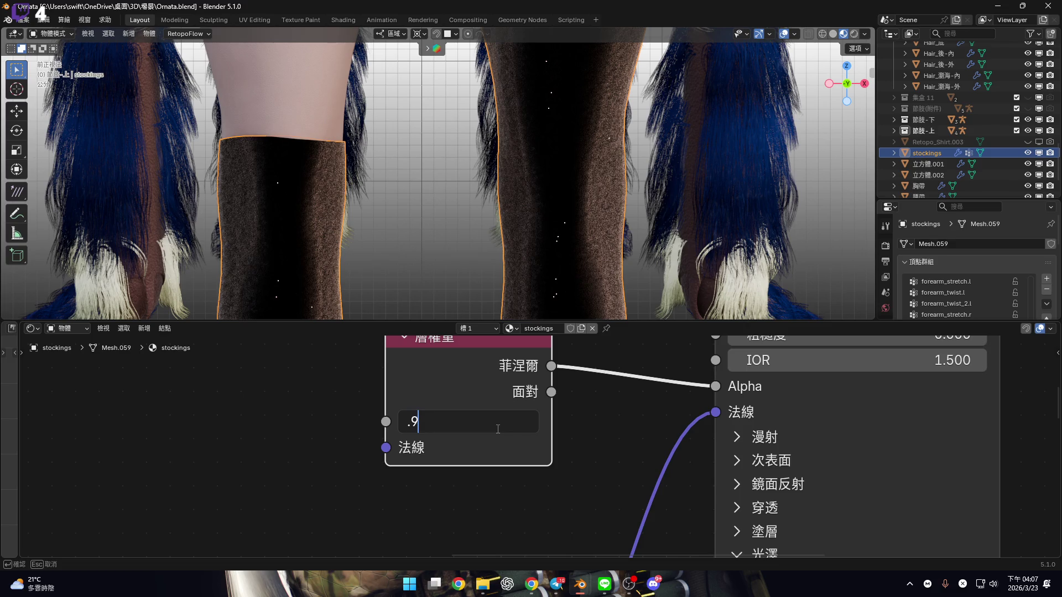
pyautogui.press('Return')
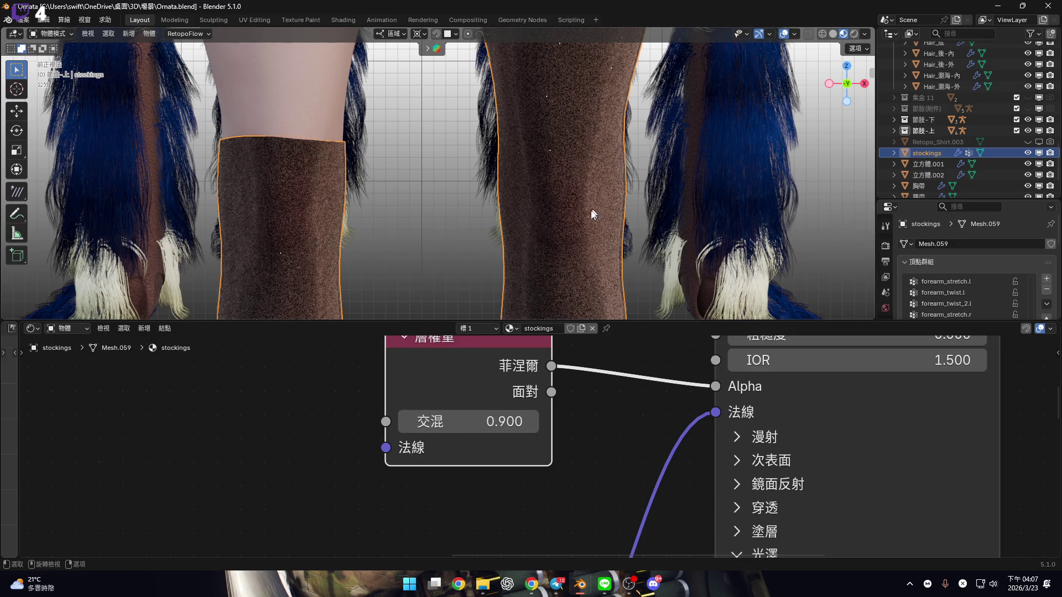
# Set the Mix node's factor to 0.500
pyautogui.scroll(-4, 594, 215)
pyautogui.moveTo(610, 394); pyautogui.dragTo(480, 471, button='middle')
pyautogui.scroll(-3, 480, 471)
pyautogui.moveTo(495, 244)
pyautogui.mouseDown(button='middle')
pyautogui.moveTo(519, 244)
pyautogui.moveTo(498, 236)
pyautogui.moveTo(548, 216)
pyautogui.moveTo(547, 235)
pyautogui.mouseUp(button='middle')
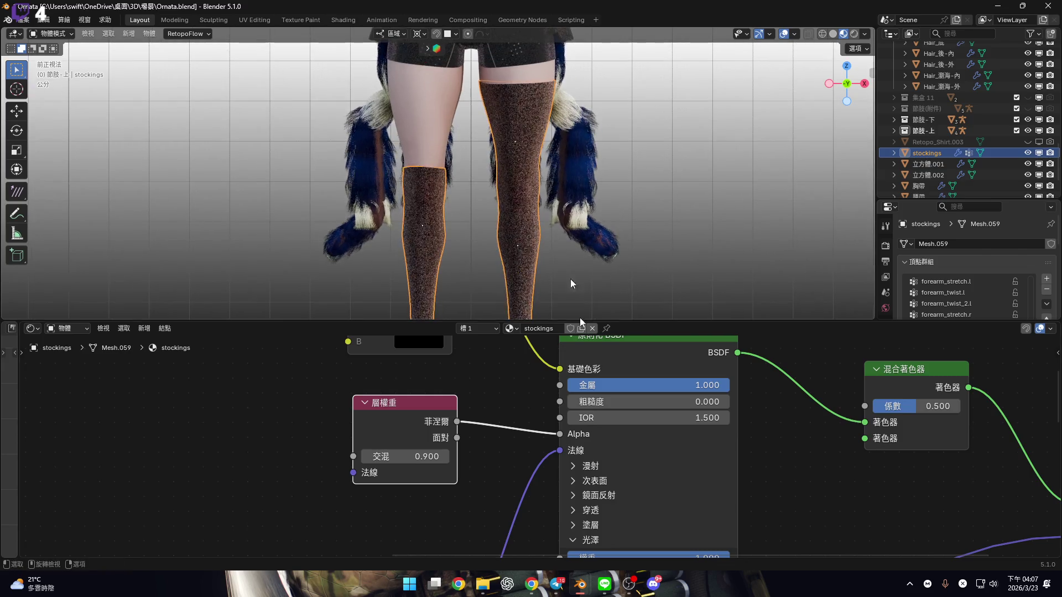
pyautogui.moveTo(565, 388); pyautogui.dragTo(443, 502, button='middle')
pyautogui.moveTo(445, 459); pyautogui.dragTo(567, 443, button='middle')
pyautogui.scroll(1, 510, 447)
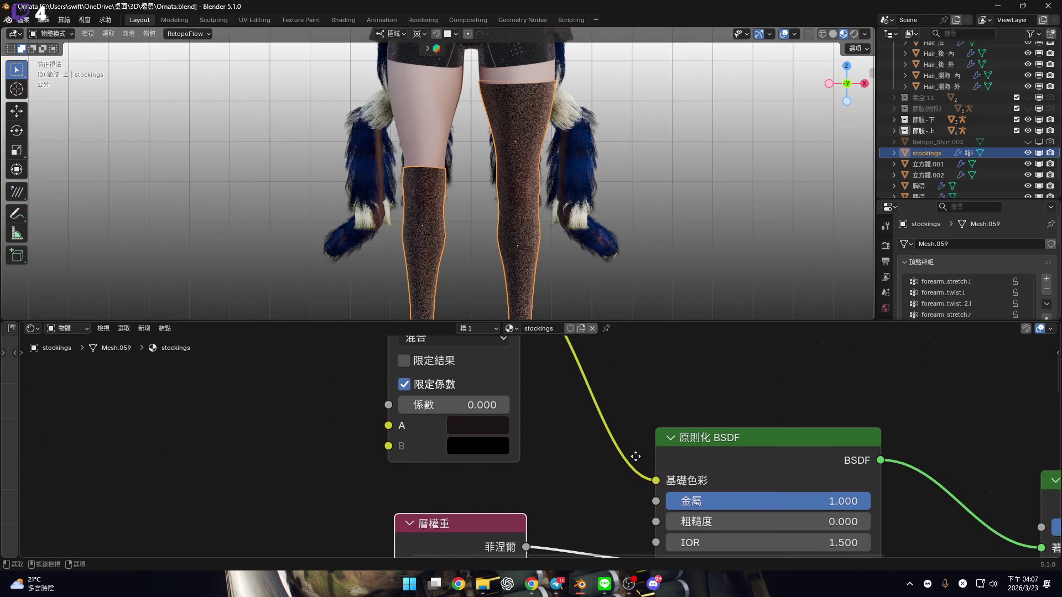
pyautogui.scroll(2, 497, 433)
pyautogui.click(435, 428)
pyautogui.write('.5')
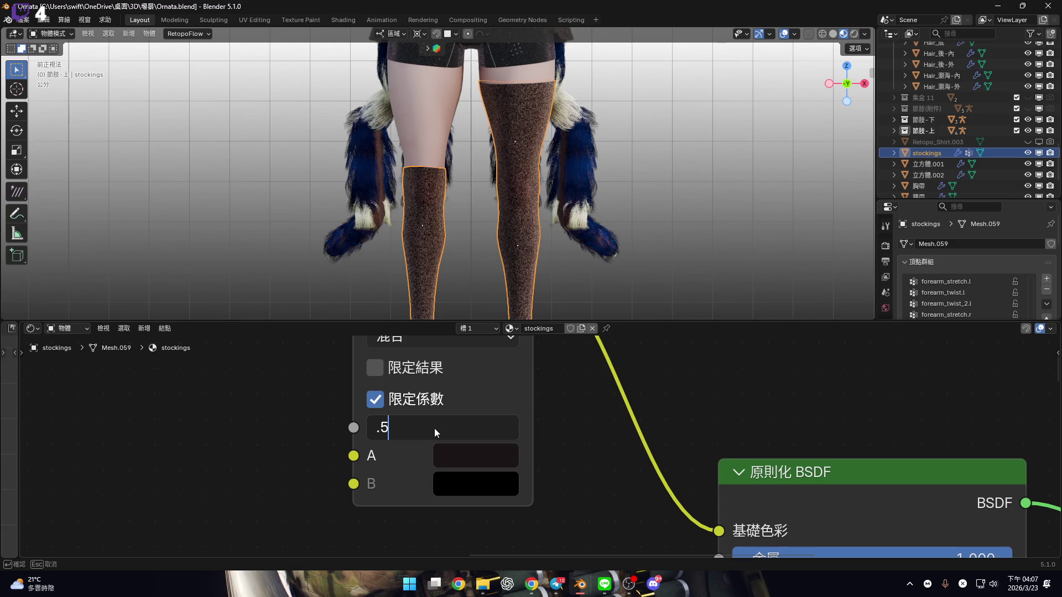
pyautogui.press('Return')
# Set the Principled BSDF Metallic to 0.200 and Roughness to 0.700
pyautogui.moveTo(612, 441); pyautogui.dragTo(309, 317, button='middle')
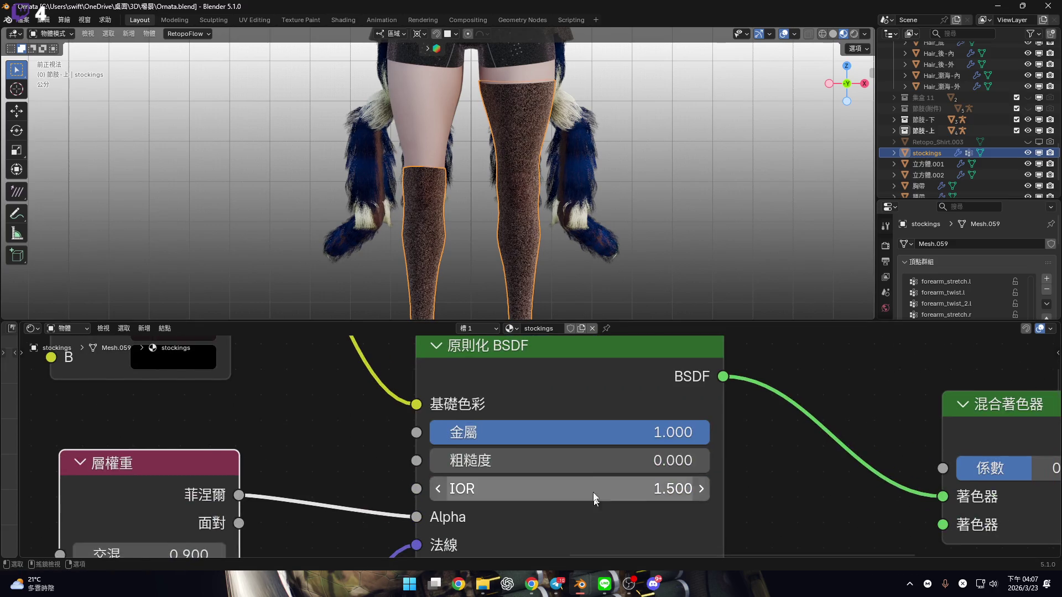
pyautogui.scroll(-2, 541, 430)
pyautogui.scroll(2, 617, 404)
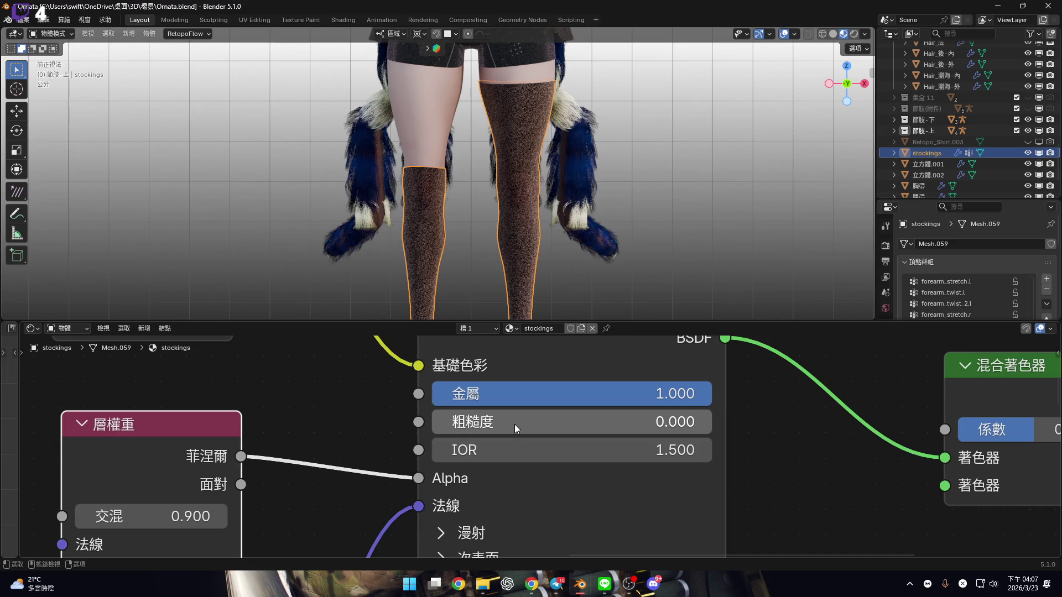
pyautogui.moveTo(658, 391)
pyautogui.mouseDown()
pyautogui.moveTo(387, 392)
pyautogui.moveTo(474, 394)
pyautogui.moveTo(433, 398)
pyautogui.mouseUp()
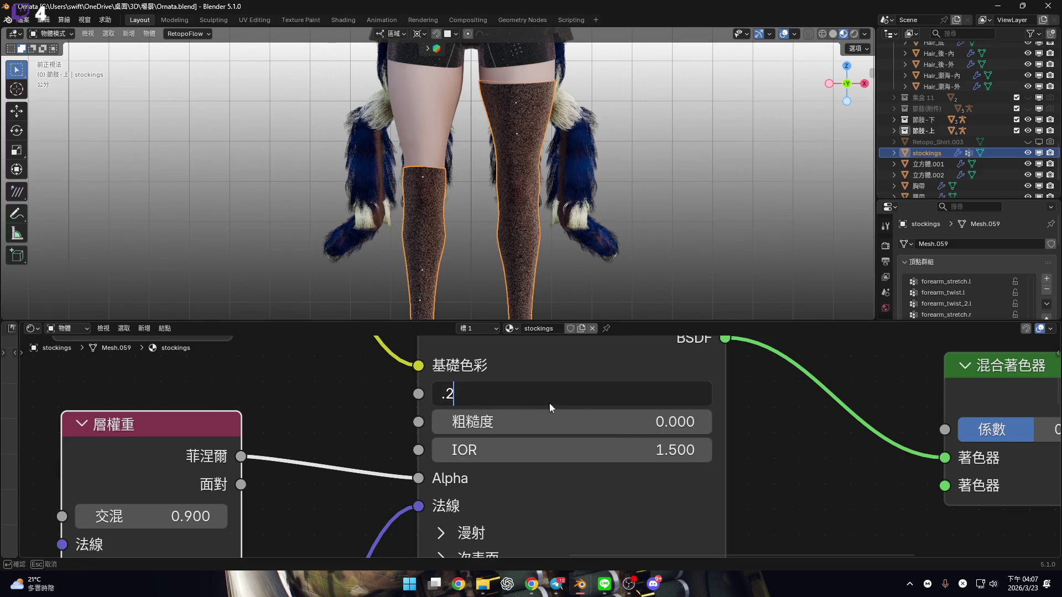
pyautogui.press('Return')
pyautogui.moveTo(549, 422)
pyautogui.mouseDown()
pyautogui.moveTo(799, 422)
pyautogui.moveTo(745, 422)
pyautogui.mouseUp()
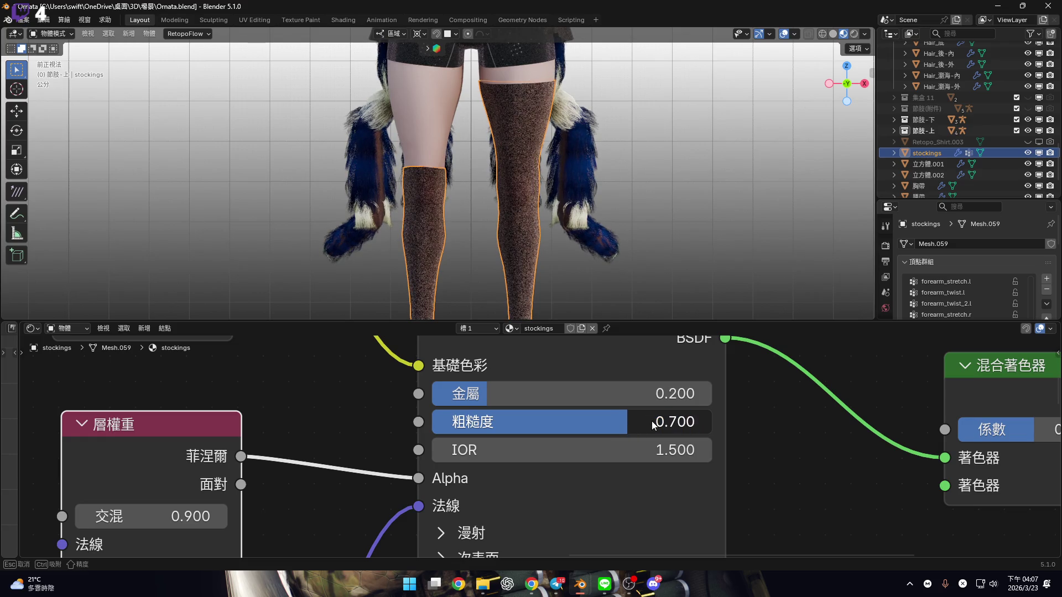
pyautogui.moveTo(653, 426); pyautogui.dragTo(653, 425)
# Lower Sheen Weight to 0.200 and make the Sheen Tint white
pyautogui.scroll(-4, 561, 438)
pyautogui.scroll(4, 558, 460)
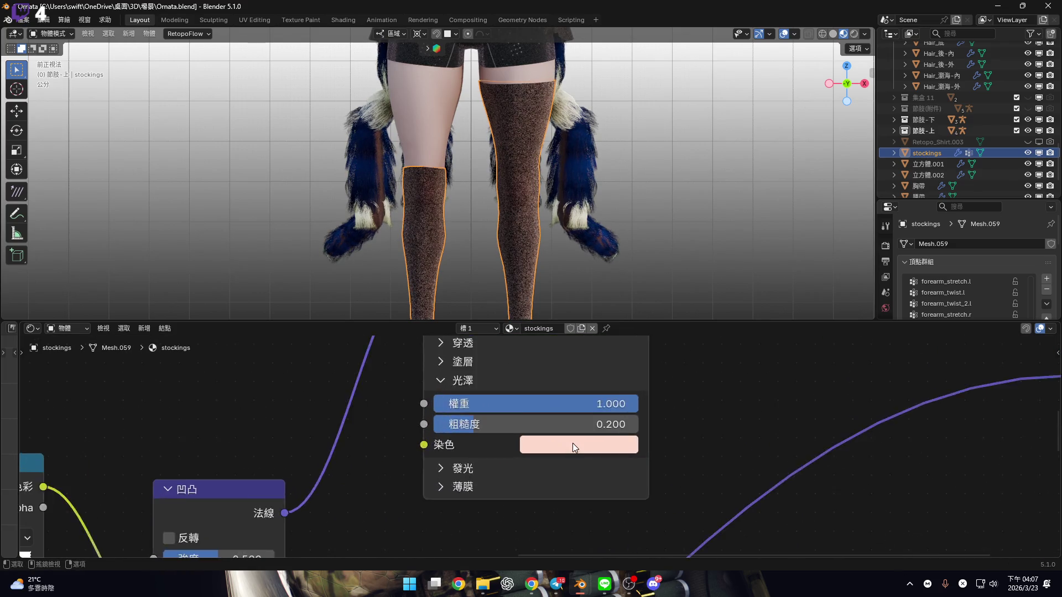
pyautogui.scroll(3, 573, 445)
pyautogui.click(565, 392)
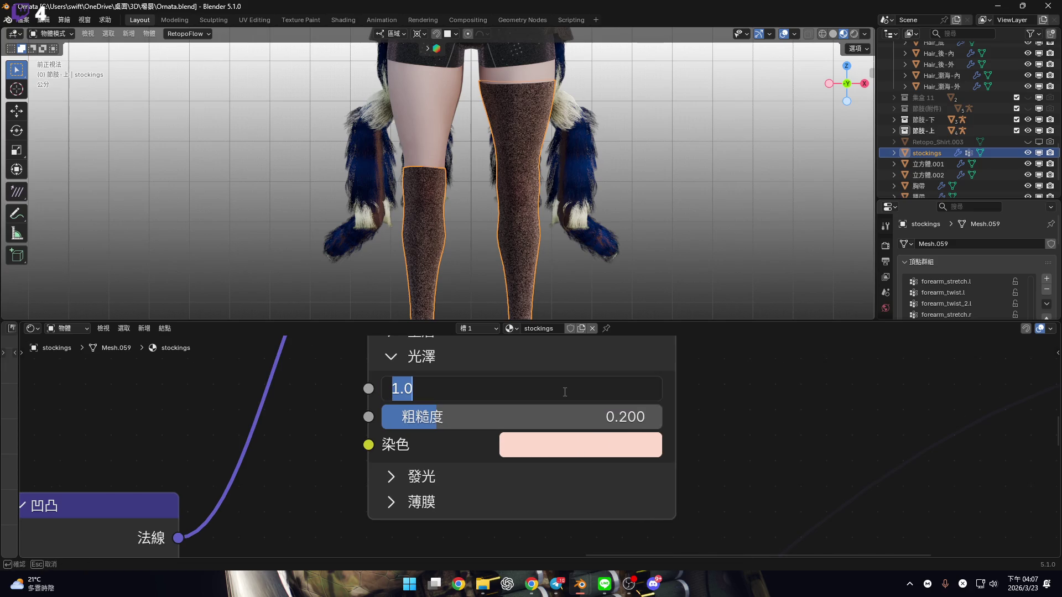
pyautogui.write('0.2')
pyautogui.press('Return')
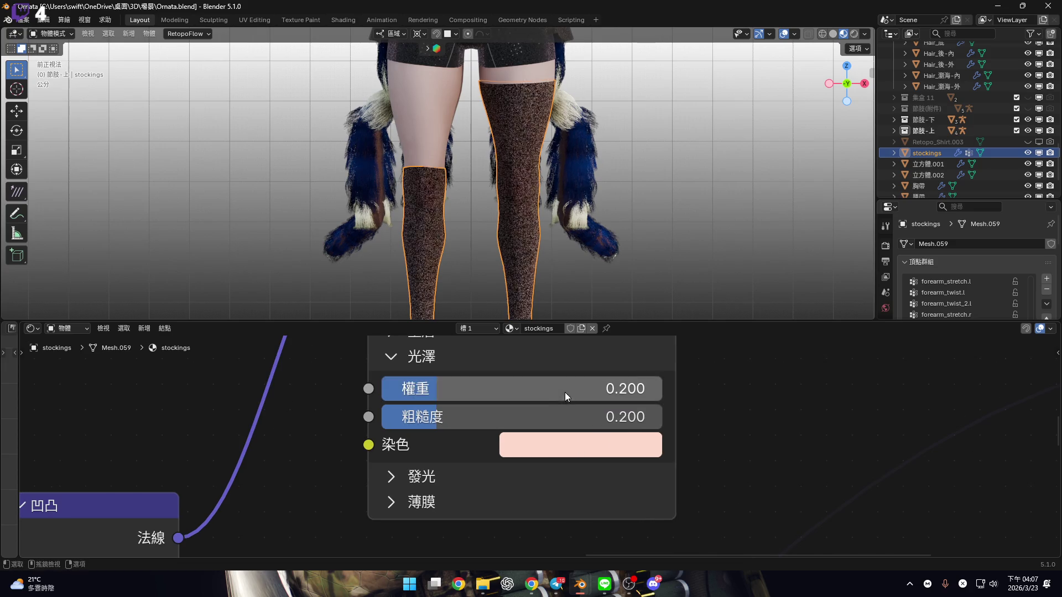
pyautogui.click(546, 442)
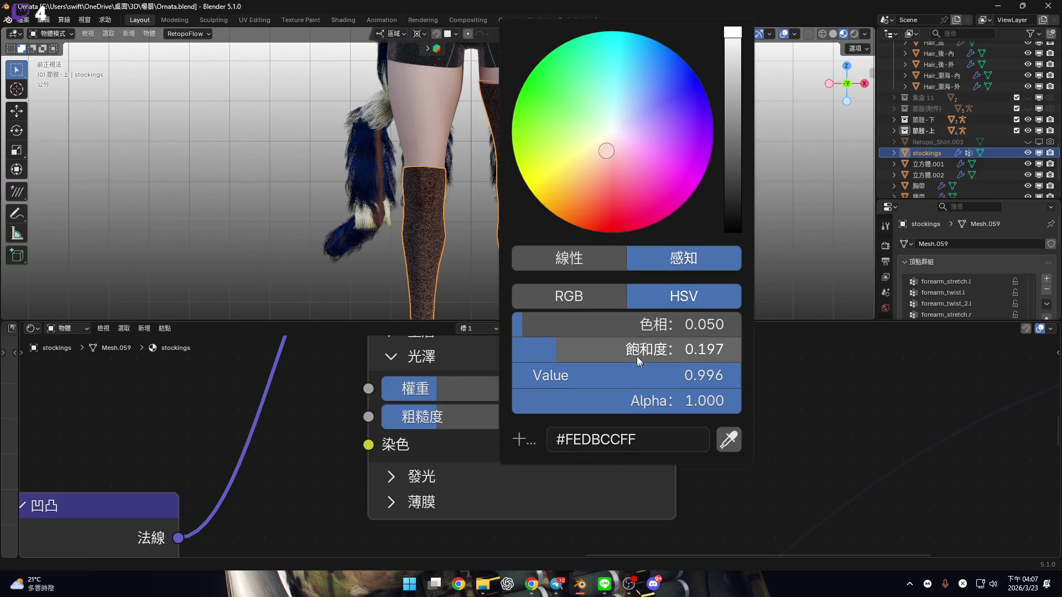
pyautogui.click(575, 440)
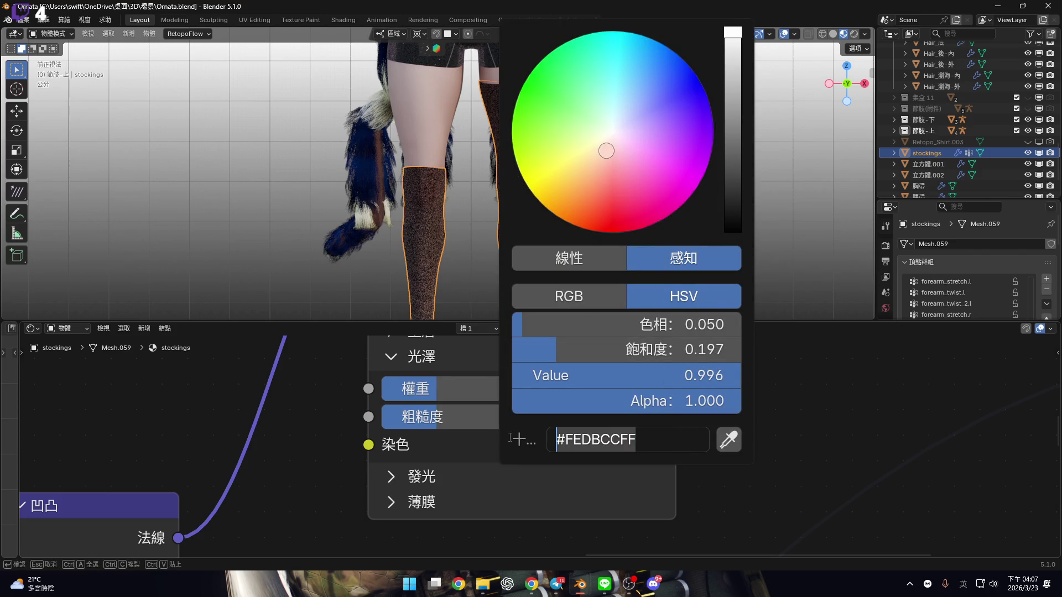
pyautogui.moveTo(626, 349)
pyautogui.mouseDown()
pyautogui.moveTo(587, 350)
pyautogui.moveTo(622, 317)
pyautogui.moveTo(529, 344)
pyautogui.mouseUp()
pyautogui.moveTo(627, 376)
pyautogui.mouseDown()
pyautogui.moveTo(730, 376)
pyautogui.moveTo(887, 467)
pyautogui.mouseUp()
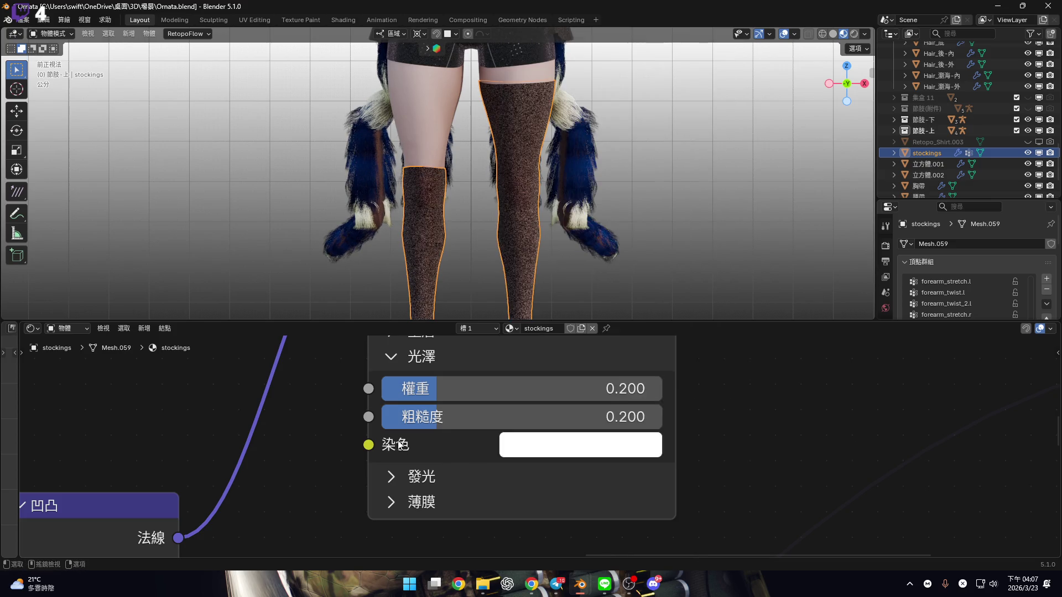
pyautogui.scroll(-2, 460, 412)
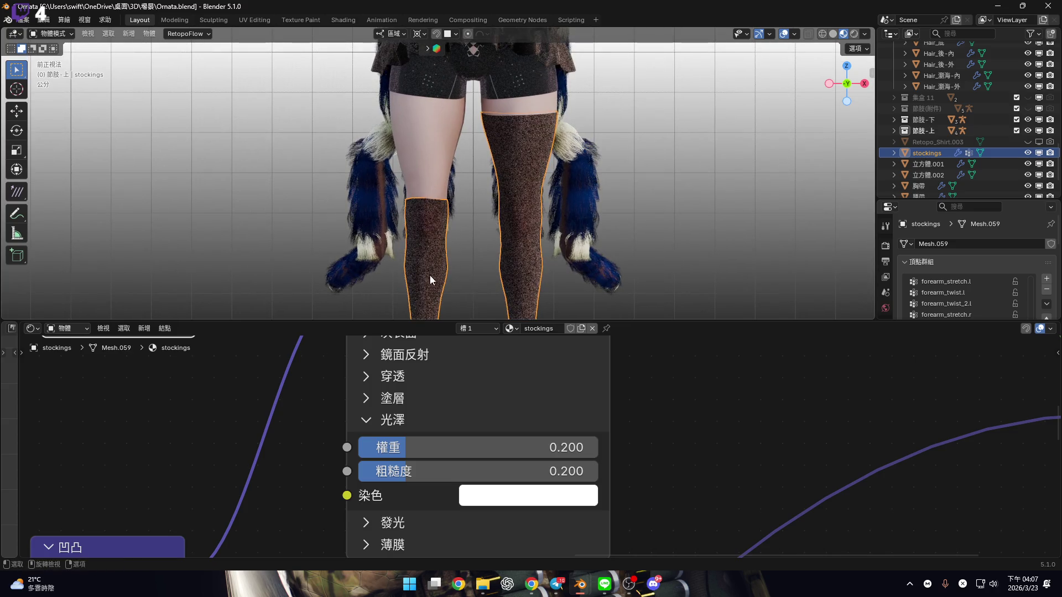
# Orbit the legs and snap to the right-side orthographic view
pyautogui.scroll(5, 494, 228)
pyautogui.scroll(-2, 494, 410)
pyautogui.moveTo(442, 260)
pyautogui.mouseDown(button='middle')
pyautogui.moveTo(424, 250)
pyautogui.moveTo(545, 267)
pyautogui.moveTo(559, 260)
pyautogui.mouseUp(button='middle')
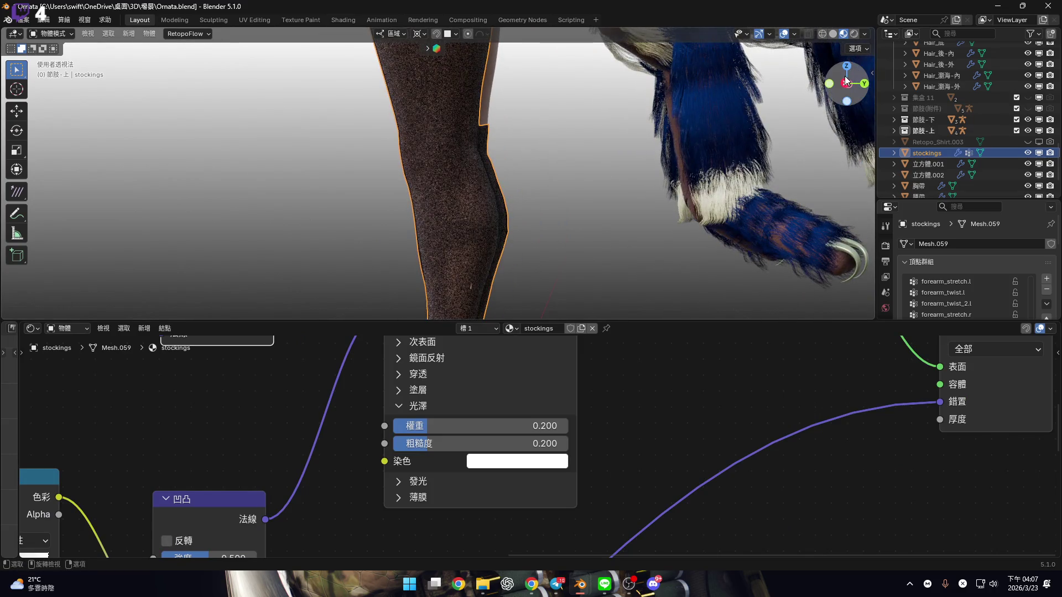
pyautogui.click(845, 80)
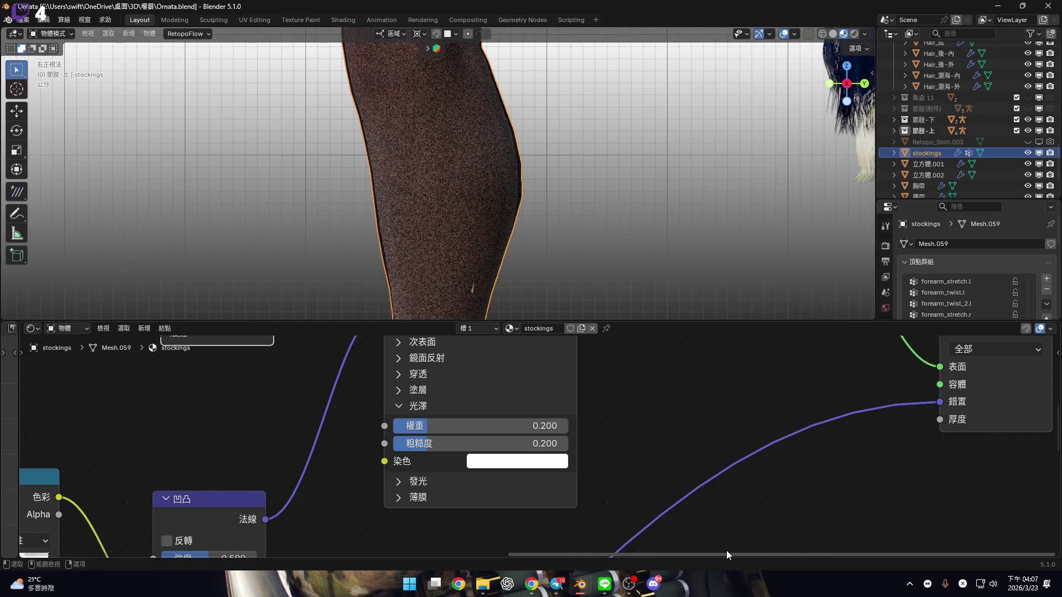
# Collapse the node editor and show the stockings close up in Solid shading
pyautogui.moveTo(777, 322); pyautogui.dragTo(778, 325)
pyautogui.moveTo(787, 588); pyautogui.dragTo(787, 545)
pyautogui.moveTo(493, 302)
pyautogui.mouseDown(button='middle')
pyautogui.moveTo(550, 315)
pyautogui.moveTo(520, 277)
pyautogui.moveTo(552, 276)
pyautogui.moveTo(545, 296)
pyautogui.mouseUp(button='middle')
pyautogui.scroll(3, 545, 299)
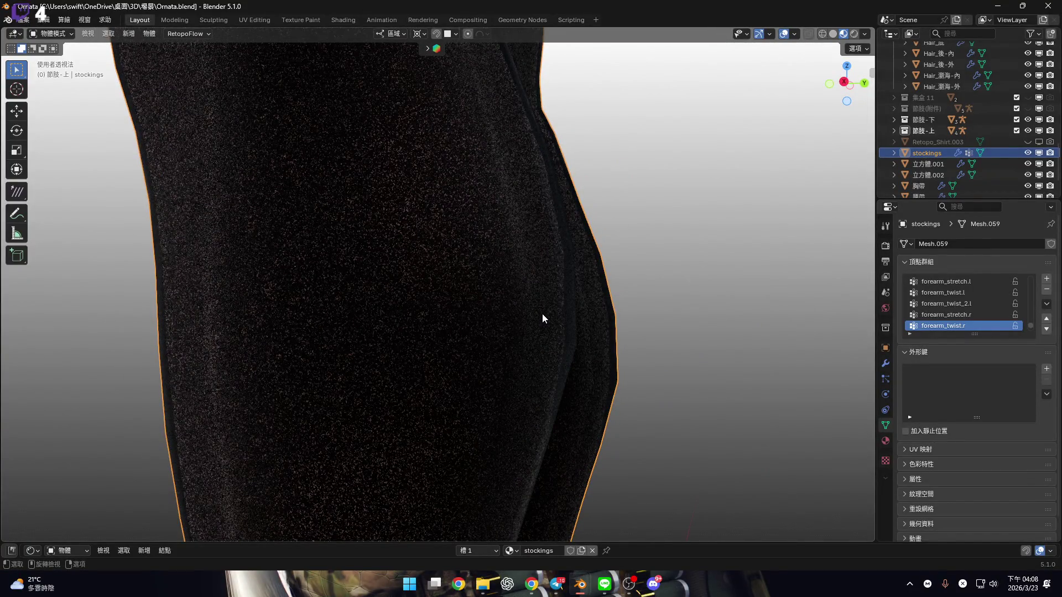
pyautogui.press('z')
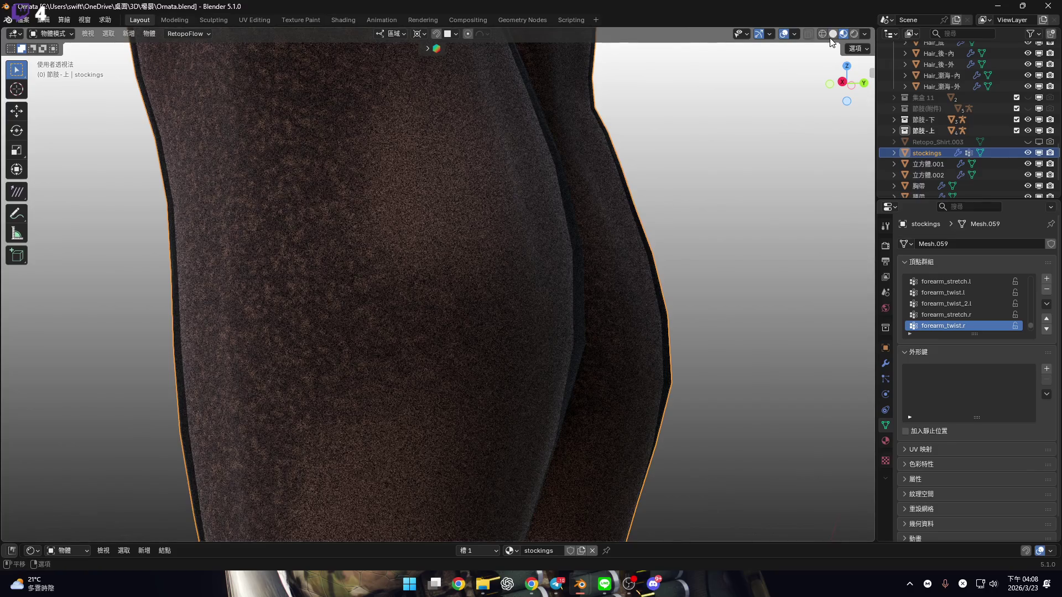
pyautogui.click(833, 35)
pyautogui.moveTo(558, 238); pyautogui.dragTo(540, 247, button='middle')
pyautogui.hotkey('ctrl', 'Tab')
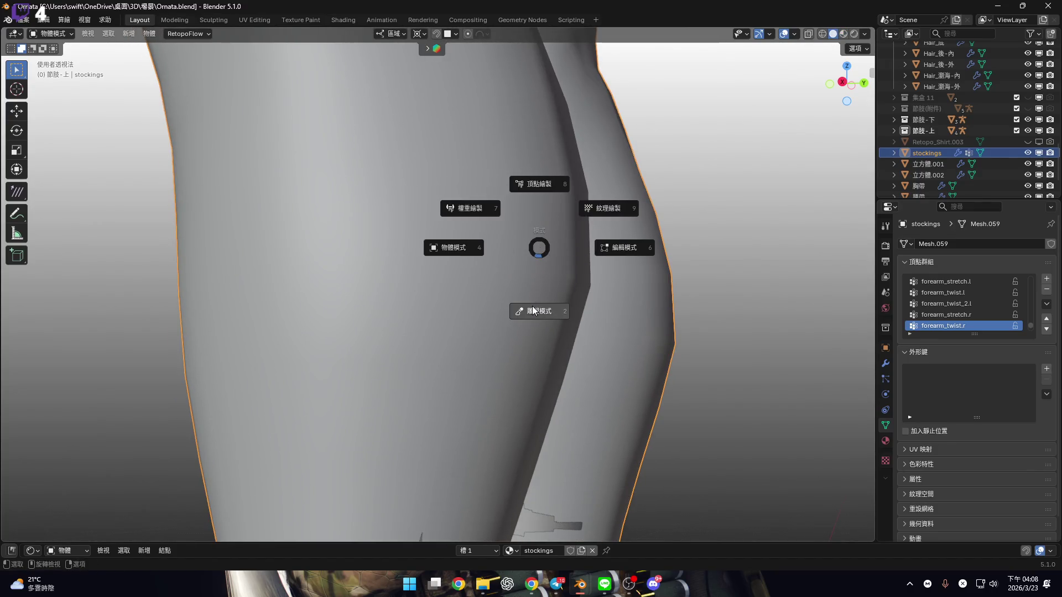
# Put the stockings into Sculpt Mode and set the brush size to 284 px
pyautogui.click(534, 311)
pyautogui.keyDown('ctrl'); pyautogui.moveTo(542, 316); pyautogui.dragTo(736, 206, button='middle'); pyautogui.keyUp('ctrl')
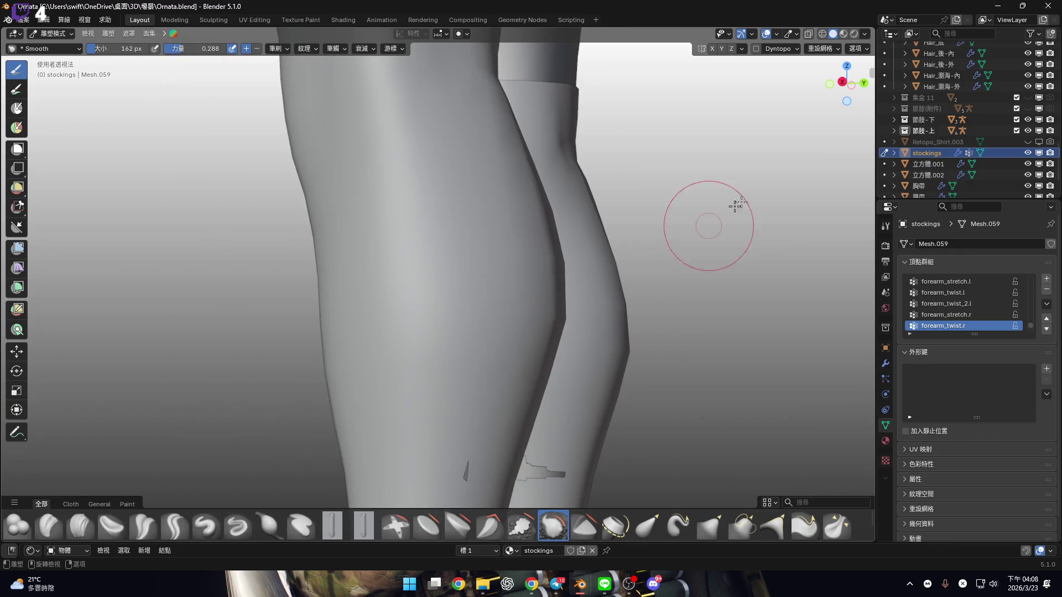
pyautogui.moveTo(544, 336)
pyautogui.mouseDown(button='middle')
pyautogui.moveTo(521, 254)
pyautogui.moveTo(527, 277)
pyautogui.mouseUp(button='middle')
pyautogui.scroll(3, 539, 271)
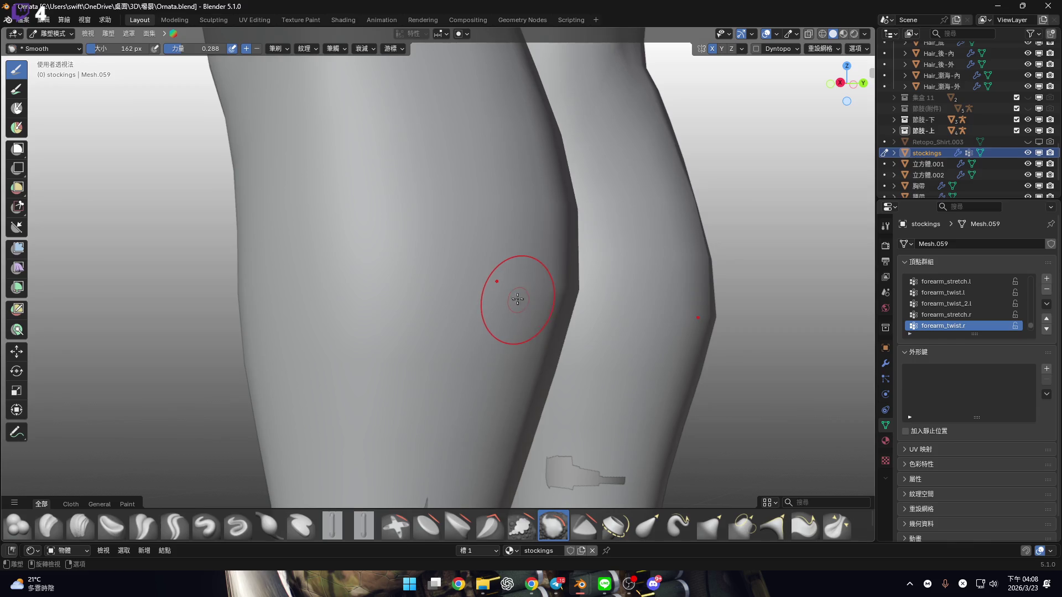
pyautogui.moveTo(512, 295); pyautogui.dragTo(503, 280, button='middle')
pyautogui.press('f')
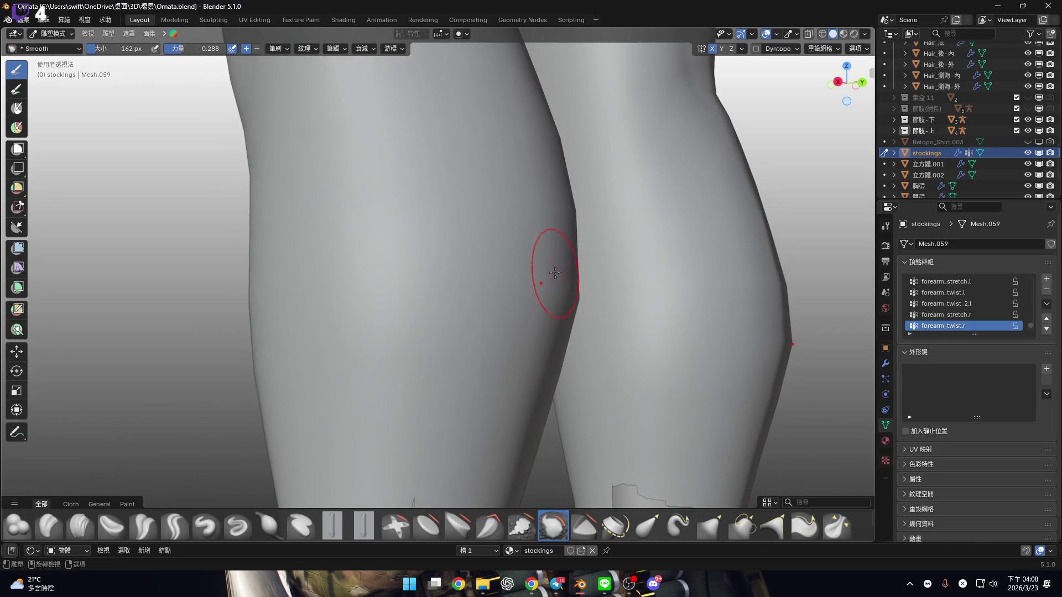
pyautogui.click(560, 289)
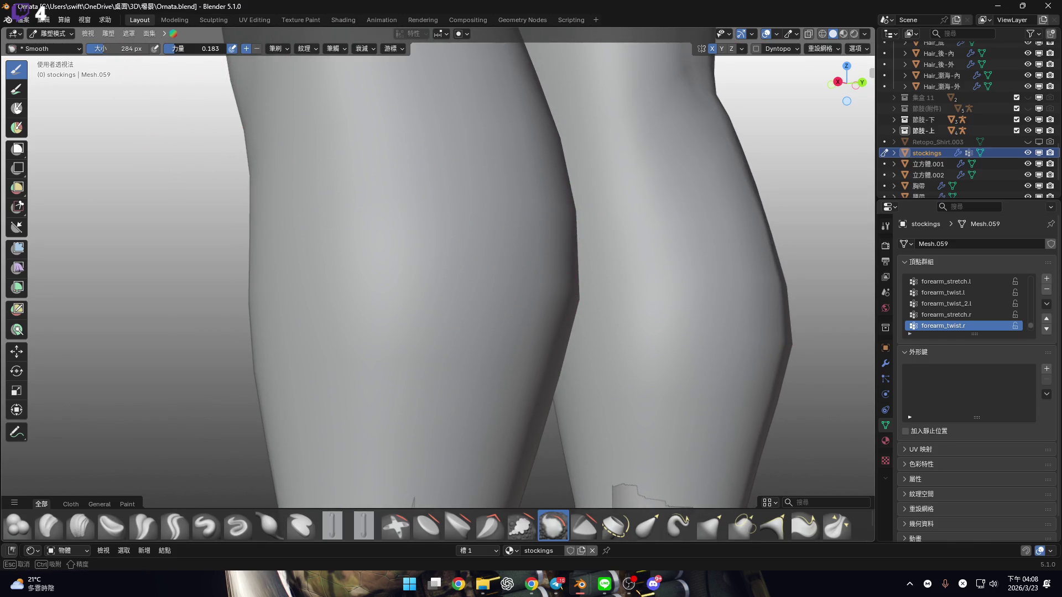
# Orbit around the legs to inspect the knees and calves
pyautogui.moveTo(541, 320)
pyautogui.mouseDown(button='middle')
pyautogui.moveTo(505, 277)
pyautogui.moveTo(516, 272)
pyautogui.mouseUp(button='middle')
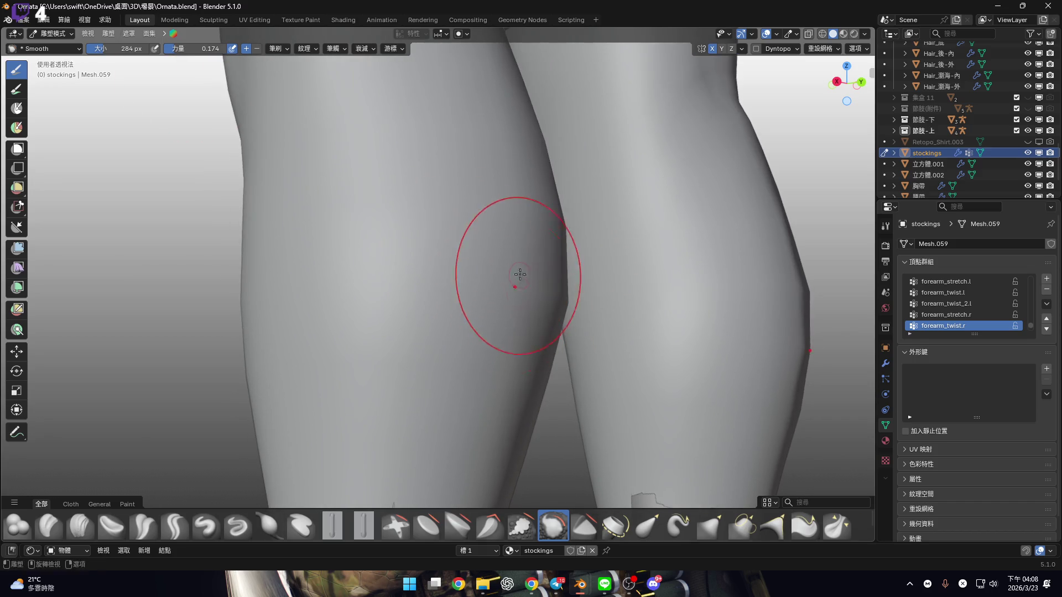
pyautogui.moveTo(533, 206)
pyautogui.mouseDown(button='middle')
pyautogui.moveTo(545, 273)
pyautogui.moveTo(539, 244)
pyautogui.moveTo(515, 292)
pyautogui.moveTo(586, 342)
pyautogui.moveTo(486, 339)
pyautogui.moveTo(467, 308)
pyautogui.moveTo(623, 312)
pyautogui.moveTo(486, 273)
pyautogui.moveTo(463, 226)
pyautogui.moveTo(438, 247)
pyautogui.moveTo(461, 238)
pyautogui.mouseUp(button='middle')
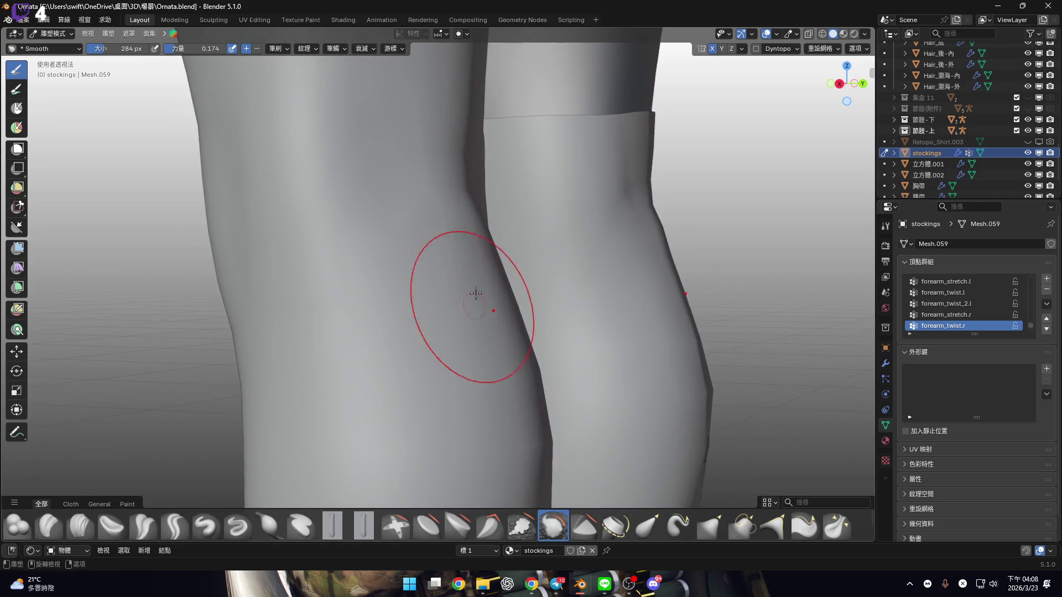
pyautogui.moveTo(506, 369)
pyautogui.mouseDown(button='middle')
pyautogui.moveTo(476, 286)
pyautogui.moveTo(516, 308)
pyautogui.moveTo(482, 243)
pyautogui.moveTo(525, 253)
pyautogui.mouseUp(button='middle')
pyautogui.moveTo(528, 293)
pyautogui.mouseDown(button='middle')
pyautogui.moveTo(503, 243)
pyautogui.moveTo(498, 285)
pyautogui.moveTo(500, 229)
pyautogui.moveTo(487, 273)
pyautogui.moveTo(422, 241)
pyautogui.moveTo(384, 292)
pyautogui.moveTo(354, 249)
pyautogui.moveTo(368, 265)
pyautogui.moveTo(363, 223)
pyautogui.mouseUp(button='middle')
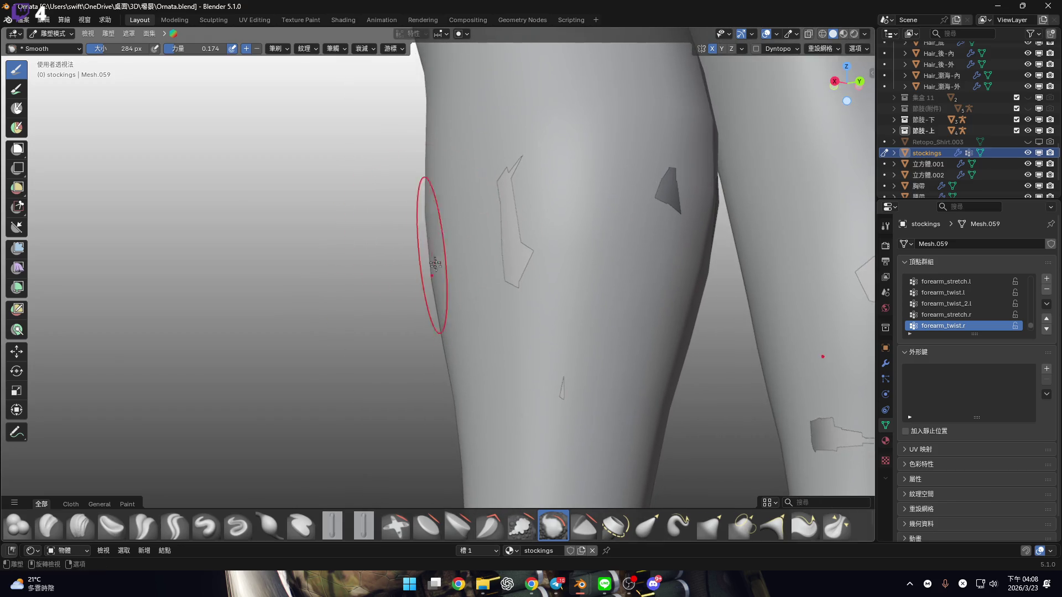